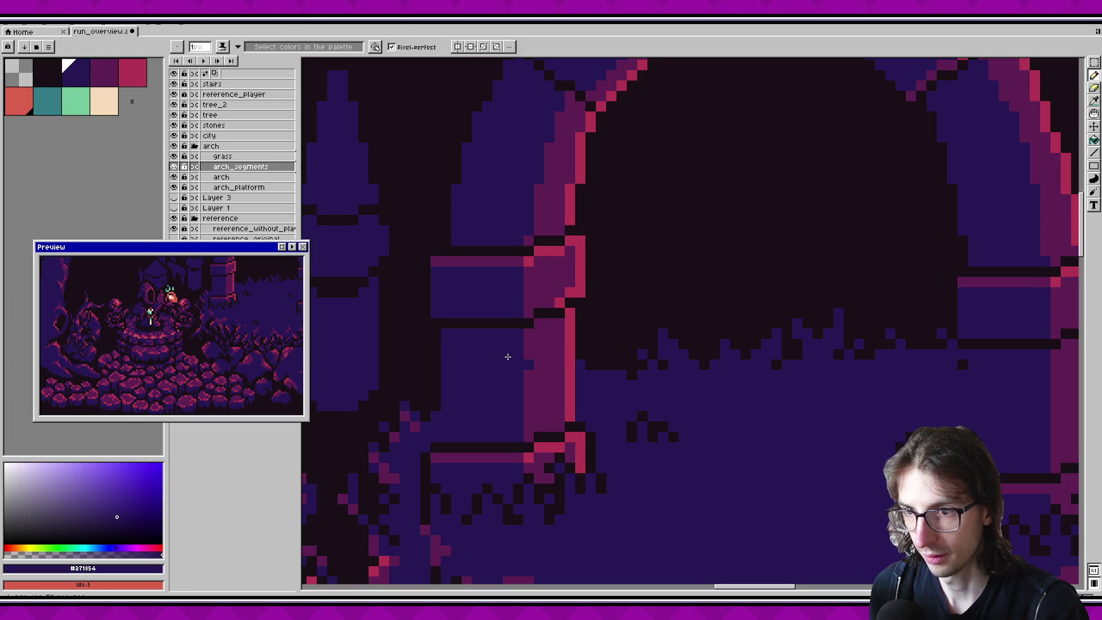
Step: Paint a dark-blue pixel on the pillar's magenta edge and sample purple #5c2052
{"action": "scroll", "coordinate": [508, 356], "scroll_direction": "right", "scroll_amount": 2}
{"action": "left_click", "coordinate": [486, 357]}
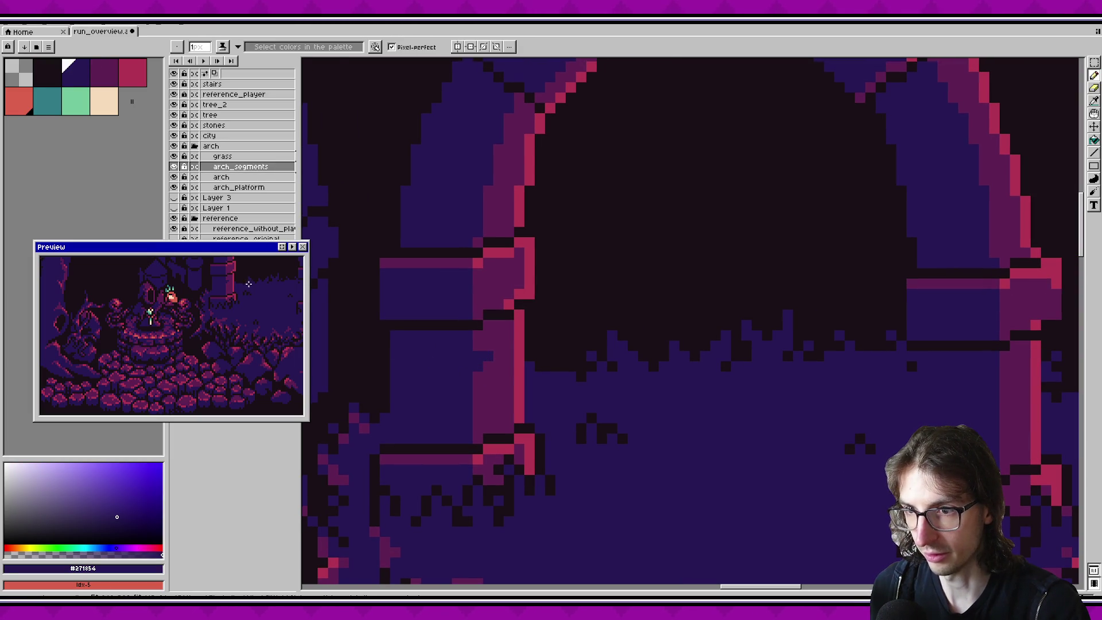
{"action": "scroll", "coordinate": [248, 285], "scroll_direction": "down", "scroll_amount": 2}
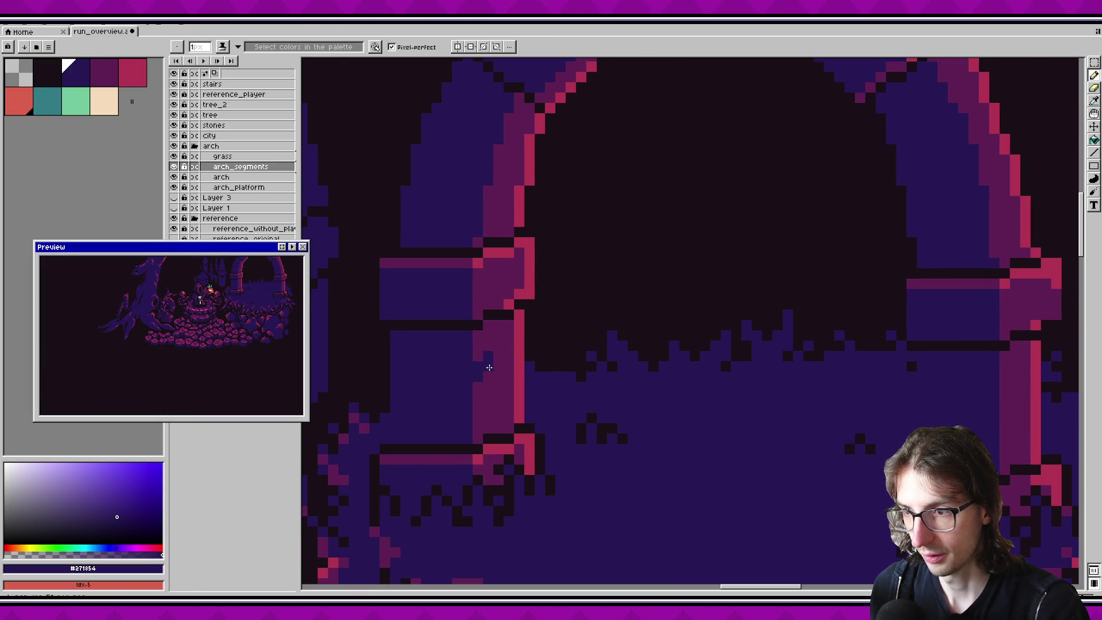
{"action": "scroll", "coordinate": [464, 385], "scroll_direction": "down", "scroll_amount": 1}
{"action": "left_click", "coordinate": [464, 386], "text": "alt"}
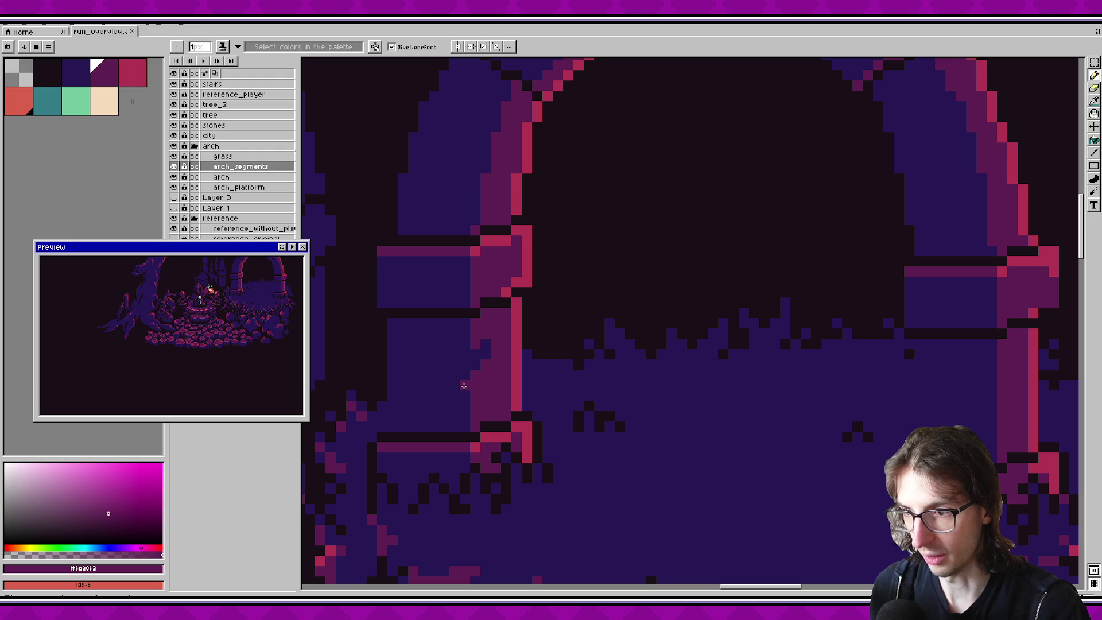
{"action": "scroll", "coordinate": [561, 389], "scroll_direction": "down", "scroll_amount": 5}
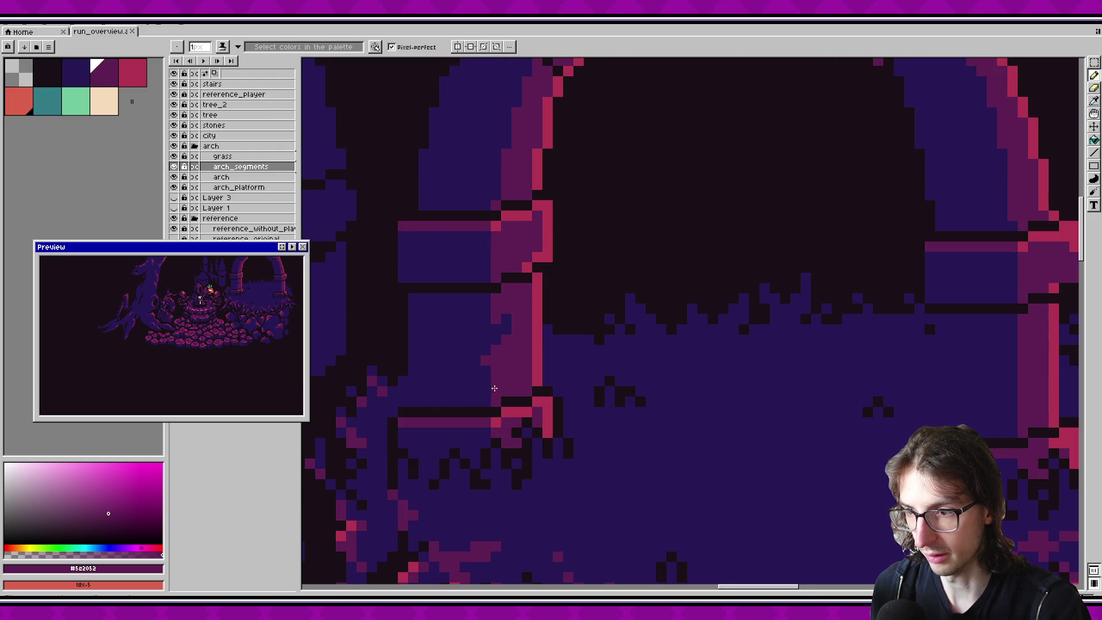
{"action": "scroll", "coordinate": [562, 383], "scroll_direction": "up", "scroll_amount": 4}
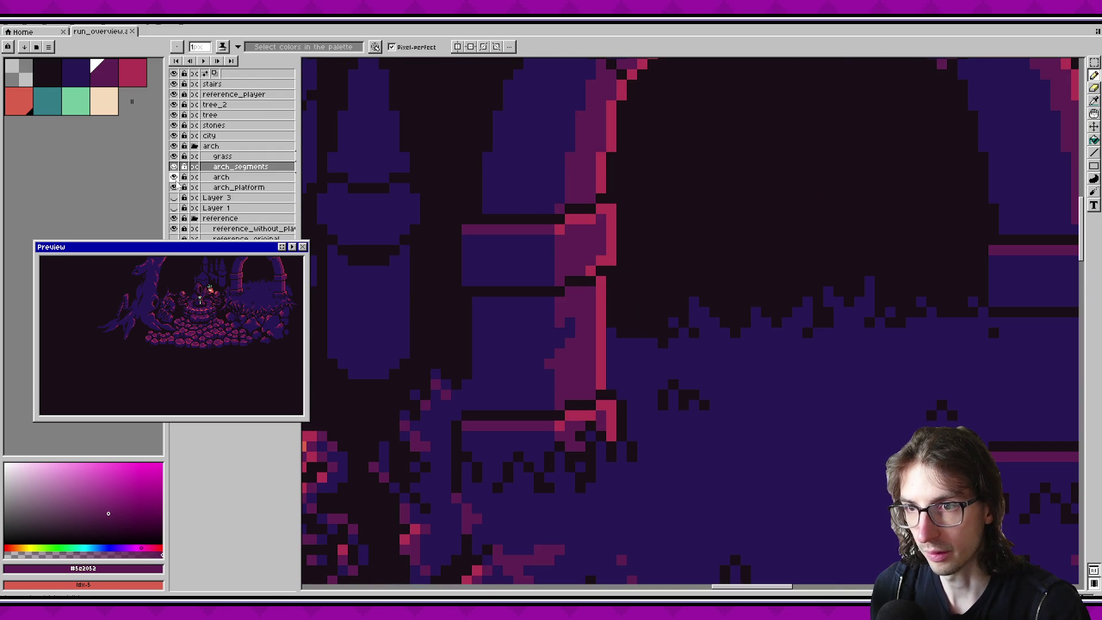
Step: Hide the grass layer, sample pink #b13353 from the arch edge, and save
{"action": "left_click", "coordinate": [174, 156]}
{"action": "scroll", "coordinate": [514, 397], "scroll_direction": "down", "scroll_amount": 3}
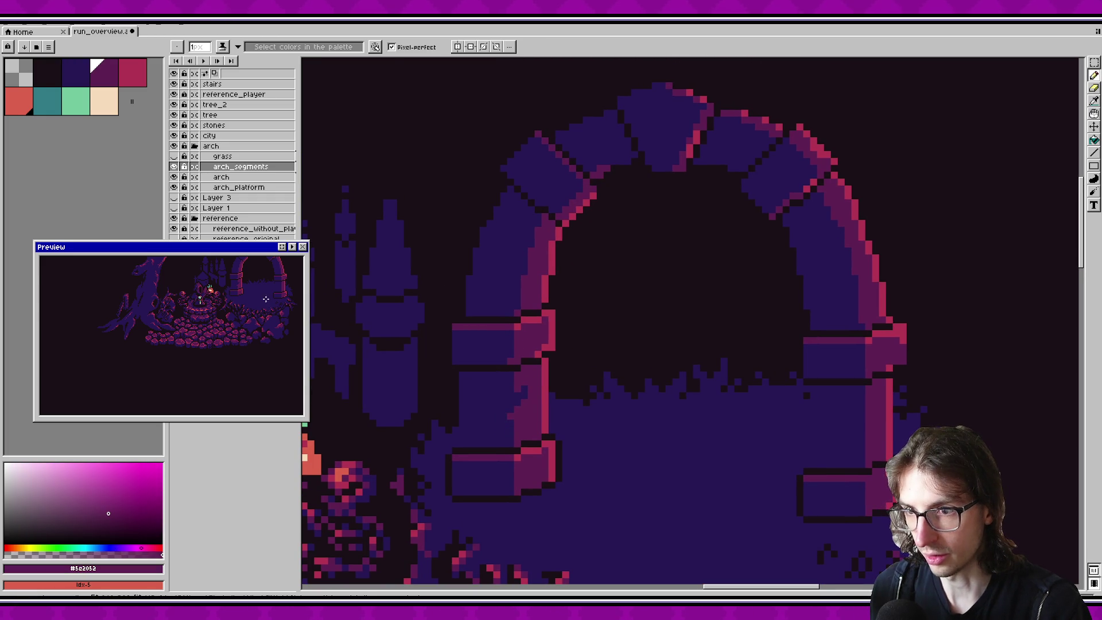
{"action": "left_click", "coordinate": [543, 328], "text": "alt"}
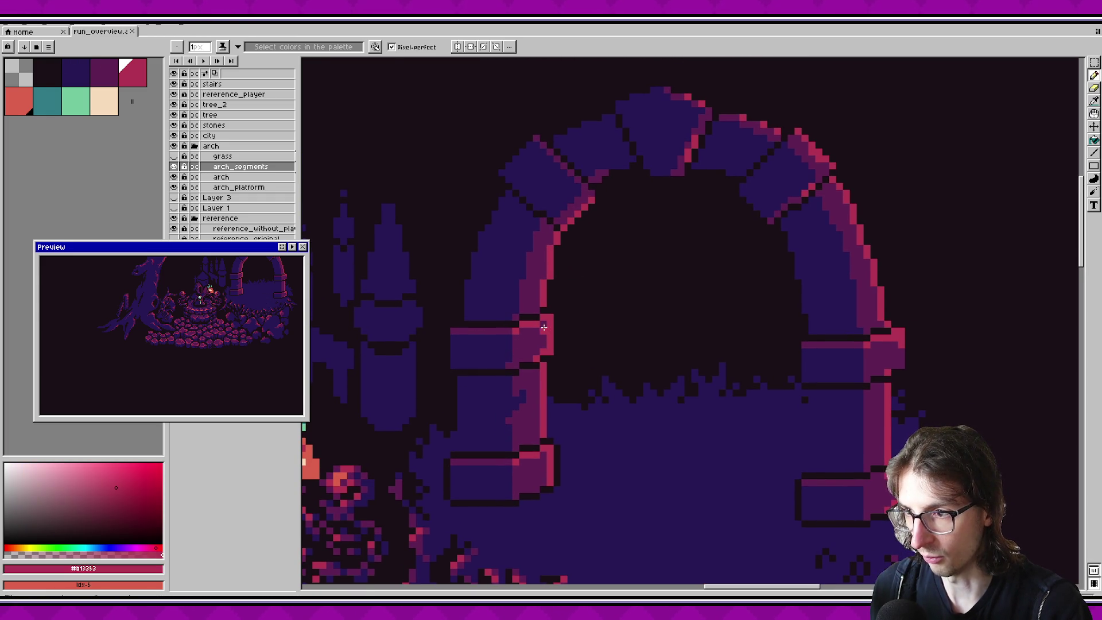
{"action": "key", "text": "ctrl+s"}
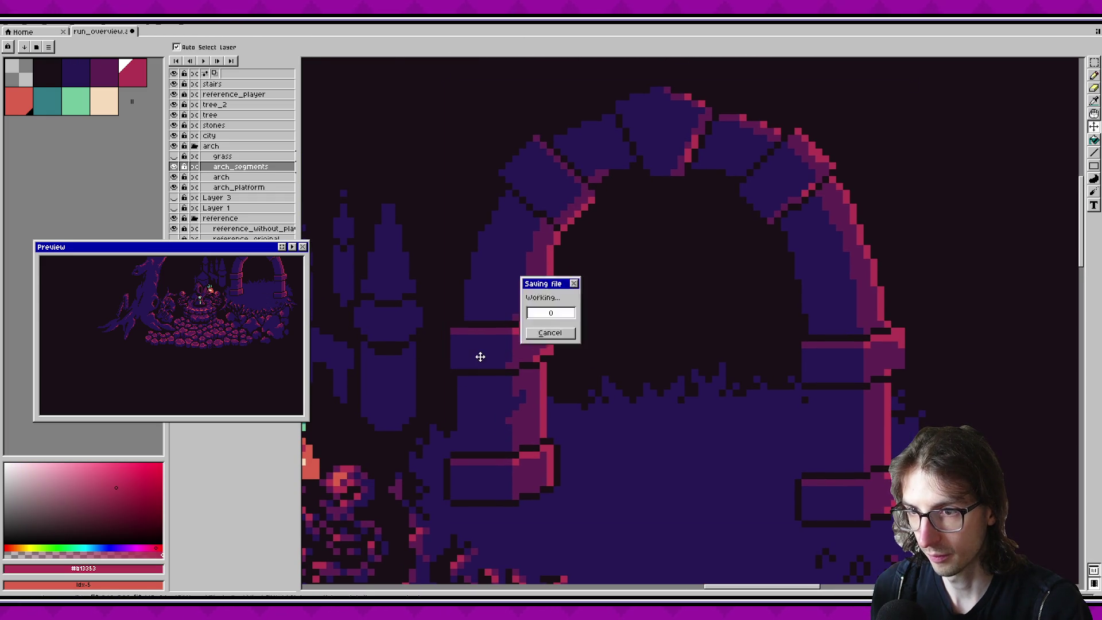
Step: Sample dark purple #271854 and purple #5c2052 from the pillar, saving in between
{"action": "key", "text": "ctrl+s"}
{"action": "left_click", "coordinate": [496, 340], "text": "alt"}
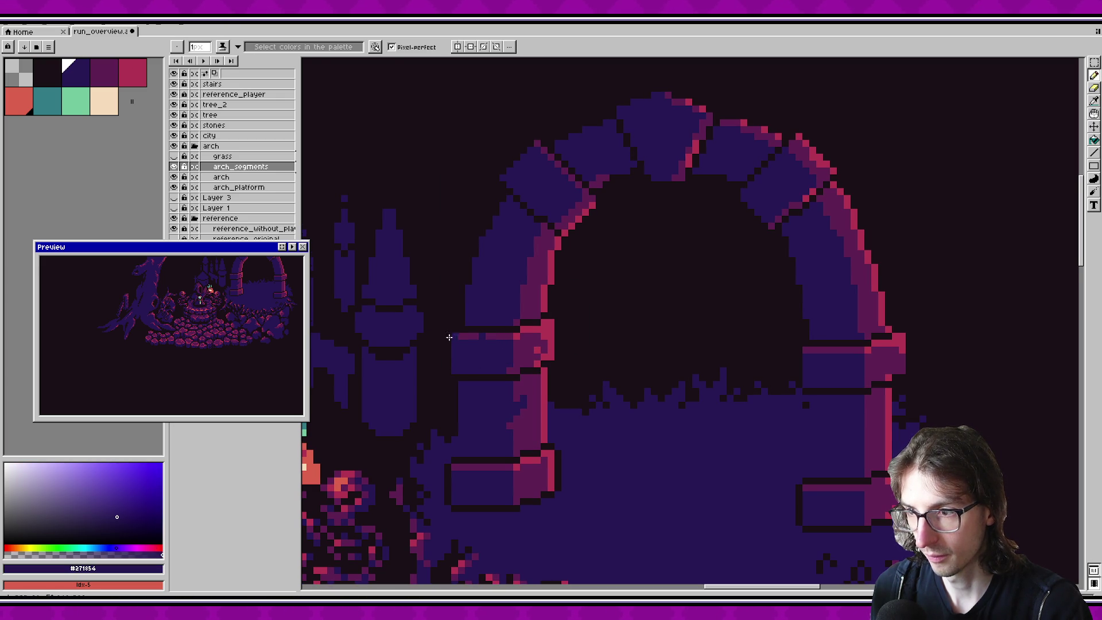
{"action": "key", "text": "ctrl+s"}
{"action": "scroll", "coordinate": [420, 370], "scroll_direction": "down", "scroll_amount": 1}
{"action": "scroll", "coordinate": [402, 367], "scroll_direction": "up", "scroll_amount": 2}
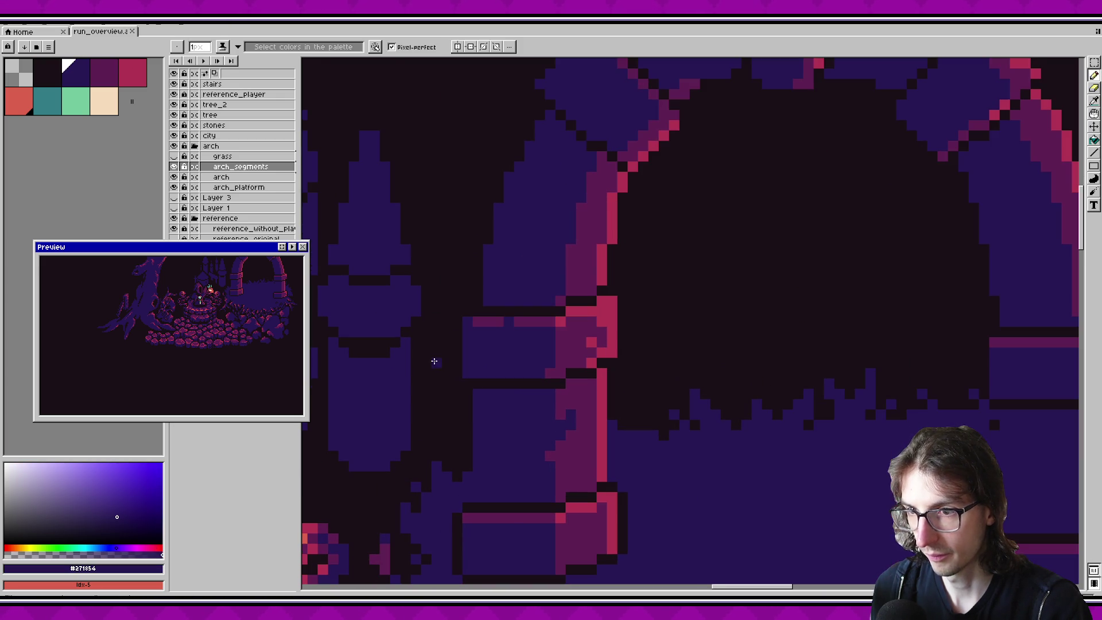
{"action": "left_click", "coordinate": [499, 330], "text": "alt"}
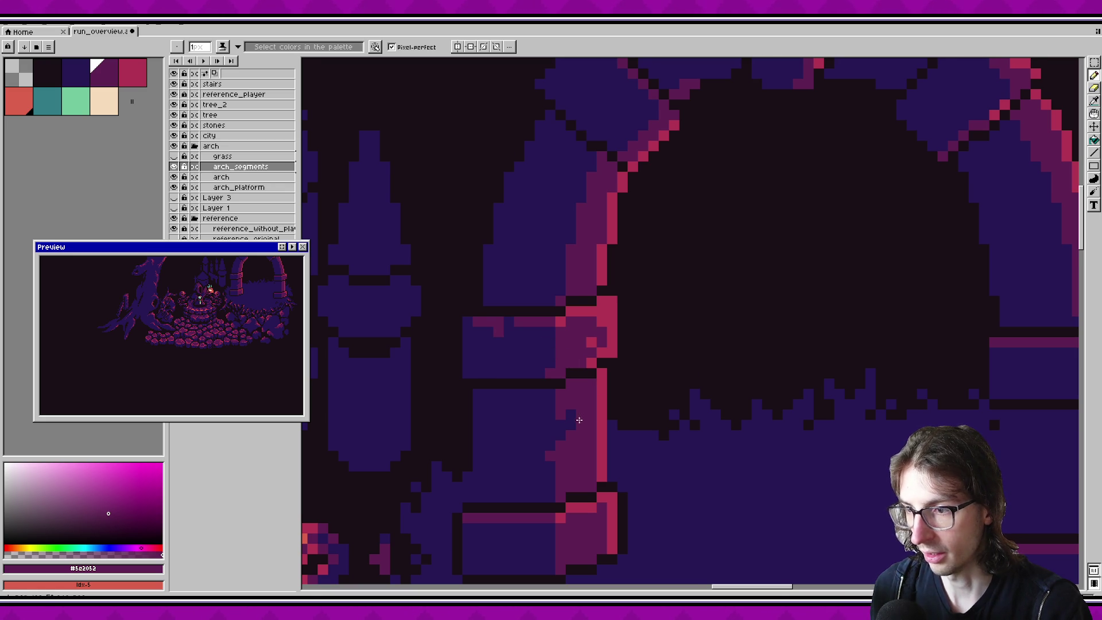
Step: Toggle the arch_segments layer off and back on to compare
{"action": "scroll", "coordinate": [579, 420], "scroll_direction": "down", "scroll_amount": 1}
{"action": "scroll", "coordinate": [516, 406], "scroll_direction": "up", "scroll_amount": 1}
{"action": "scroll", "coordinate": [476, 338], "scroll_direction": "down", "scroll_amount": 3}
{"action": "left_click", "coordinate": [174, 167]}
{"action": "left_click", "coordinate": [174, 166]}
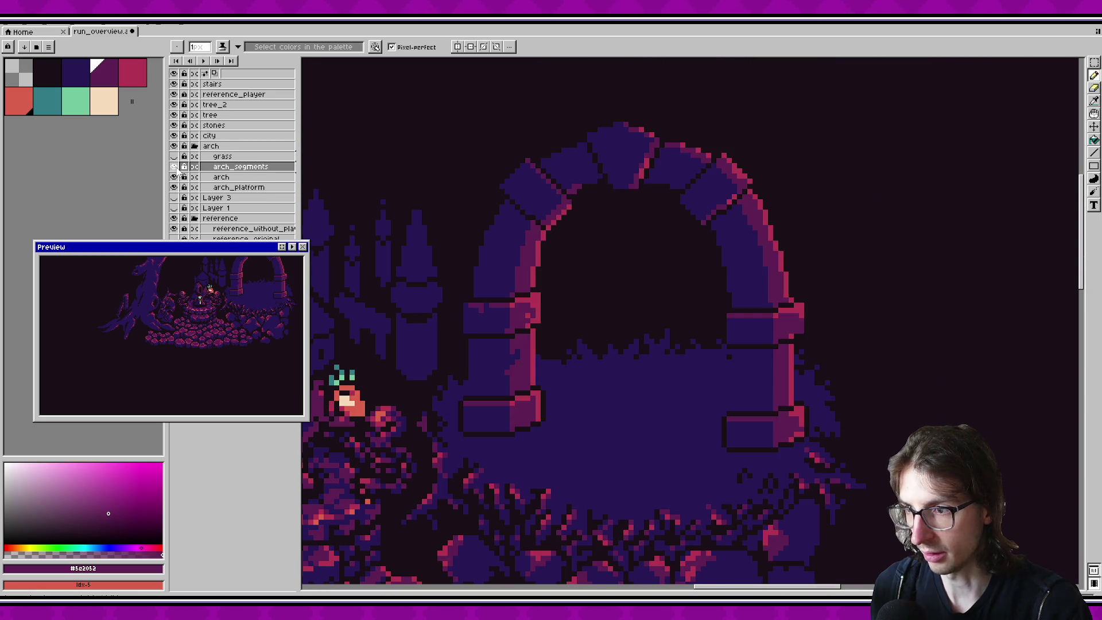
{"action": "left_click", "coordinate": [174, 167]}
{"action": "left_click", "coordinate": [173, 167]}
{"action": "left_click", "coordinate": [174, 166]}
{"action": "left_click", "coordinate": [174, 166]}
{"action": "left_click", "coordinate": [174, 166]}
{"action": "left_click", "coordinate": [174, 167]}
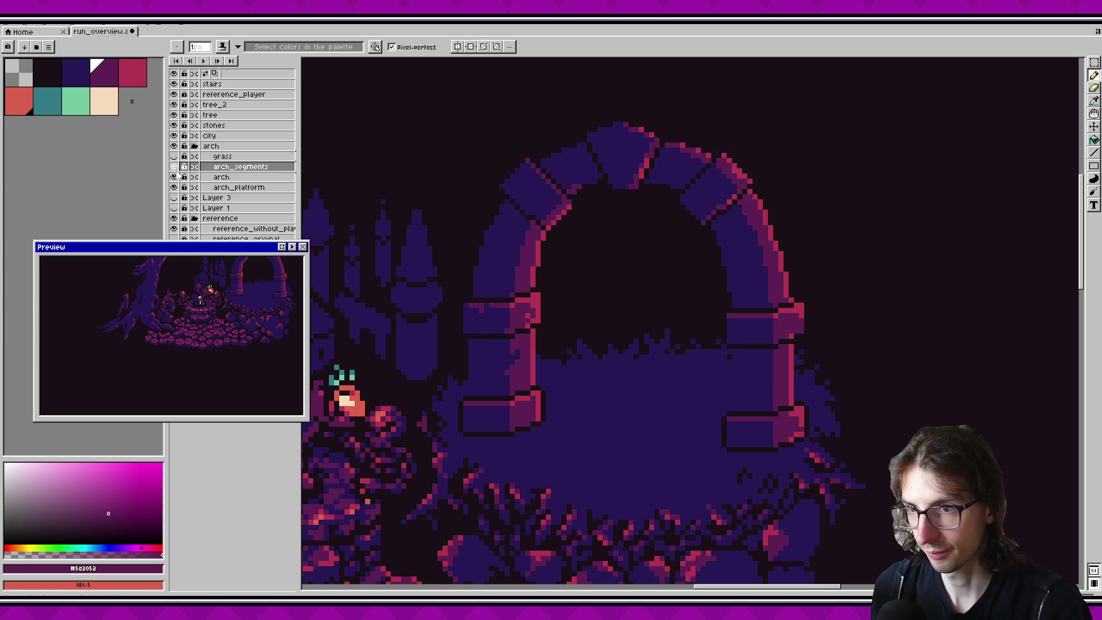
{"action": "left_click", "coordinate": [174, 177]}
{"action": "left_click", "coordinate": [174, 177]}
{"action": "left_click", "coordinate": [174, 177]}
{"action": "left_click", "coordinate": [173, 177]}
{"action": "left_click", "coordinate": [174, 177]}
{"action": "left_click", "coordinate": [174, 177]}
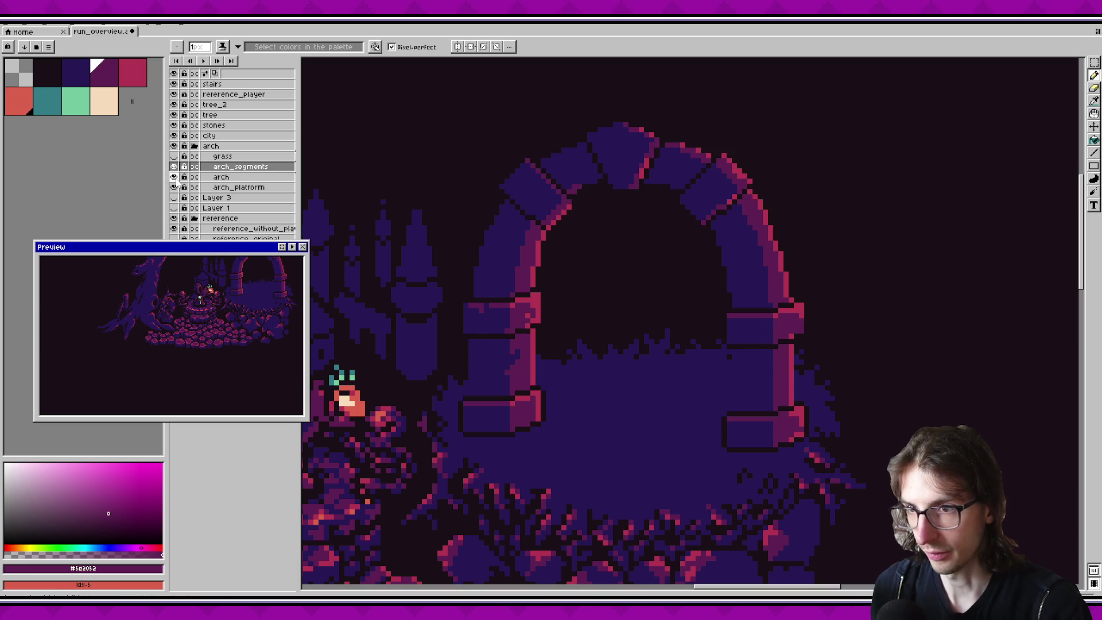
{"action": "left_click", "coordinate": [221, 177]}
{"action": "left_click", "coordinate": [55, 73]}
{"action": "key", "text": "shift+o"}
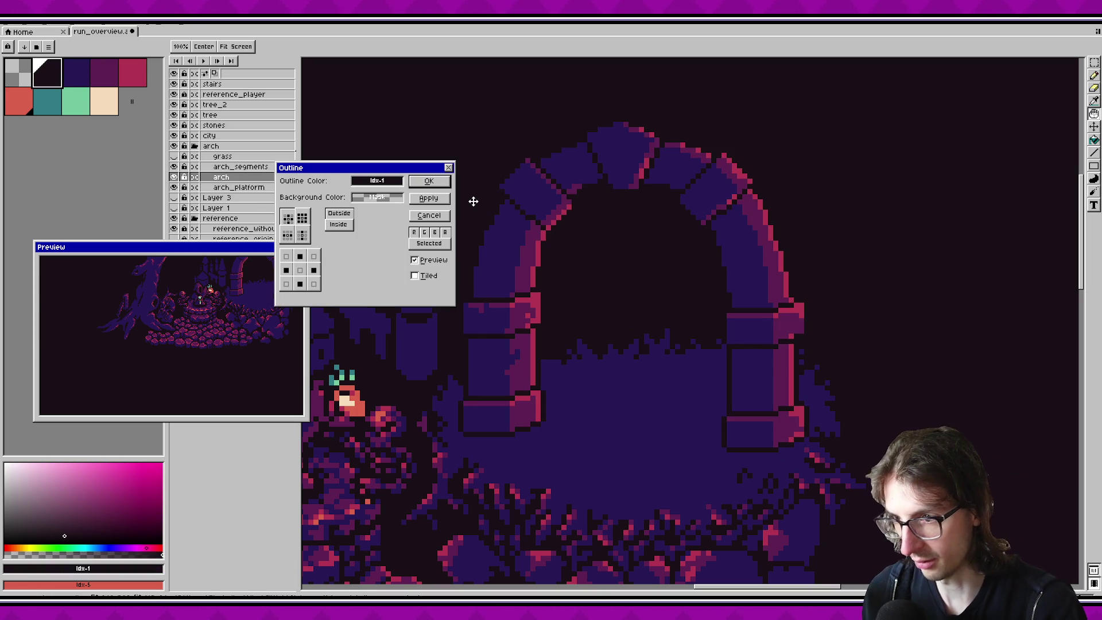
{"action": "left_click", "coordinate": [428, 181]}
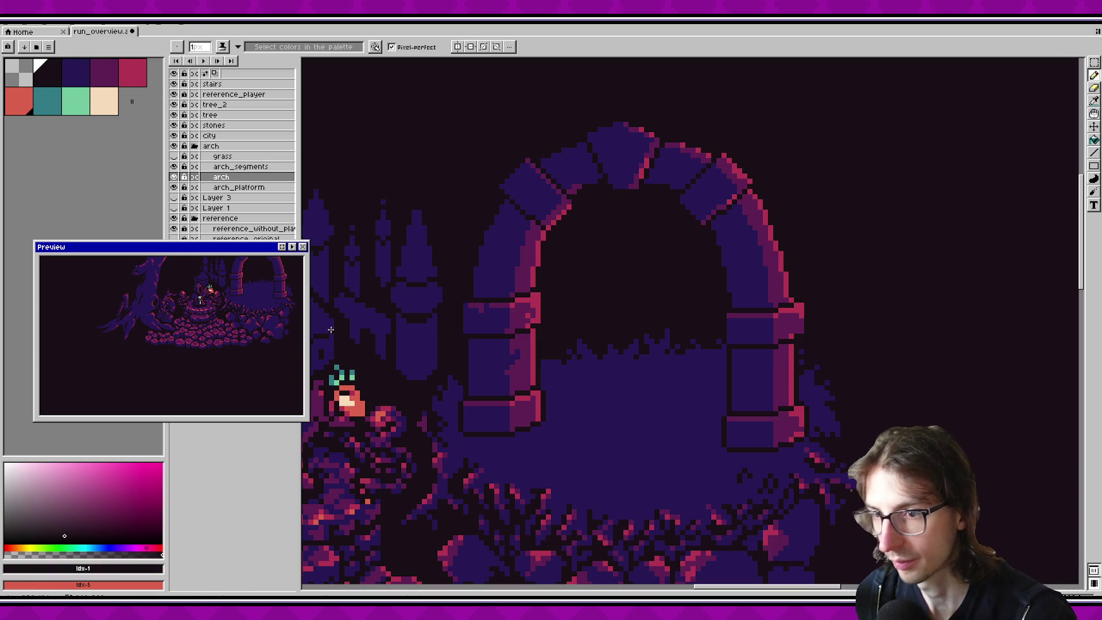
{"action": "scroll", "coordinate": [513, 371], "scroll_direction": "up", "scroll_amount": 1}
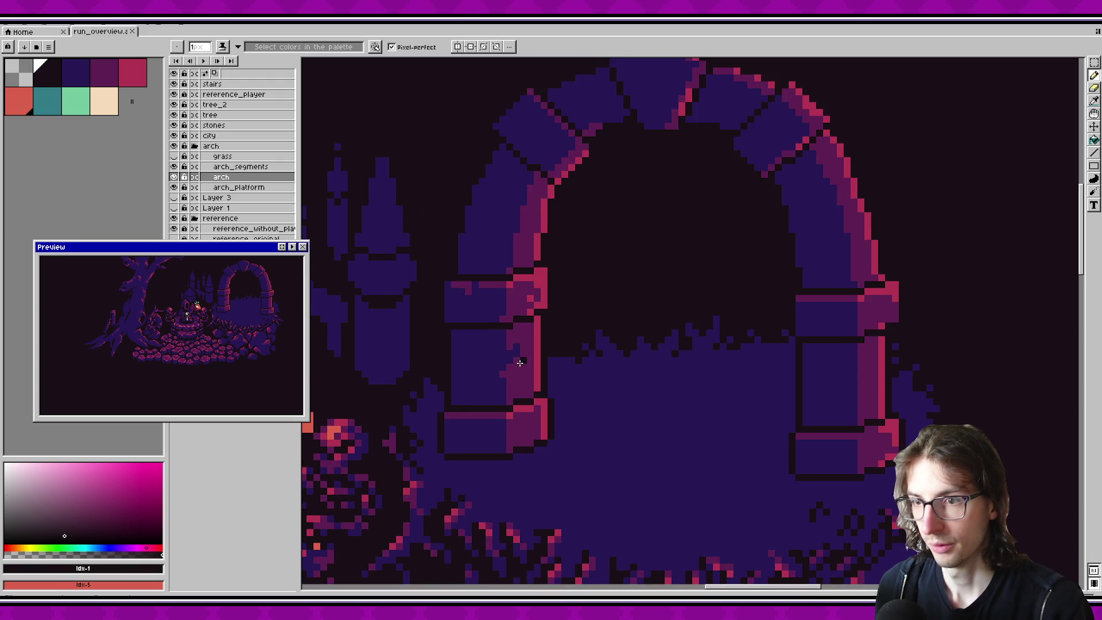
Step: On arch_segments, repaint lower pillar stone pixels in purple #5c2052 and dark blue #271854, then save
{"action": "left_click", "coordinate": [222, 167]}
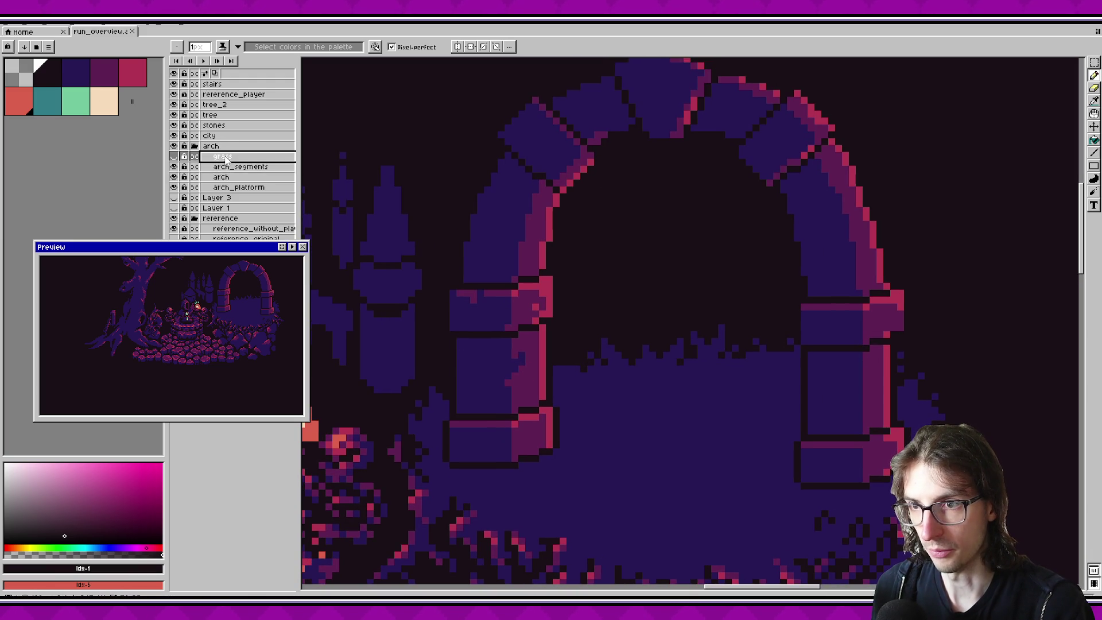
{"action": "left_click", "coordinate": [76, 73]}
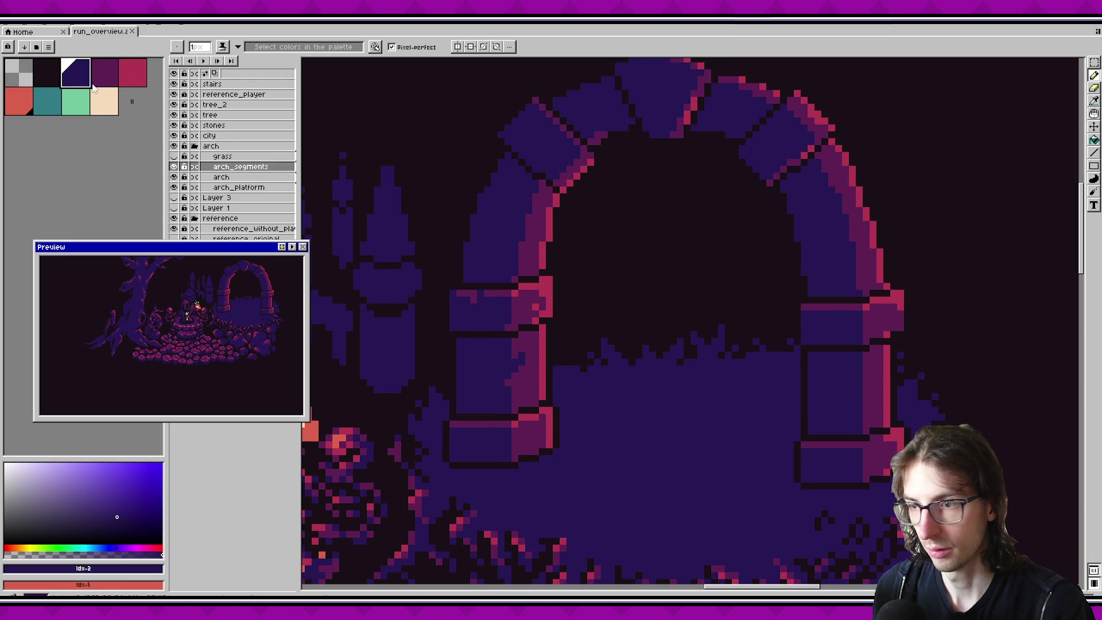
{"action": "scroll", "coordinate": [516, 425], "scroll_direction": "up", "scroll_amount": 1}
{"action": "scroll", "coordinate": [516, 426], "scroll_direction": "left", "scroll_amount": 1}
{"action": "left_click", "coordinate": [505, 426], "text": "alt"}
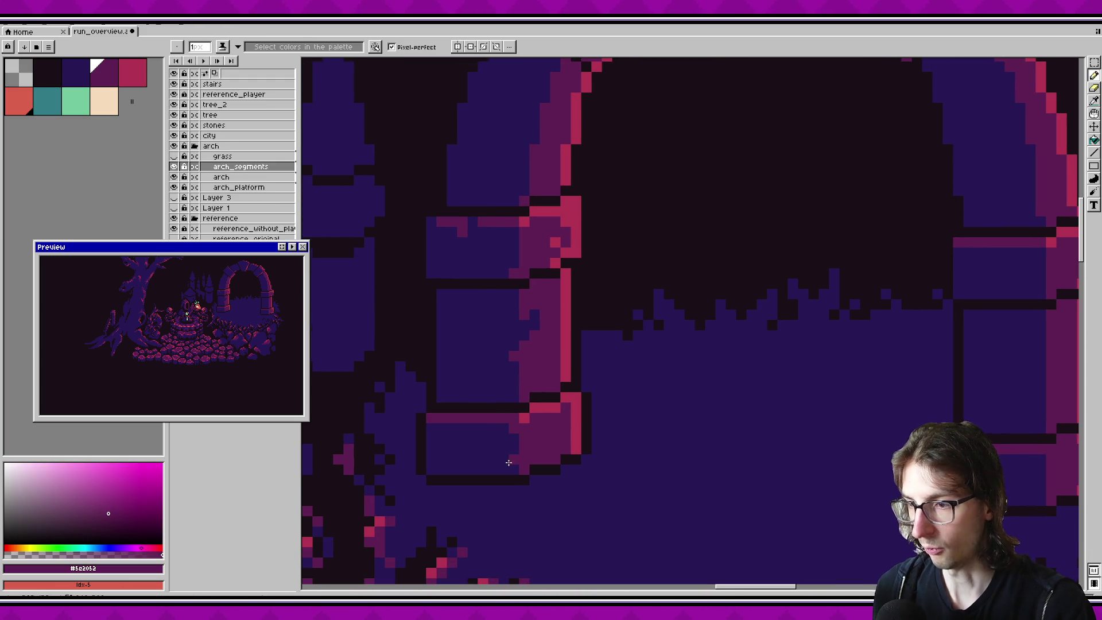
{"action": "left_click", "coordinate": [431, 423]}
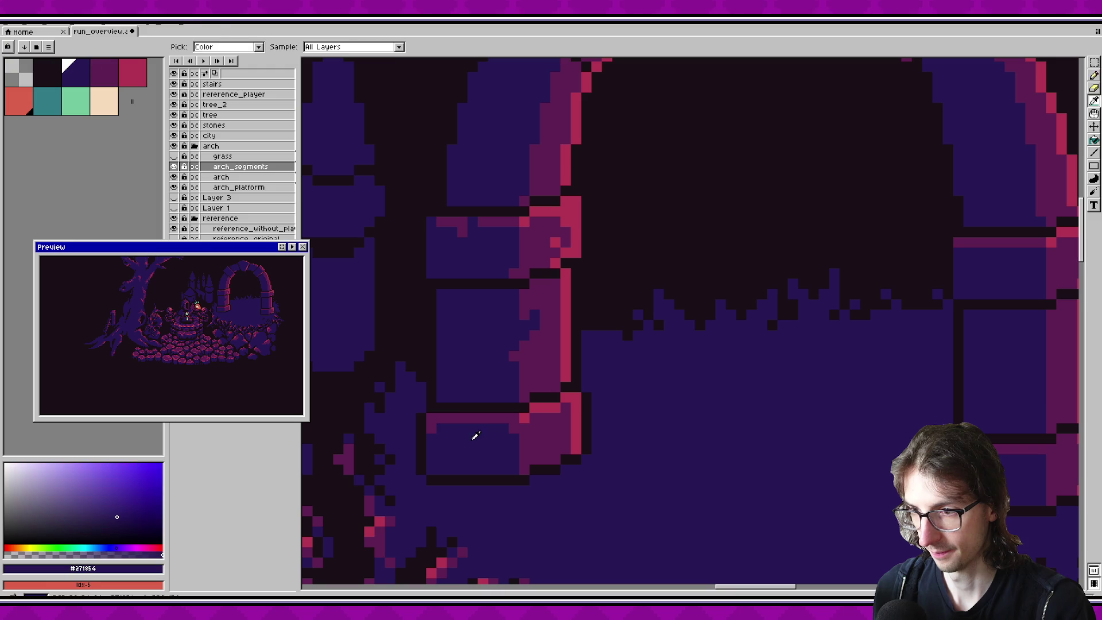
{"action": "left_click", "coordinate": [444, 419], "text": "alt"}
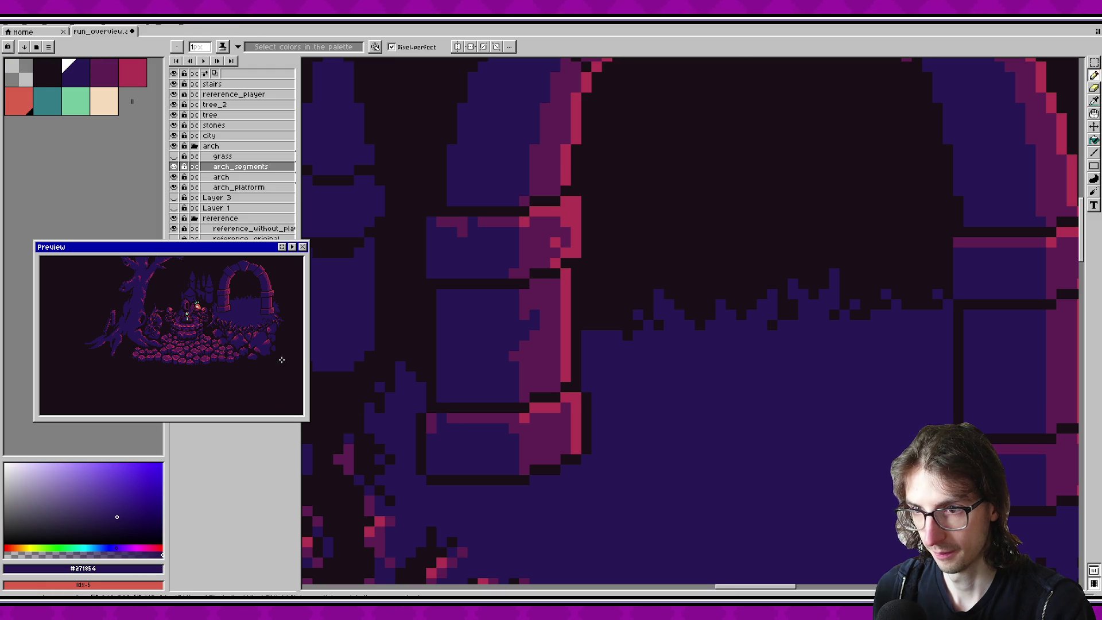
{"action": "left_click", "coordinate": [444, 418]}
{"action": "key", "text": "ctrl+s"}
Step: Paint a run of crimson #b13353 pixels up the lower pillar stone and save
{"action": "scroll", "coordinate": [471, 415], "scroll_direction": "down", "scroll_amount": 1}
{"action": "scroll", "coordinate": [470, 416], "scroll_direction": "right", "scroll_amount": 1}
{"action": "left_click", "coordinate": [533, 436], "text": "alt"}
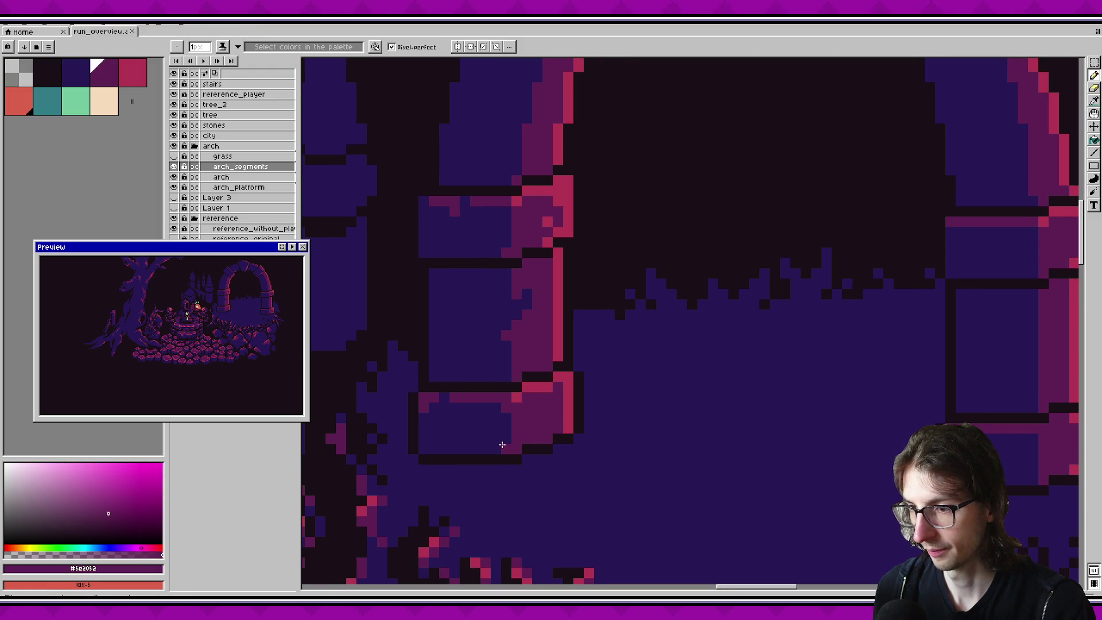
{"action": "key", "text": "ctrl+s"}
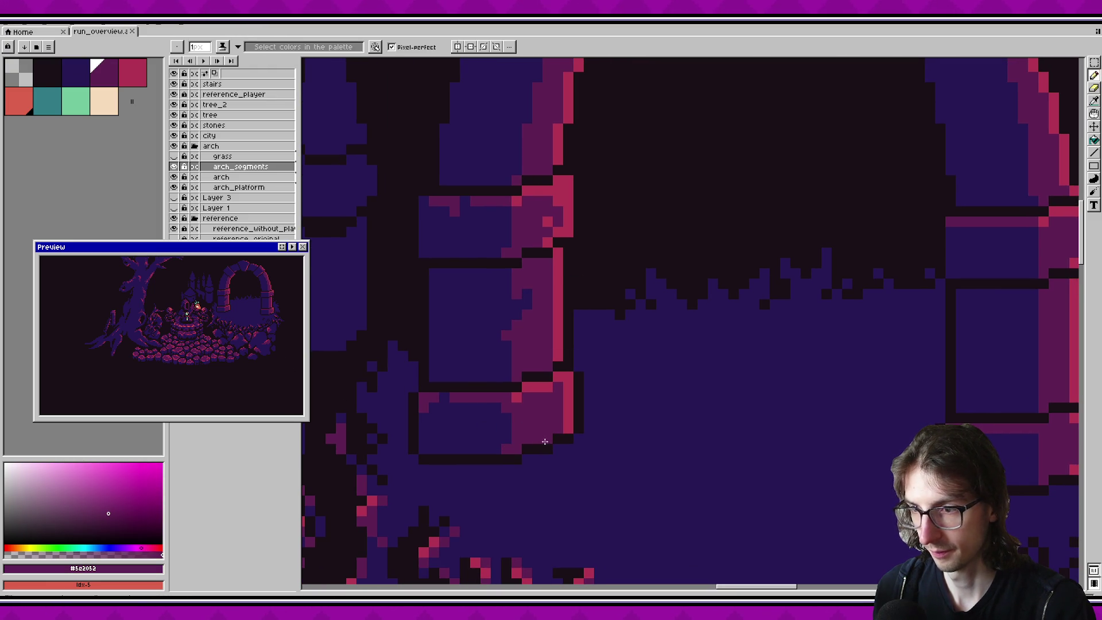
{"action": "key", "text": "alt"}
{"action": "left_click", "coordinate": [568, 420], "text": "alt"}
{"action": "left_click_drag", "start_coordinate": [558, 417], "coordinate": [550, 396]}
{"action": "key", "text": "ctrl+s"}
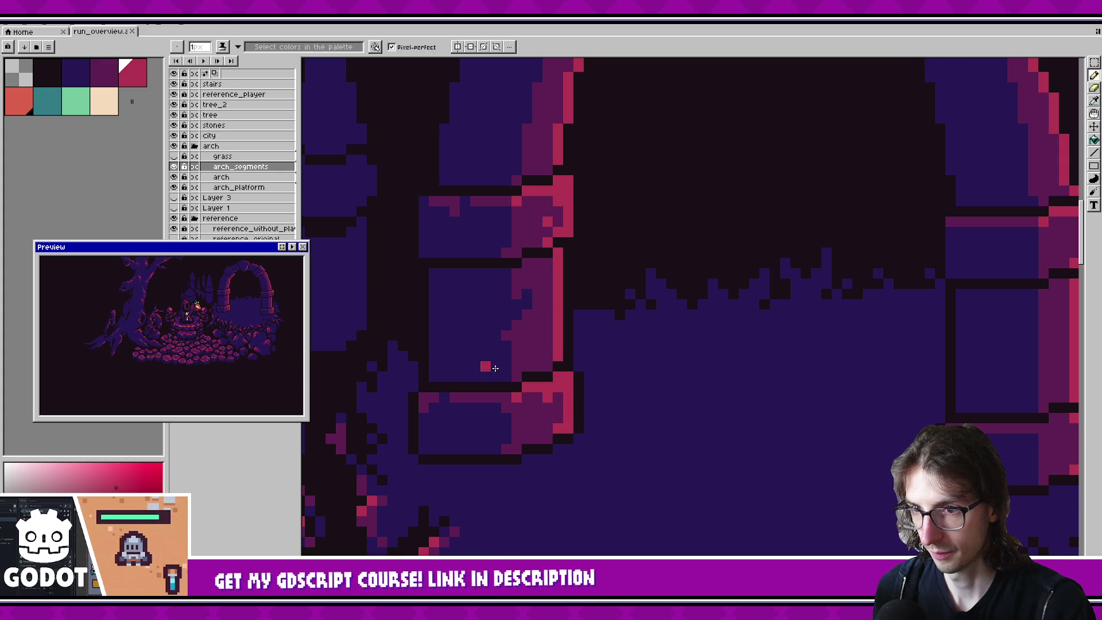
Step: Paint three dark-blue pixels on the pillar stone
{"action": "scroll", "coordinate": [516, 448], "scroll_direction": "up", "scroll_amount": 3}
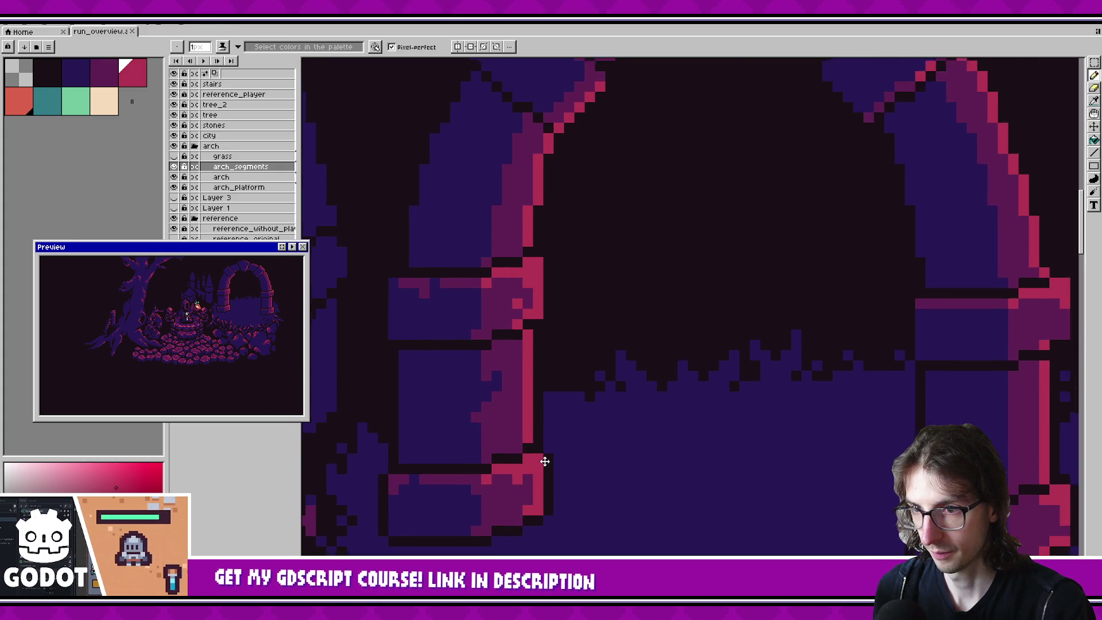
{"action": "key", "text": "alt"}
{"action": "left_click", "coordinate": [477, 456], "text": "alt"}
{"action": "left_click", "coordinate": [504, 448]}
{"action": "left_click", "coordinate": [496, 451]}
{"action": "left_click", "coordinate": [501, 455]}
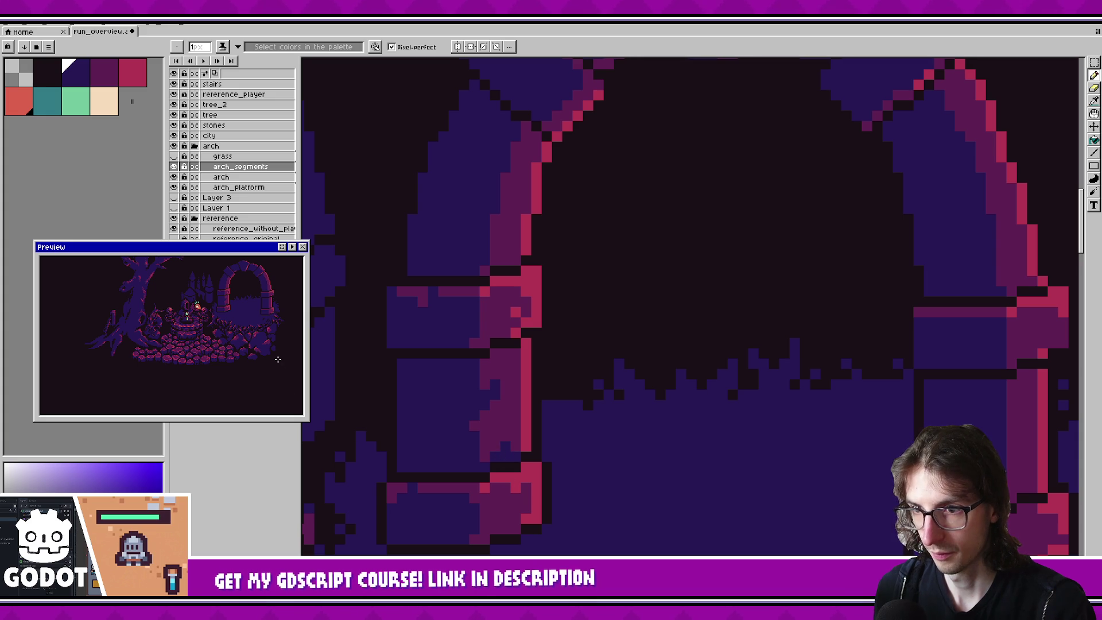
{"action": "scroll", "coordinate": [484, 453], "scroll_direction": "up", "scroll_amount": 2}
{"action": "key", "text": "ctrl+s"}
Step: Paint two dark background pixels beside the lower stone and save
{"action": "left_click_drag", "start_coordinate": [484, 453], "coordinate": [576, 344]}
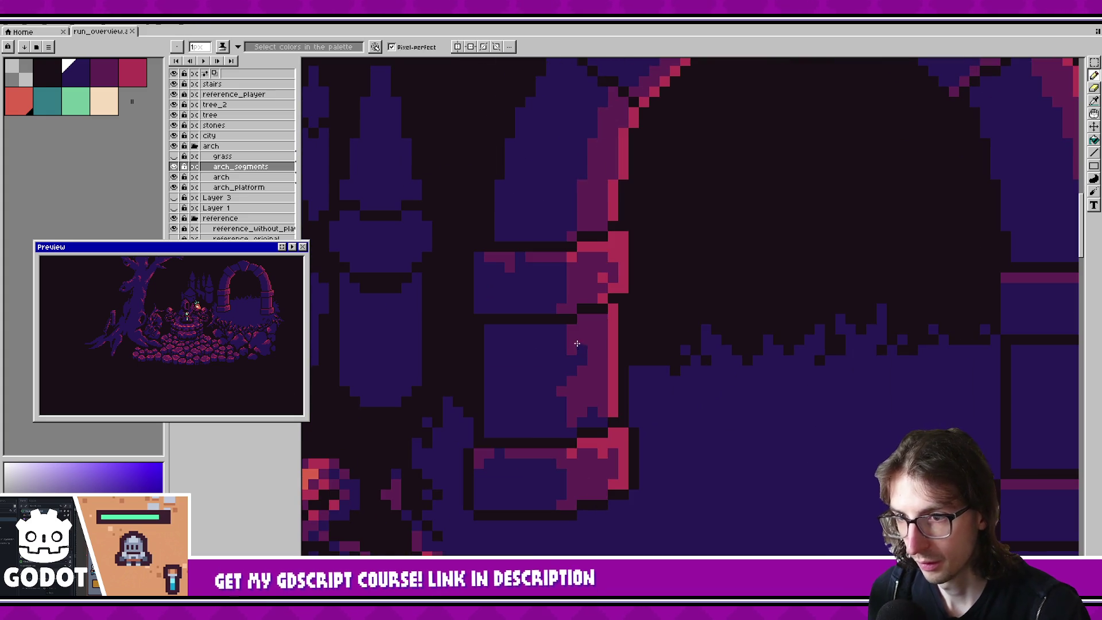
{"action": "left_click", "coordinate": [517, 438], "text": "alt"}
{"action": "left_click", "coordinate": [501, 431]}
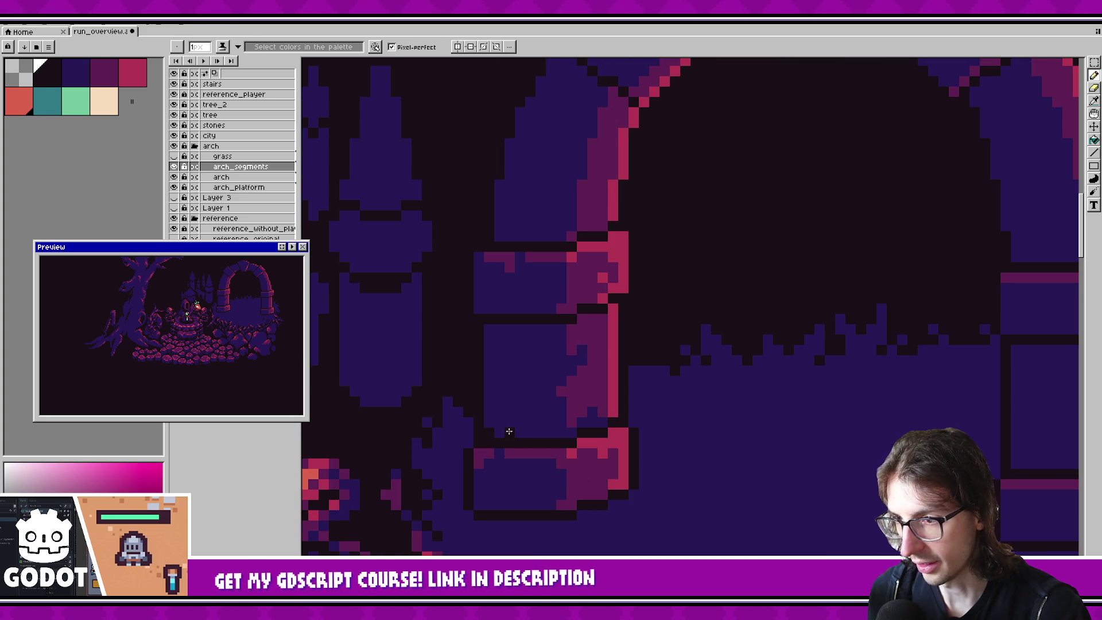
{"action": "left_click", "coordinate": [515, 427]}
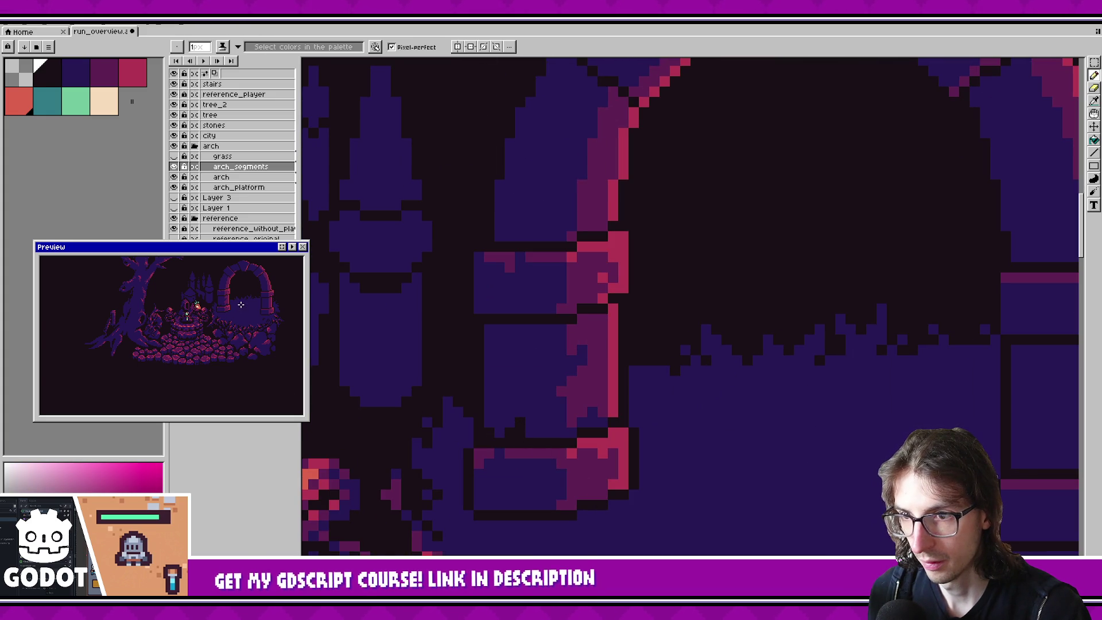
{"action": "scroll", "coordinate": [241, 305], "scroll_direction": "up", "scroll_amount": 2}
{"action": "left_click_drag", "start_coordinate": [241, 309], "coordinate": [242, 333]}
{"action": "key", "text": "ctrl+s"}
{"action": "left_click_drag", "start_coordinate": [603, 362], "coordinate": [582, 367]}
{"action": "left_click_drag", "start_coordinate": [529, 397], "coordinate": [516, 418]}
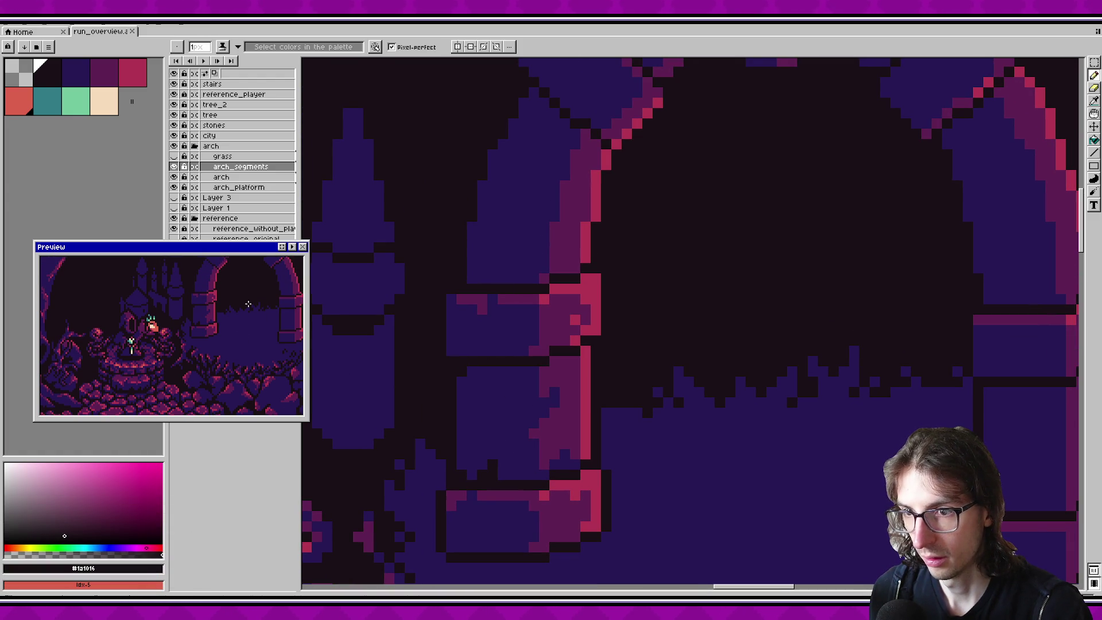
Step: Recolour arch pixels in dark stone blue and purple, saving after each
{"action": "left_click", "coordinate": [585, 381]}
{"action": "left_click", "coordinate": [544, 364], "text": "alt"}
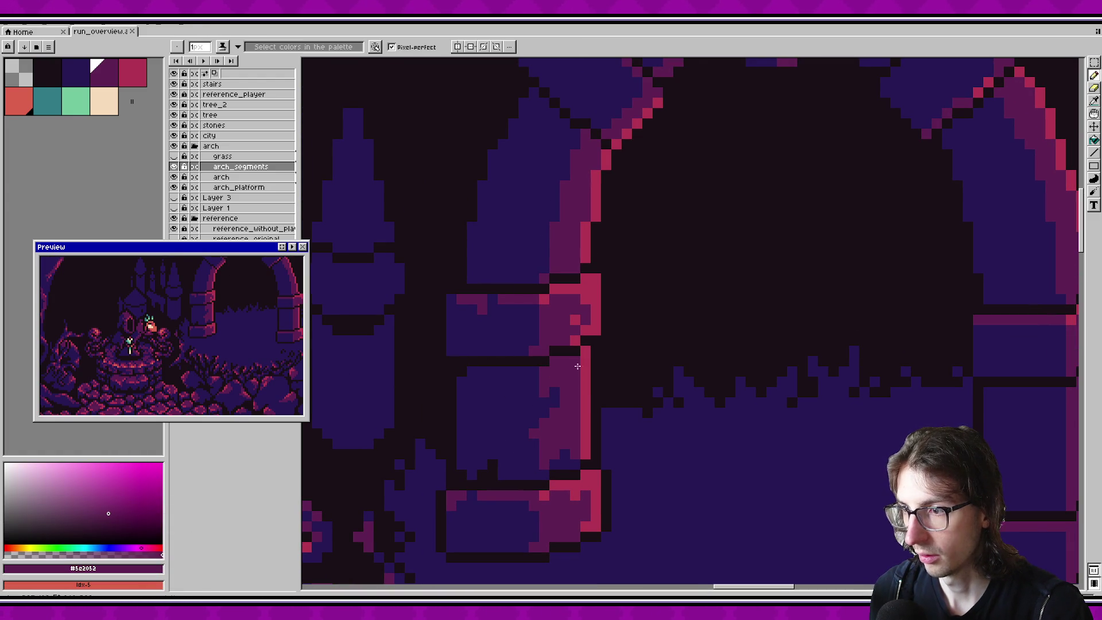
{"action": "key", "text": "ctrl+s"}
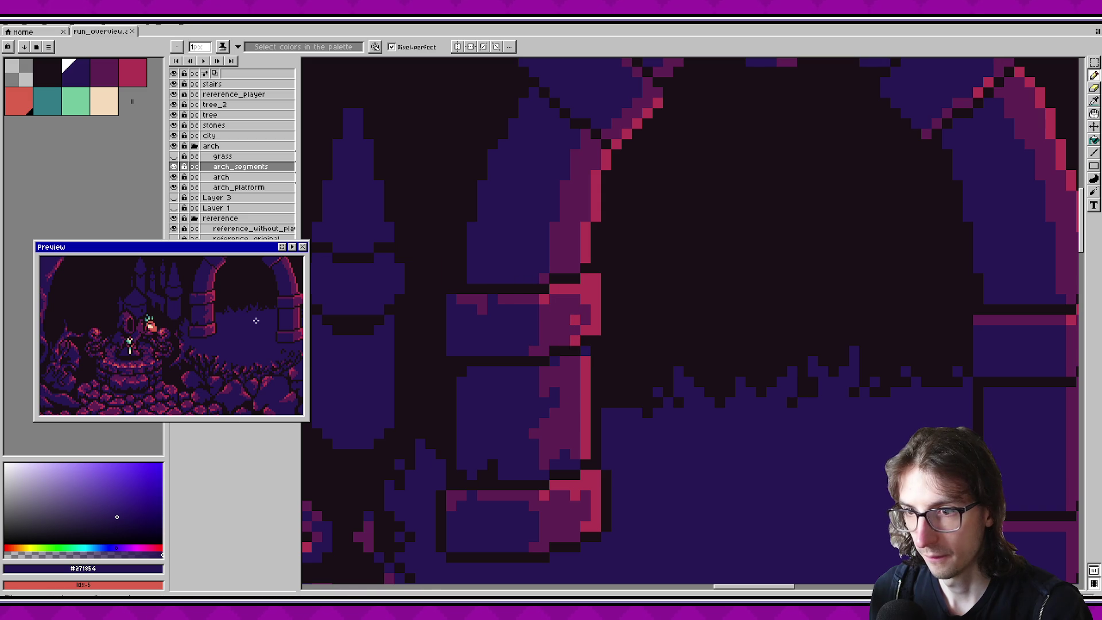
{"action": "left_click", "coordinate": [265, 308]}
{"action": "left_click", "coordinate": [542, 374], "text": "alt"}
{"action": "left_click", "coordinate": [576, 425]}
{"action": "key", "text": "ctrl+s"}
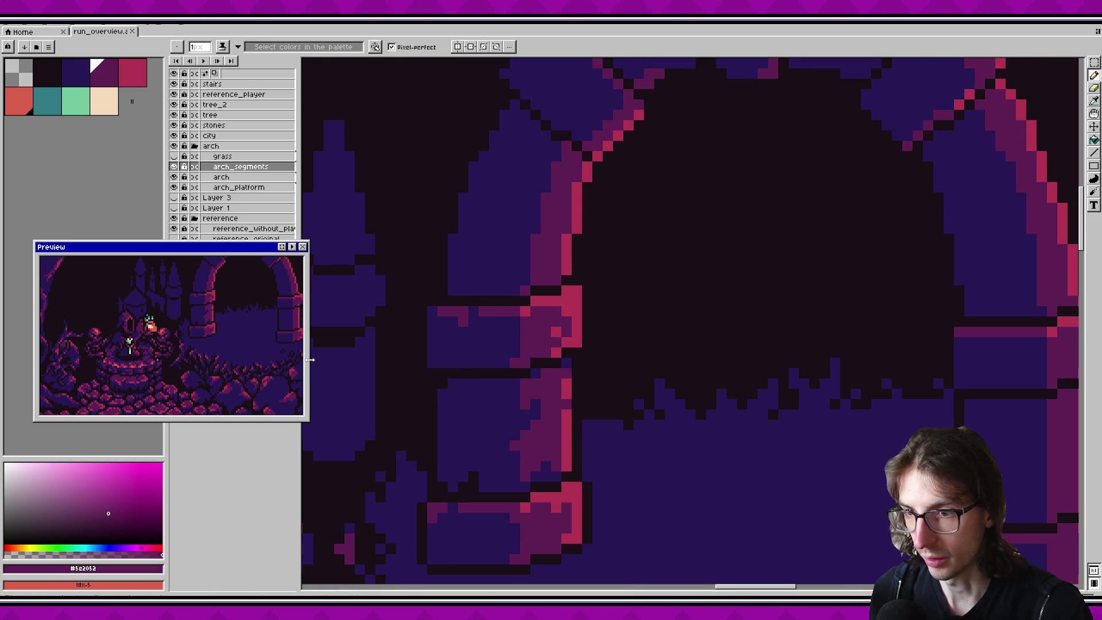
Step: Extend a pink highlight along the arch's inner edge, then sample the dark background colour
{"action": "left_click", "coordinate": [573, 458], "text": "alt"}
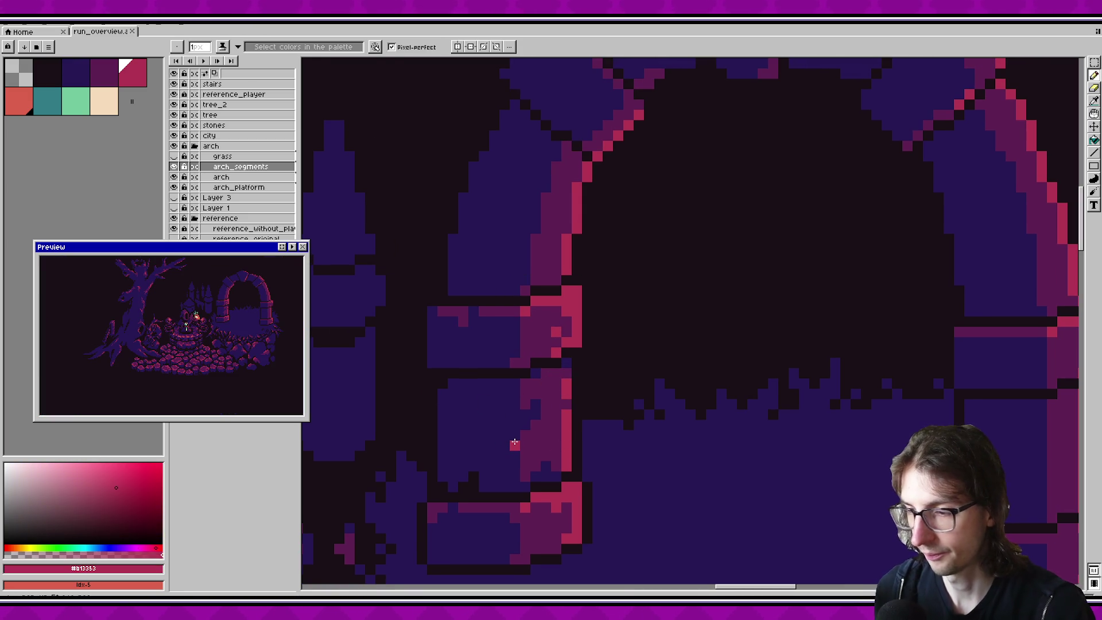
{"action": "left_click", "coordinate": [557, 449]}
{"action": "left_click_drag", "start_coordinate": [550, 433], "coordinate": [547, 457]}
{"action": "key", "text": "v"}
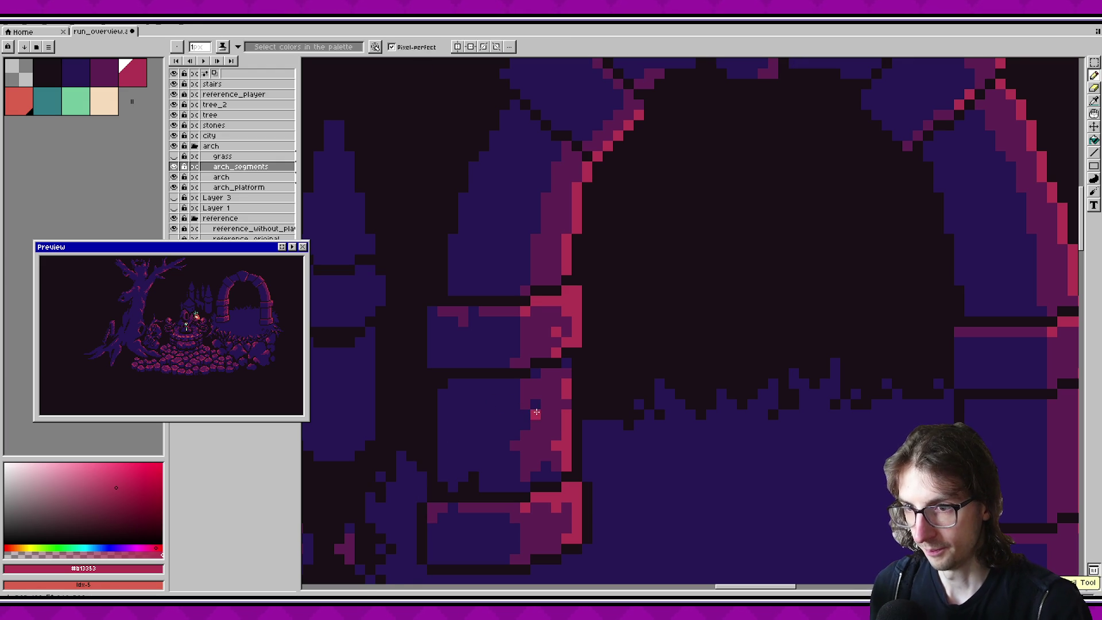
{"action": "scroll", "coordinate": [604, 403], "scroll_direction": "up", "scroll_amount": 1}
{"action": "scroll", "coordinate": [598, 413], "scroll_direction": "up", "scroll_amount": 5}
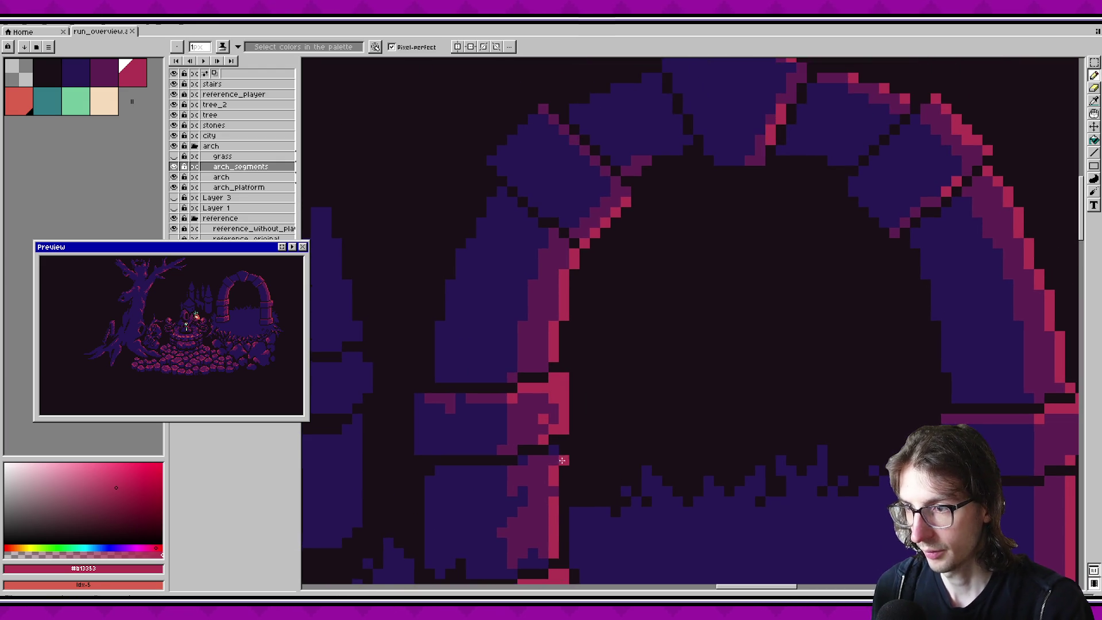
{"action": "key", "text": "i"}
{"action": "left_click", "coordinate": [426, 465]}
{"action": "key", "text": "b"}
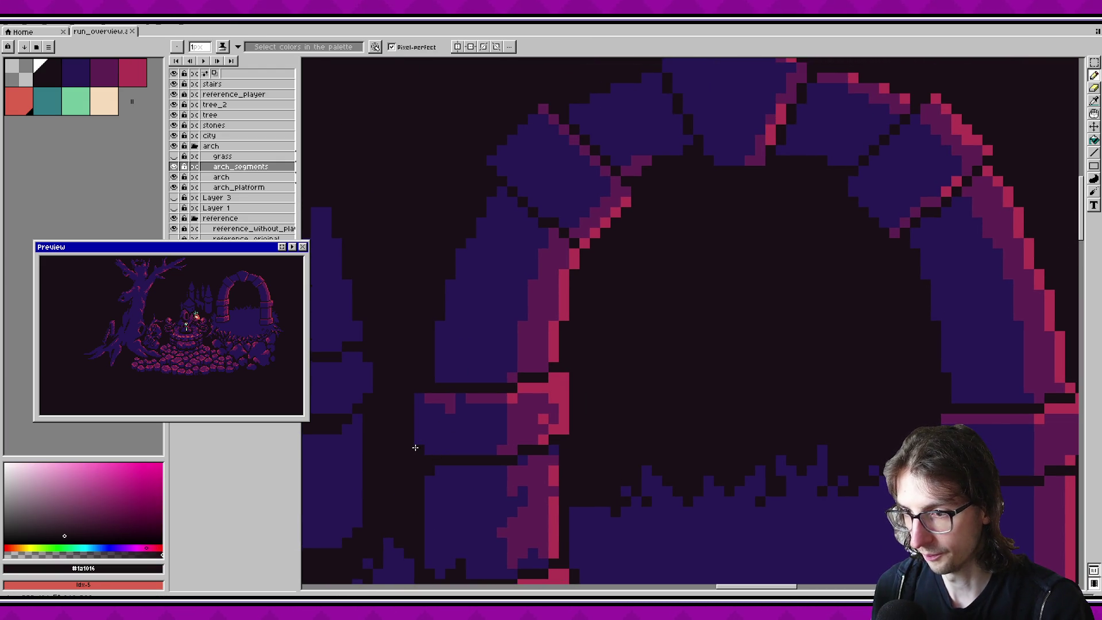
Step: Sample the arch's purple shade and dark stone blue while moving to another arch area
{"action": "scroll", "coordinate": [257, 302], "scroll_direction": "up", "scroll_amount": 2}
{"action": "left_click_drag", "start_coordinate": [264, 301], "coordinate": [262, 321]}
{"action": "left_click_drag", "start_coordinate": [529, 330], "coordinate": [509, 352]}
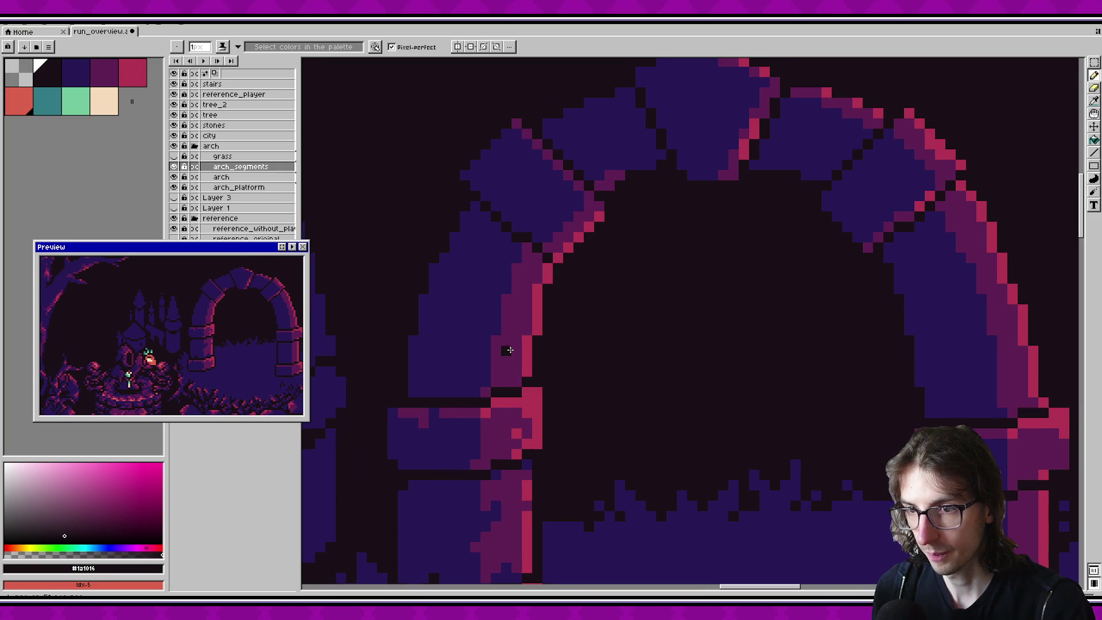
{"action": "left_click", "coordinate": [511, 428], "text": "alt"}
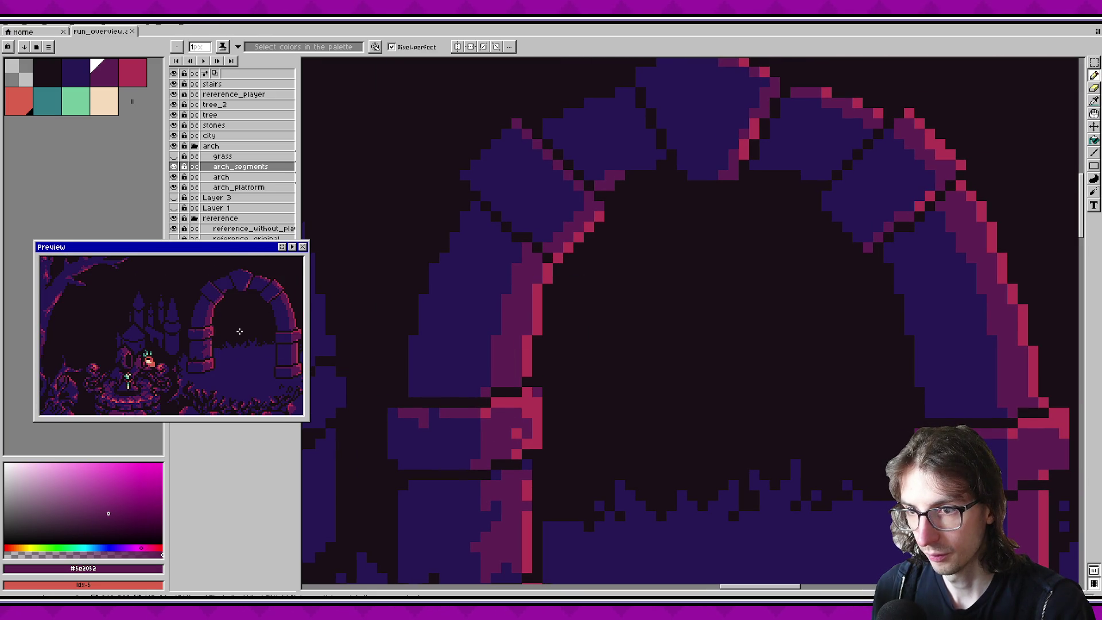
{"action": "scroll", "coordinate": [238, 328], "scroll_direction": "down", "scroll_amount": 2}
{"action": "scroll", "coordinate": [239, 328], "scroll_direction": "up", "scroll_amount": 2}
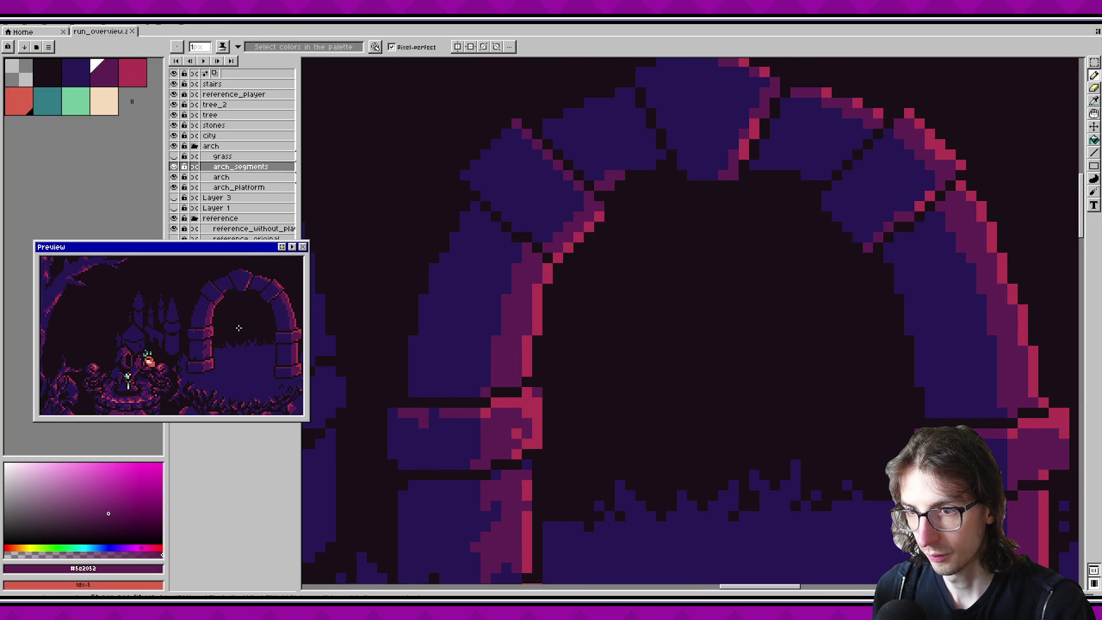
{"action": "left_click", "coordinate": [467, 382], "text": "alt"}
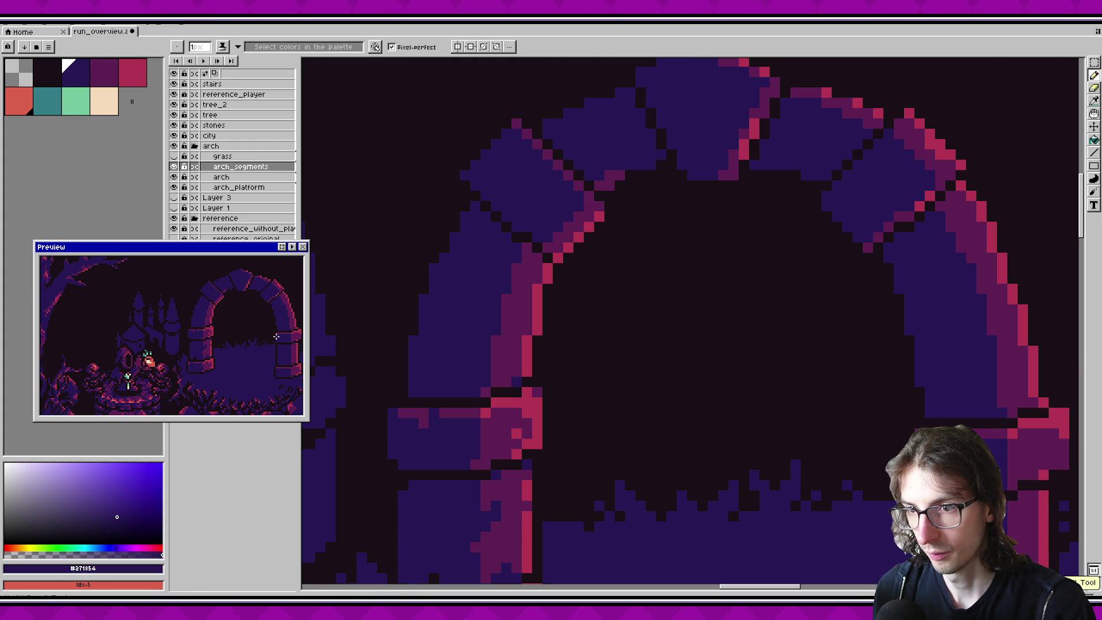
{"action": "scroll", "coordinate": [511, 414], "scroll_direction": "down", "scroll_amount": 3}
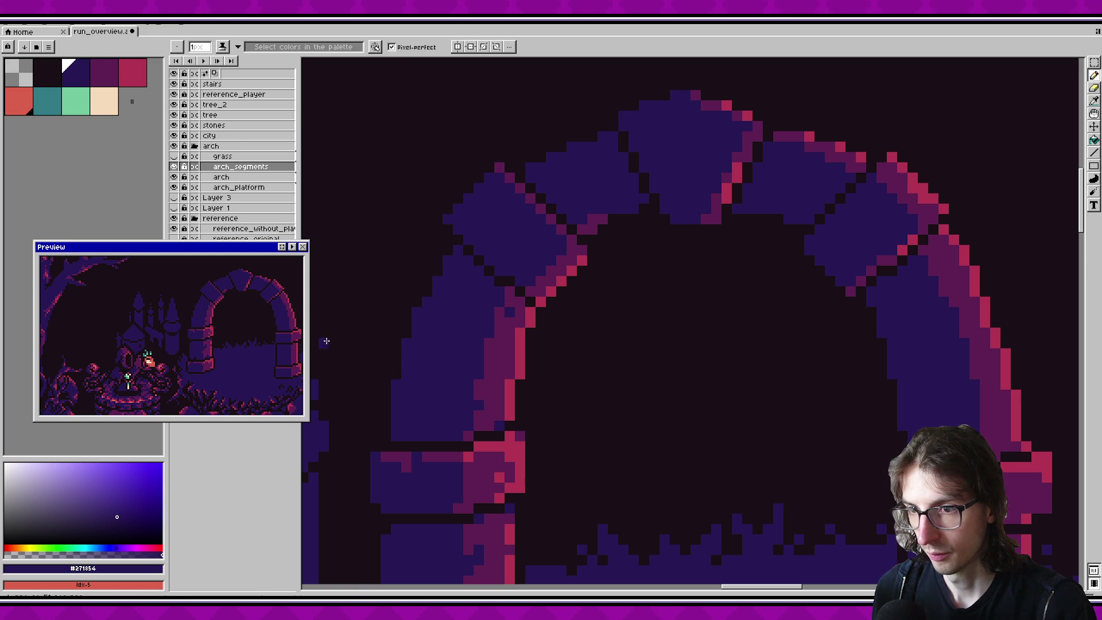
{"action": "left_click", "coordinate": [491, 360], "text": "alt"}
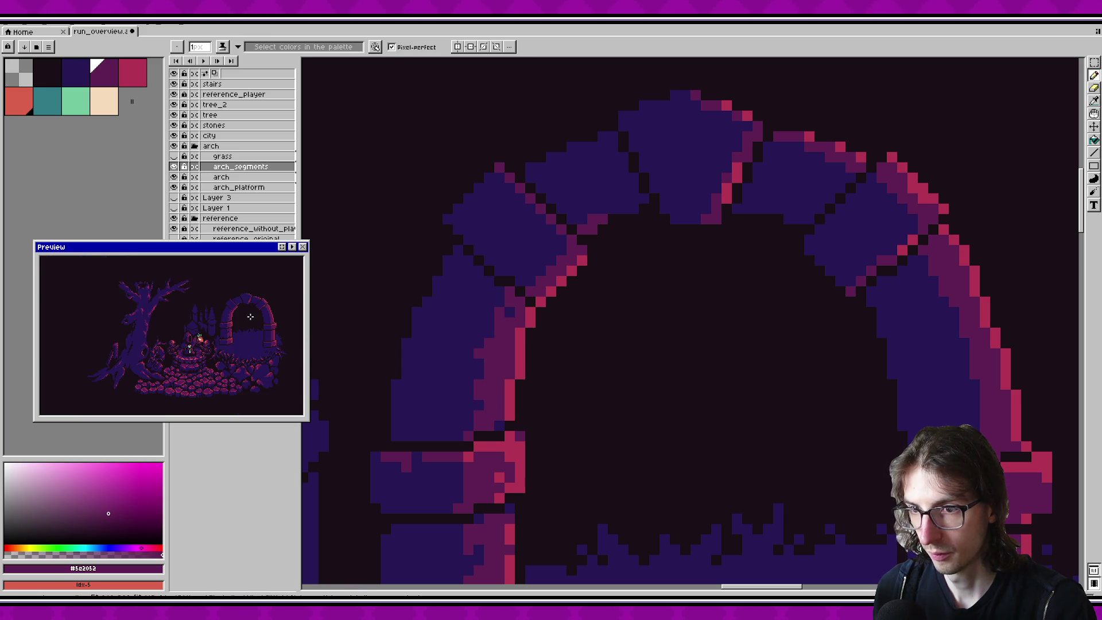
Step: Redraw the dark seam along an upper stone's edge and save
{"action": "left_click_drag", "start_coordinate": [397, 363], "coordinate": [421, 349]}
{"action": "left_click", "coordinate": [421, 425], "text": "alt"}
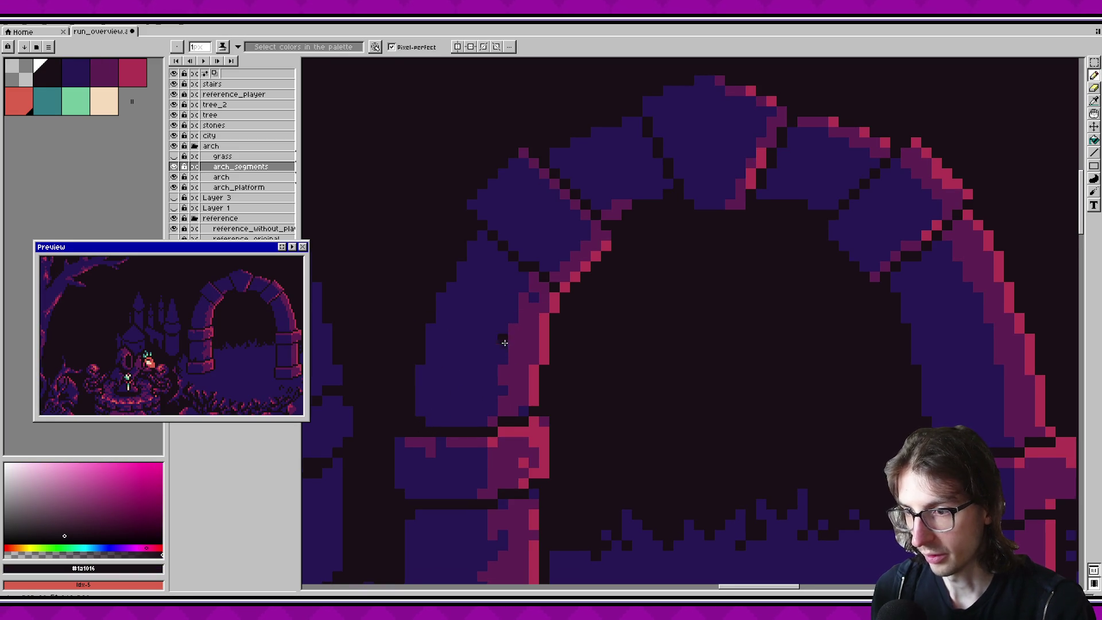
{"action": "scroll", "coordinate": [459, 347], "scroll_direction": "up", "scroll_amount": 1}
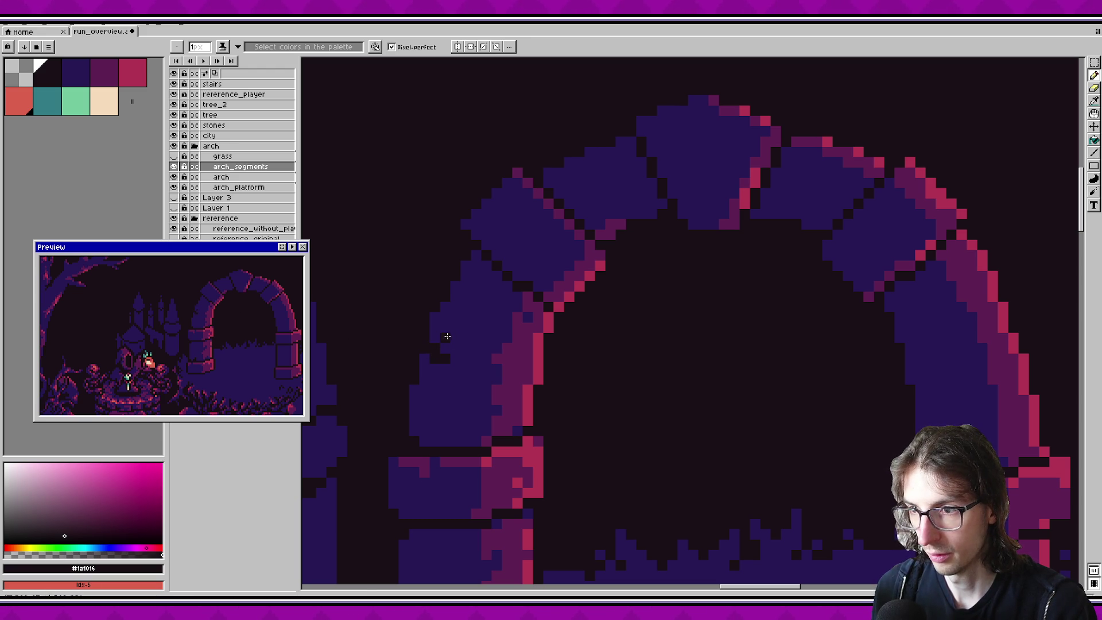
{"action": "key", "text": "ctrl+s"}
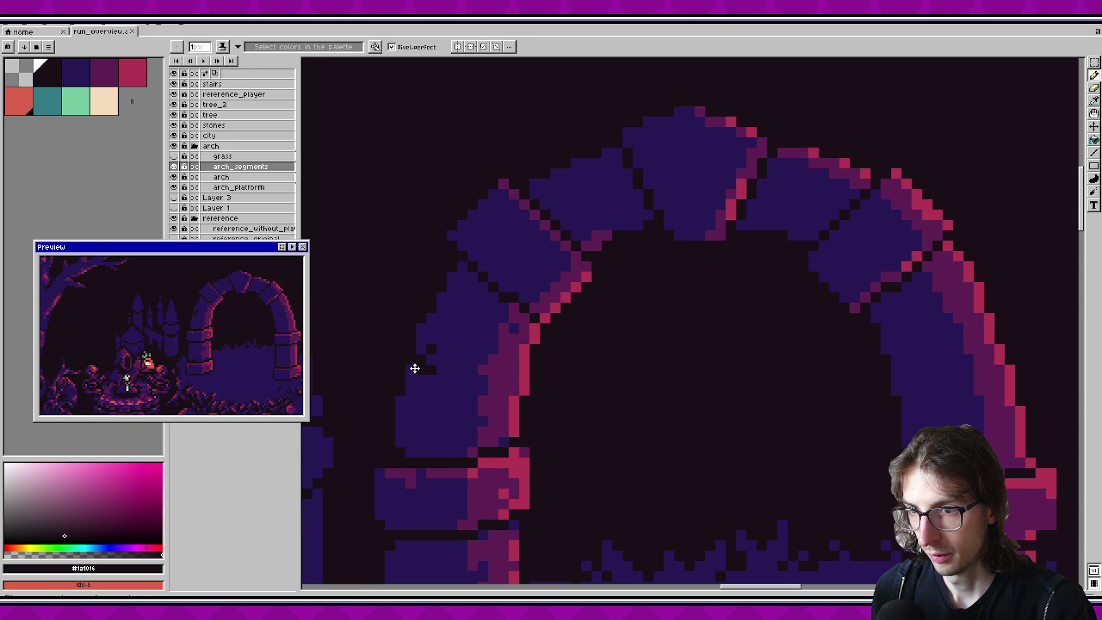
{"action": "left_click_drag", "start_coordinate": [460, 270], "coordinate": [501, 309]}
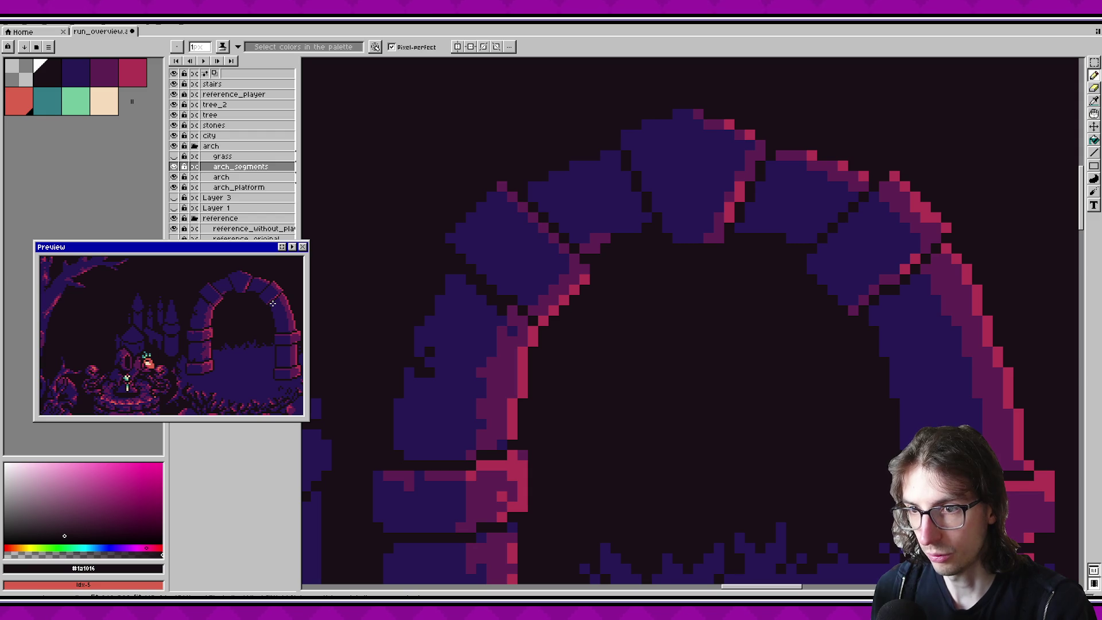
{"action": "left_click", "coordinate": [505, 320], "text": "alt"}
{"action": "left_click", "coordinate": [520, 317], "text": "alt"}
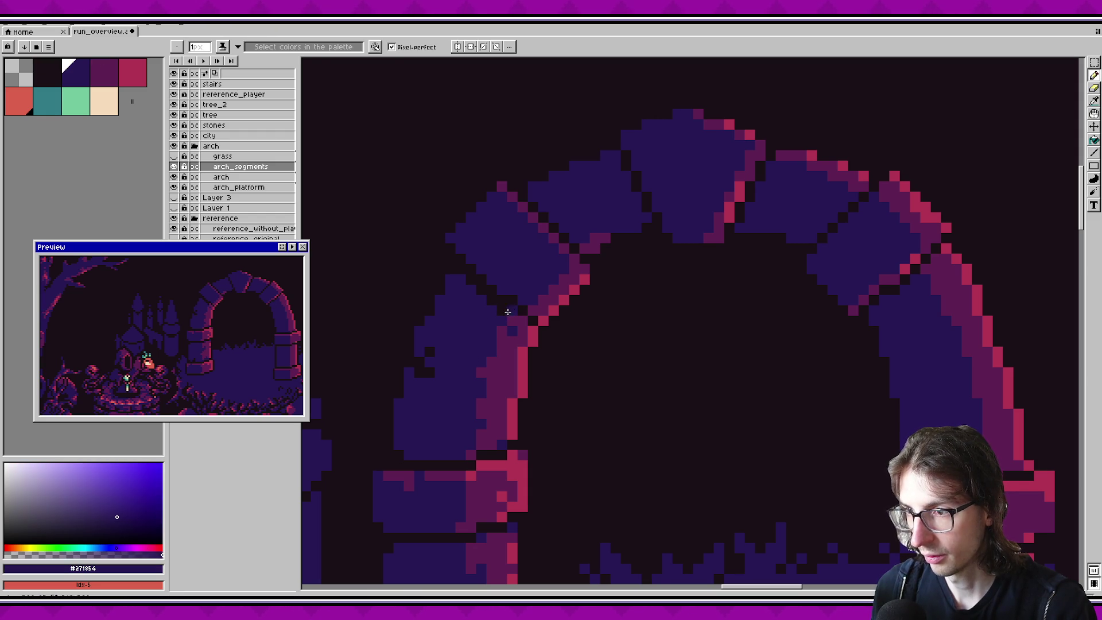
{"action": "key", "text": "ctrl+s"}
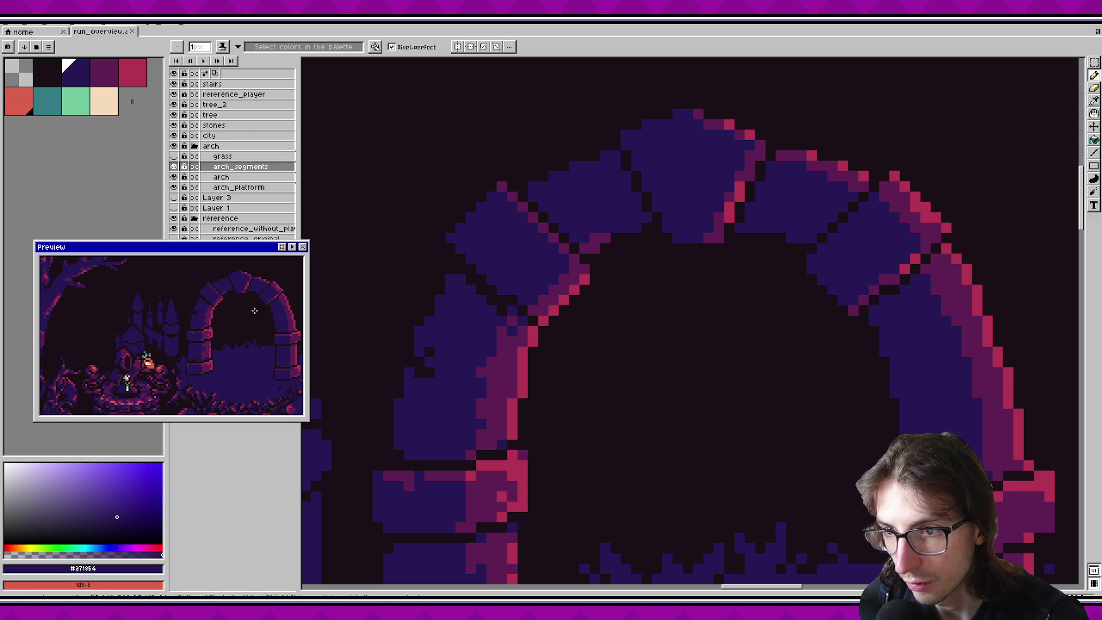
Step: Darken a seam pixel between the upper pillar stone and arch block, then save
{"action": "left_click", "coordinate": [505, 308], "text": "alt"}
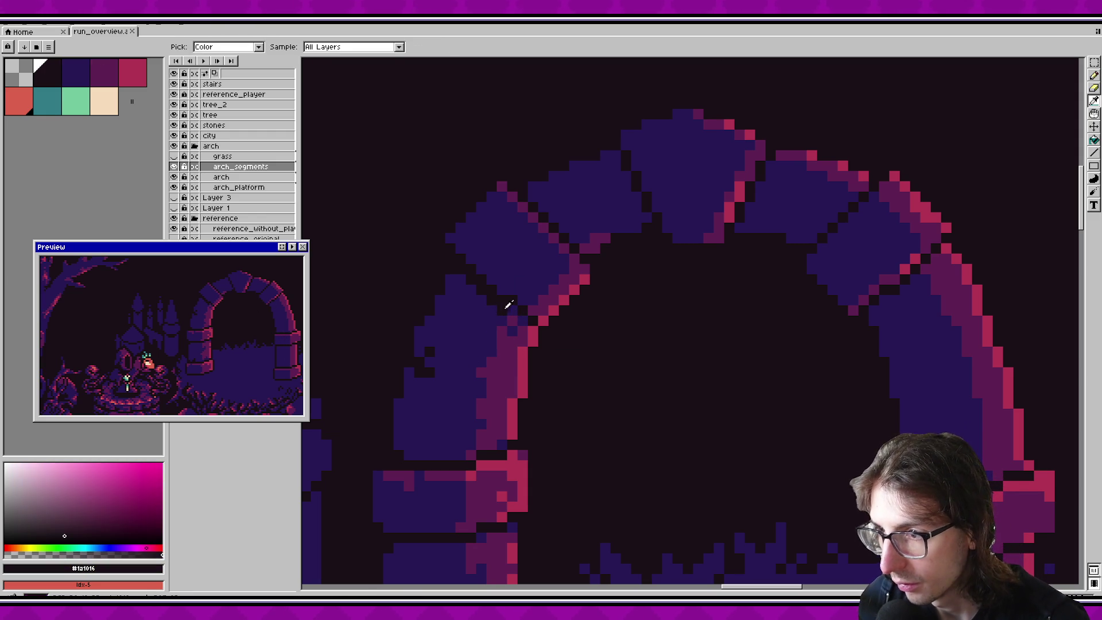
{"action": "left_click", "coordinate": [423, 369]}
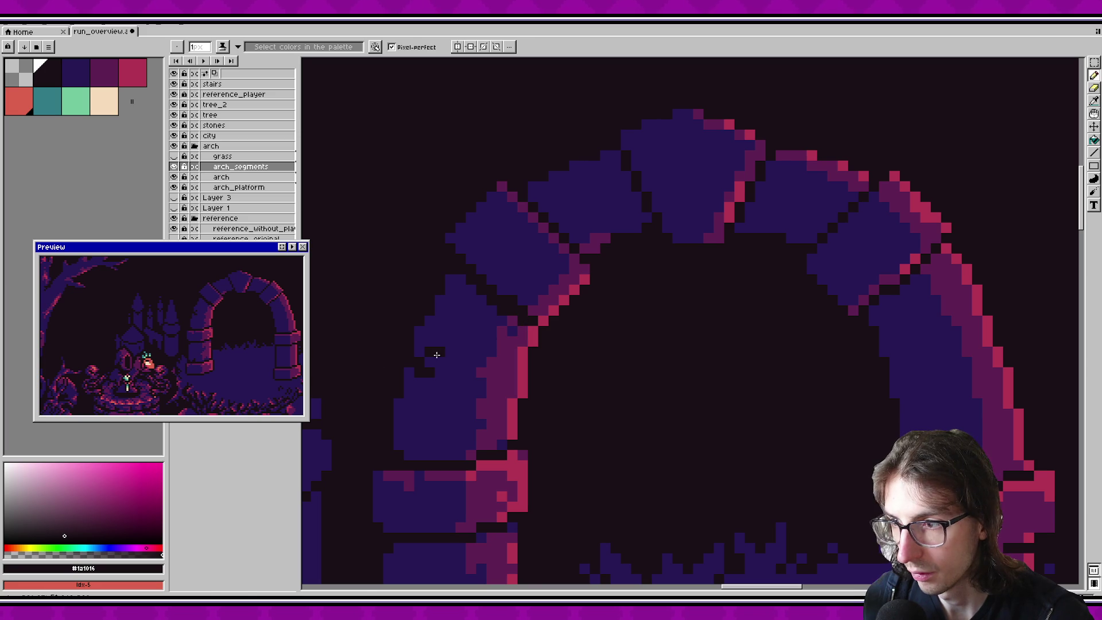
{"action": "key", "text": "ctrl+s"}
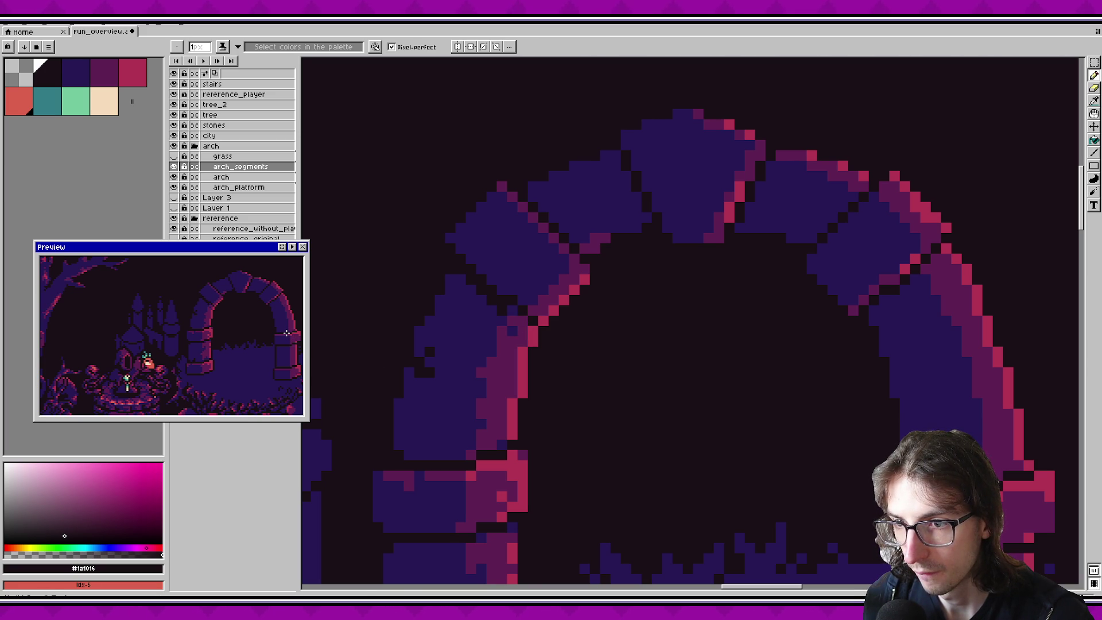
{"action": "left_click", "coordinate": [470, 322], "text": "alt"}
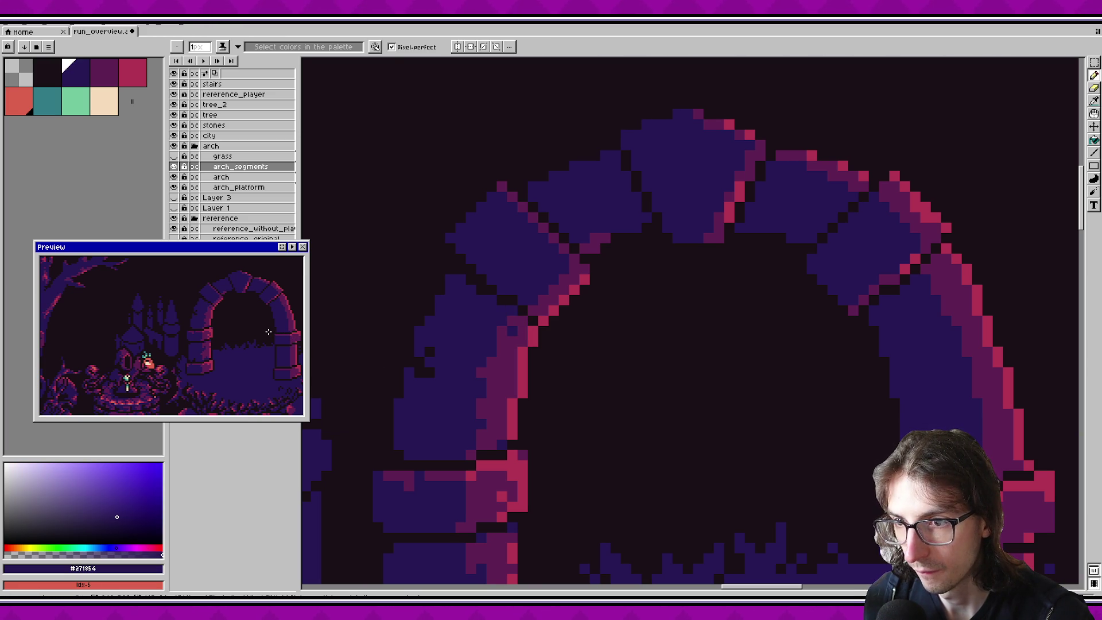
{"action": "scroll", "coordinate": [591, 320], "scroll_direction": "down", "scroll_amount": 4}
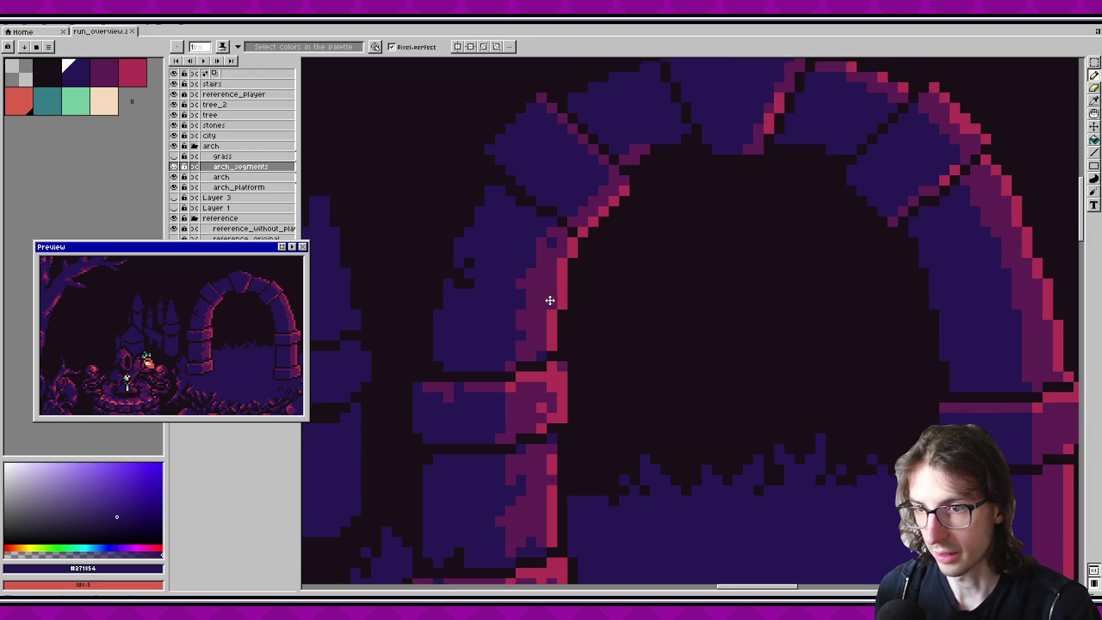
Step: Add a pink #b13353 highlight pixel on the arch pillar's inner edge
{"action": "left_click", "coordinate": [481, 427], "text": "alt"}
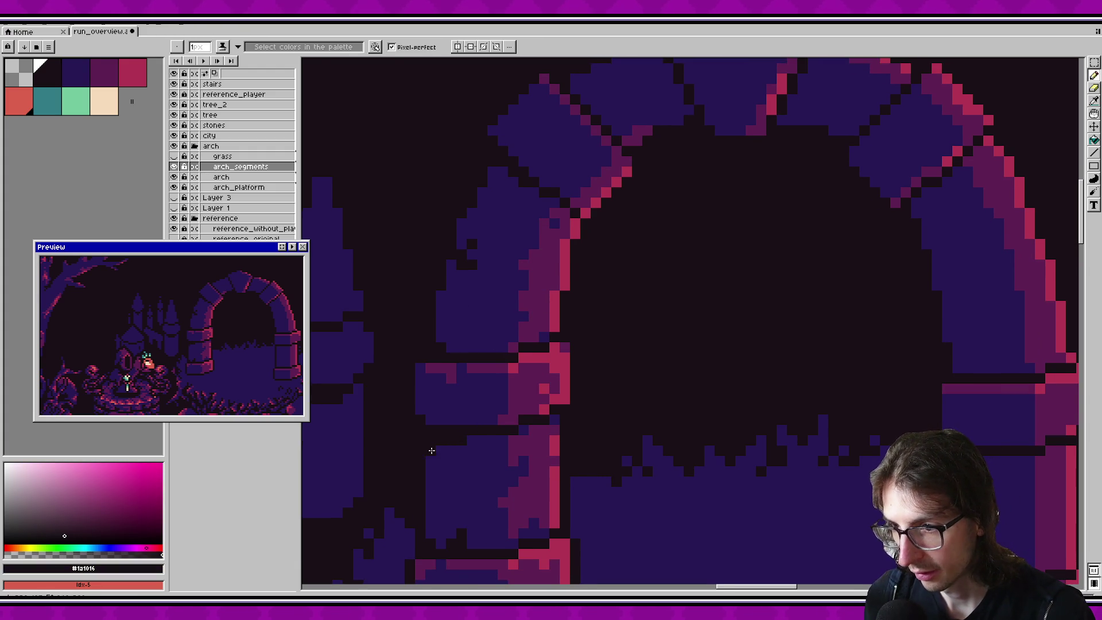
{"action": "mouse_move", "coordinate": [493, 459]}
{"action": "left_mouse_down"}
{"action": "mouse_move", "coordinate": [502, 432]}
{"action": "mouse_move", "coordinate": [499, 502]}
{"action": "left_mouse_up"}
{"action": "left_click_drag", "start_coordinate": [520, 328], "coordinate": [425, 478]}
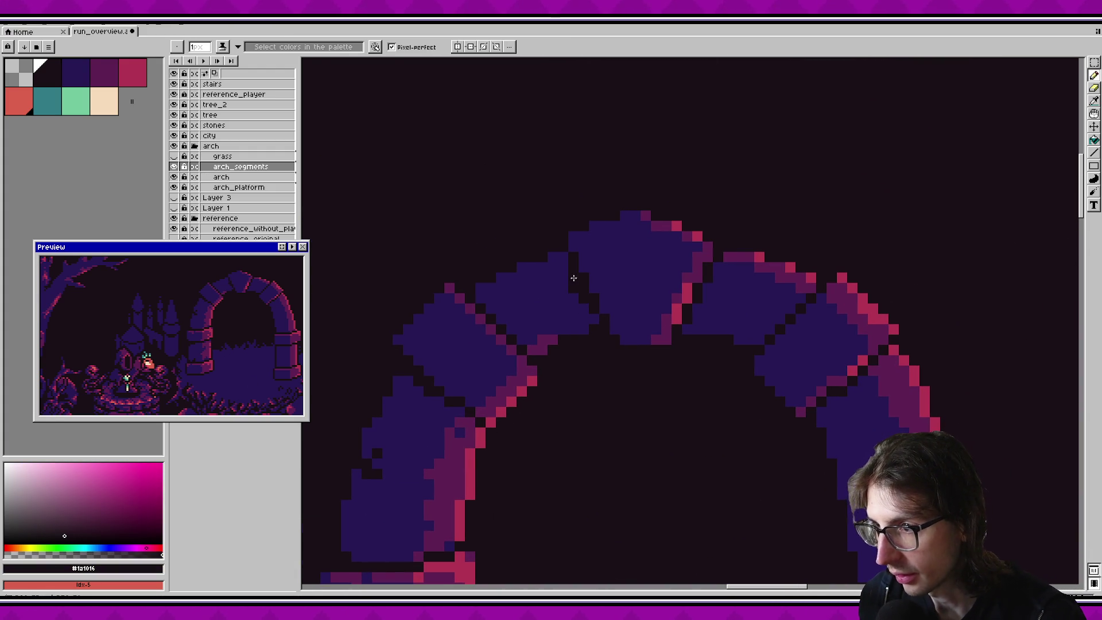
{"action": "scroll", "coordinate": [482, 345], "scroll_direction": "down", "scroll_amount": 1}
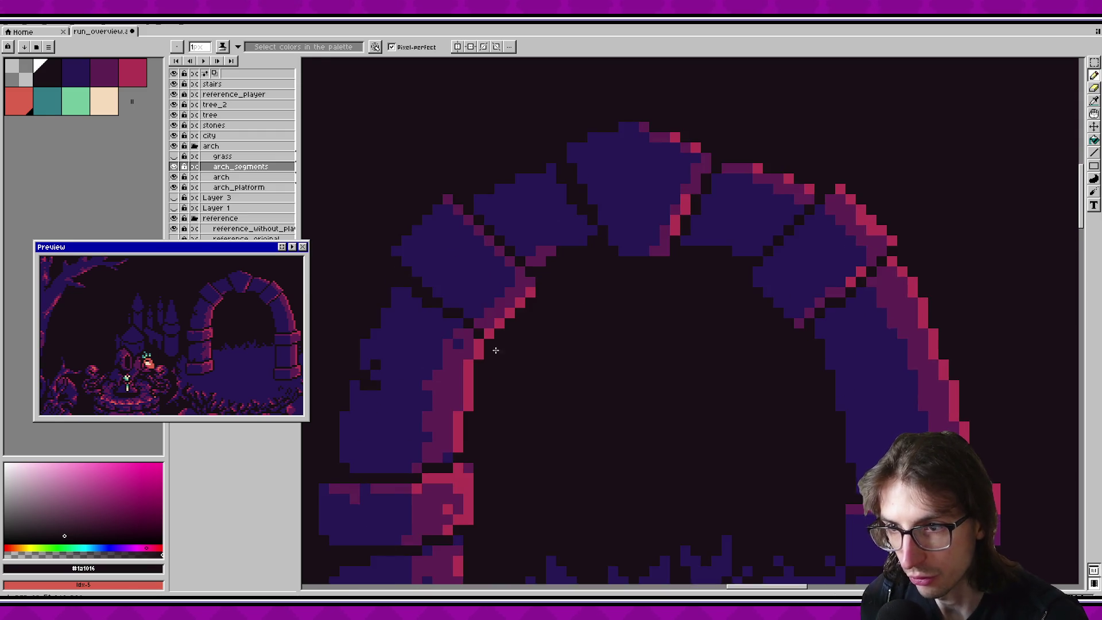
{"action": "scroll", "coordinate": [477, 367], "scroll_direction": "up", "scroll_amount": 1}
{"action": "scroll", "coordinate": [545, 367], "scroll_direction": "down", "scroll_amount": 4}
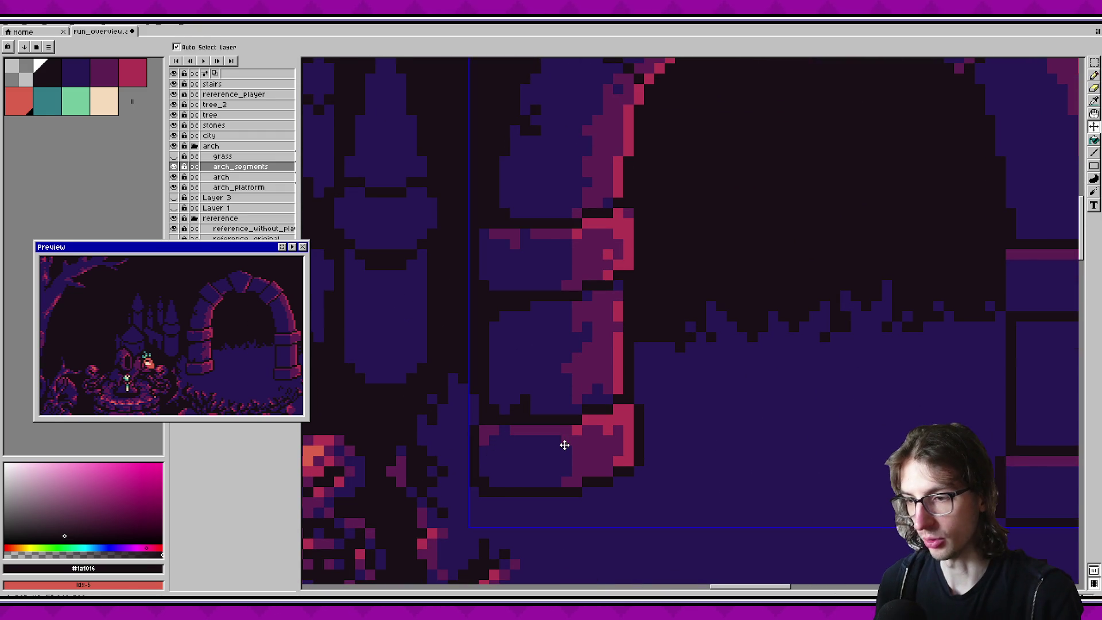
{"action": "scroll", "coordinate": [549, 453], "scroll_direction": "down", "scroll_amount": 2}
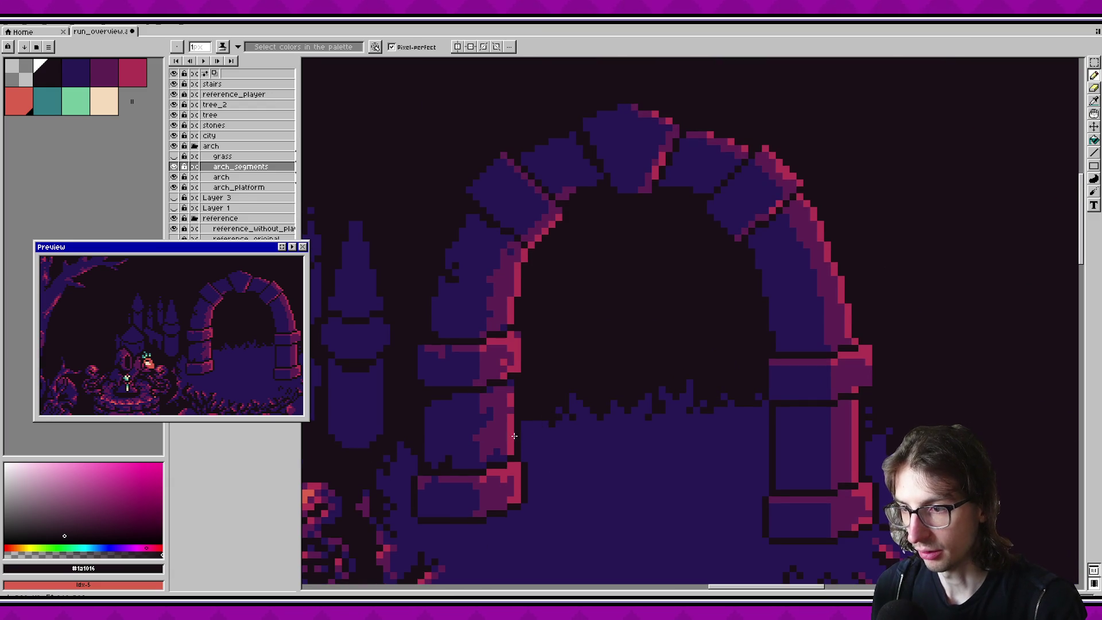
{"action": "scroll", "coordinate": [550, 409], "scroll_direction": "up", "scroll_amount": 2}
{"action": "left_click", "coordinate": [502, 436], "text": "alt"}
{"action": "left_click", "coordinate": [505, 460], "text": "alt"}
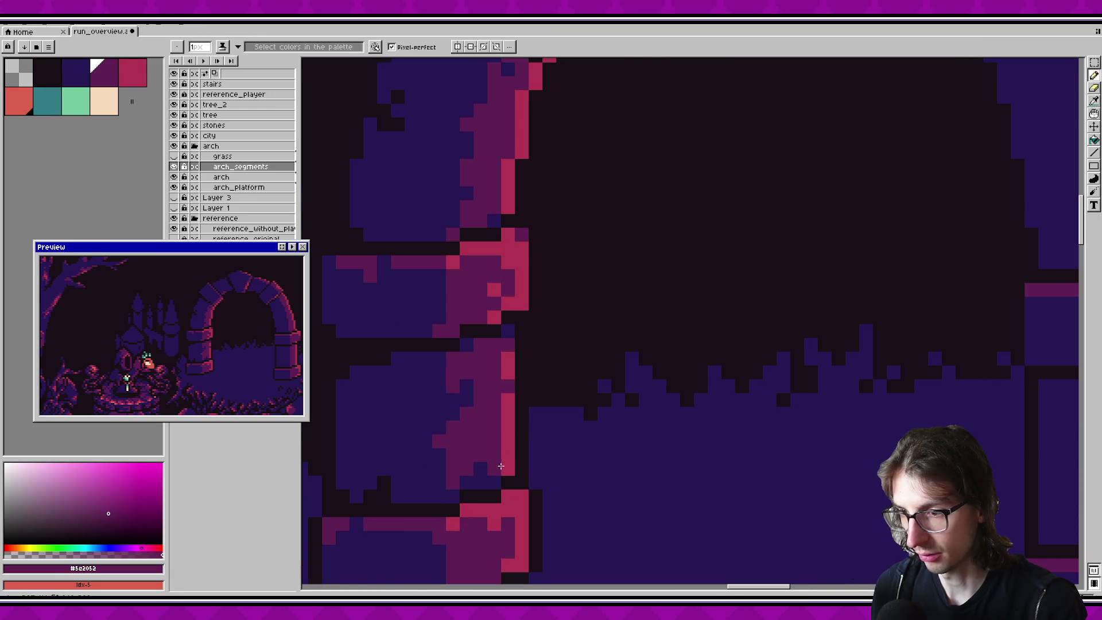
{"action": "left_click", "coordinate": [490, 466]}
Step: Add a pink pixel below the highlight and repaint a stray pink pixel dark blue #271854
{"action": "scroll", "coordinate": [250, 360], "scroll_direction": "down", "scroll_amount": 2}
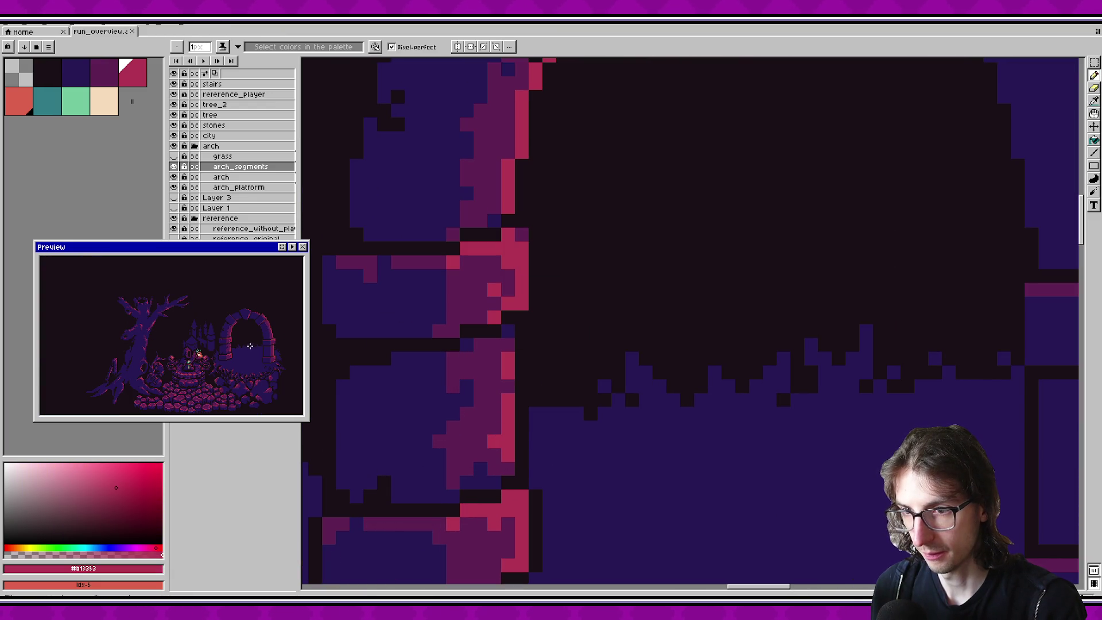
{"action": "scroll", "coordinate": [249, 348], "scroll_direction": "up", "scroll_amount": 2}
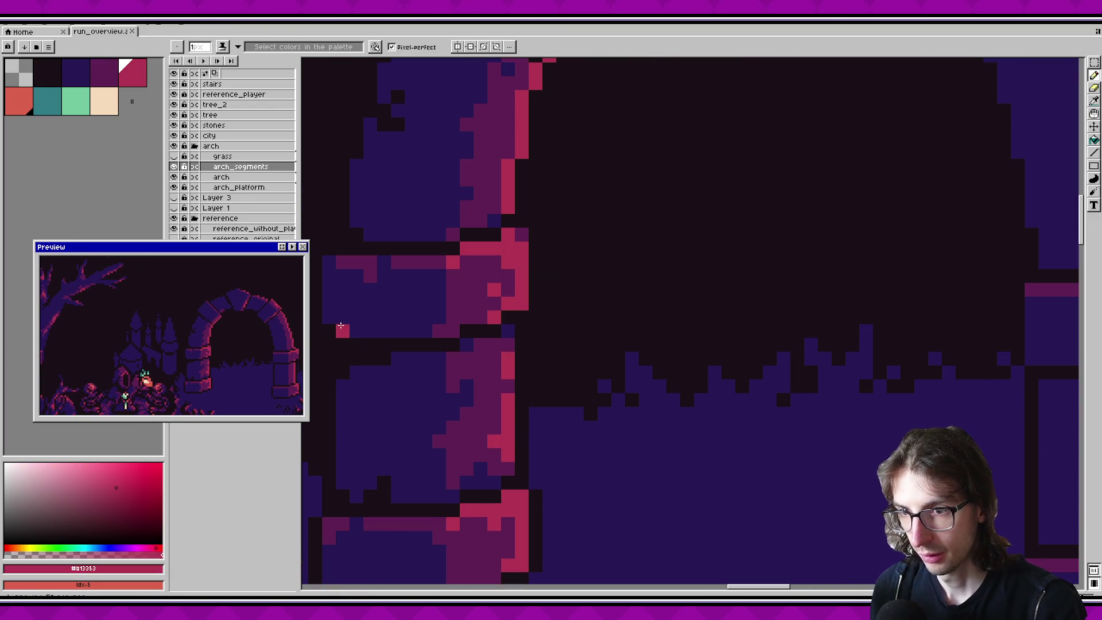
{"action": "scroll", "coordinate": [555, 289], "scroll_direction": "up", "scroll_amount": 5}
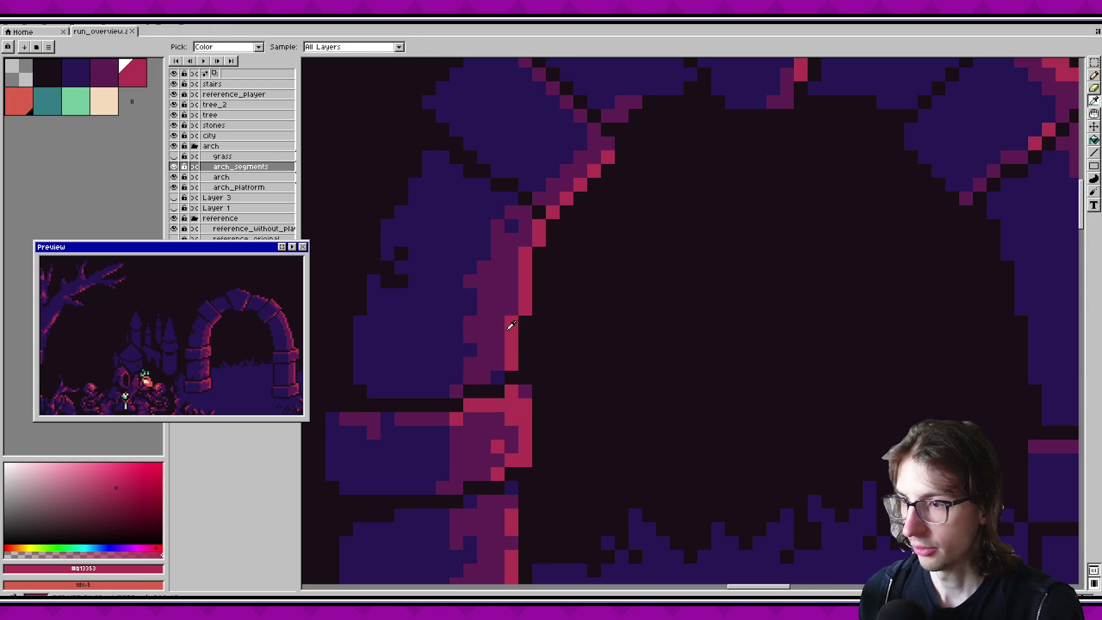
{"action": "left_click", "coordinate": [498, 323]}
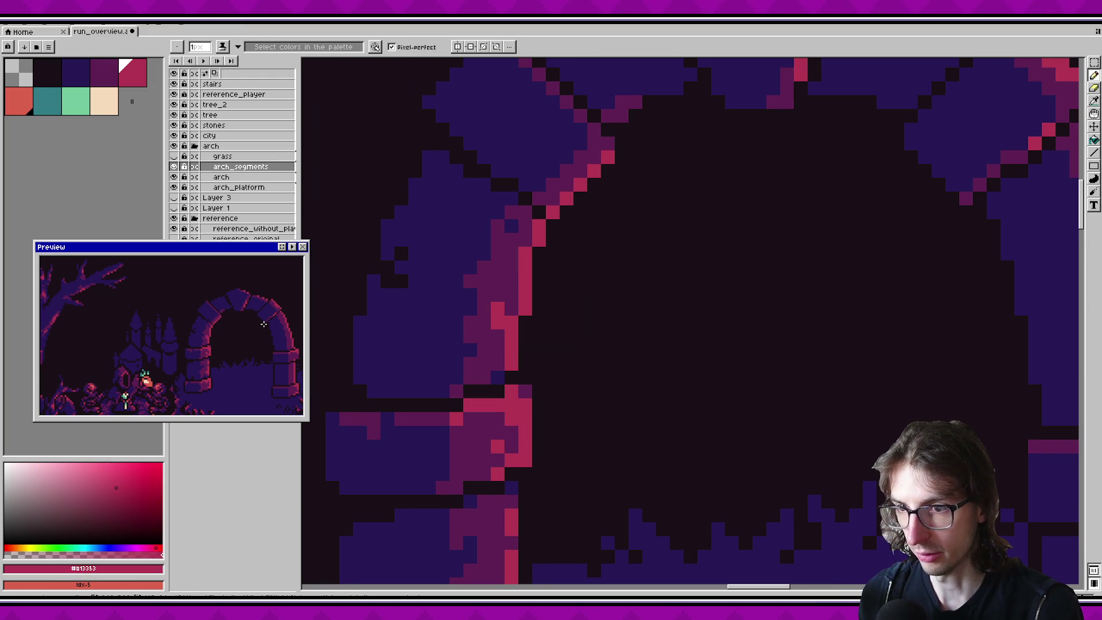
{"action": "scroll", "coordinate": [263, 327], "scroll_direction": "down", "scroll_amount": 2}
{"action": "scroll", "coordinate": [264, 328], "scroll_direction": "up", "scroll_amount": 2}
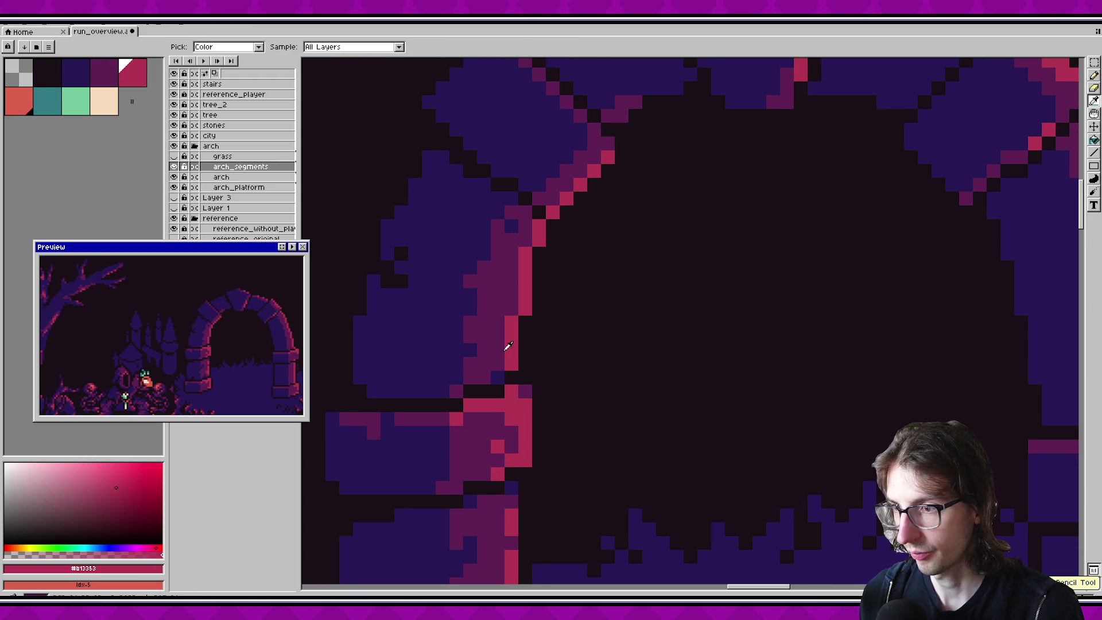
{"action": "left_click", "coordinate": [500, 374], "text": "alt"}
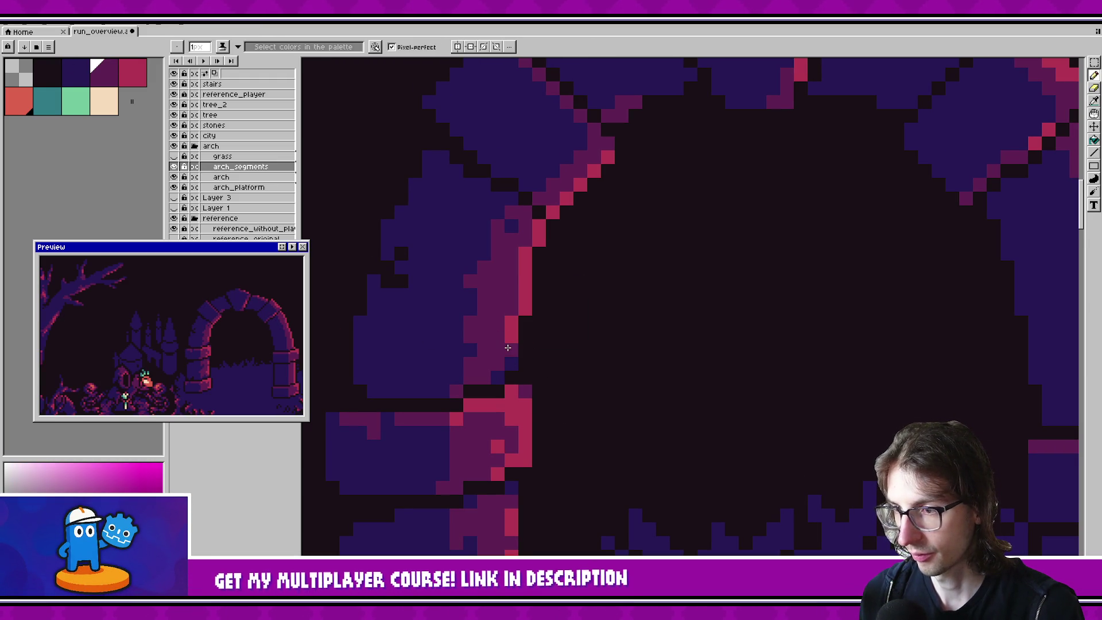
{"action": "left_click", "coordinate": [511, 364]}
Step: Darken three arch-edge pixels to dark magenta #5c2052, then sample near-black
{"action": "scroll", "coordinate": [223, 322], "scroll_direction": "down", "scroll_amount": 2}
{"action": "scroll", "coordinate": [223, 322], "scroll_direction": "up", "scroll_amount": 2}
{"action": "left_click", "coordinate": [511, 293], "text": "alt"}
{"action": "left_click", "coordinate": [520, 291]}
{"action": "left_click", "coordinate": [537, 235]}
{"action": "scroll", "coordinate": [260, 321], "scroll_direction": "down", "scroll_amount": 2}
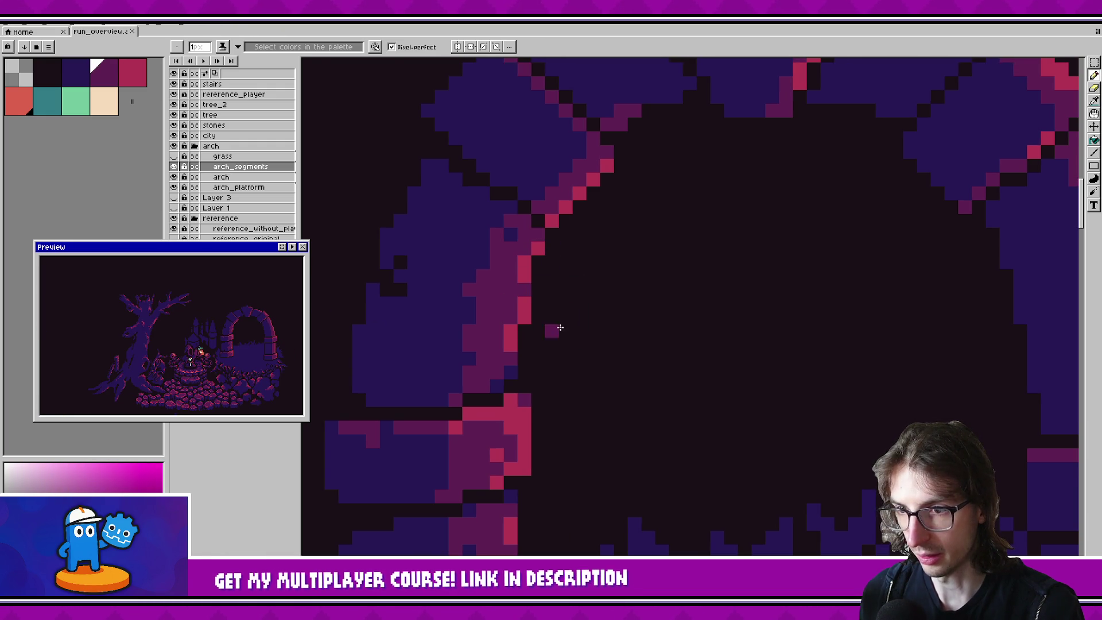
{"action": "left_click", "coordinate": [501, 333], "text": "alt"}
{"action": "left_click", "coordinate": [502, 333]}
{"action": "key", "text": "alt"}
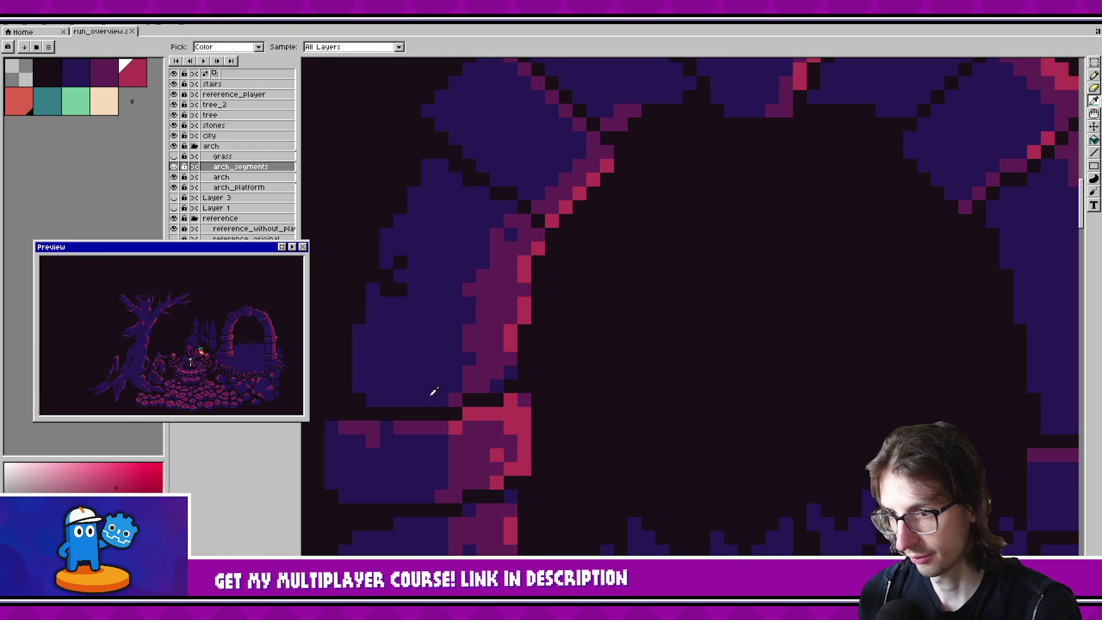
{"action": "left_click", "coordinate": [408, 408], "text": "alt"}
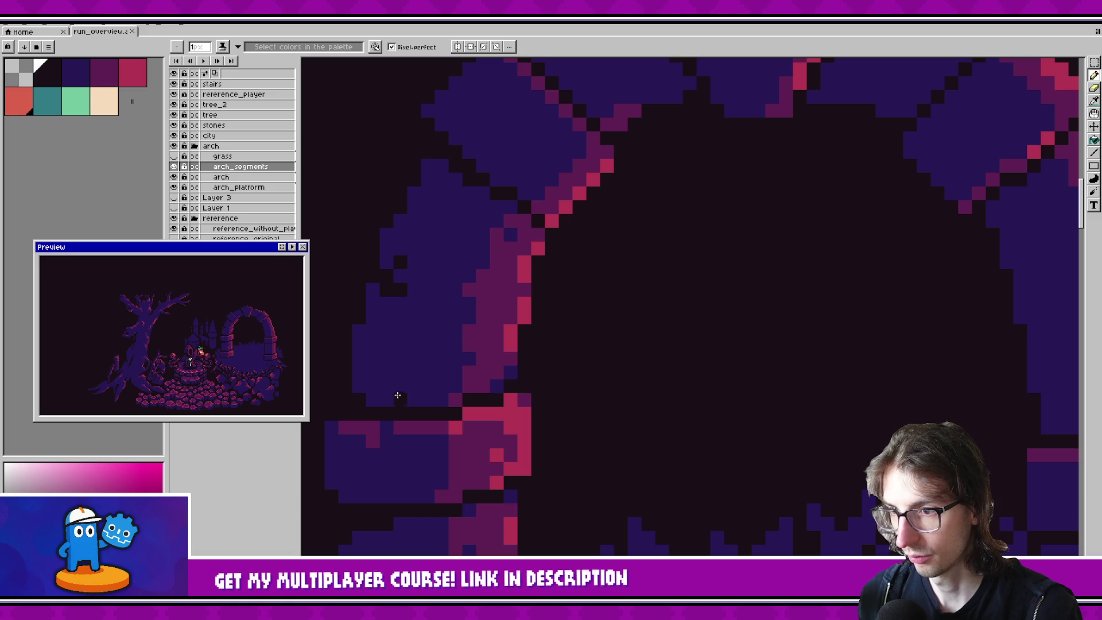
Step: Paint two pink #b13353 pixels just left of the arch edge
{"action": "scroll", "coordinate": [231, 329], "scroll_direction": "up", "scroll_amount": 2}
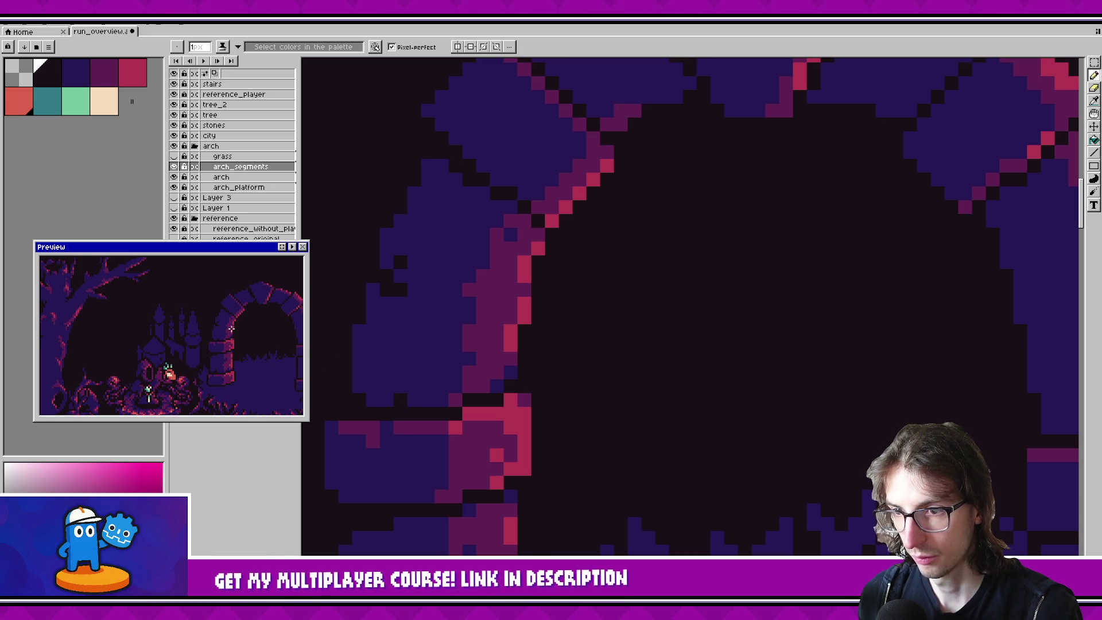
{"action": "left_click_drag", "start_coordinate": [387, 362], "coordinate": [352, 416]}
{"action": "scroll", "coordinate": [256, 333], "scroll_direction": "down", "scroll_amount": 2}
{"action": "left_click", "coordinate": [487, 327], "text": "alt"}
{"action": "left_click", "coordinate": [473, 335]}
{"action": "left_click", "coordinate": [463, 332]}
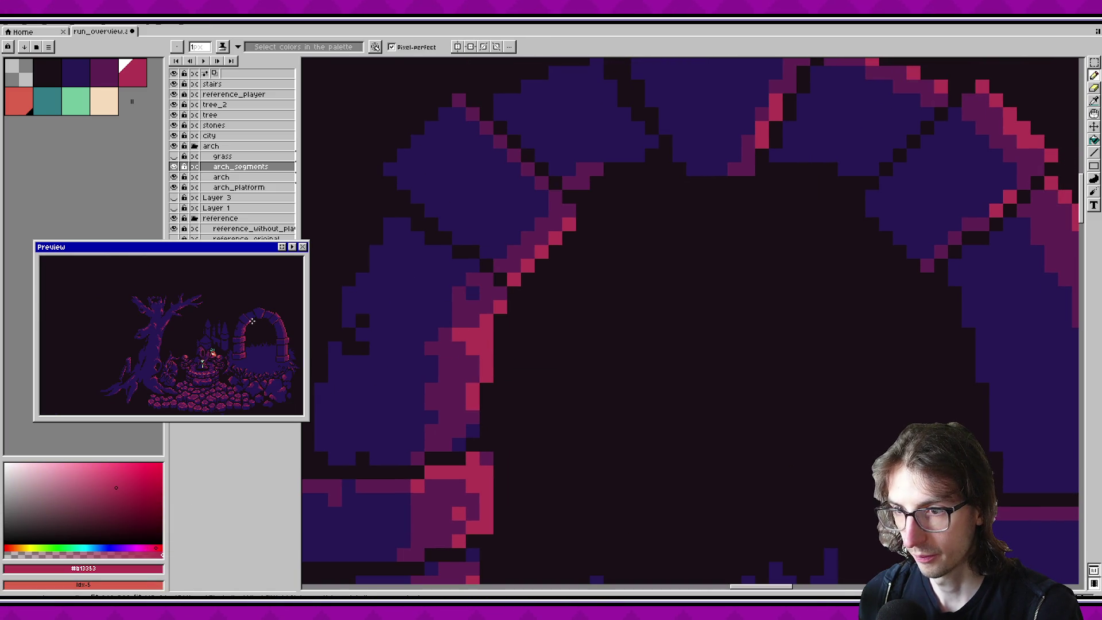
Step: Paint arch-edge pixels dark magenta and darken a nearby pixel
{"action": "scroll", "coordinate": [261, 315], "scroll_direction": "up", "scroll_amount": 2}
{"action": "left_click", "coordinate": [460, 362], "text": "alt"}
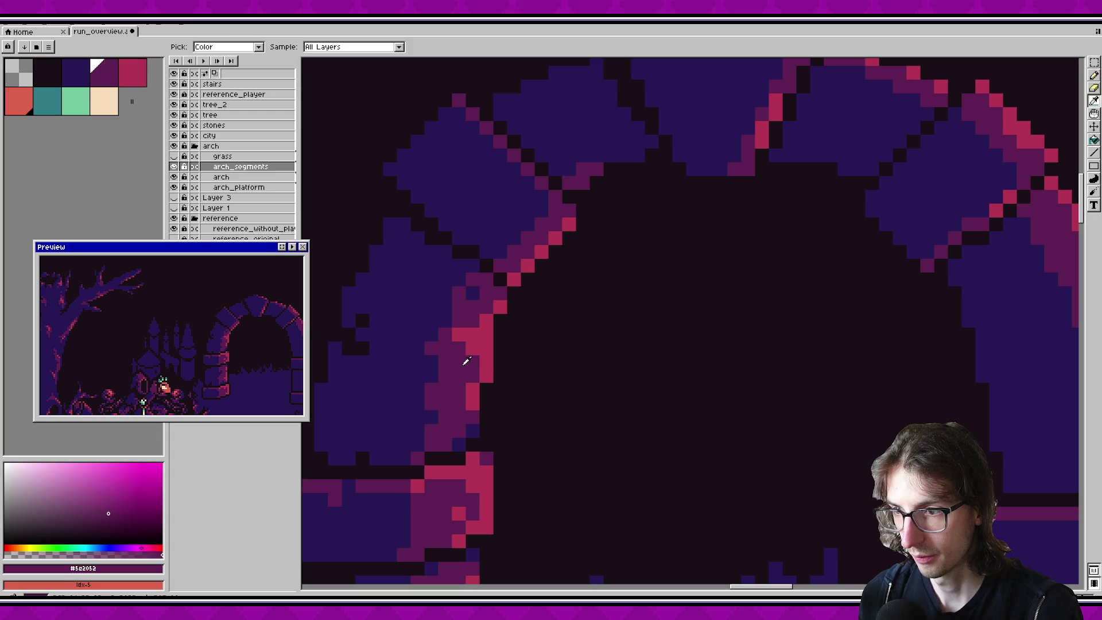
{"action": "left_click", "coordinate": [484, 351]}
{"action": "scroll", "coordinate": [251, 333], "scroll_direction": "down", "scroll_amount": 3}
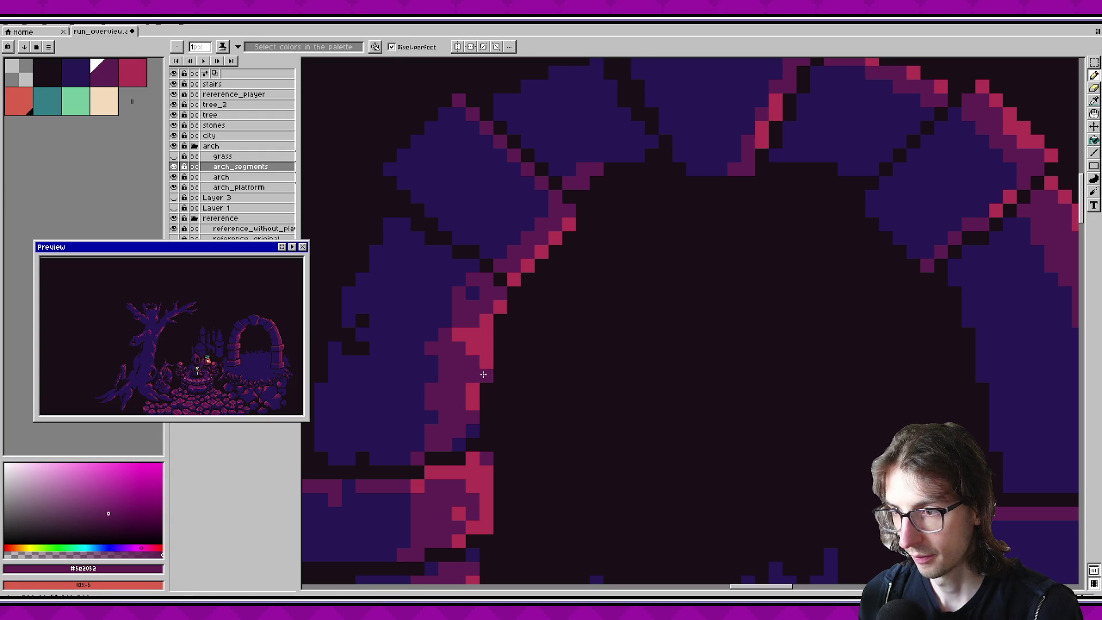
{"action": "left_click", "coordinate": [472, 404]}
Step: Pick pink #b13353 and paint two dark arch-edge pixels pink, saving along the way
{"action": "left_click", "coordinate": [490, 380], "text": "alt"}
{"action": "left_click", "coordinate": [458, 431]}
{"action": "key", "text": "ctrl+s"}
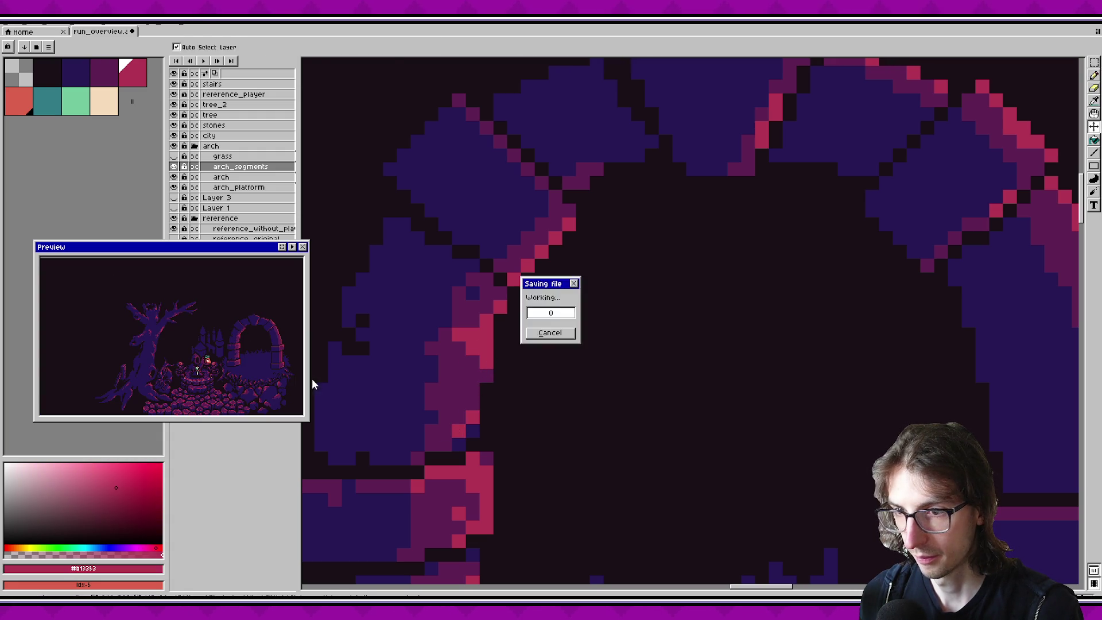
{"action": "left_click", "coordinate": [477, 404]}
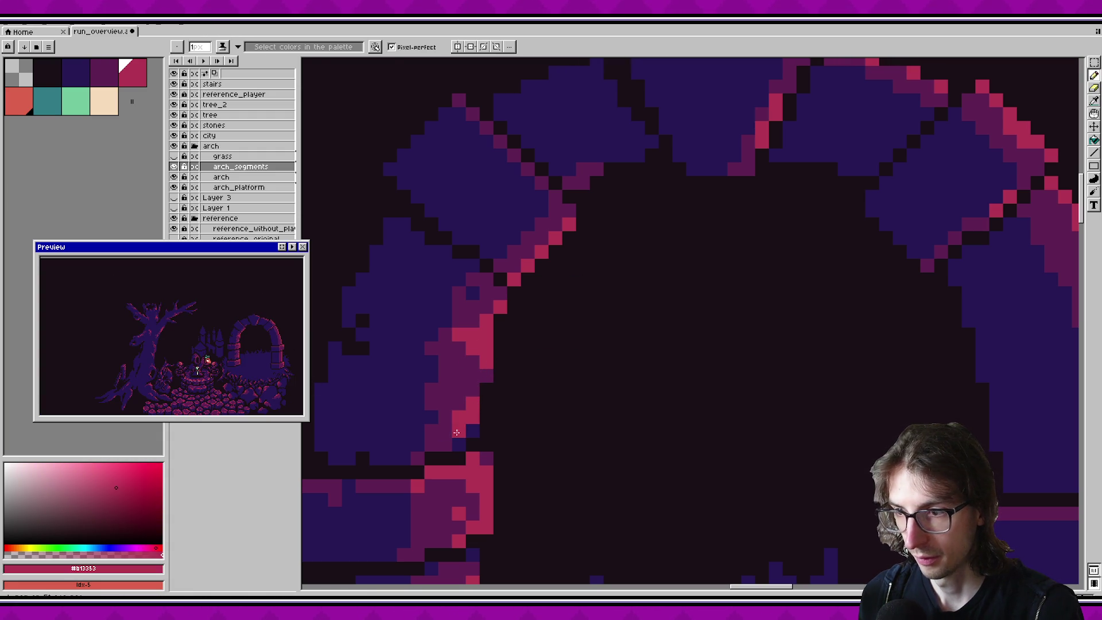
{"action": "key", "text": "ctrl+s"}
Step: Add another pink edge pixel, repaint two pink pixels dark purple, and save
{"action": "scroll", "coordinate": [529, 303], "scroll_direction": "up", "scroll_amount": 2}
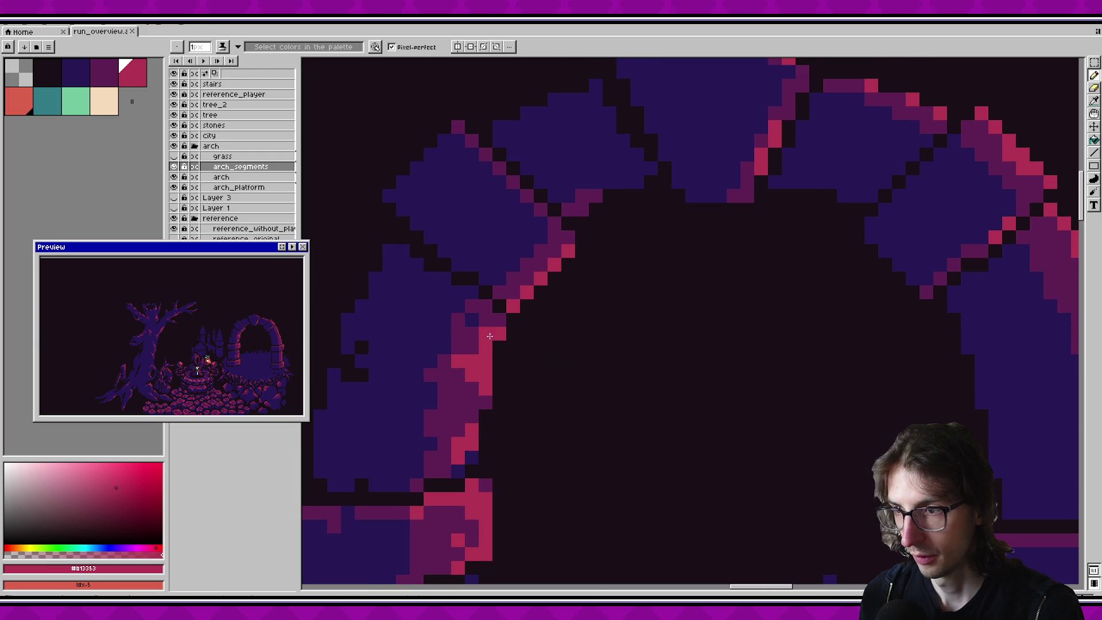
{"action": "left_click", "coordinate": [521, 292]}
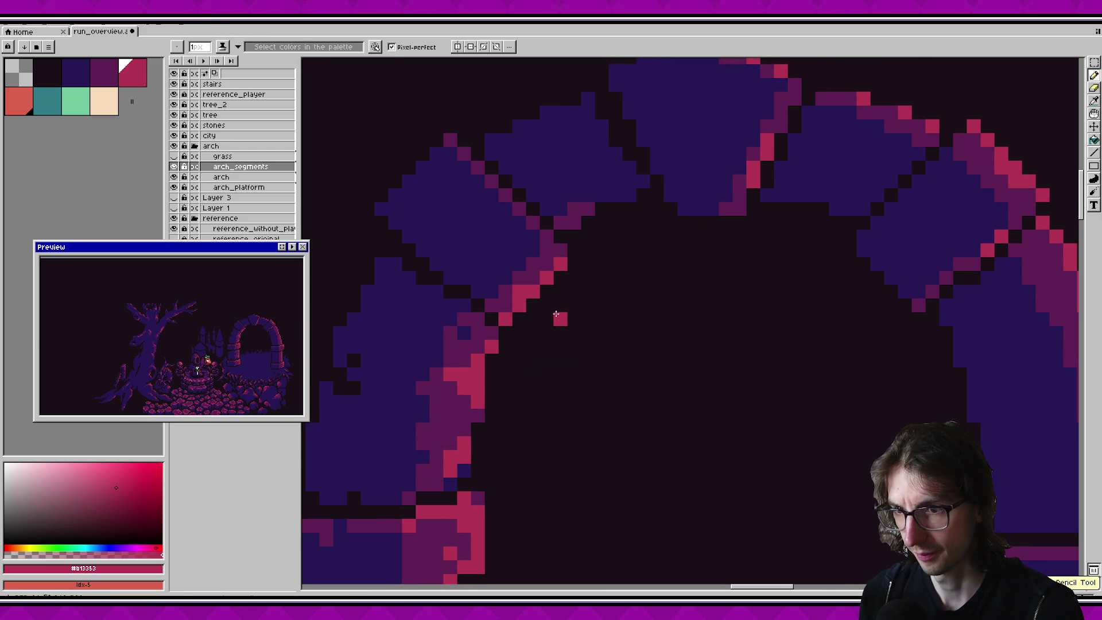
{"action": "left_click", "coordinate": [534, 264], "text": "alt"}
{"action": "left_click_drag", "start_coordinate": [548, 264], "coordinate": [542, 278]}
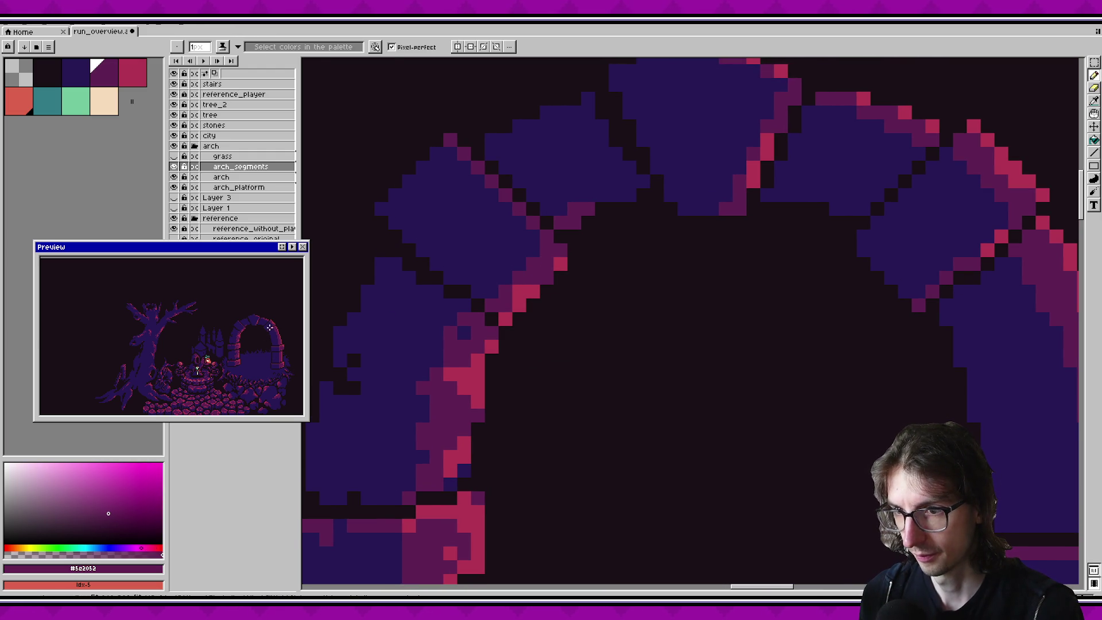
{"action": "key", "text": "ctrl+s"}
Step: Add a crimson pixel on the arch's inner edge
{"action": "scroll", "coordinate": [268, 325], "scroll_direction": "up", "scroll_amount": 1}
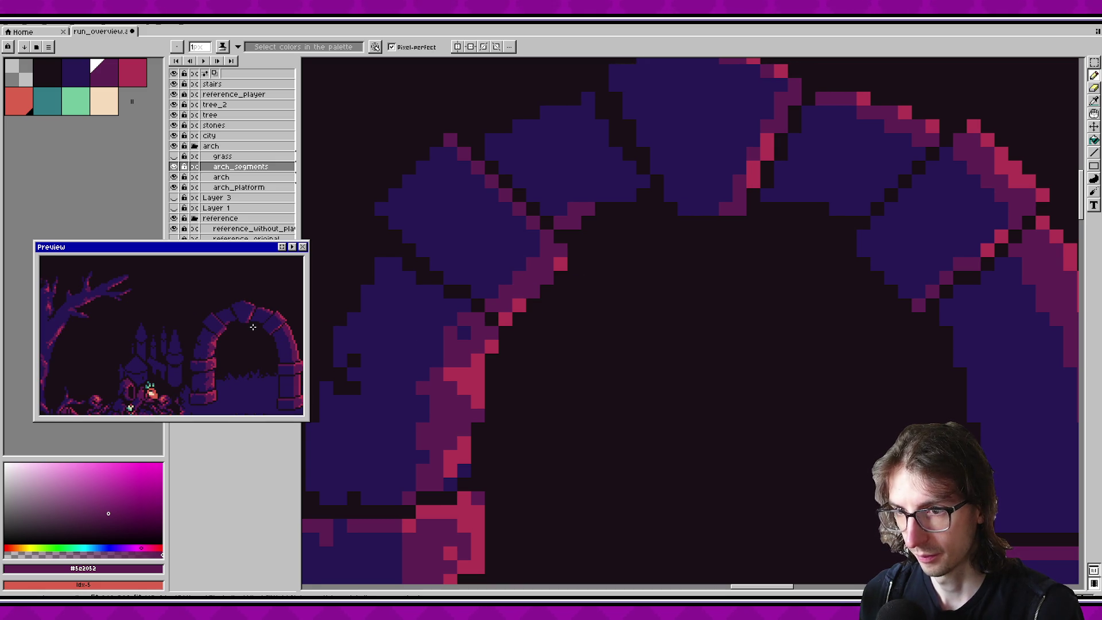
{"action": "scroll", "coordinate": [252, 326], "scroll_direction": "down", "scroll_amount": 1}
{"action": "left_click", "coordinate": [517, 303], "text": "alt"}
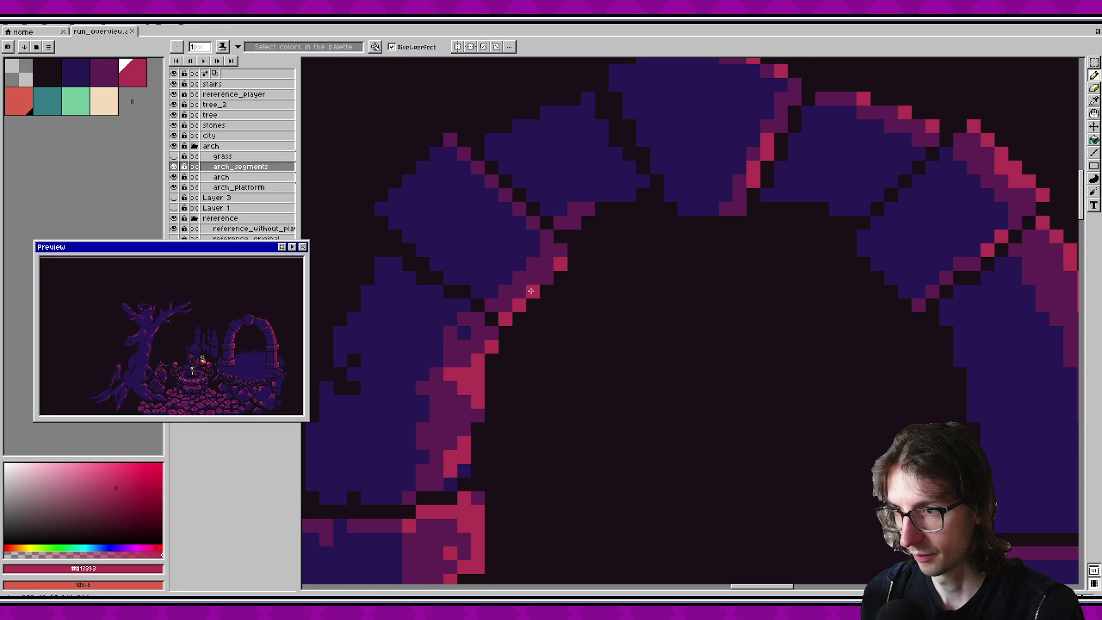
{"action": "left_click", "coordinate": [543, 279]}
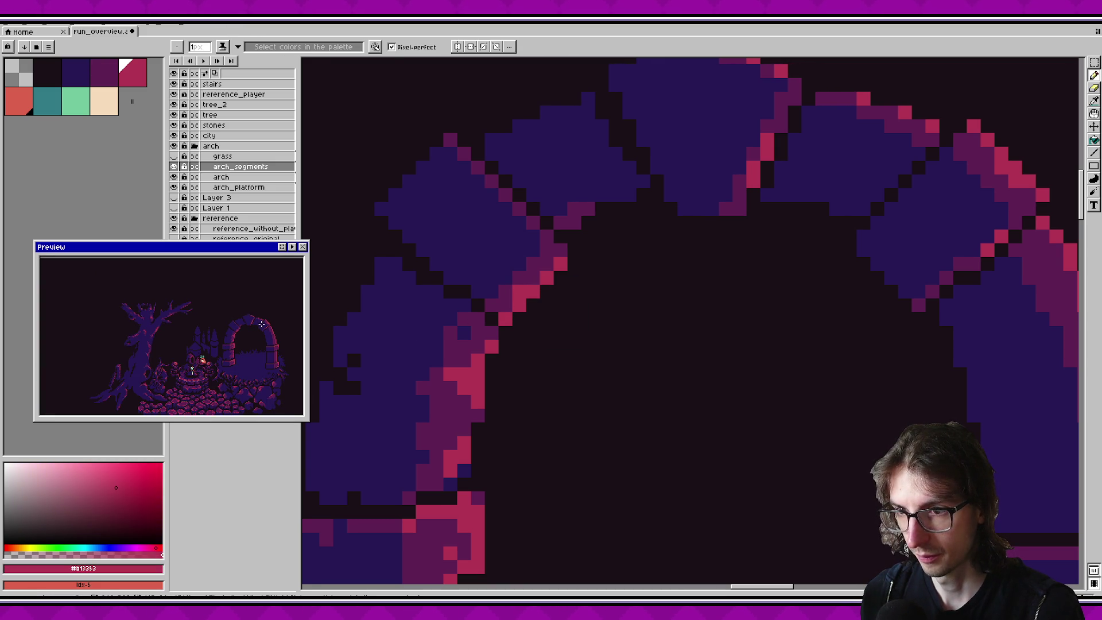
Step: Add two crimson pixels higher on the arch edge, cover two others with dark blue, and save
{"action": "left_click", "coordinate": [519, 209]}
{"action": "left_click", "coordinate": [505, 195]}
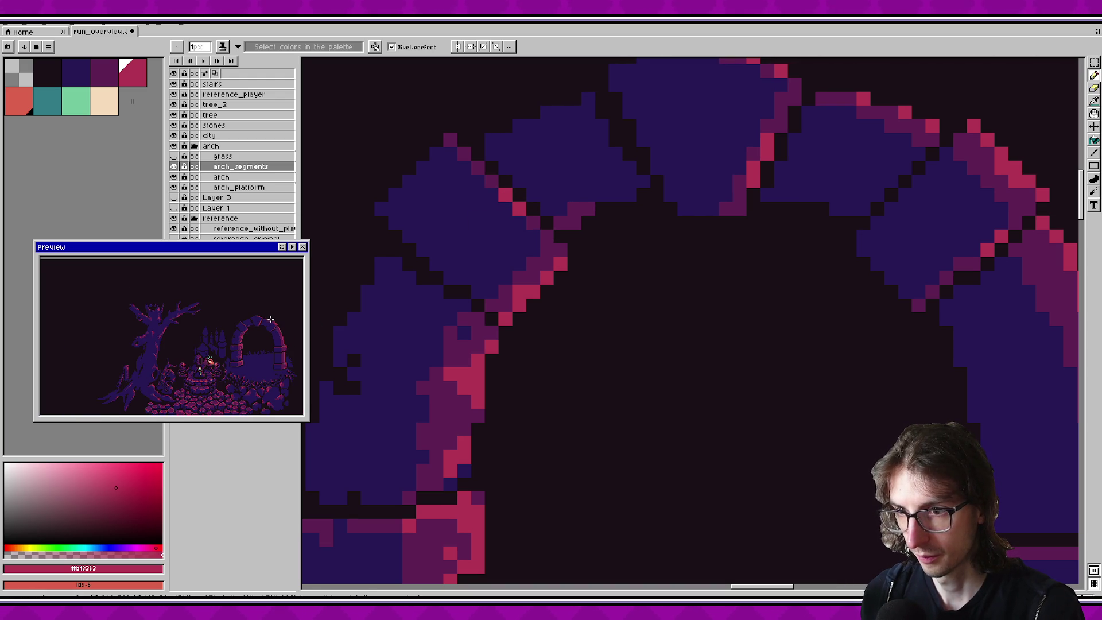
{"action": "scroll", "coordinate": [271, 318], "scroll_direction": "up", "scroll_amount": 2}
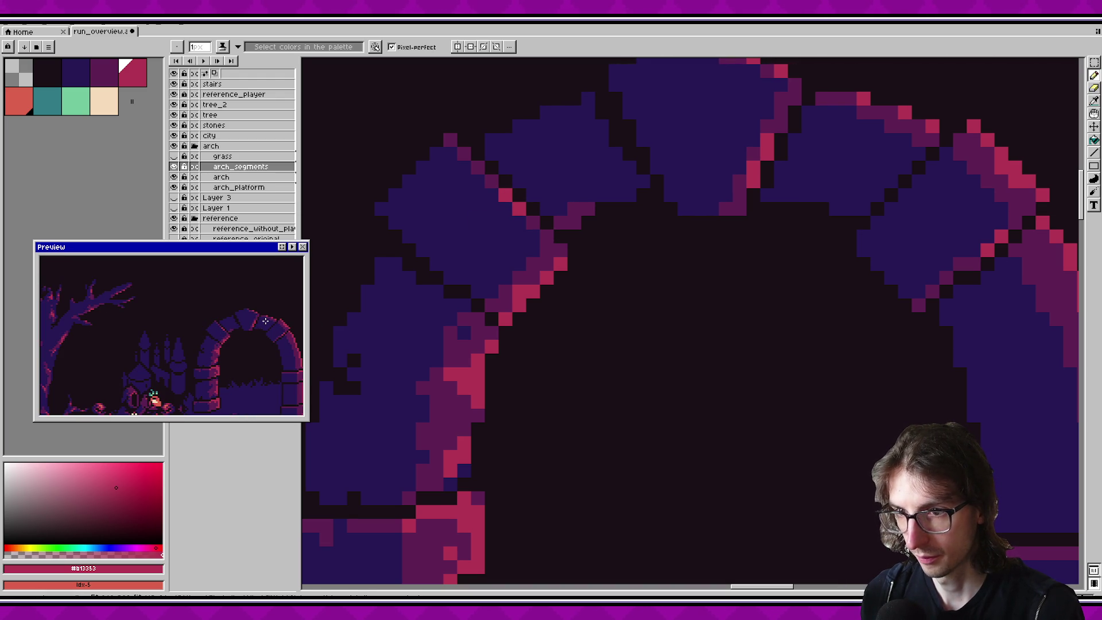
{"action": "left_click", "coordinate": [465, 209], "text": "alt"}
{"action": "left_click_drag", "start_coordinate": [464, 154], "coordinate": [450, 139]}
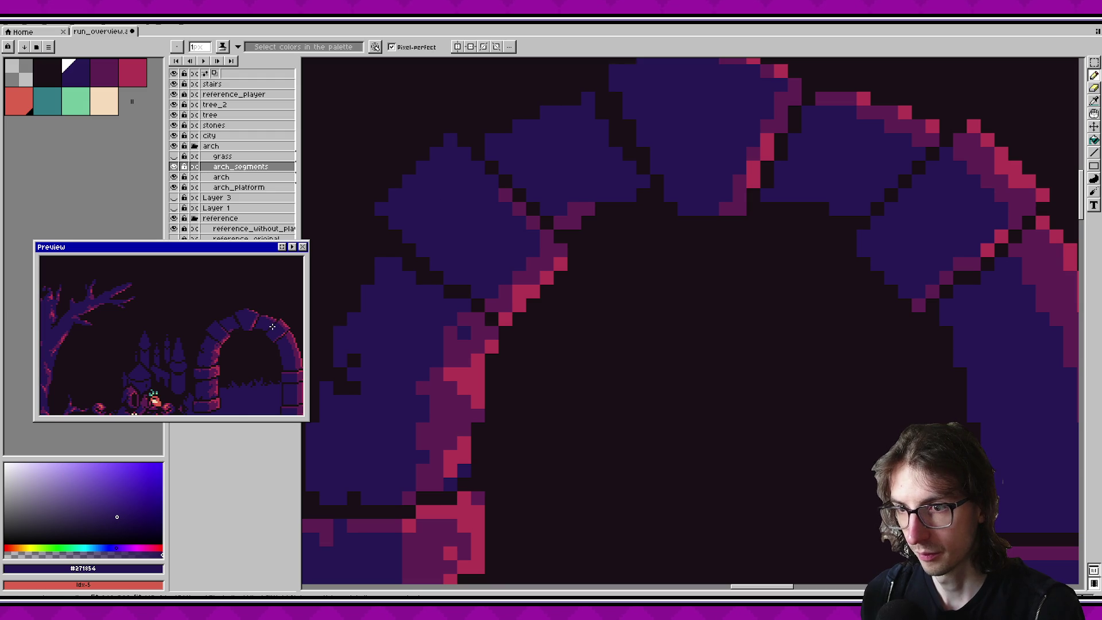
{"action": "left_click", "coordinate": [537, 246], "text": "alt"}
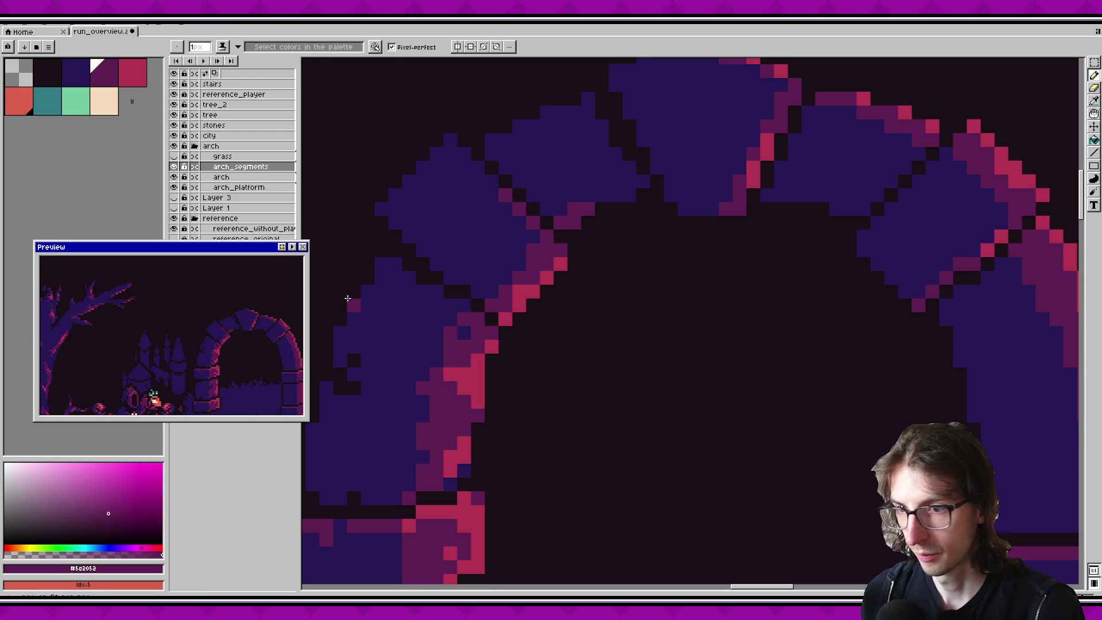
{"action": "key", "text": "ctrl+s"}
Step: Trim the left edge of the upper-left blue stone with the dark background colour and save
{"action": "scroll", "coordinate": [257, 324], "scroll_direction": "down", "scroll_amount": 2}
{"action": "scroll", "coordinate": [258, 325], "scroll_direction": "up", "scroll_amount": 2}
{"action": "left_click_drag", "start_coordinate": [367, 287], "coordinate": [406, 306]}
{"action": "left_click", "coordinate": [443, 308], "text": "alt"}
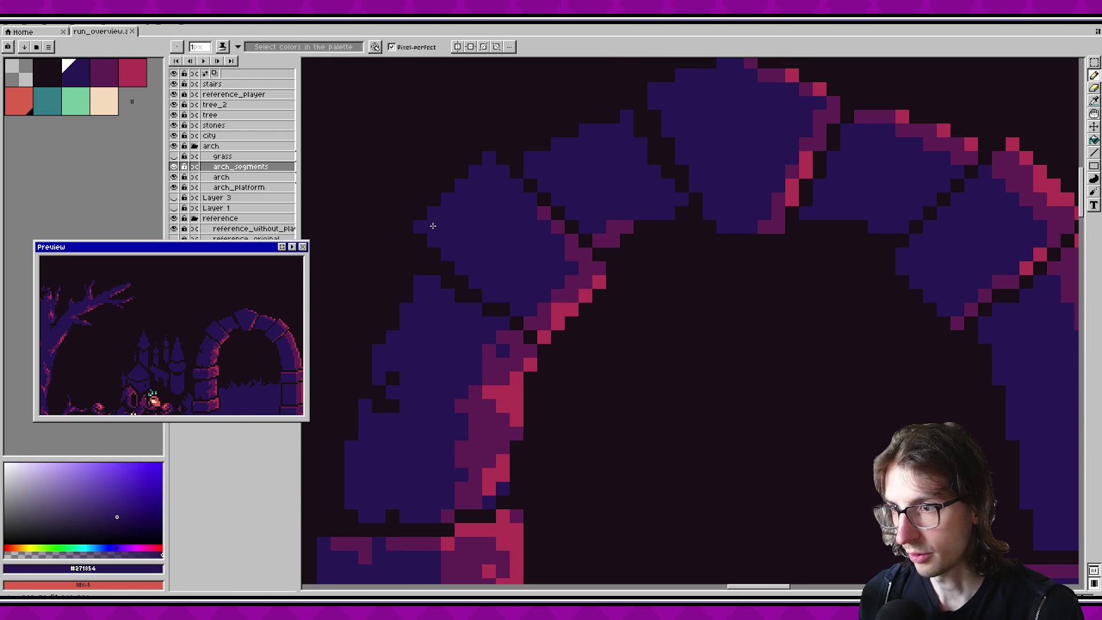
{"action": "left_click", "coordinate": [432, 265], "text": "alt"}
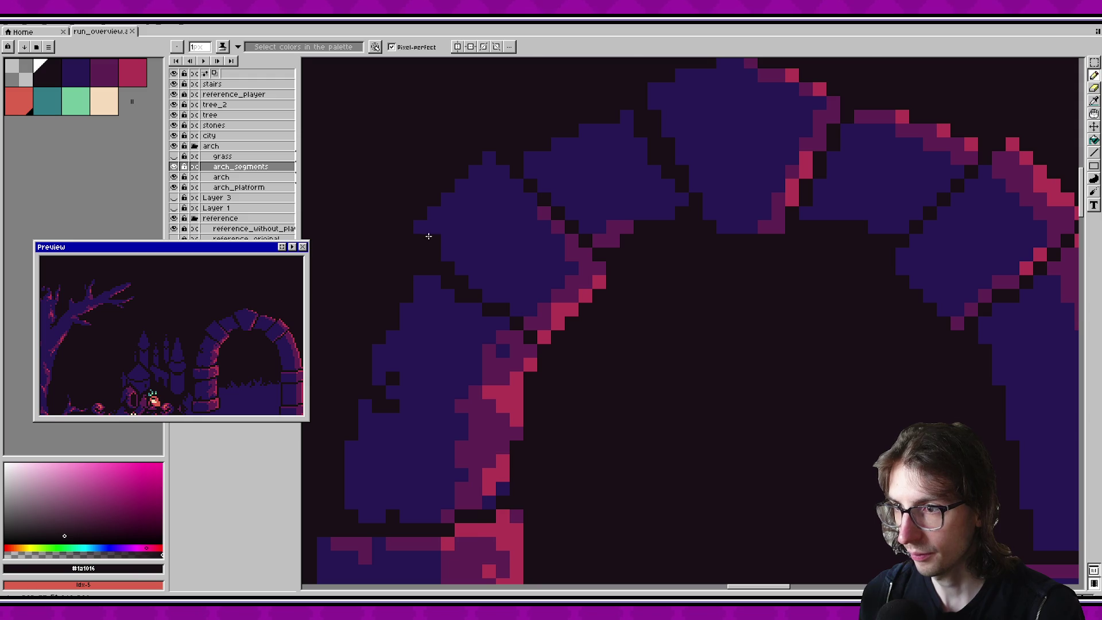
{"action": "mouse_move", "coordinate": [424, 230]}
{"action": "left_mouse_down"}
{"action": "mouse_move", "coordinate": [438, 283]}
{"action": "mouse_move", "coordinate": [418, 297]}
{"action": "mouse_move", "coordinate": [450, 198]}
{"action": "left_mouse_up"}
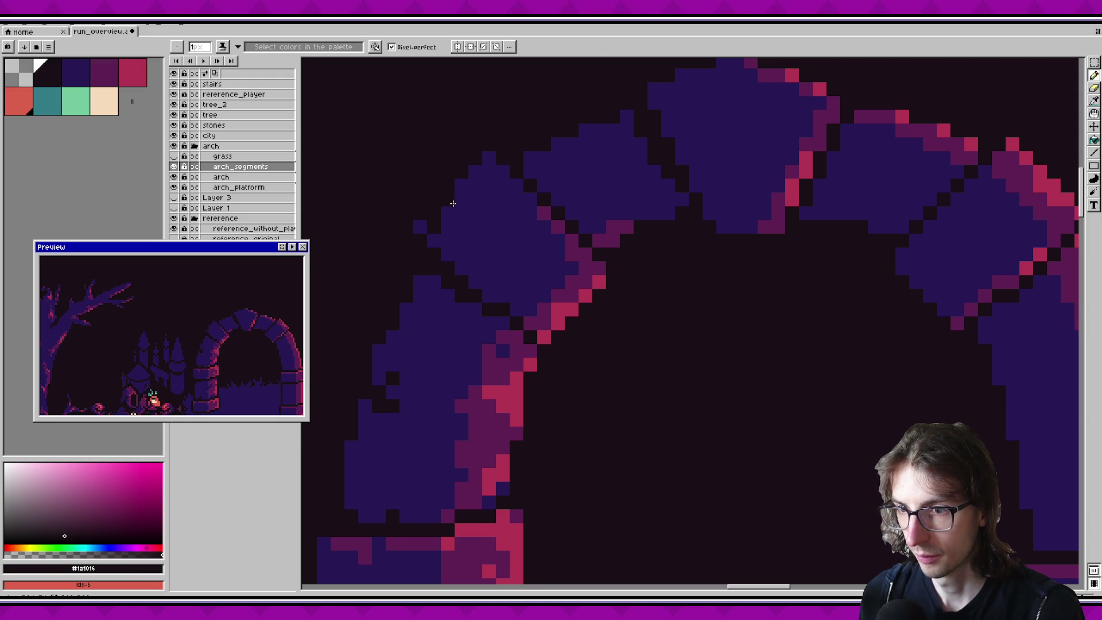
{"action": "key", "text": "ctrl+s"}
Step: Darken a blue pixel on the stone's edge and add a blue pixel at its corner
{"action": "scroll", "coordinate": [243, 310], "scroll_direction": "up", "scroll_amount": 1}
{"action": "scroll", "coordinate": [243, 309], "scroll_direction": "down", "scroll_amount": 1}
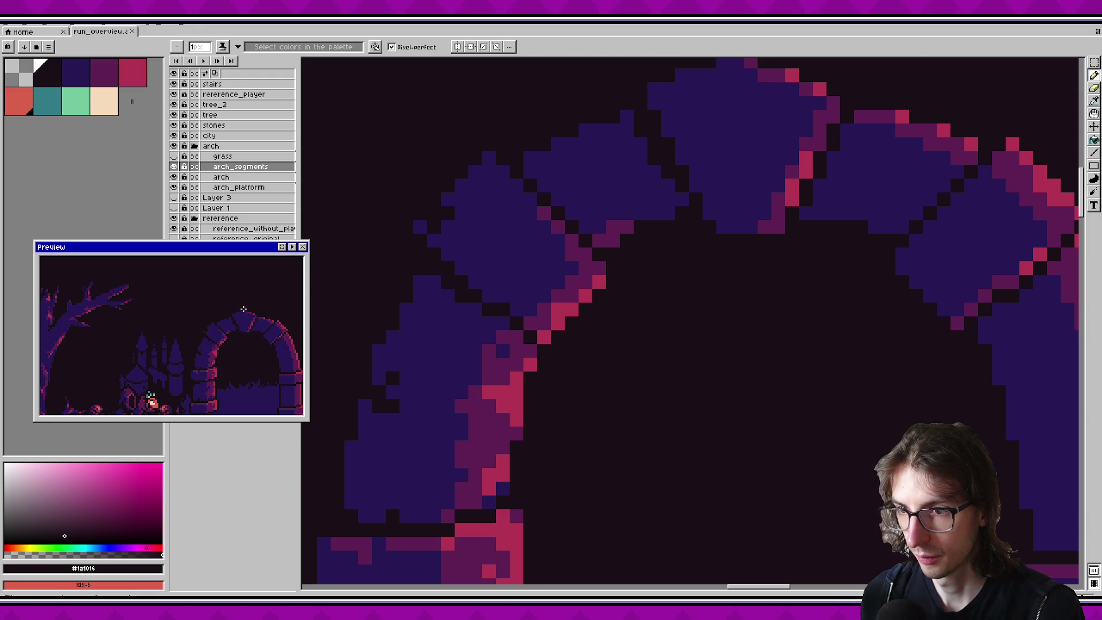
{"action": "left_click", "coordinate": [449, 200]}
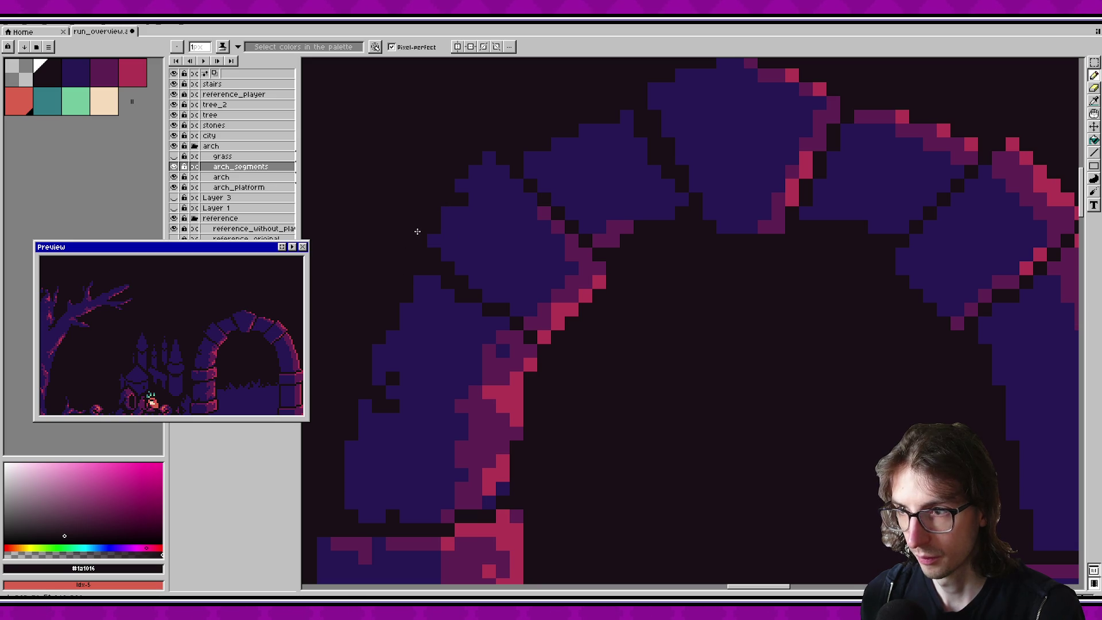
{"action": "scroll", "coordinate": [267, 315], "scroll_direction": "up", "scroll_amount": 1}
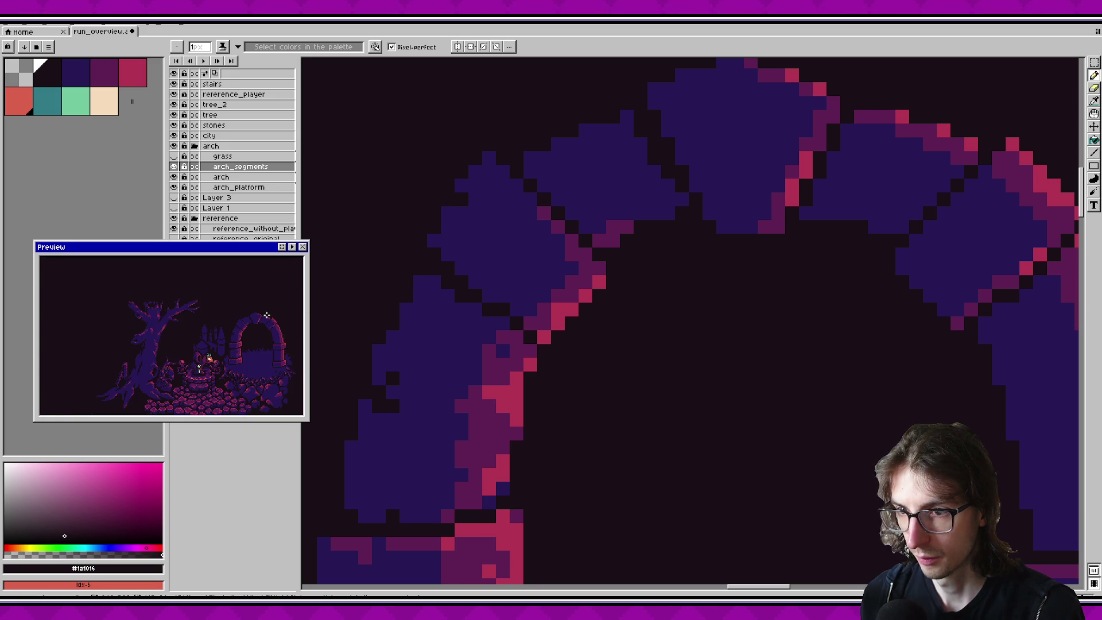
{"action": "left_click", "coordinate": [420, 227]}
{"action": "key", "text": "v"}
{"action": "key", "text": "b"}
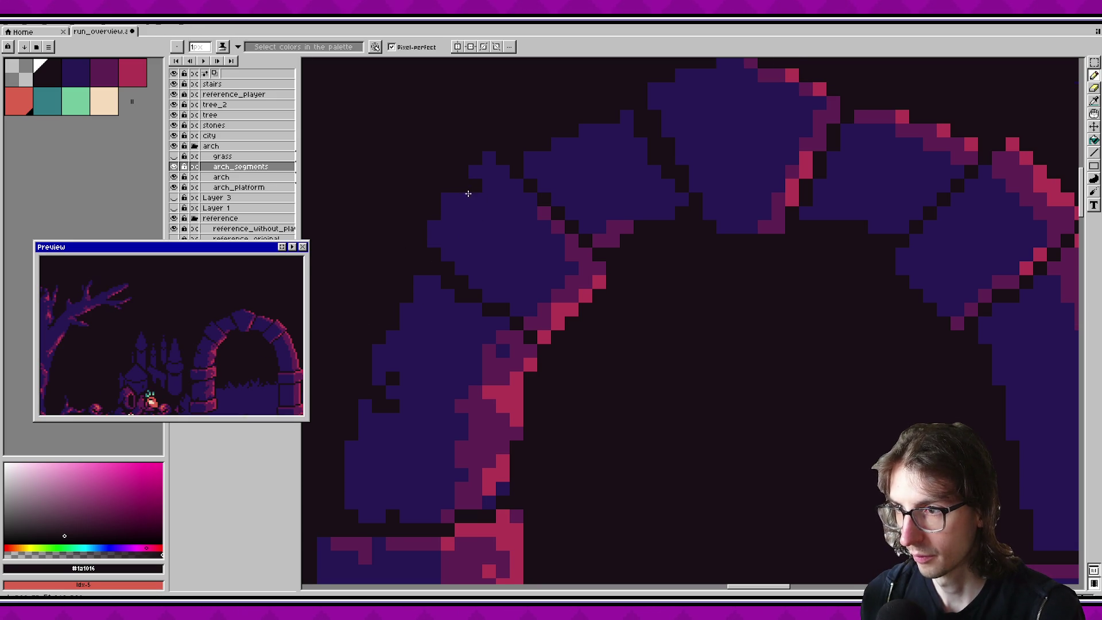
Step: Darken two more pixels on the arch stone edges and save
{"action": "left_click", "coordinate": [441, 207]}
{"action": "left_click", "coordinate": [392, 336]}
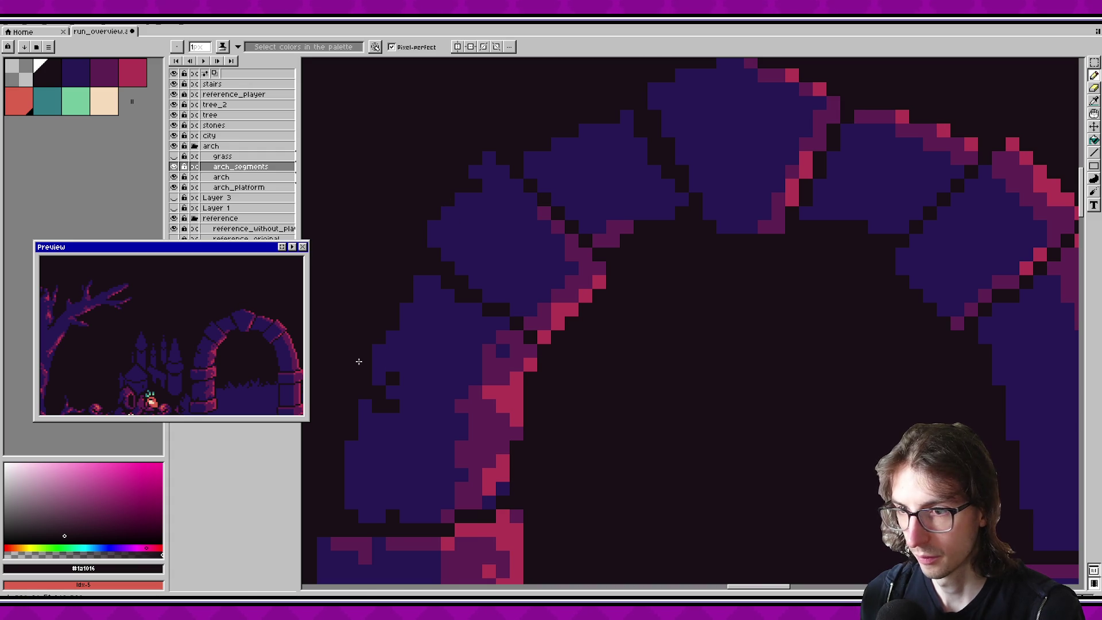
{"action": "key", "text": "ctrl+s"}
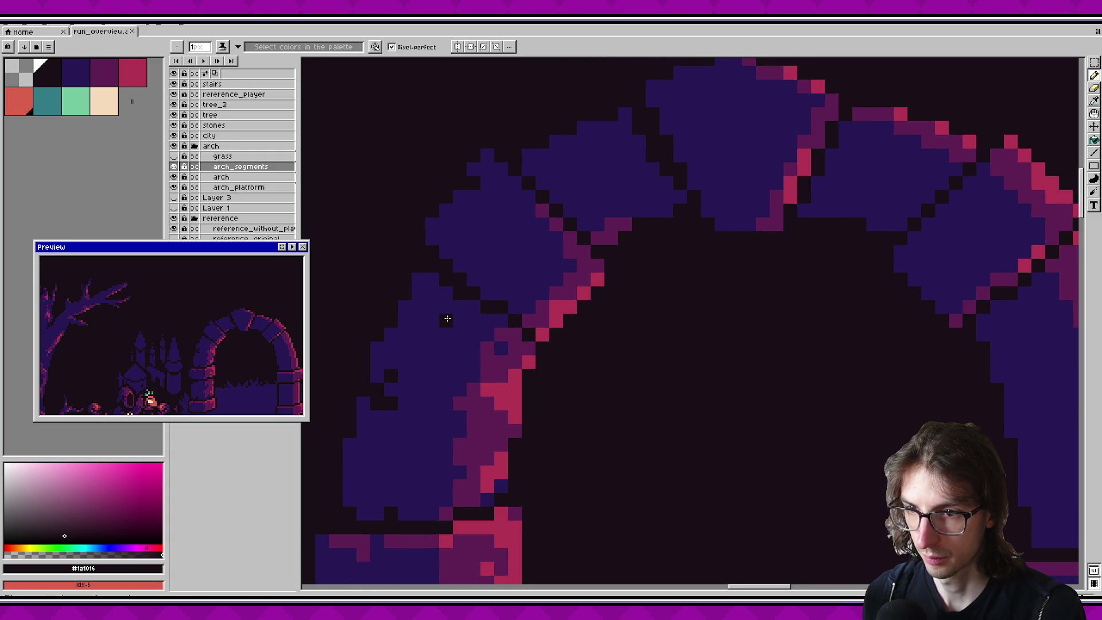
{"action": "scroll", "coordinate": [446, 319], "scroll_direction": "down", "scroll_amount": 2}
{"action": "scroll", "coordinate": [595, 287], "scroll_direction": "up", "scroll_amount": 2}
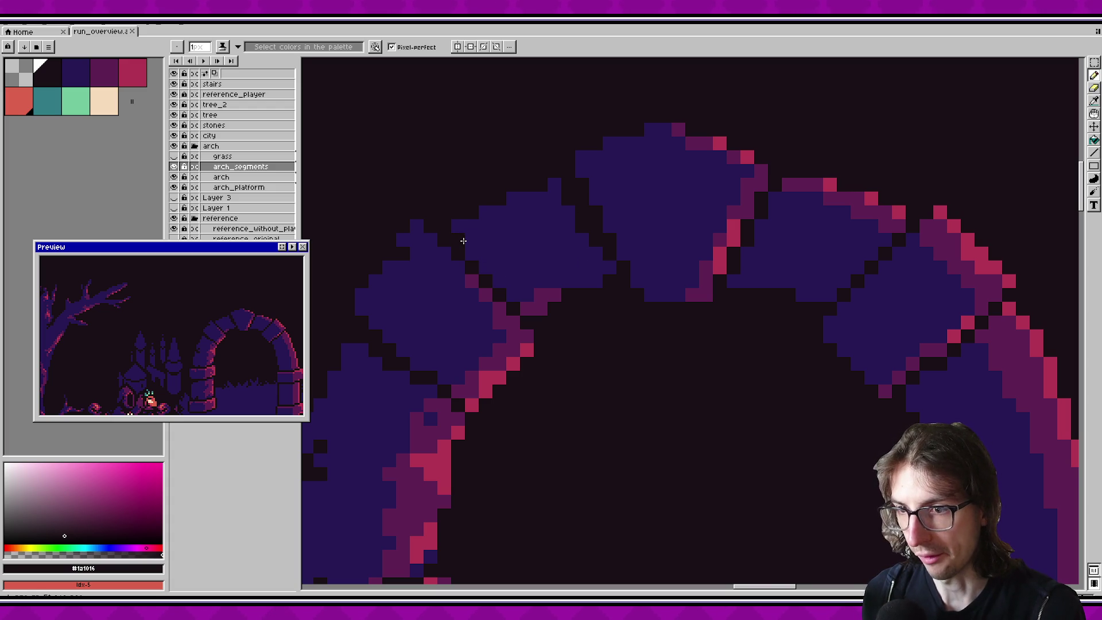
Step: Undo the stray pixel, paint two dark seam pixels between arch stones, and save
{"action": "scroll", "coordinate": [256, 348], "scroll_direction": "up", "scroll_amount": 1}
{"action": "scroll", "coordinate": [212, 362], "scroll_direction": "down", "scroll_amount": 1}
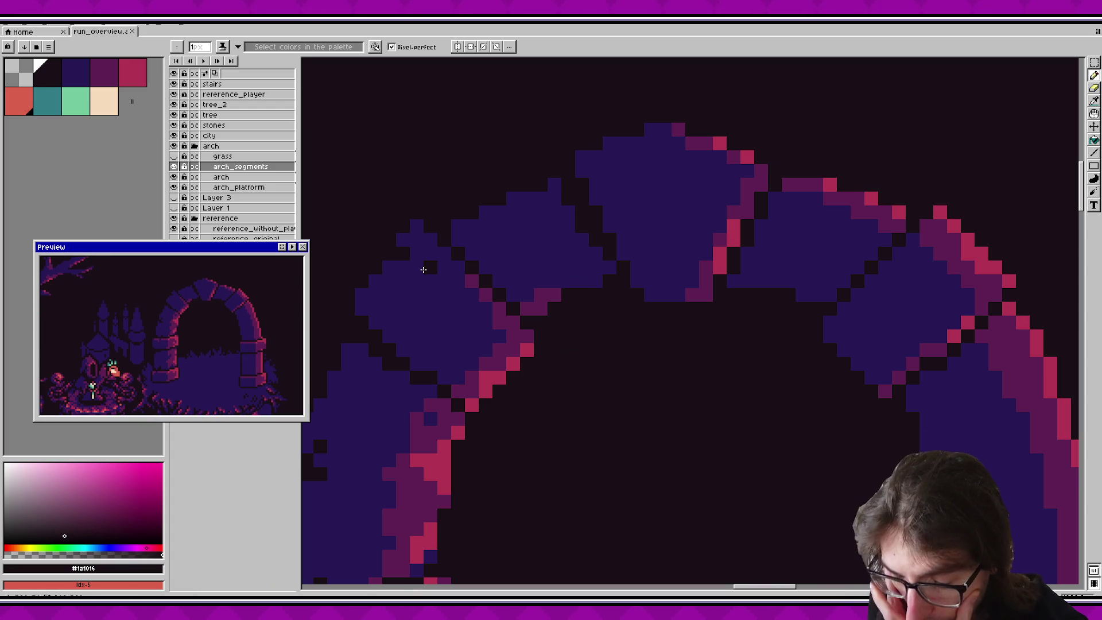
{"action": "scroll", "coordinate": [468, 239], "scroll_direction": "up", "scroll_amount": 2}
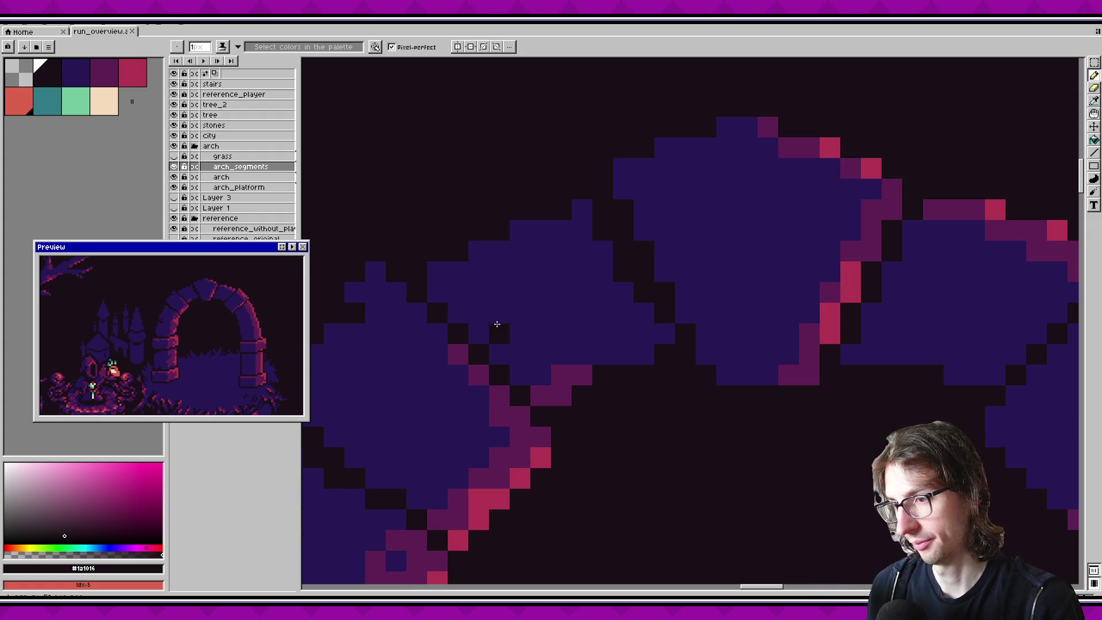
{"action": "key", "text": "ctrl+z"}
{"action": "left_click", "coordinate": [458, 272]}
{"action": "left_click", "coordinate": [504, 294]}
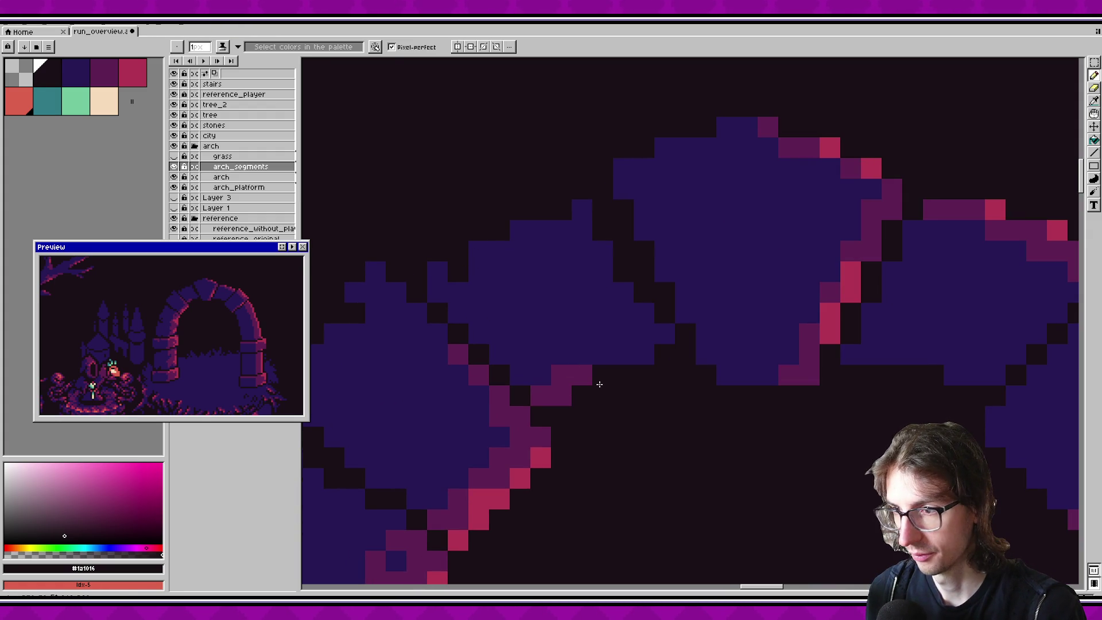
{"action": "left_click", "coordinate": [554, 441], "text": "alt"}
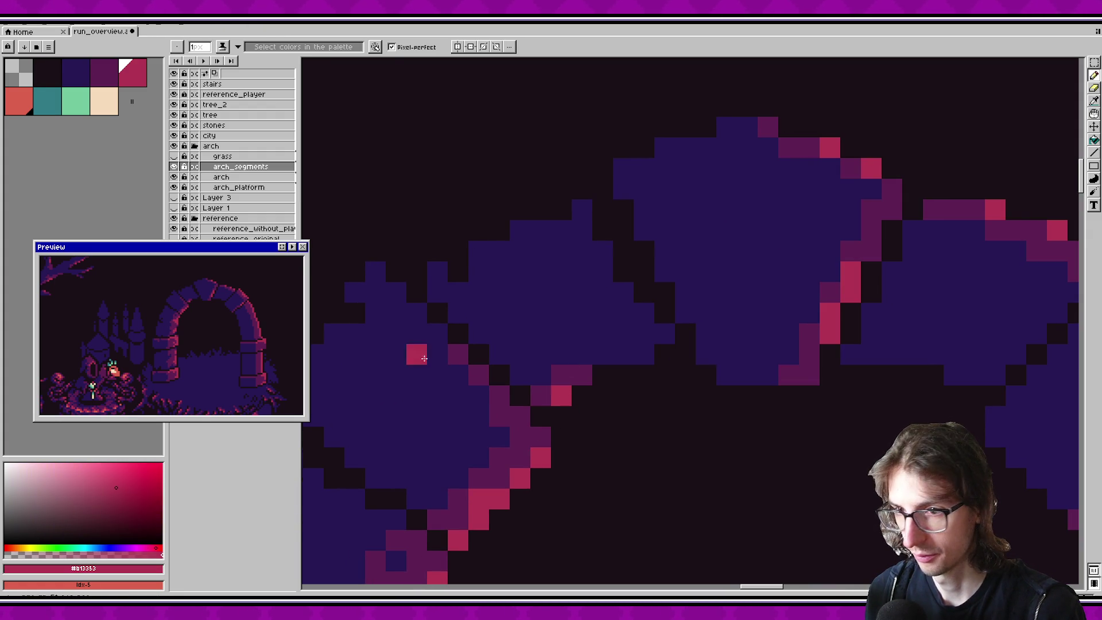
{"action": "scroll", "coordinate": [262, 317], "scroll_direction": "down", "scroll_amount": 2}
{"action": "key", "text": "ctrl+s"}
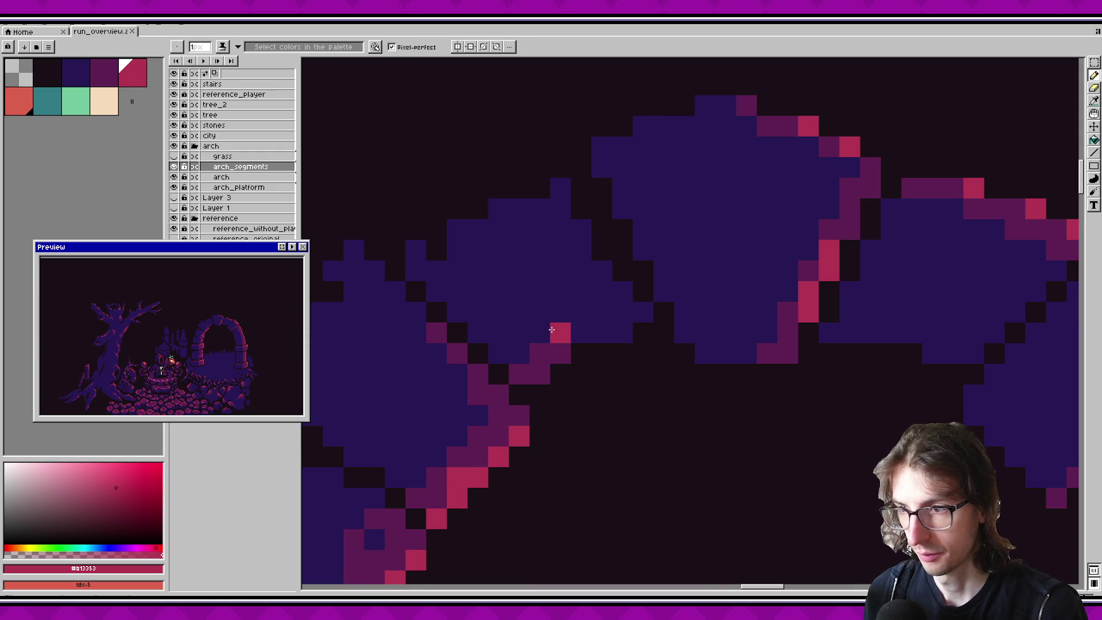
Step: Sample the dark background and paint three dark seam pixels between the upper stones, then save
{"action": "key", "text": "alt"}
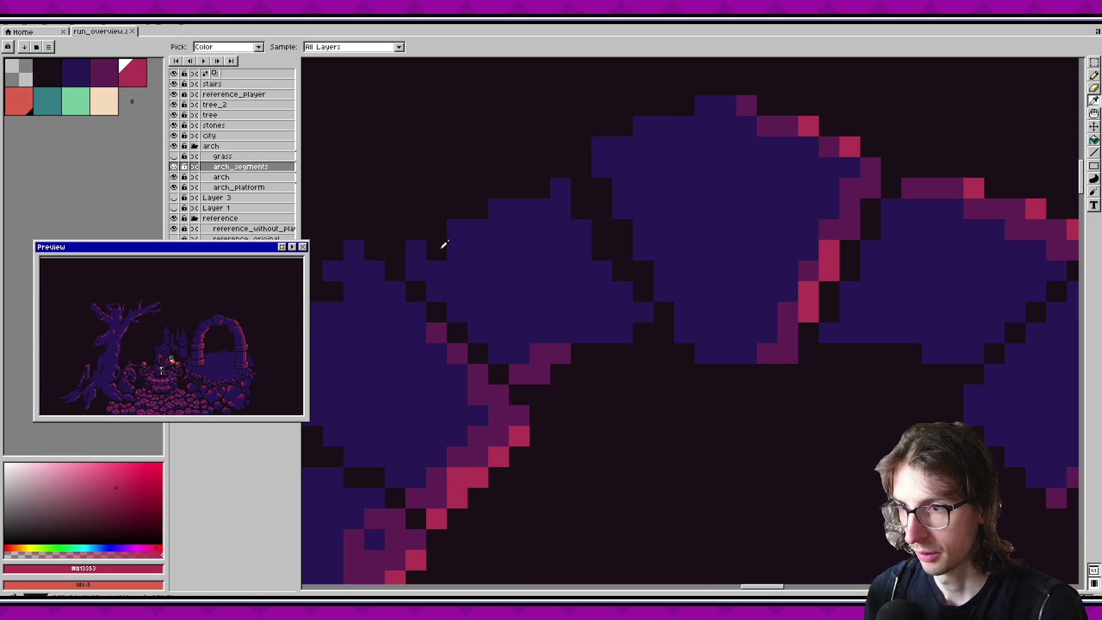
{"action": "left_click", "coordinate": [442, 244], "text": "alt"}
{"action": "left_click_drag", "start_coordinate": [568, 316], "coordinate": [545, 310]}
{"action": "scroll", "coordinate": [224, 309], "scroll_direction": "up", "scroll_amount": 1}
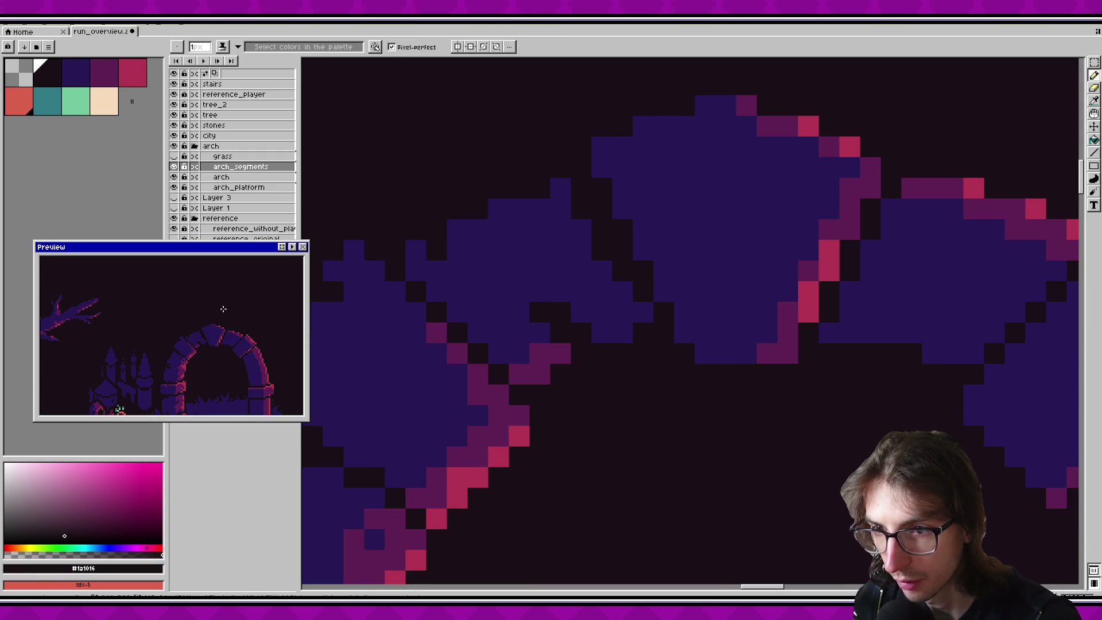
{"action": "key", "text": "ctrl+s"}
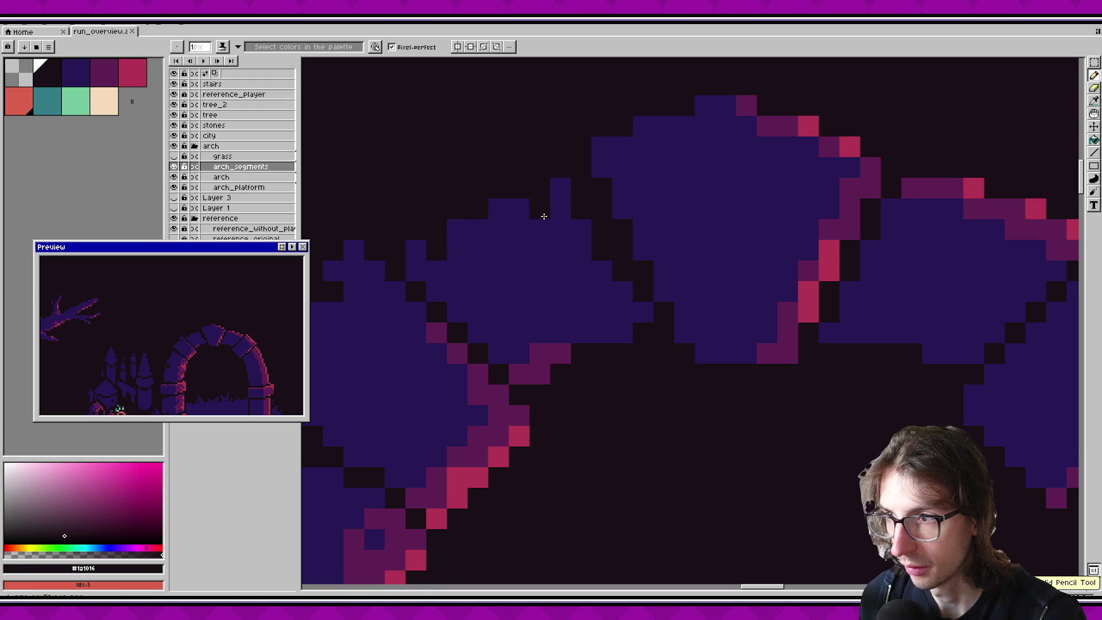
{"action": "scroll", "coordinate": [540, 213], "scroll_direction": "down", "scroll_amount": 1}
{"action": "scroll", "coordinate": [222, 310], "scroll_direction": "down", "scroll_amount": 1}
{"action": "scroll", "coordinate": [222, 312], "scroll_direction": "up", "scroll_amount": 1}
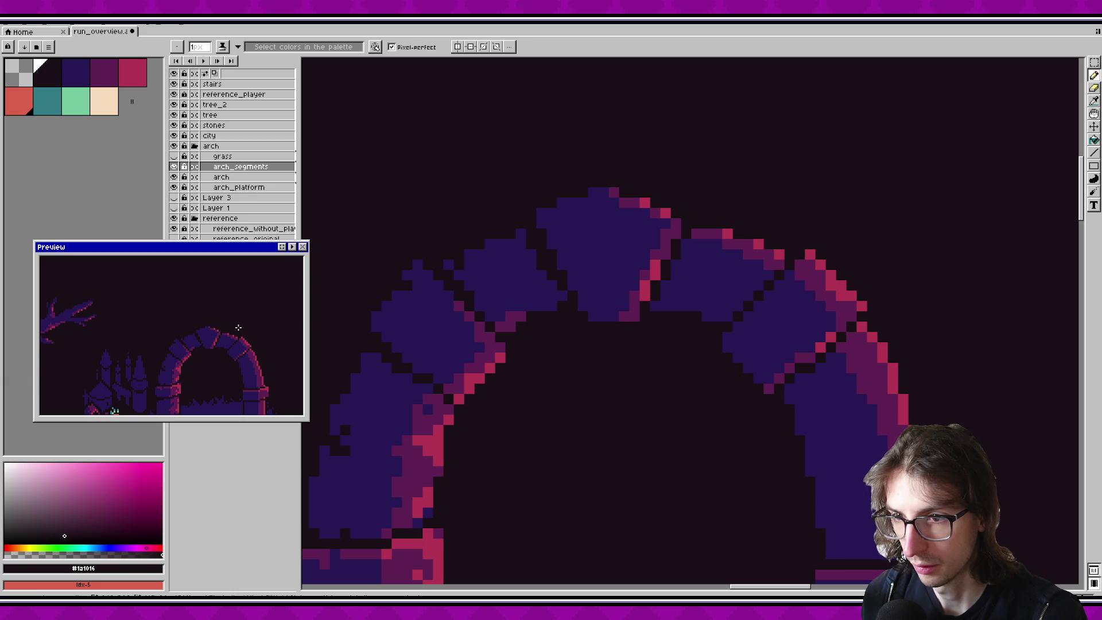
{"action": "scroll", "coordinate": [238, 325], "scroll_direction": "down", "scroll_amount": 1}
{"action": "key", "text": "ctrl+s"}
{"action": "scroll", "coordinate": [241, 323], "scroll_direction": "up", "scroll_amount": 1}
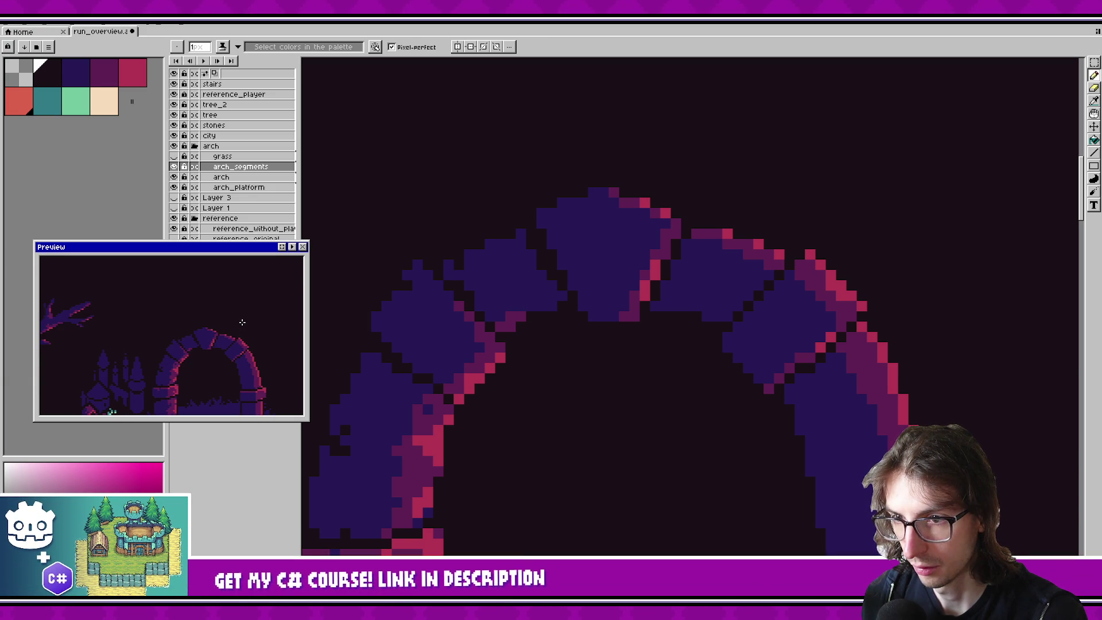
{"action": "scroll", "coordinate": [505, 295], "scroll_direction": "down", "scroll_amount": 1}
Step: Select the area around the upper-left arch stone and choose the near-black colour
{"action": "scroll", "coordinate": [523, 273], "scroll_direction": "up", "scroll_amount": 1}
{"action": "scroll", "coordinate": [523, 272], "scroll_direction": "down", "scroll_amount": 2}
{"action": "key", "text": "m"}
{"action": "left_click_drag", "start_coordinate": [414, 207], "coordinate": [548, 337]}
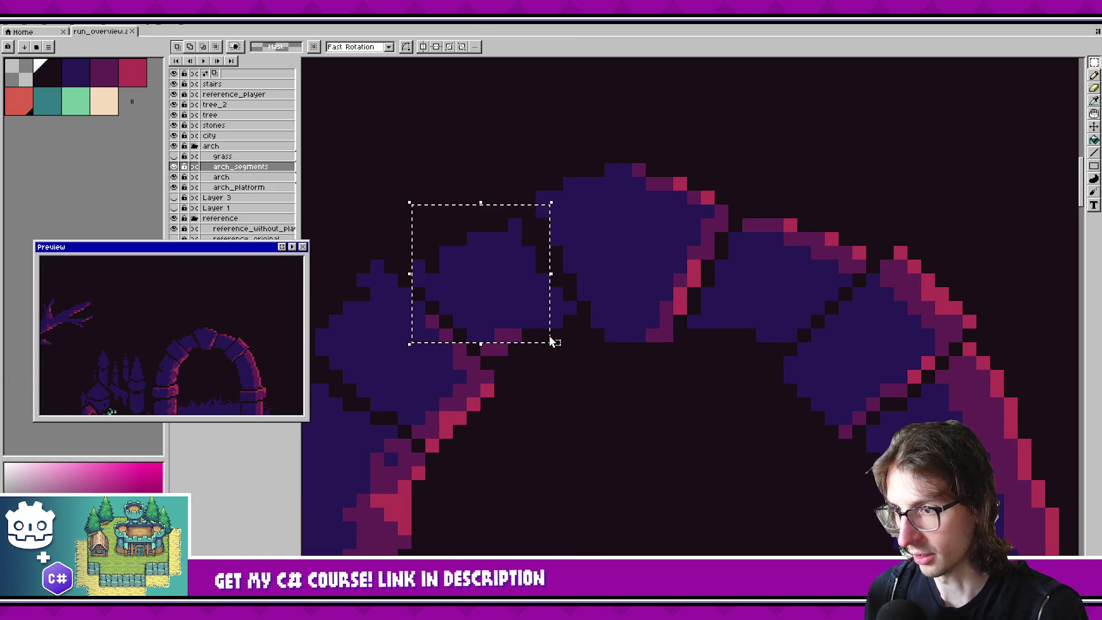
{"action": "scroll", "coordinate": [593, 430], "scroll_direction": "up", "scroll_amount": 2}
{"action": "scroll", "coordinate": [593, 430], "scroll_direction": "down", "scroll_amount": 1}
{"action": "scroll", "coordinate": [537, 369], "scroll_direction": "up", "scroll_amount": 1}
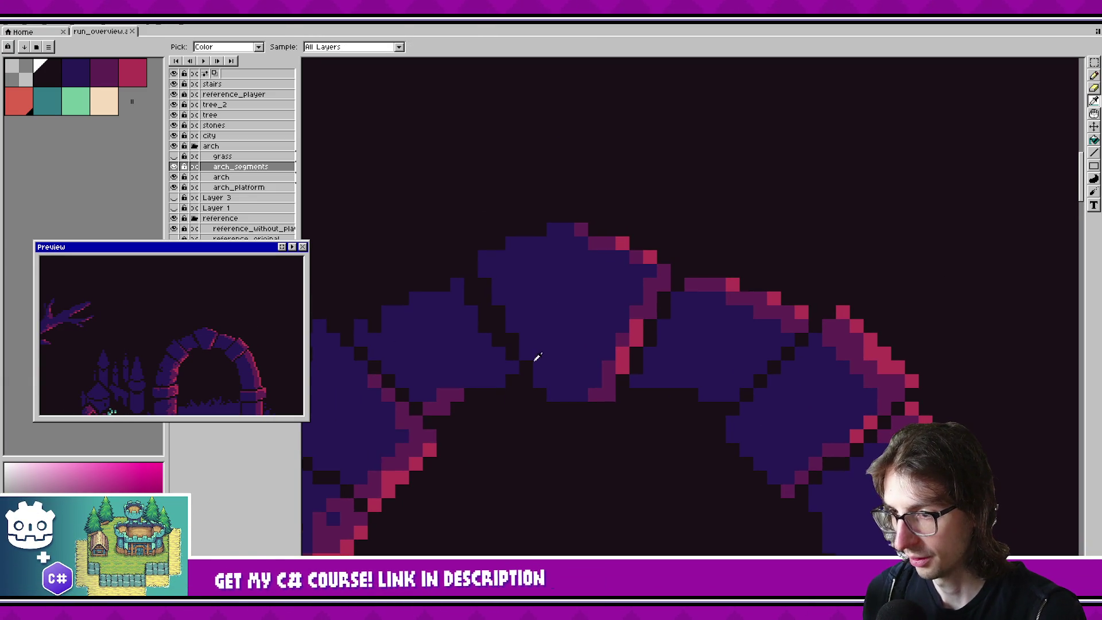
{"action": "left_click", "coordinate": [539, 365], "text": "alt"}
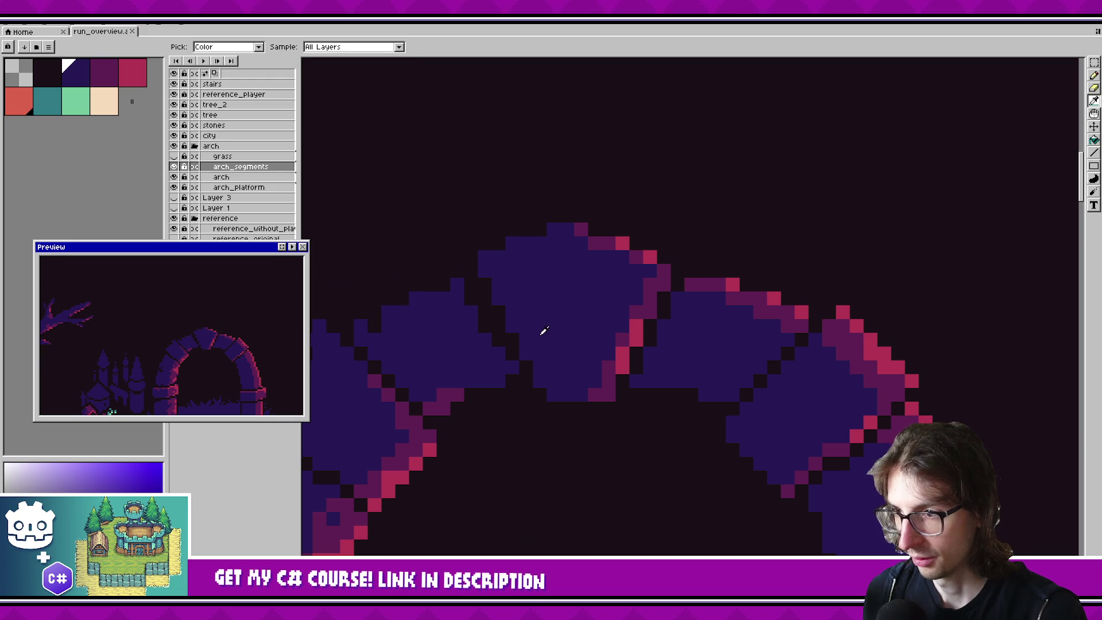
{"action": "left_click", "coordinate": [507, 293], "text": "alt"}
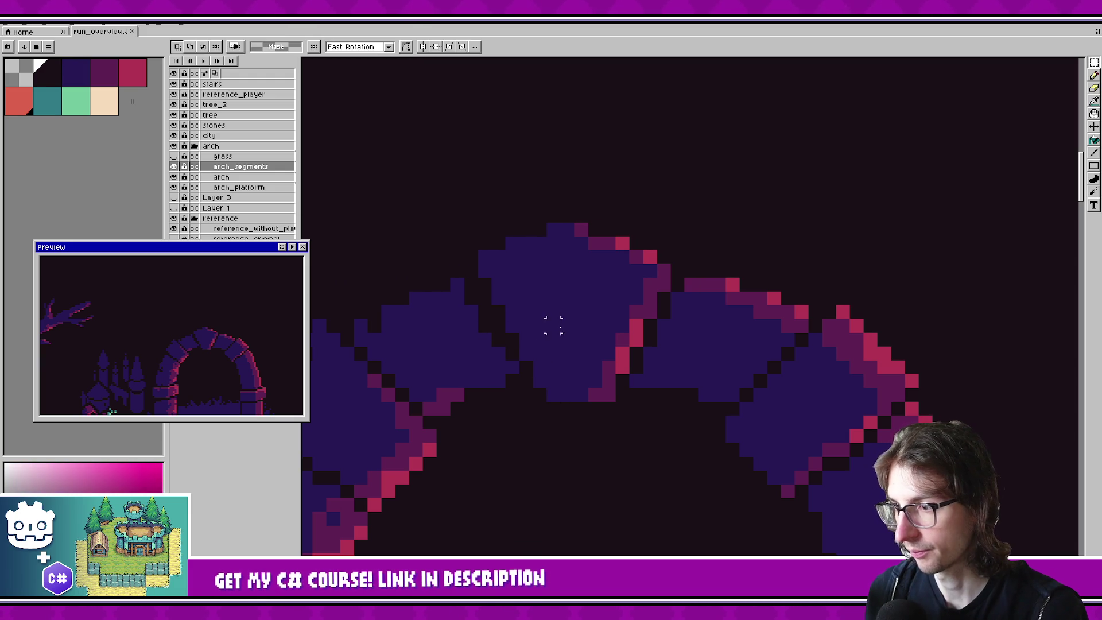
{"action": "key", "text": "b"}
Step: Paint dark purple pixels along the top stone's edge, undoing the last ones
{"action": "left_click", "coordinate": [660, 275], "text": "alt"}
{"action": "left_click_drag", "start_coordinate": [636, 270], "coordinate": [650, 270]}
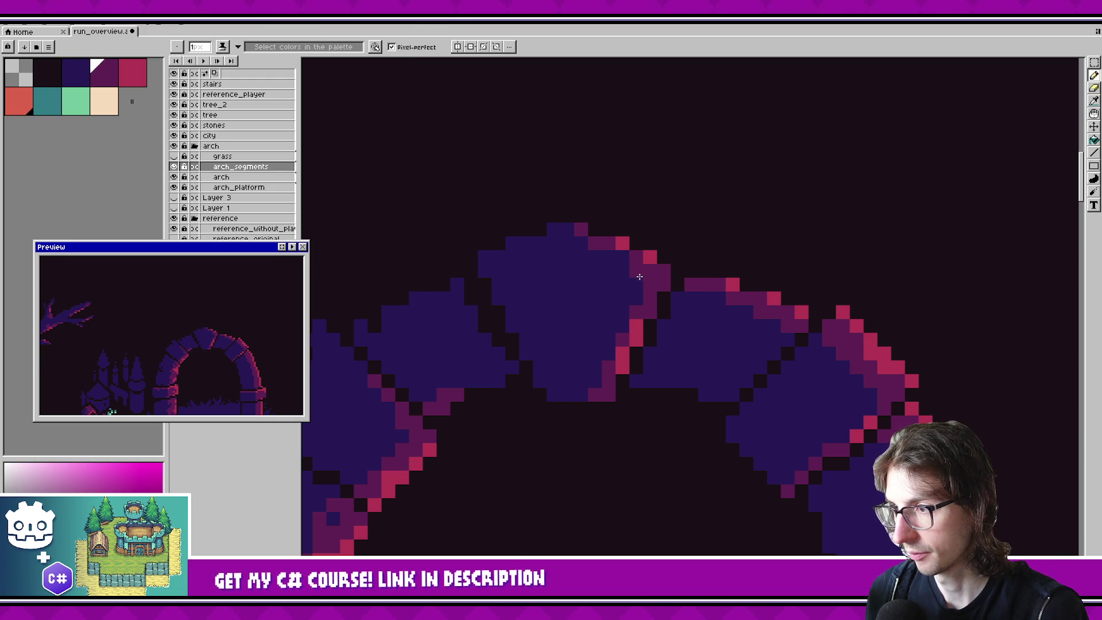
{"action": "left_click", "coordinate": [623, 271]}
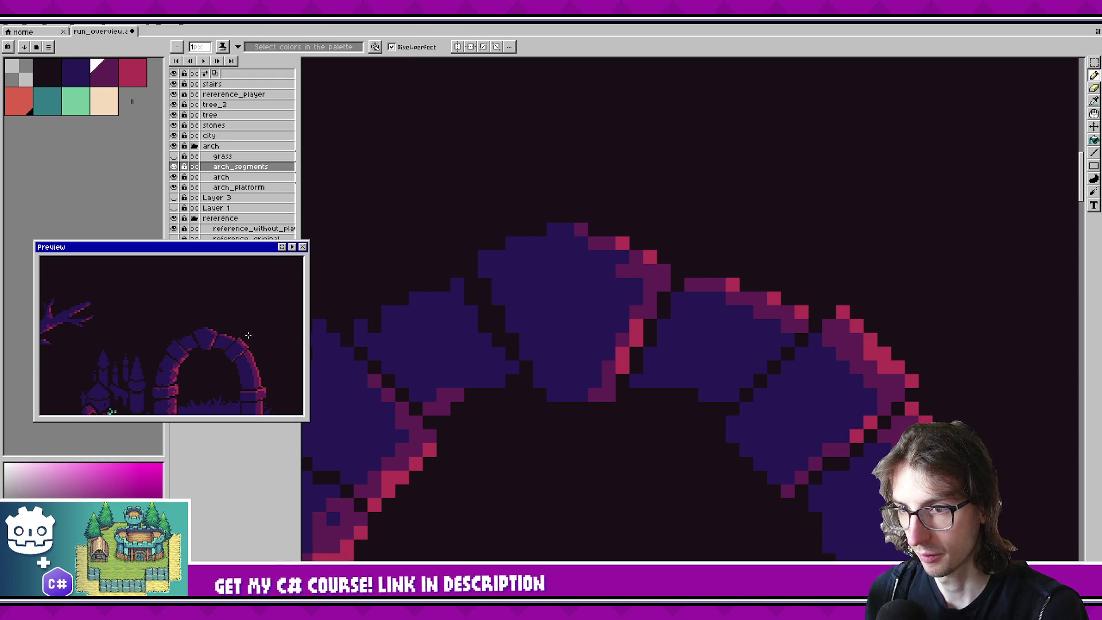
{"action": "key", "text": "ctrl+z"}
{"action": "key", "text": "ctrl+z"}
{"action": "scroll", "coordinate": [246, 324], "scroll_direction": "down", "scroll_amount": 1}
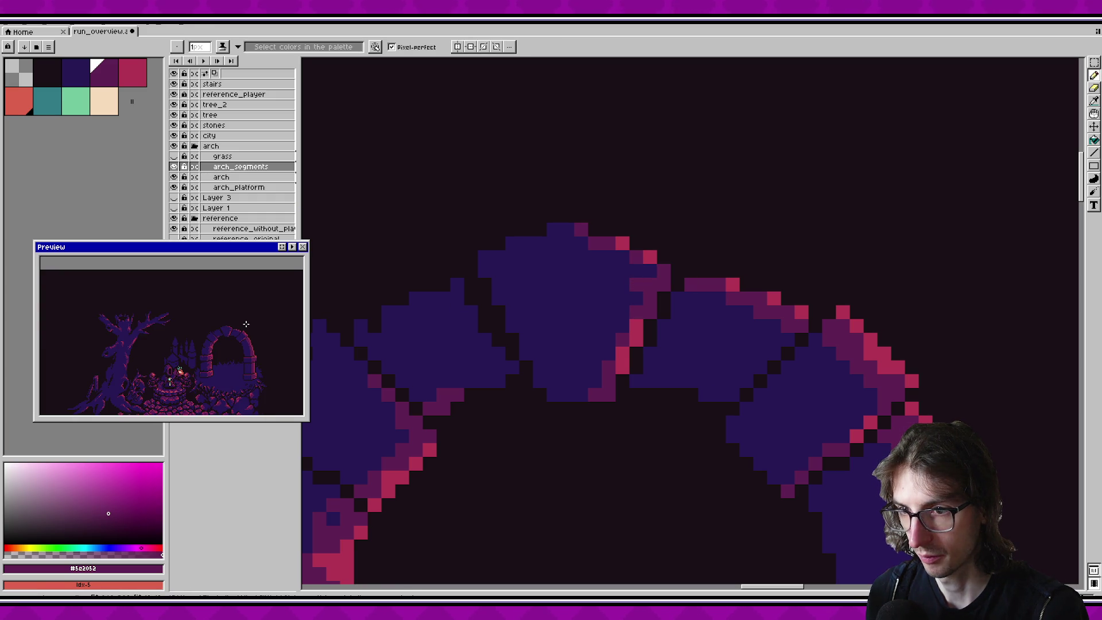
{"action": "scroll", "coordinate": [245, 324], "scroll_direction": "up", "scroll_amount": 1}
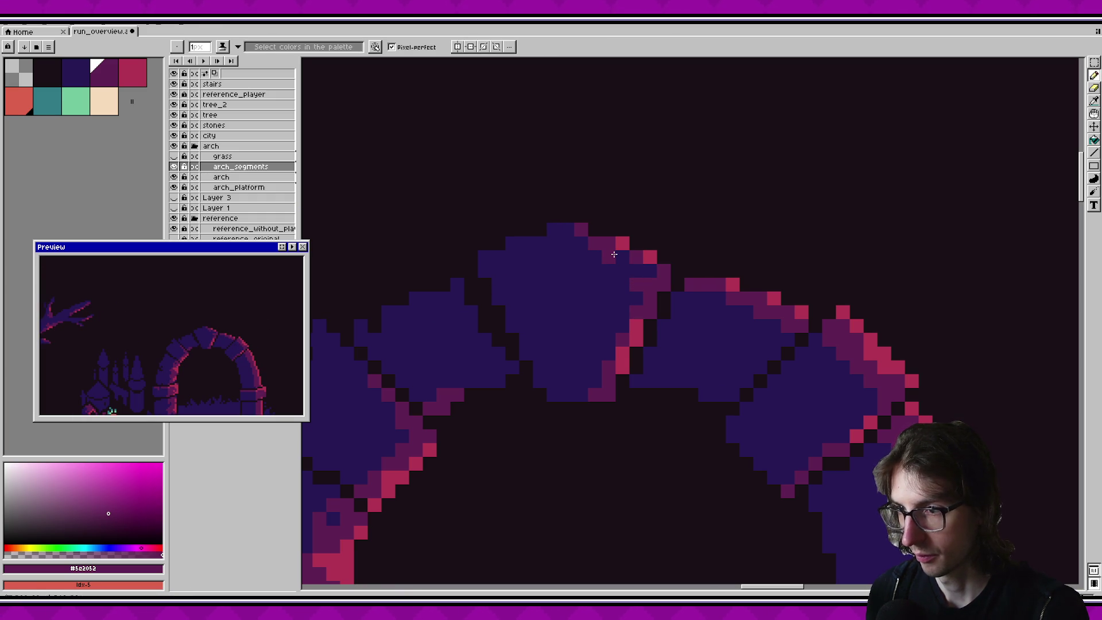
{"action": "key", "text": "b"}
{"action": "key", "text": "ctrl+z"}
{"action": "key", "text": "ctrl+z"}
{"action": "key", "text": "ctrl+z"}
{"action": "key", "text": "ctrl+z"}
Step: Try a dark background pixel on the top stone, undo it, and save
{"action": "scroll", "coordinate": [566, 364], "scroll_direction": "down", "scroll_amount": 1}
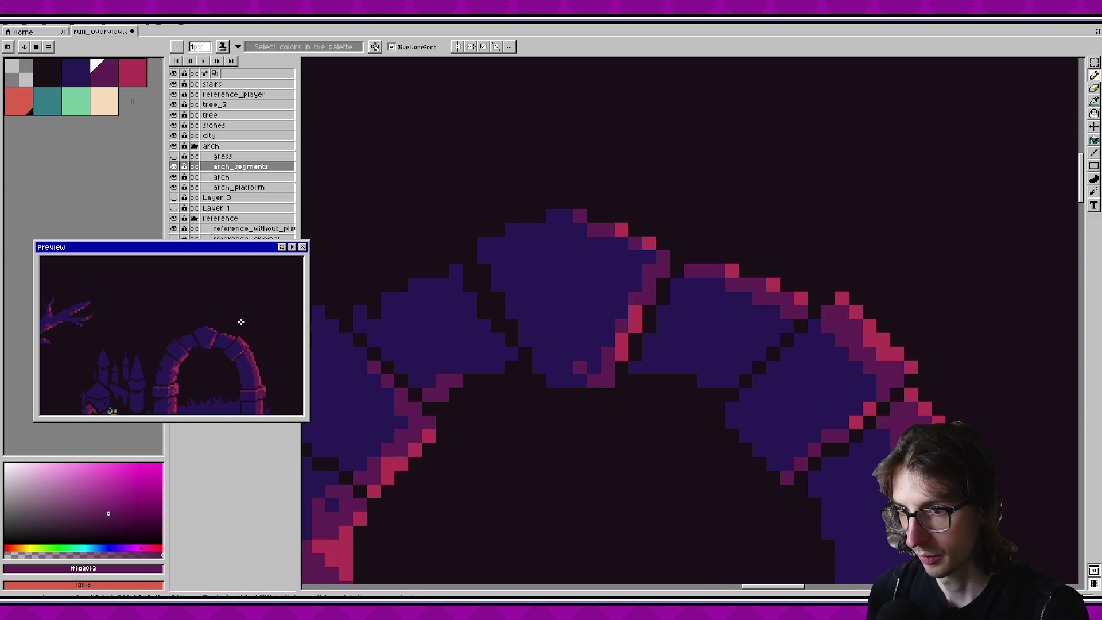
{"action": "scroll", "coordinate": [252, 323], "scroll_direction": "down", "scroll_amount": 2}
{"action": "scroll", "coordinate": [537, 296], "scroll_direction": "up", "scroll_amount": 1}
{"action": "left_click", "coordinate": [562, 442], "text": "alt"}
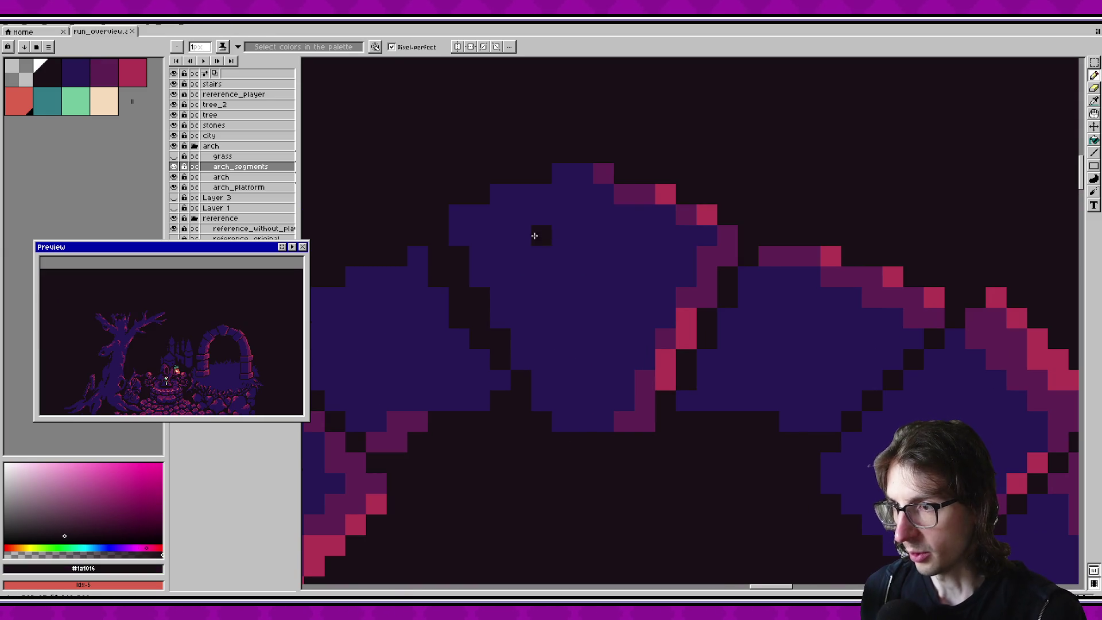
{"action": "left_click", "coordinate": [521, 194]}
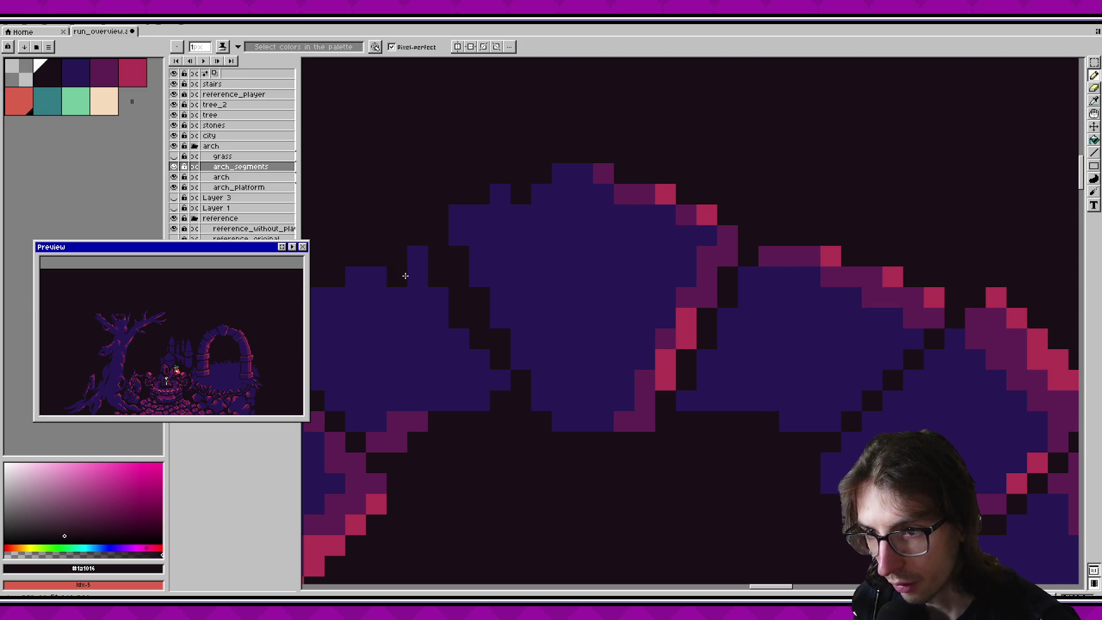
{"action": "scroll", "coordinate": [248, 321], "scroll_direction": "up", "scroll_amount": 2}
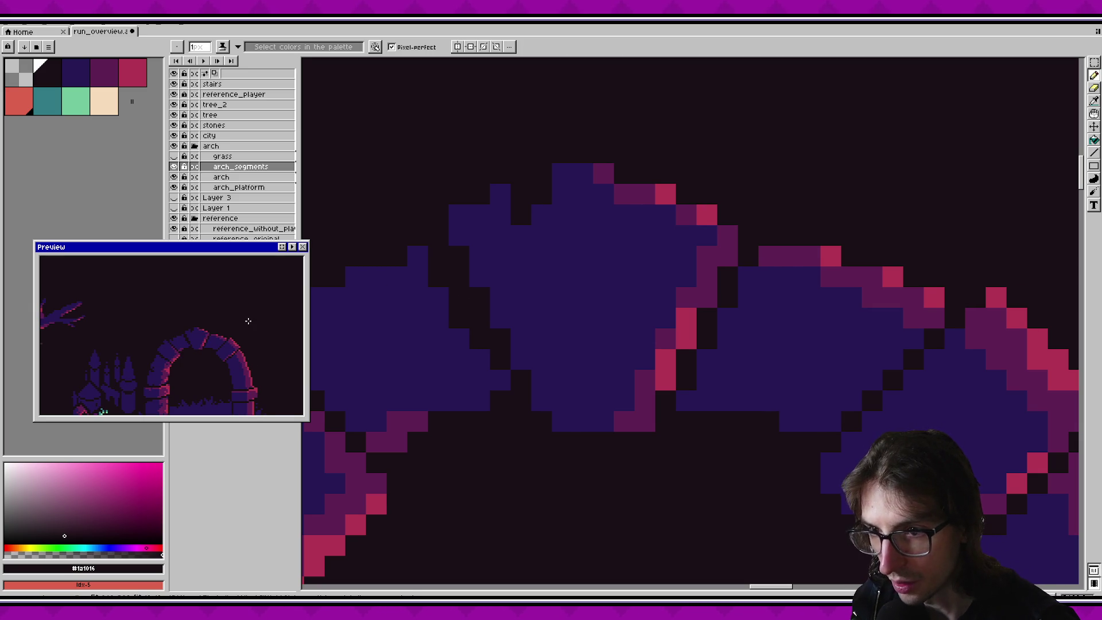
{"action": "key", "text": "ctrl+z"}
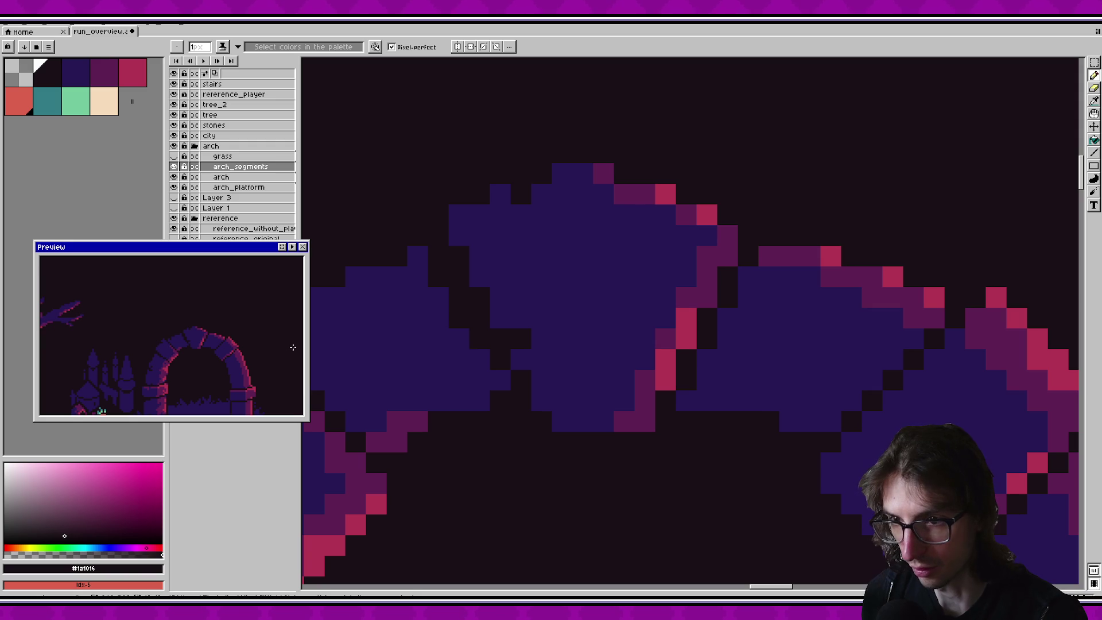
{"action": "key", "text": "ctrl+s"}
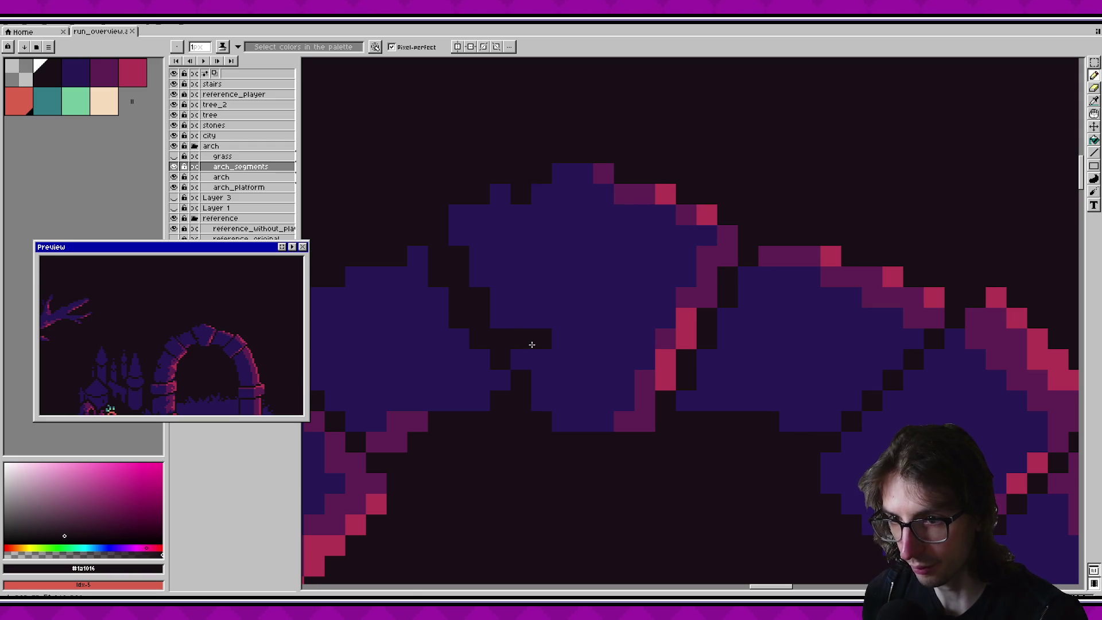
Step: Darken pixels along the arch's inner edge and extend the dark outline between stones
{"action": "scroll", "coordinate": [533, 344], "scroll_direction": "down", "scroll_amount": 1}
{"action": "scroll", "coordinate": [532, 344], "scroll_direction": "down", "scroll_amount": 2}
{"action": "scroll", "coordinate": [526, 322], "scroll_direction": "up", "scroll_amount": 1}
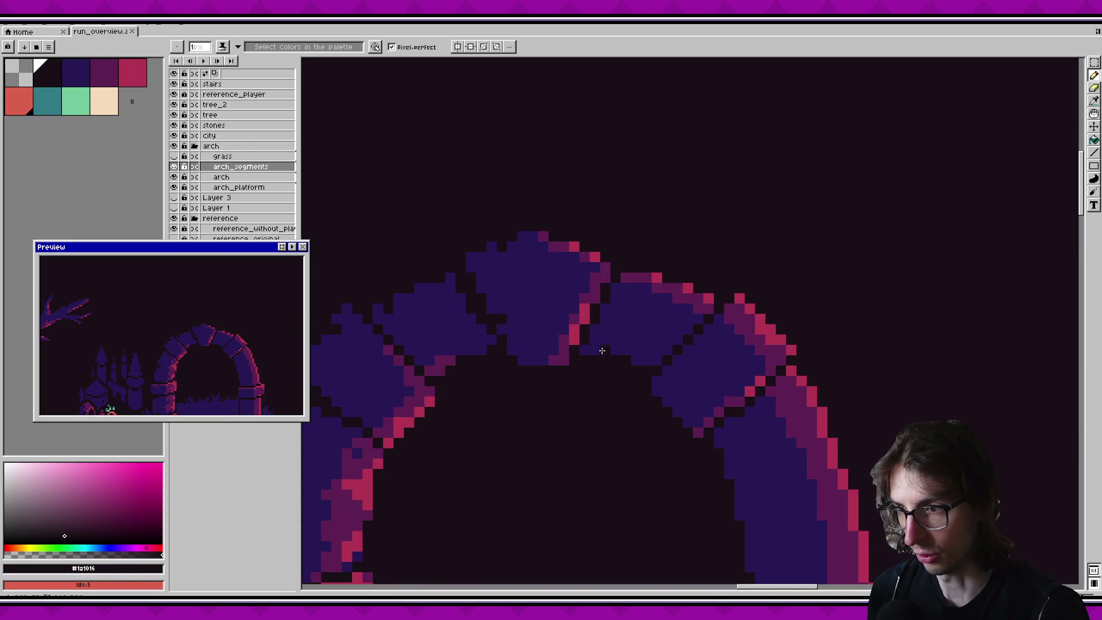
{"action": "scroll", "coordinate": [529, 334], "scroll_direction": "down", "scroll_amount": 2}
{"action": "scroll", "coordinate": [546, 347], "scroll_direction": "up", "scroll_amount": 2}
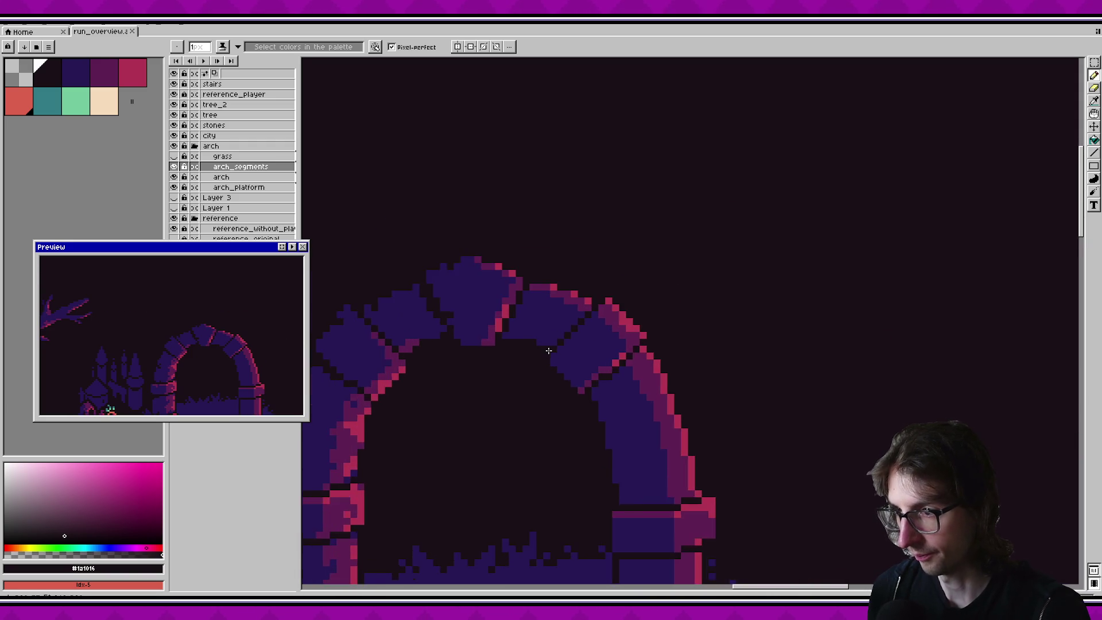
{"action": "scroll", "coordinate": [549, 350], "scroll_direction": "down", "scroll_amount": 1}
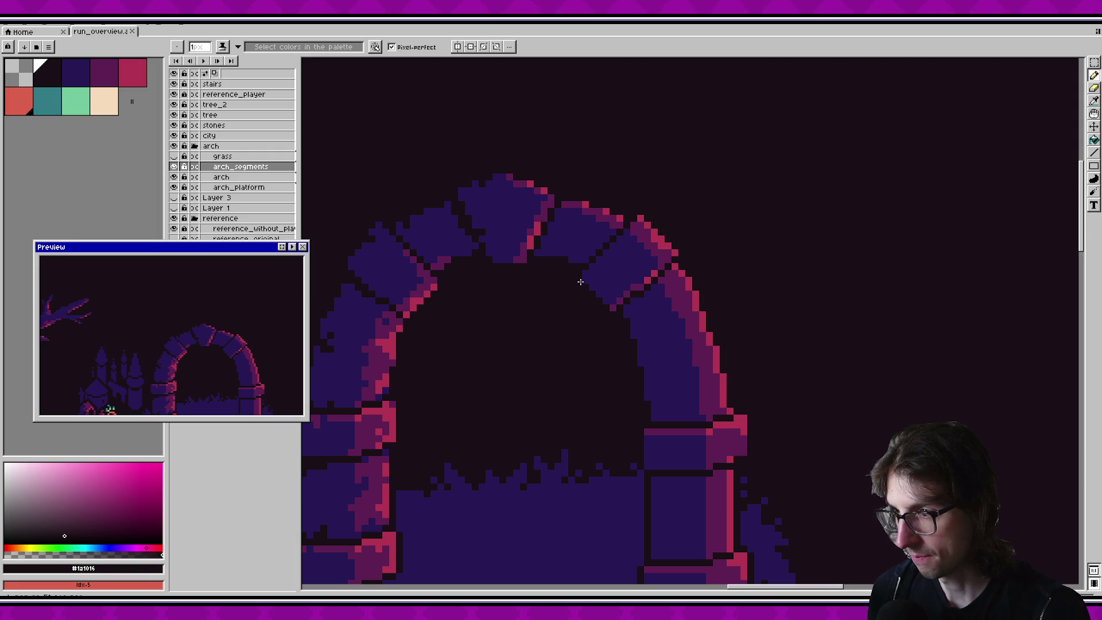
{"action": "scroll", "coordinate": [580, 282], "scroll_direction": "up", "scroll_amount": 1}
{"action": "left_click_drag", "start_coordinate": [626, 278], "coordinate": [591, 302]}
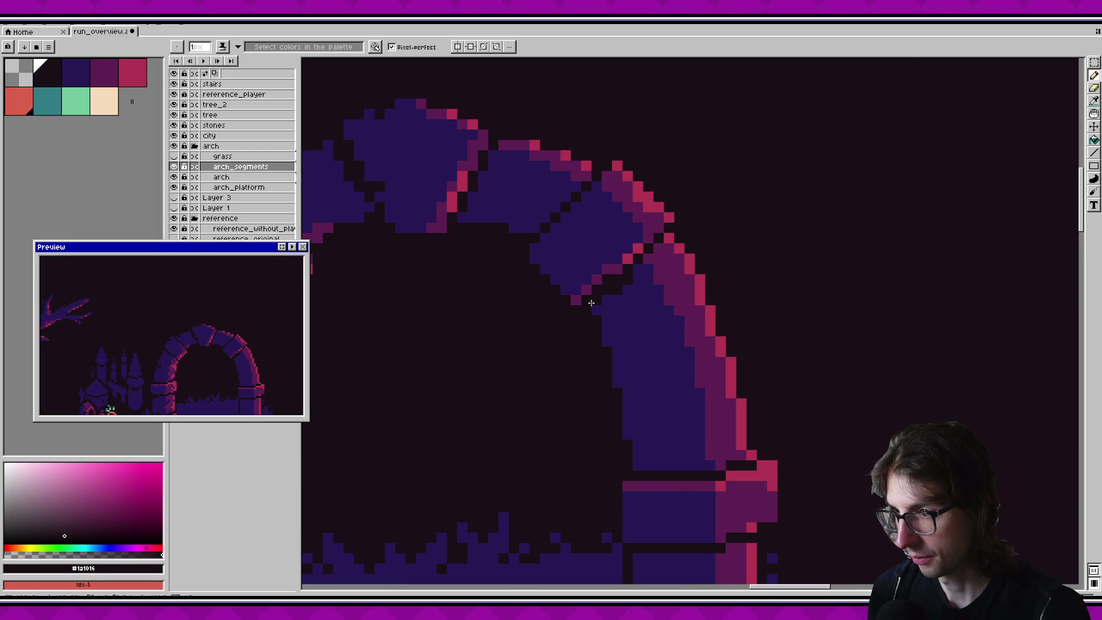
{"action": "left_click", "coordinate": [619, 289], "text": "alt"}
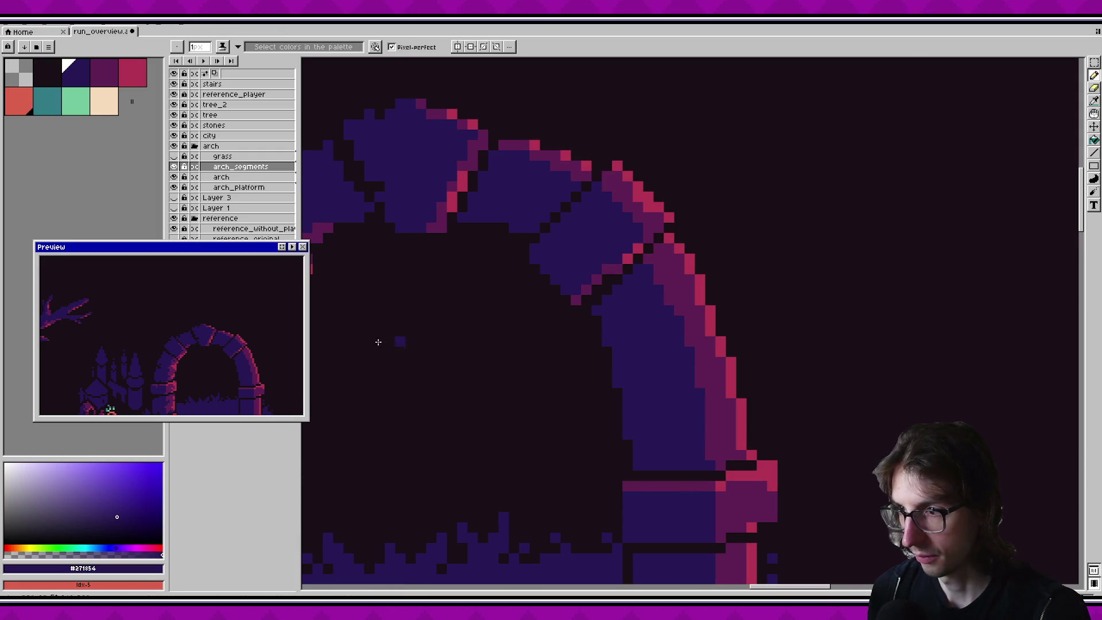
{"action": "mouse_move", "coordinate": [534, 321]}
{"action": "left_mouse_down"}
{"action": "mouse_move", "coordinate": [553, 411]}
{"action": "mouse_move", "coordinate": [546, 443]}
{"action": "left_mouse_up"}
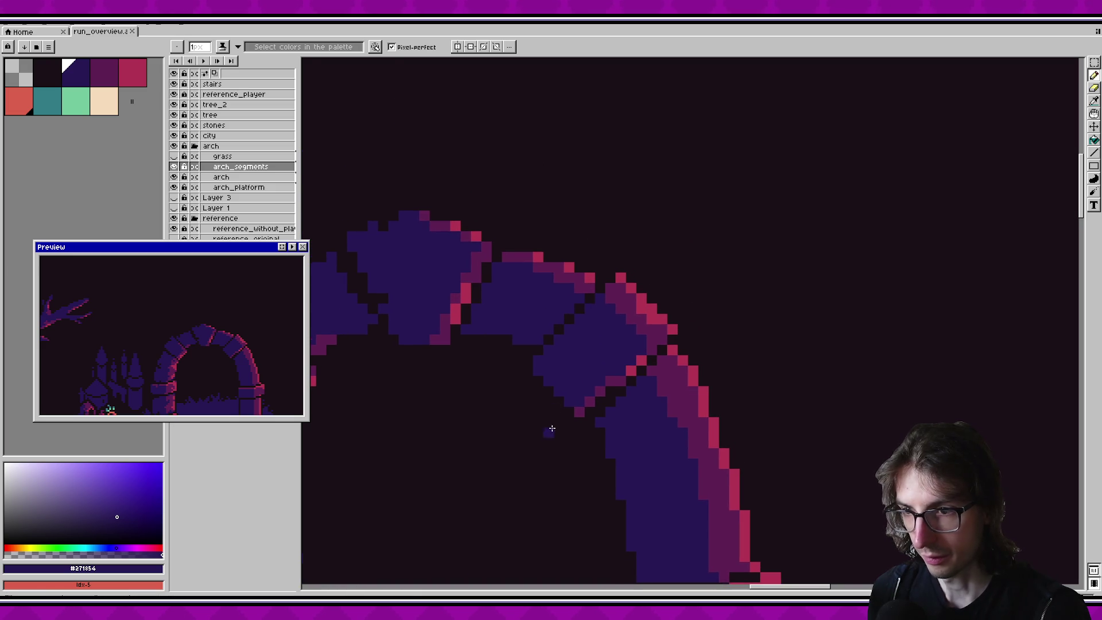
{"action": "left_click", "coordinate": [561, 324], "text": "alt"}
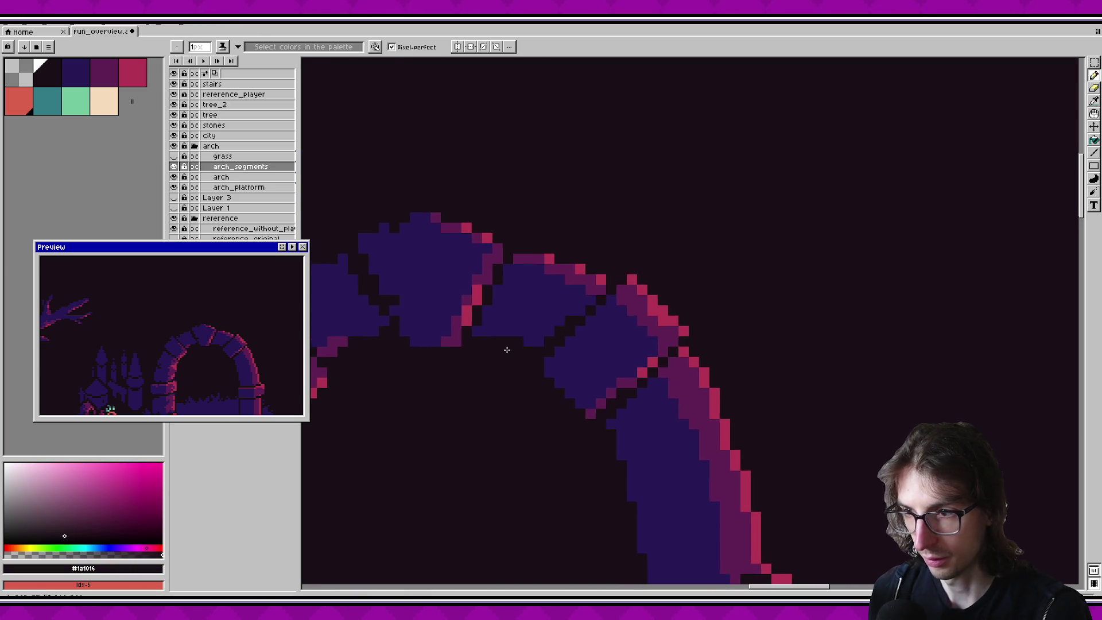
{"action": "scroll", "coordinate": [476, 339], "scroll_direction": "up", "scroll_amount": 1}
{"action": "left_click_drag", "start_coordinate": [499, 318], "coordinate": [514, 295]}
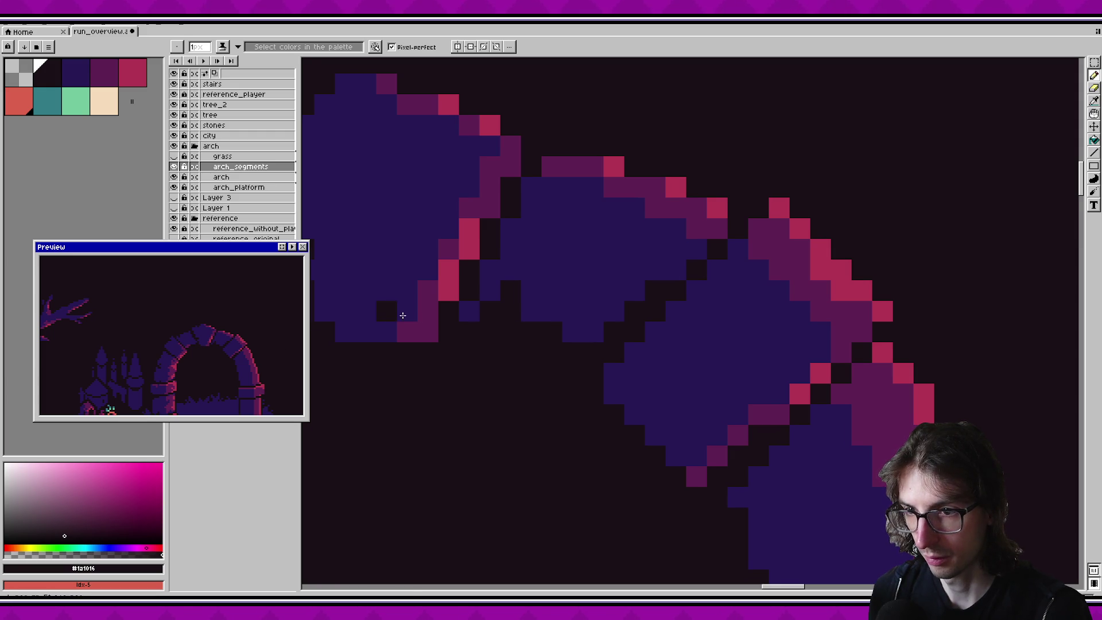
Step: Add #5e2052 purple shading pixels on the stone edges, repainting stray ones blue
{"action": "left_click", "coordinate": [597, 251], "text": "alt"}
{"action": "right_click", "coordinate": [596, 251]}
{"action": "left_click", "coordinate": [546, 229]}
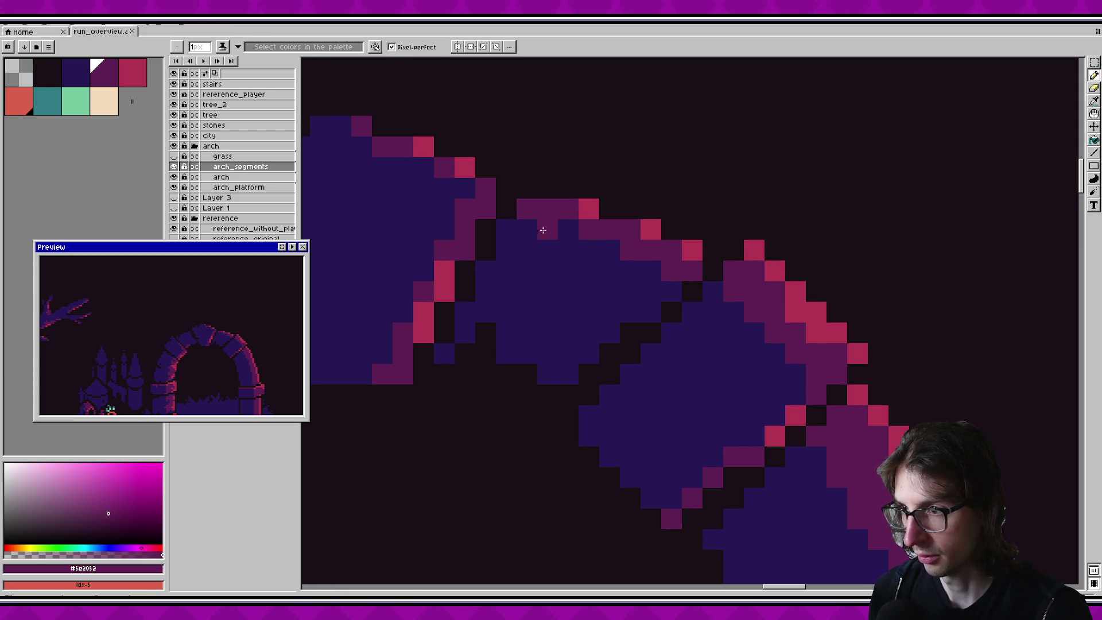
{"action": "left_click", "coordinate": [648, 281]}
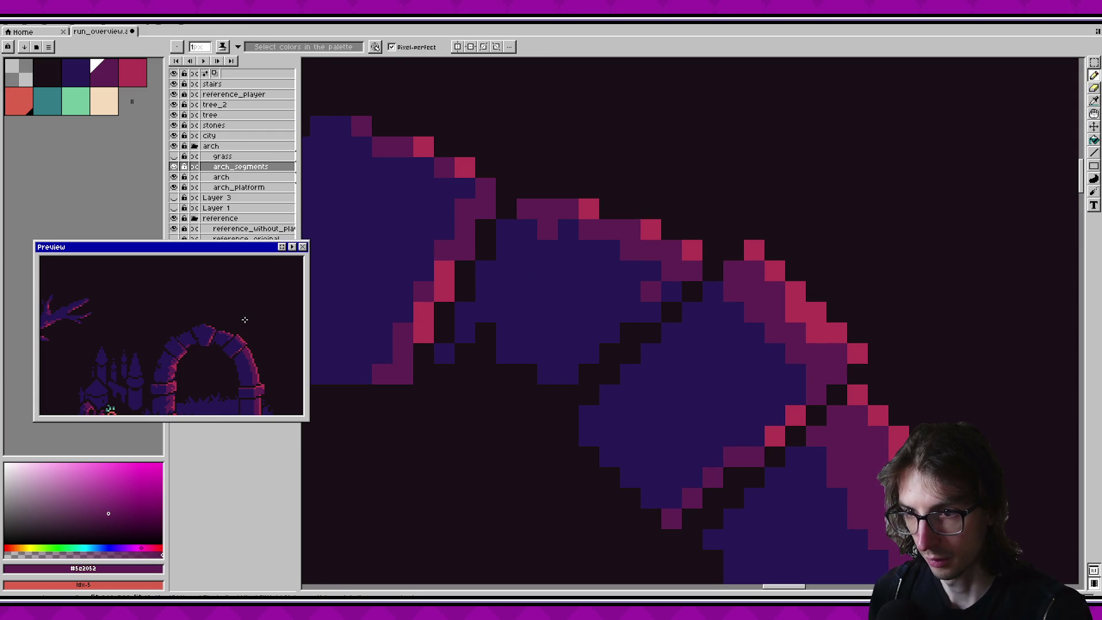
{"action": "right_click", "coordinate": [649, 290]}
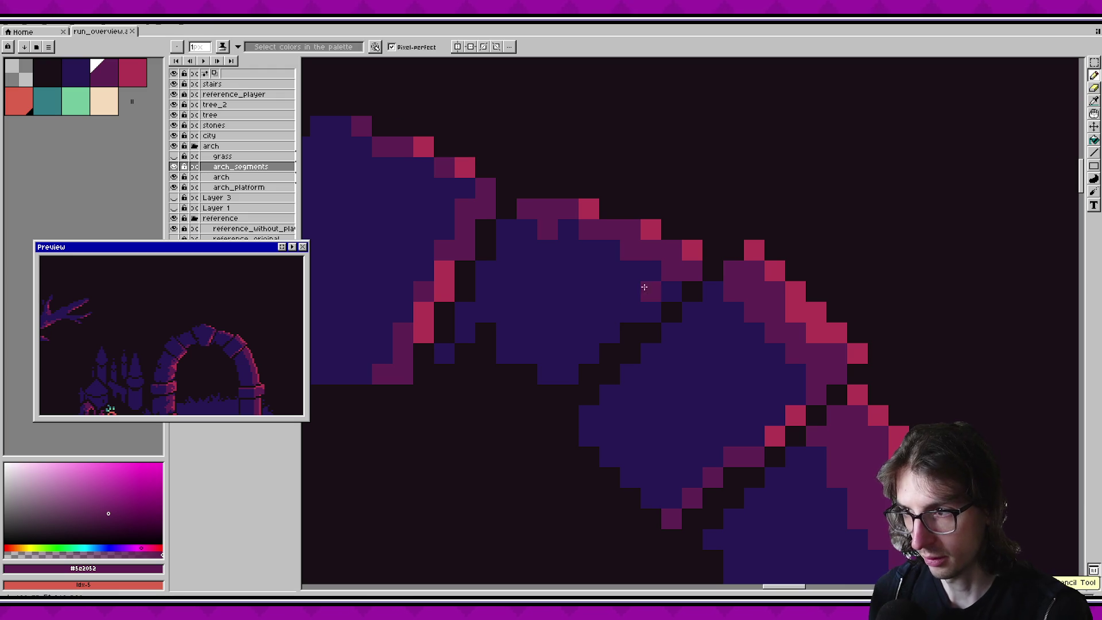
{"action": "right_click", "coordinate": [630, 271]}
{"action": "left_click", "coordinate": [609, 270]}
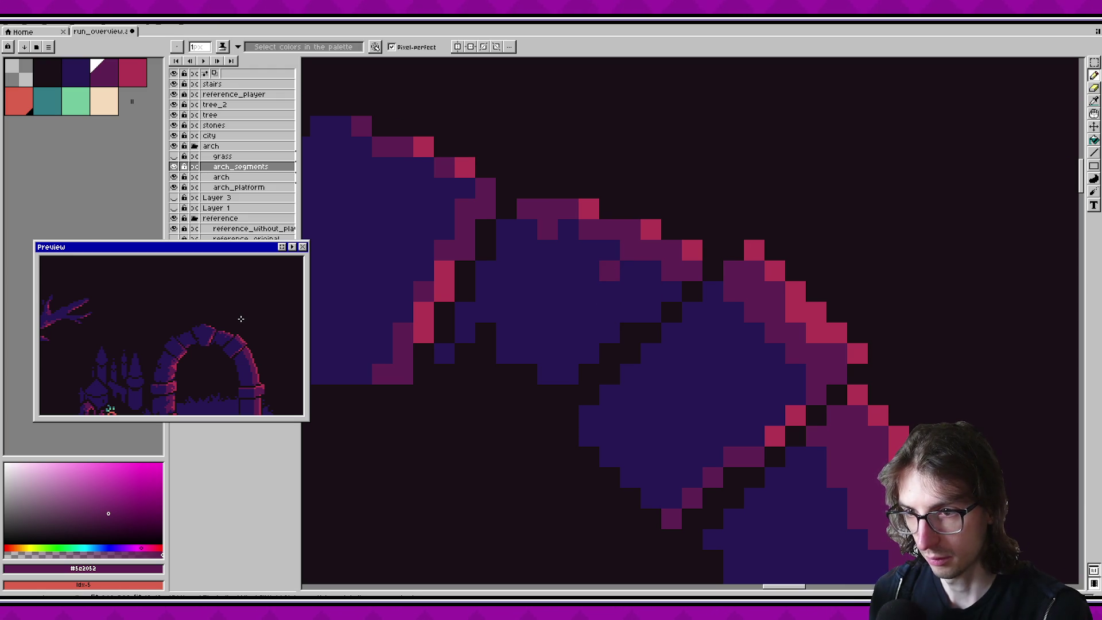
Step: Add purple shading pixels to the lower stone, undoing the last one
{"action": "scroll", "coordinate": [242, 318], "scroll_direction": "down", "scroll_amount": 2}
{"action": "scroll", "coordinate": [243, 318], "scroll_direction": "up", "scroll_amount": 2}
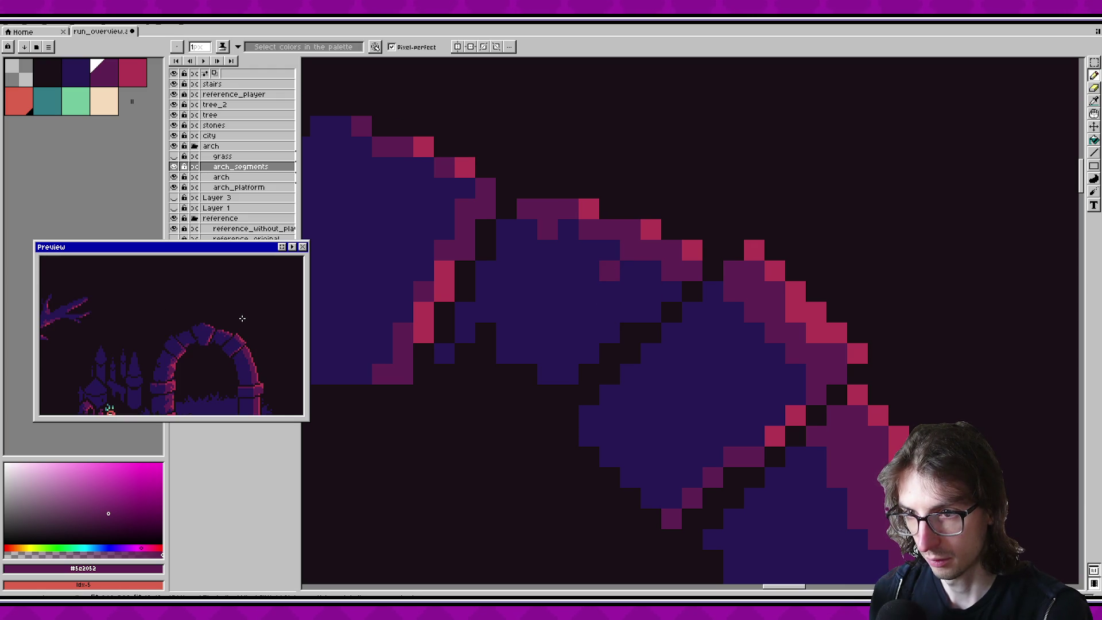
{"action": "key", "text": "ctrl+z"}
{"action": "key", "text": "ctrl+z"}
{"action": "key", "text": "ctrl+z"}
{"action": "key", "text": "ctrl+y"}
{"action": "key", "text": "ctrl+y"}
{"action": "left_click", "coordinate": [671, 291]}
{"action": "left_click", "coordinate": [653, 307]}
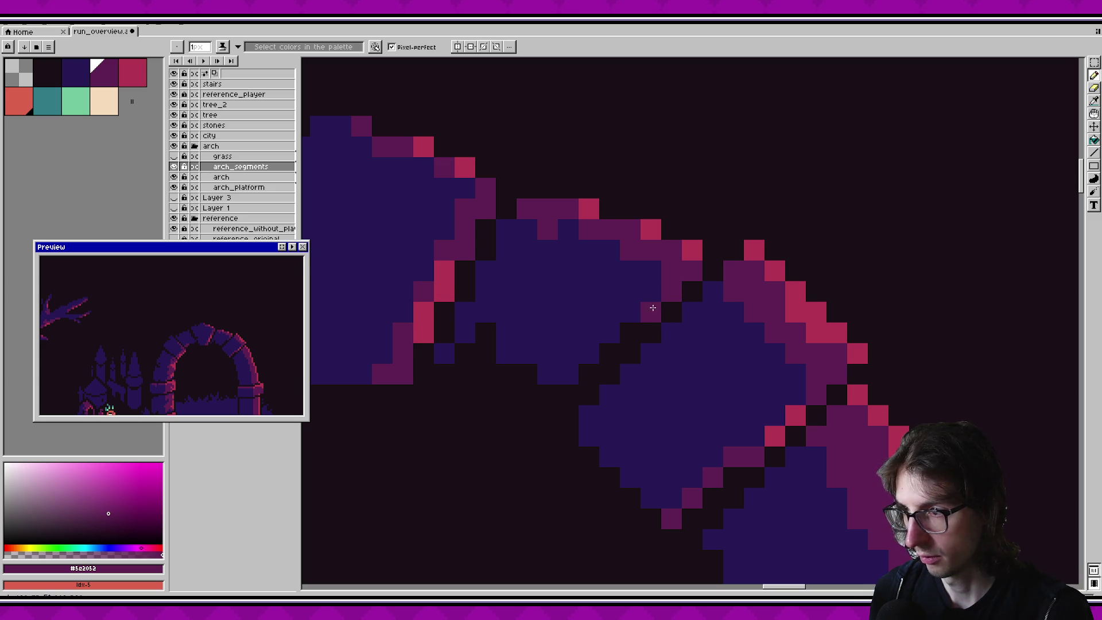
{"action": "scroll", "coordinate": [250, 327], "scroll_direction": "down", "scroll_amount": 2}
{"action": "scroll", "coordinate": [249, 327], "scroll_direction": "up", "scroll_amount": 2}
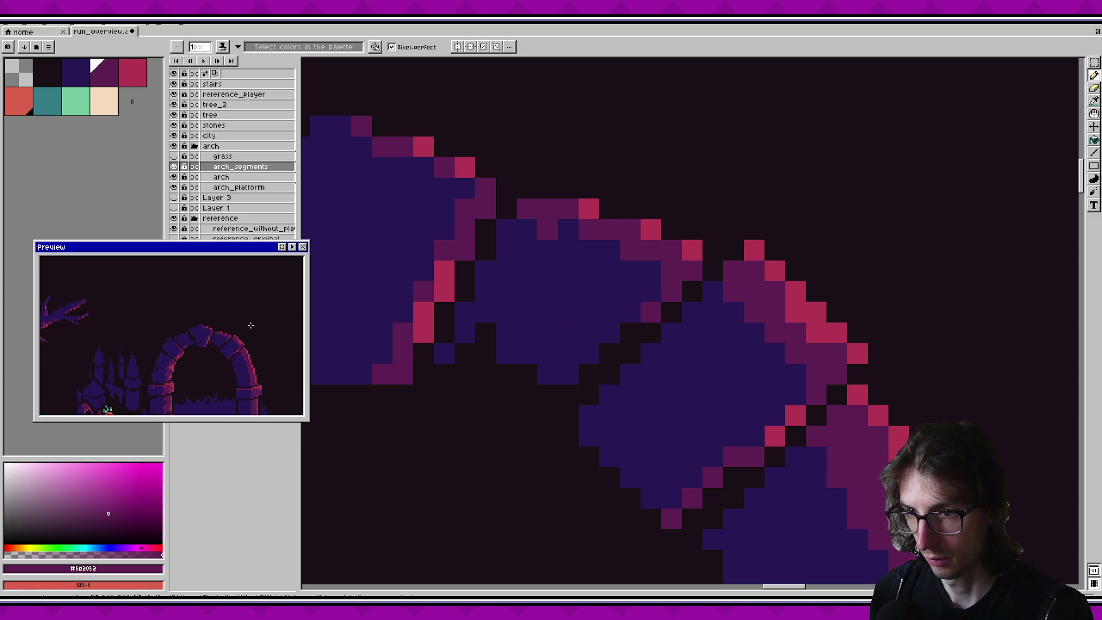
{"action": "key", "text": "ctrl+z"}
{"action": "scroll", "coordinate": [251, 326], "scroll_direction": "down", "scroll_amount": 2}
{"action": "scroll", "coordinate": [251, 326], "scroll_direction": "up", "scroll_amount": 2}
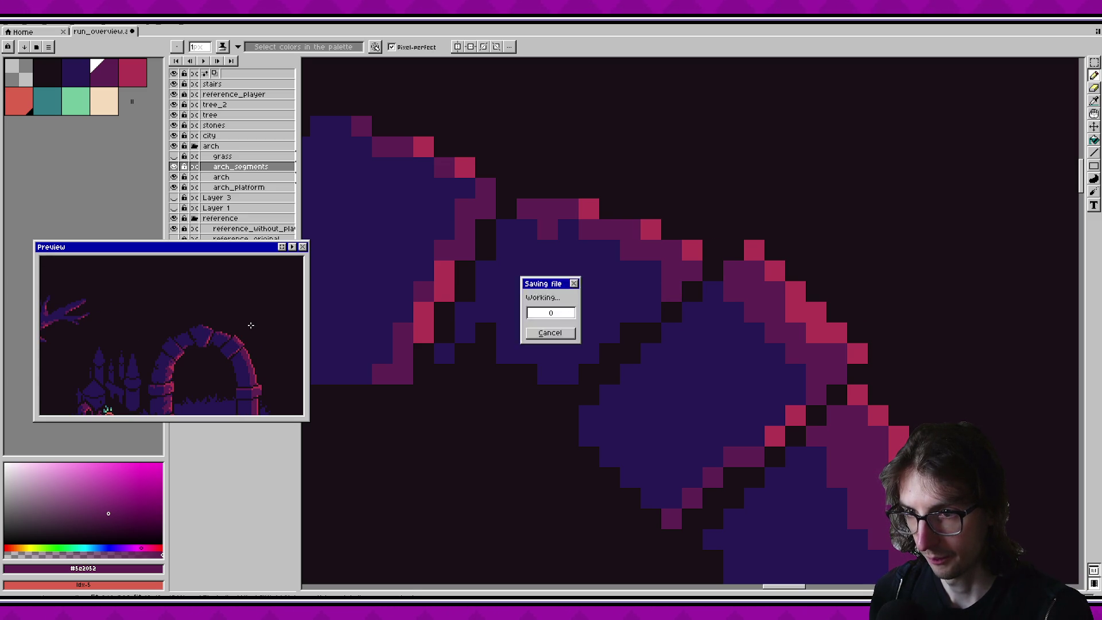
Step: Try a magenta pixel on the arch stone, undo it, and save
{"action": "key", "text": "ctrl+z"}
{"action": "scroll", "coordinate": [561, 325], "scroll_direction": "down", "scroll_amount": 3}
{"action": "scroll", "coordinate": [504, 278], "scroll_direction": "up", "scroll_amount": 3}
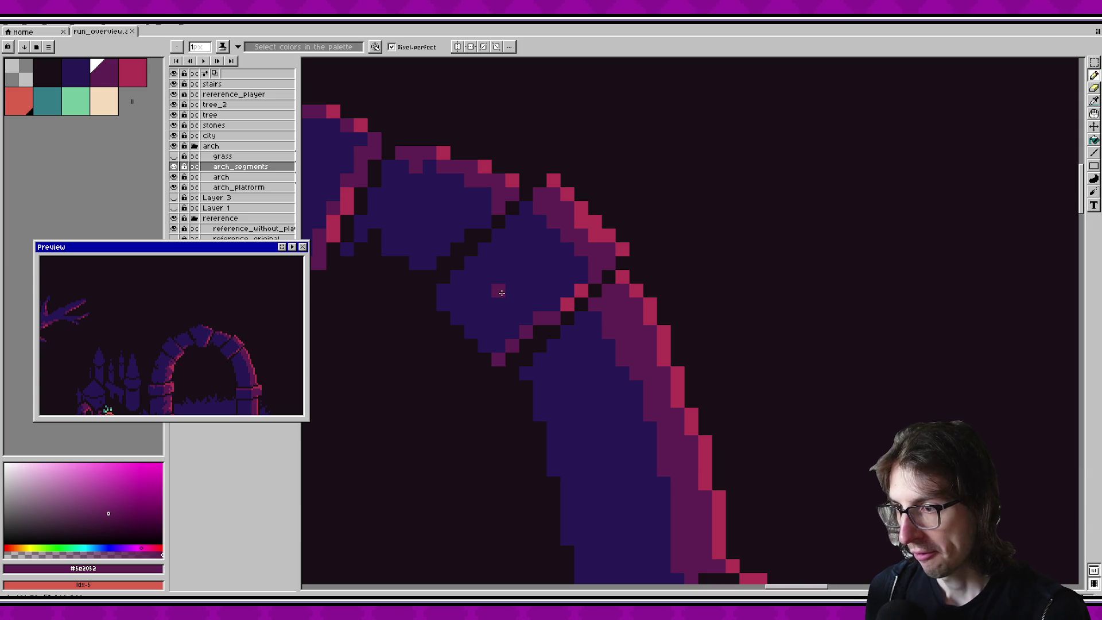
{"action": "left_click", "coordinate": [540, 304]}
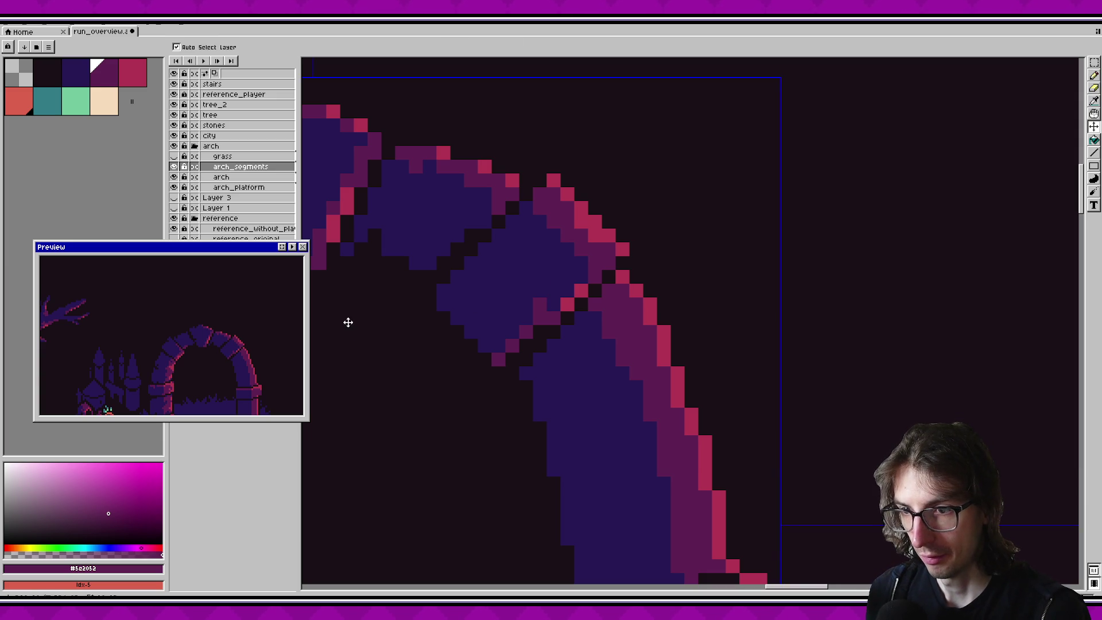
{"action": "key", "text": "ctrl+z"}
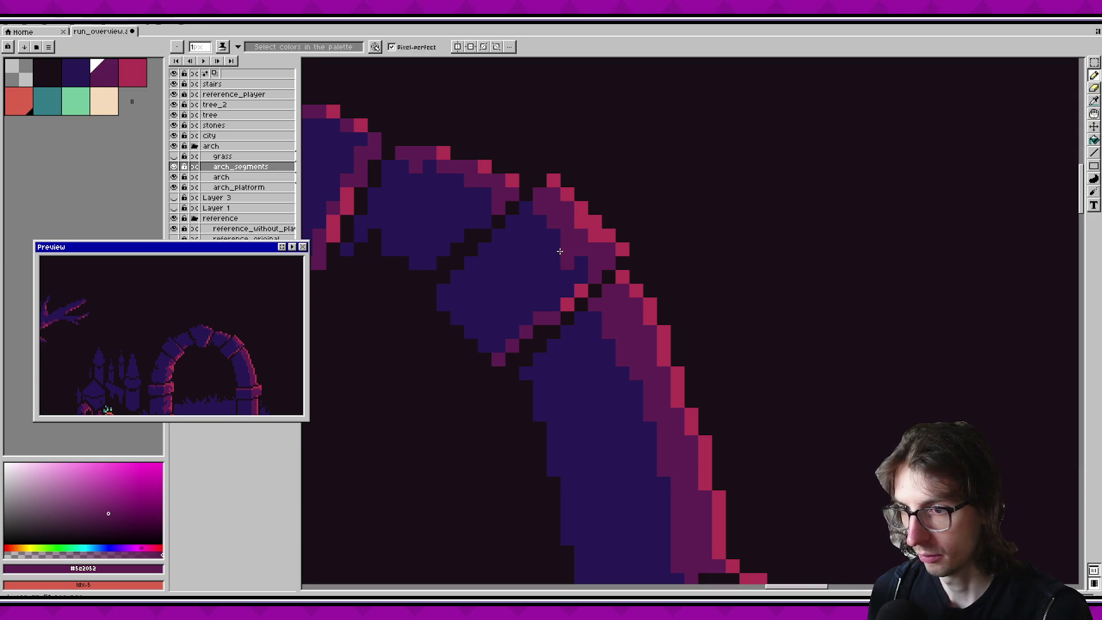
{"action": "key", "text": "v"}
{"action": "key", "text": "b"}
{"action": "key", "text": "v"}
{"action": "key", "text": "b"}
{"action": "key", "text": "ctrl+s"}
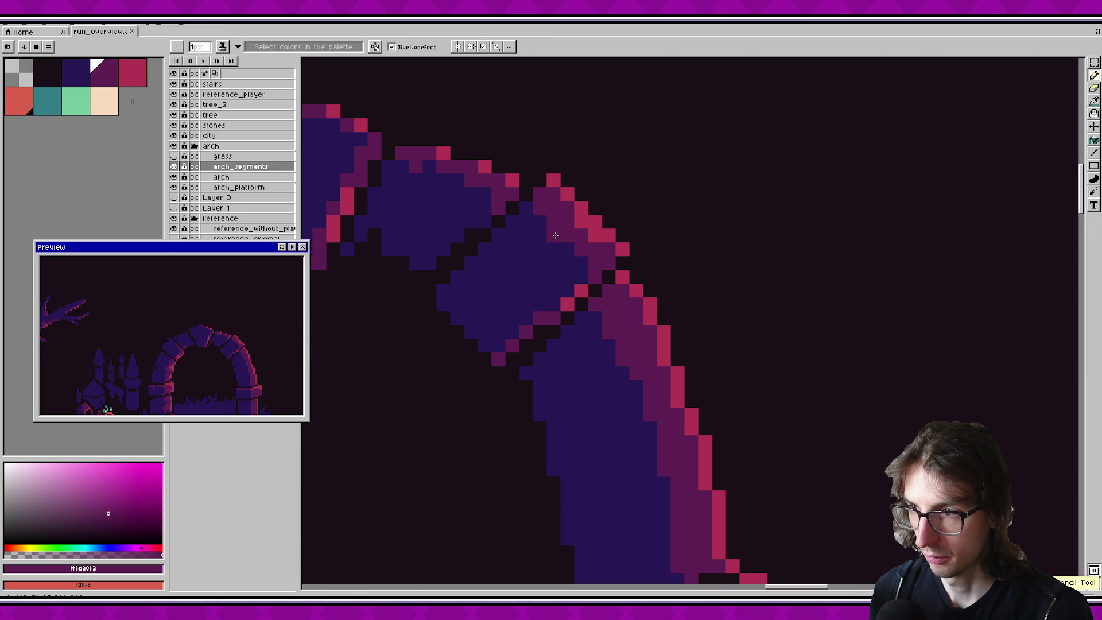
Step: Add a blue pixel on the stone's top edge and test a dark magenta pixel, undoing it
{"action": "left_click", "coordinate": [540, 221]}
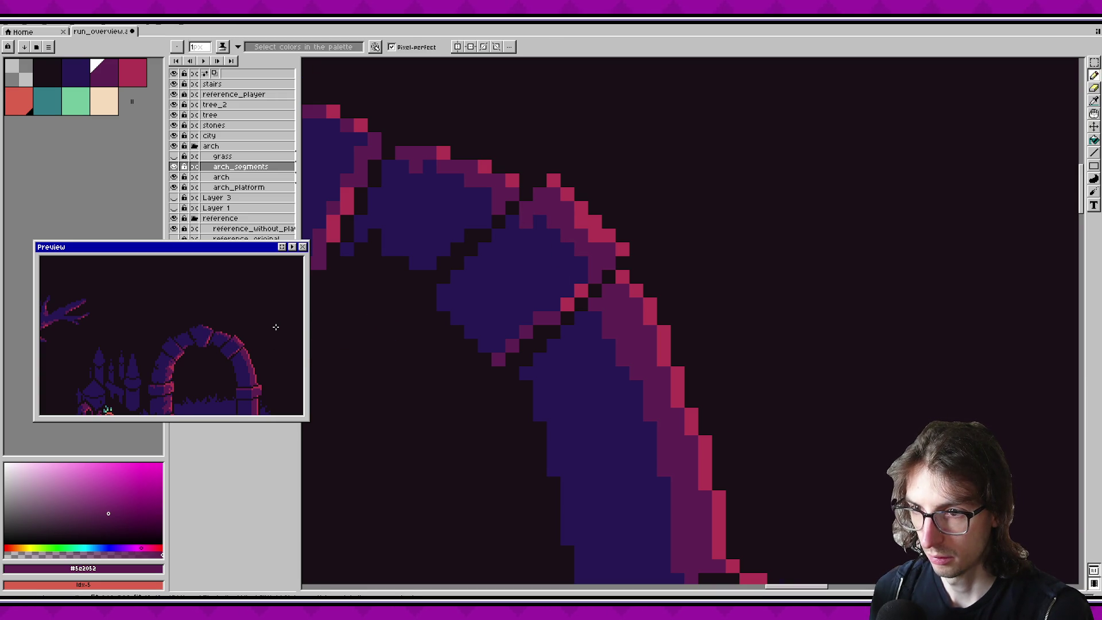
{"action": "left_click", "coordinate": [600, 224], "text": "alt"}
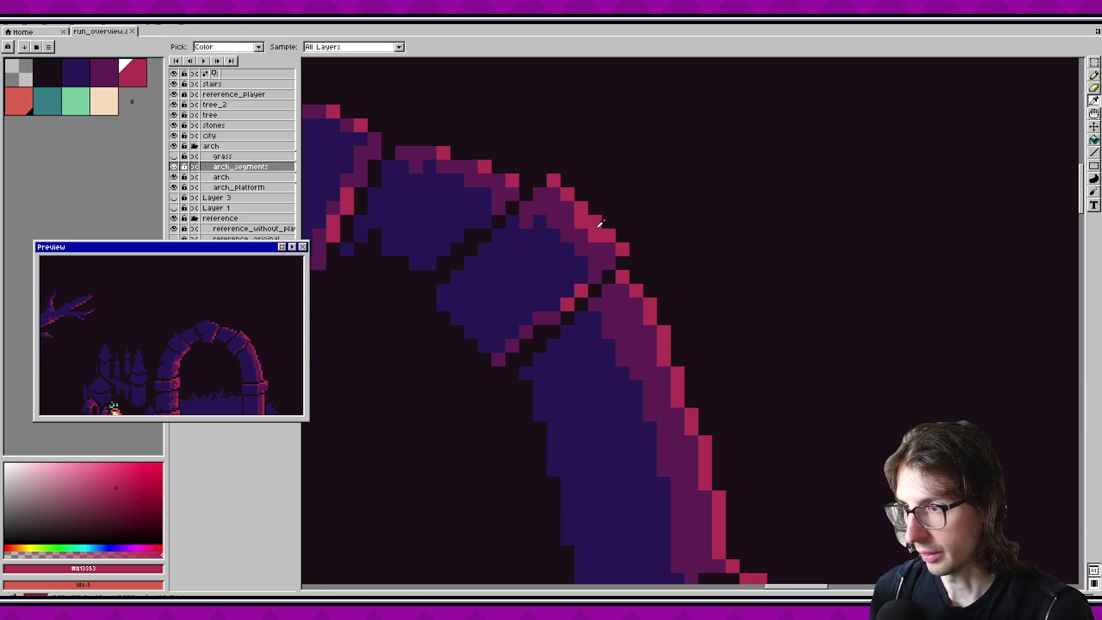
{"action": "left_click", "coordinate": [561, 213], "text": "alt"}
{"action": "left_click", "coordinate": [382, 339]}
{"action": "key", "text": "ctrl+z"}
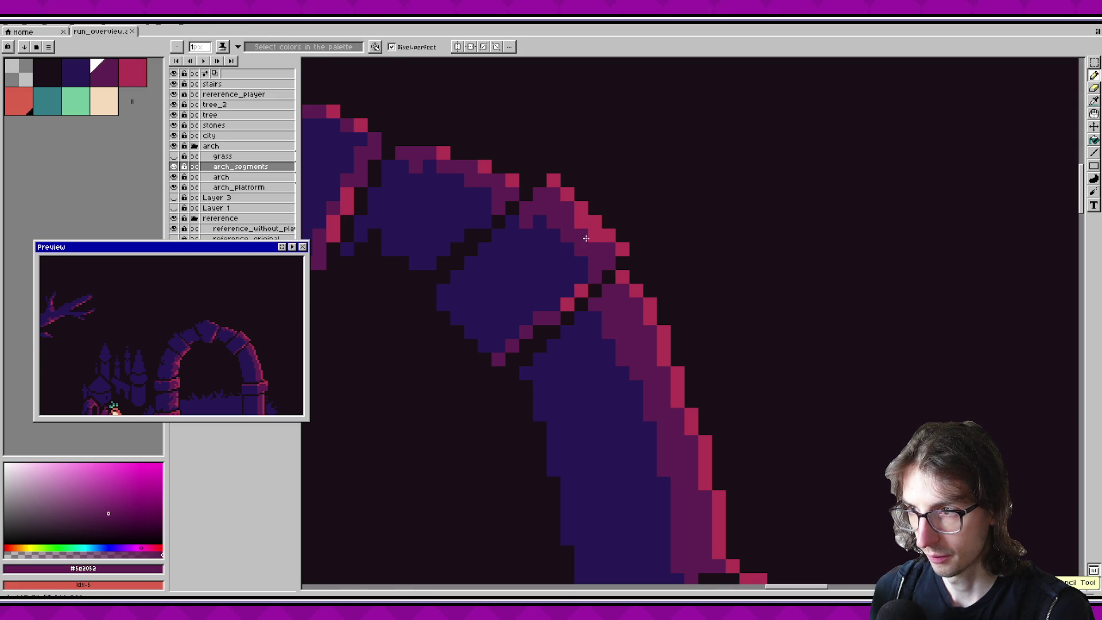
{"action": "scroll", "coordinate": [266, 324], "scroll_direction": "down", "scroll_amount": 1}
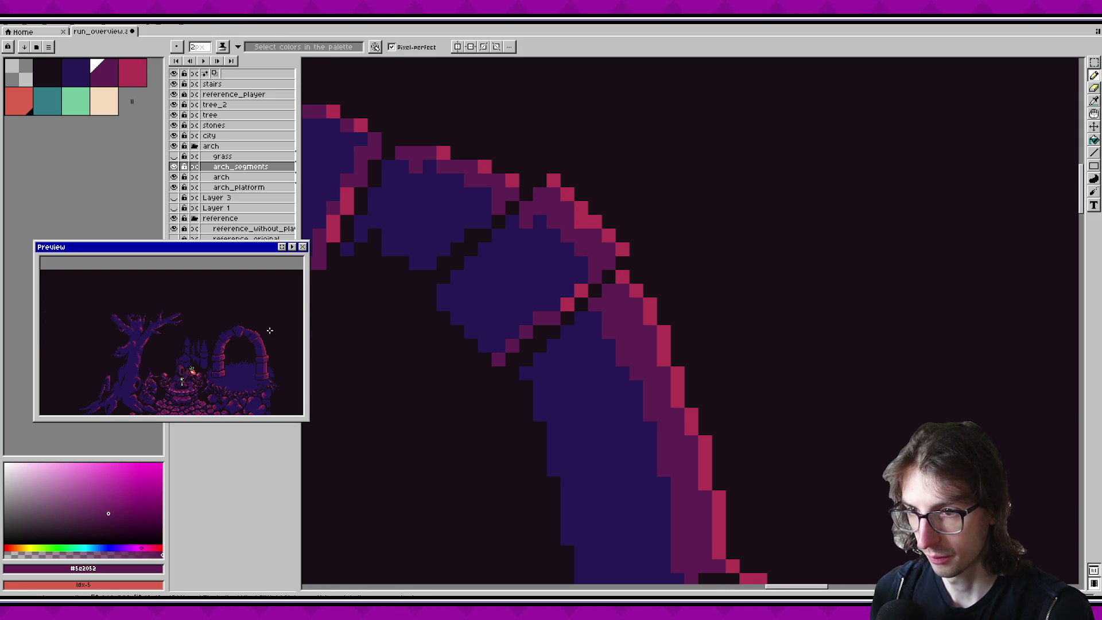
Step: Zoom out to the full scene and make the grass layer visible
{"action": "scroll", "coordinate": [462, 375], "scroll_direction": "up", "scroll_amount": 1}
{"action": "scroll", "coordinate": [233, 309], "scroll_direction": "up", "scroll_amount": 2}
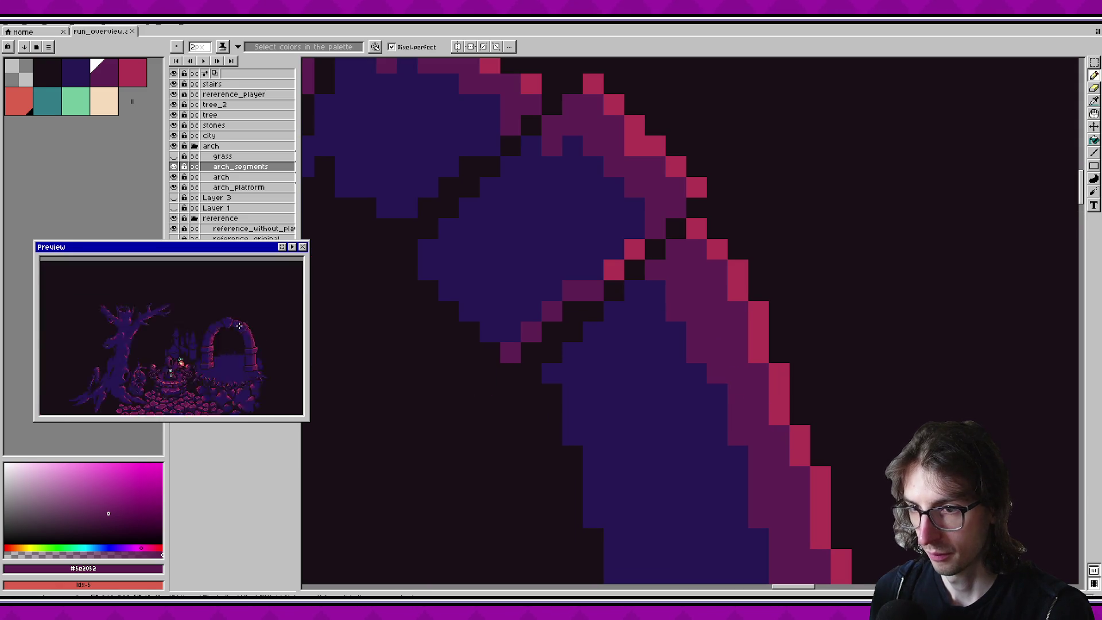
{"action": "scroll", "coordinate": [233, 308], "scroll_direction": "down", "scroll_amount": 1}
{"action": "scroll", "coordinate": [732, 374], "scroll_direction": "down", "scroll_amount": 4}
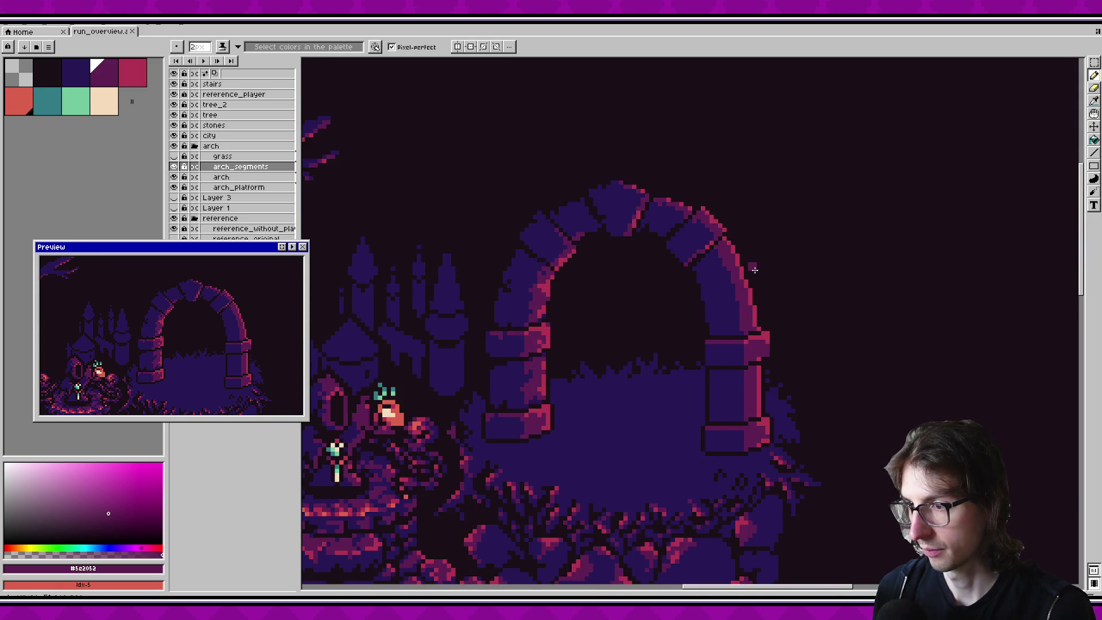
{"action": "scroll", "coordinate": [732, 375], "scroll_direction": "down", "scroll_amount": 2}
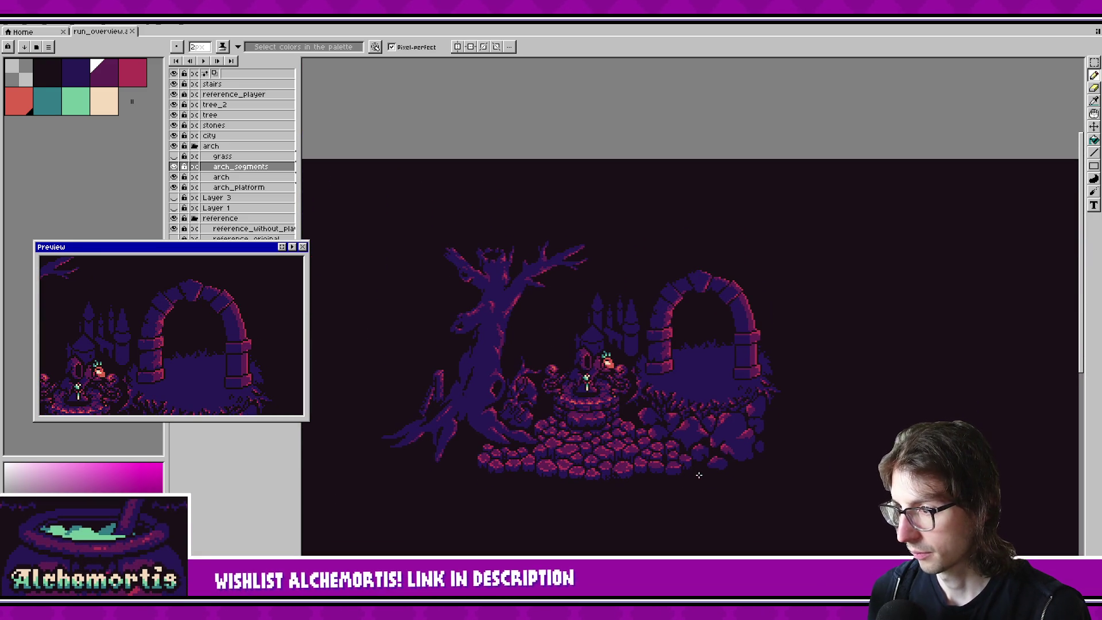
{"action": "left_click", "coordinate": [173, 156]}
Step: Toggle the arch_segments layer off and on twice to compare, leaving the stones visible
{"action": "scroll", "coordinate": [620, 382], "scroll_direction": "down", "scroll_amount": 2}
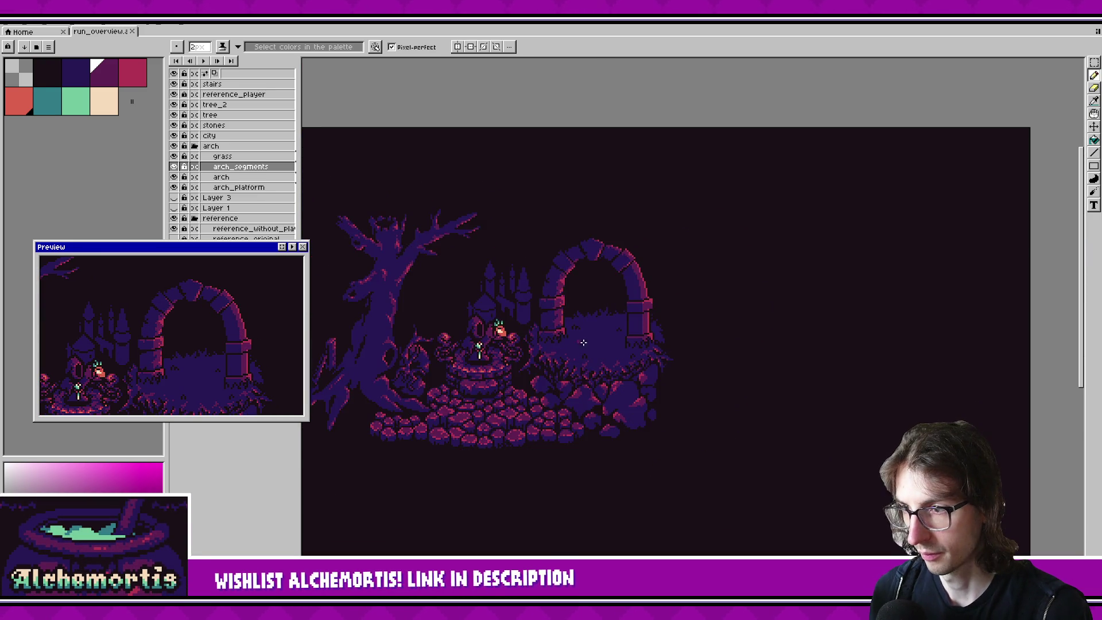
{"action": "scroll", "coordinate": [620, 382], "scroll_direction": "up", "scroll_amount": 2}
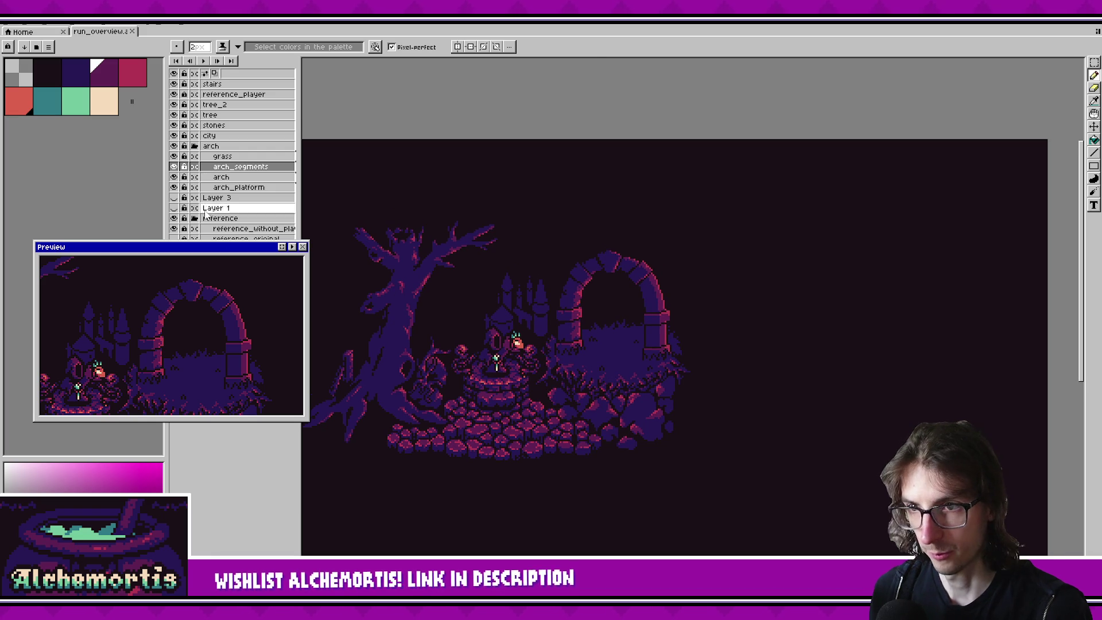
{"action": "left_click", "coordinate": [173, 166]}
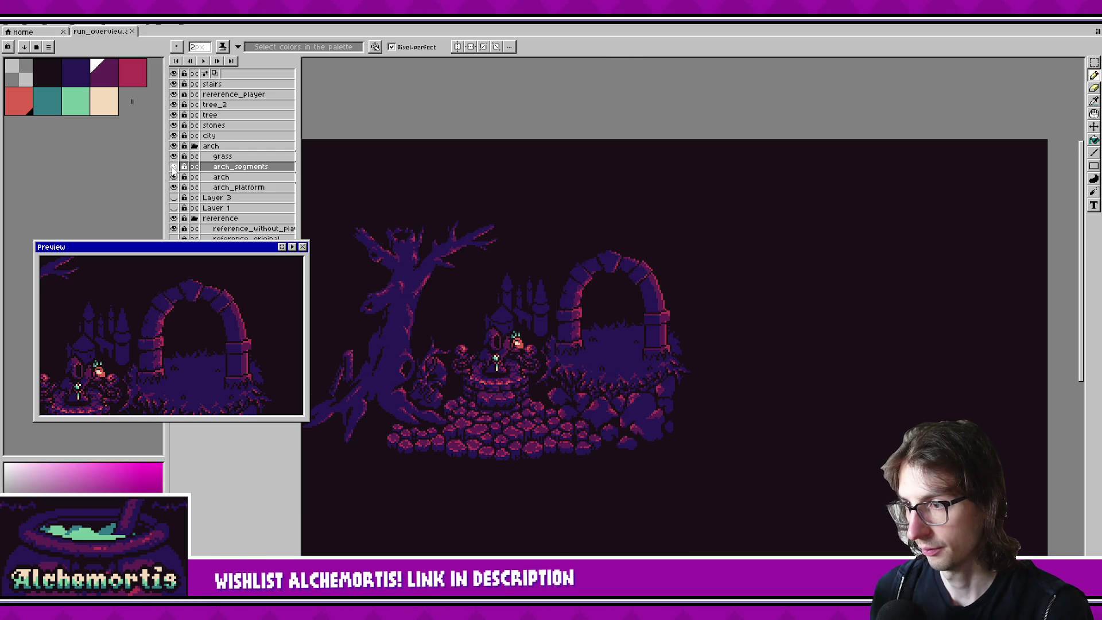
{"action": "left_click", "coordinate": [174, 167]}
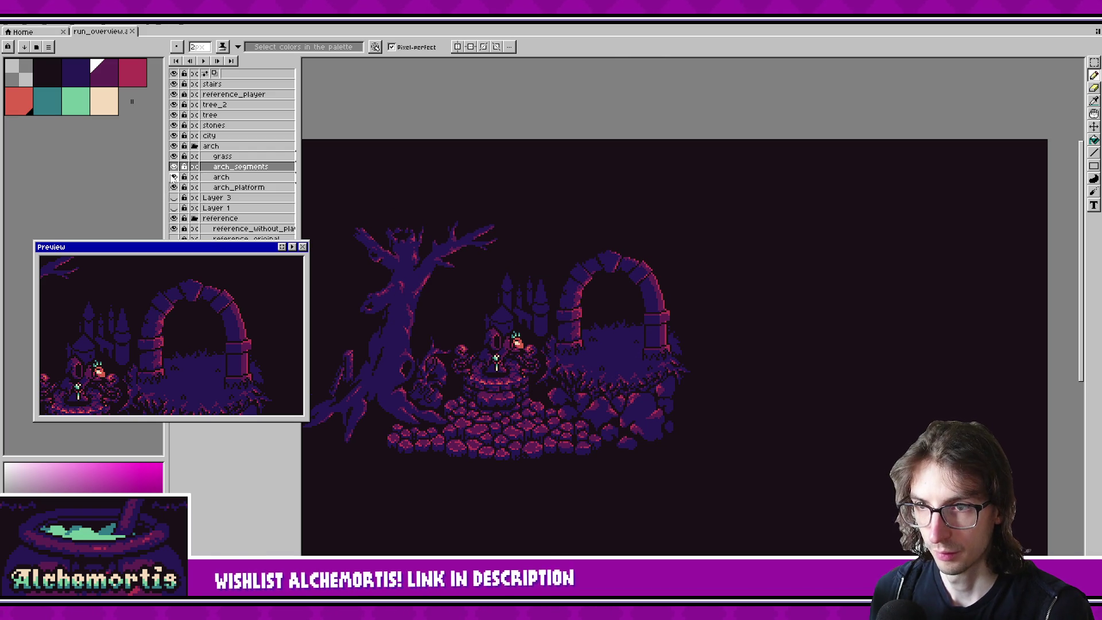
{"action": "left_click", "coordinate": [174, 166]}
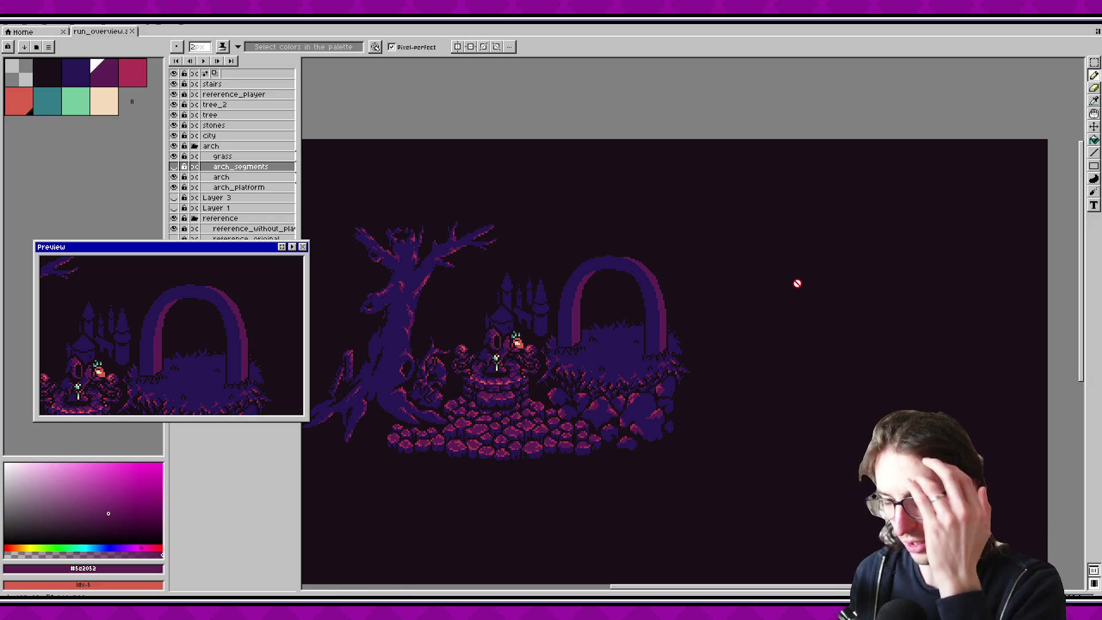
{"action": "left_click", "coordinate": [174, 167]}
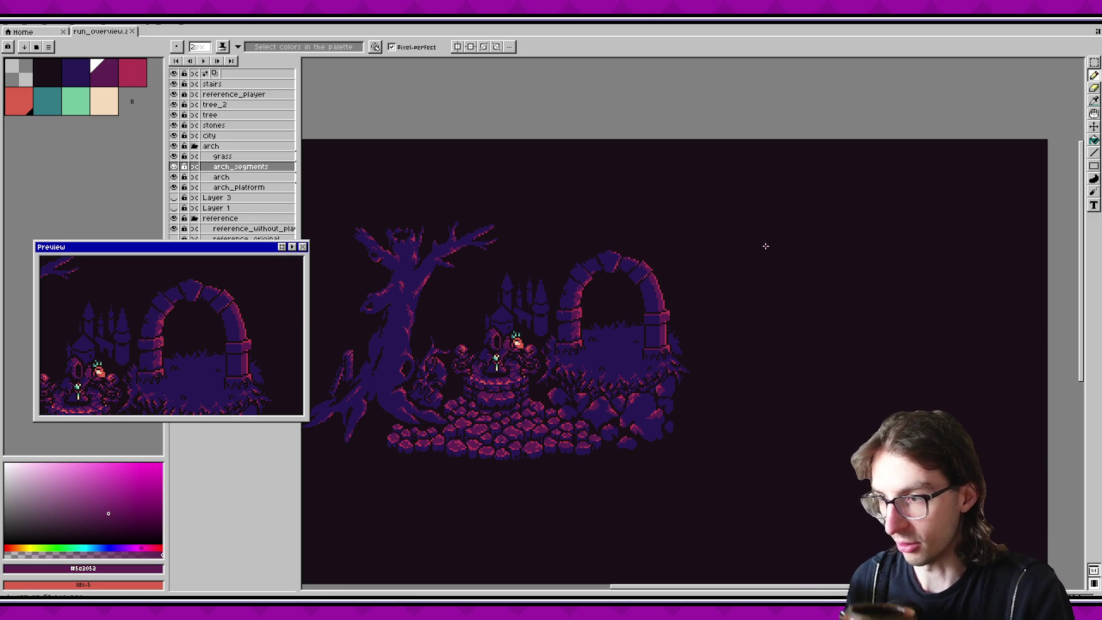
{"action": "scroll", "coordinate": [692, 257], "scroll_direction": "up", "scroll_amount": 1}
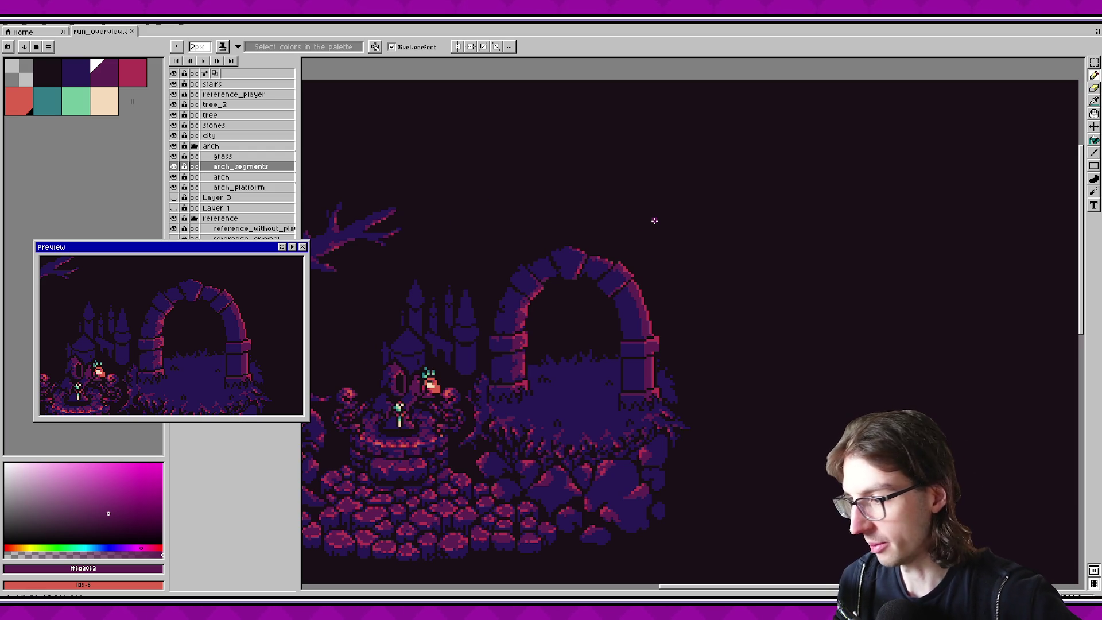
{"action": "scroll", "coordinate": [608, 249], "scroll_direction": "up", "scroll_amount": 2}
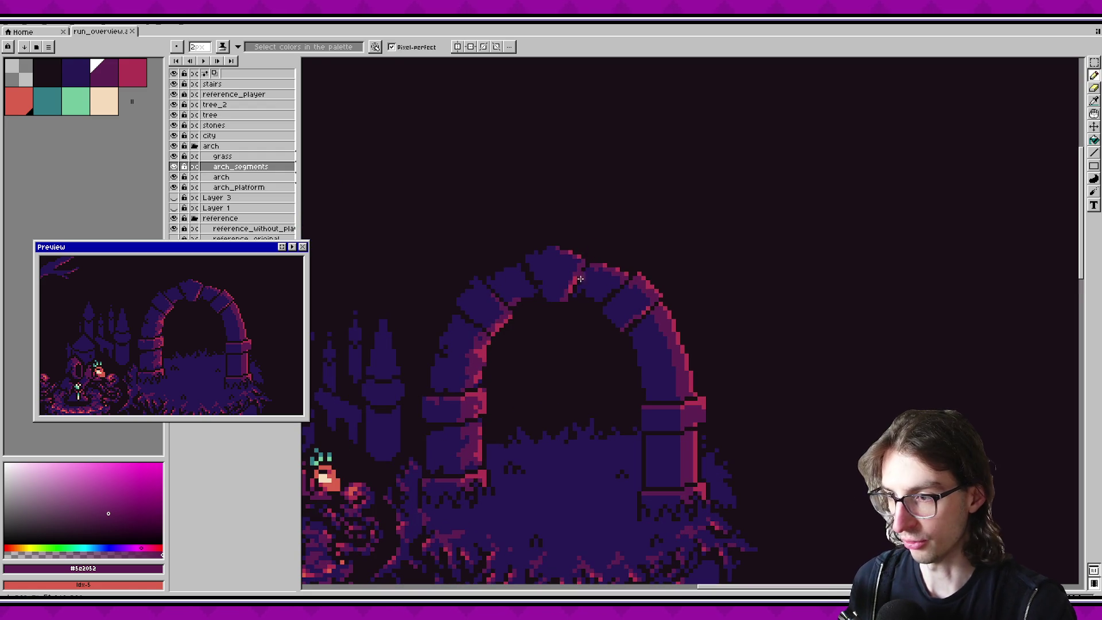
Step: Sample the dark navy from an arch stone and return to the single-pixel Pencil
{"action": "left_click", "coordinate": [628, 282], "text": "alt"}
{"action": "scroll", "coordinate": [571, 299], "scroll_direction": "up", "scroll_amount": 1}
{"action": "key", "text": "0"}
{"action": "key", "text": "0"}
{"action": "key", "text": "0"}
{"action": "key", "text": "v"}
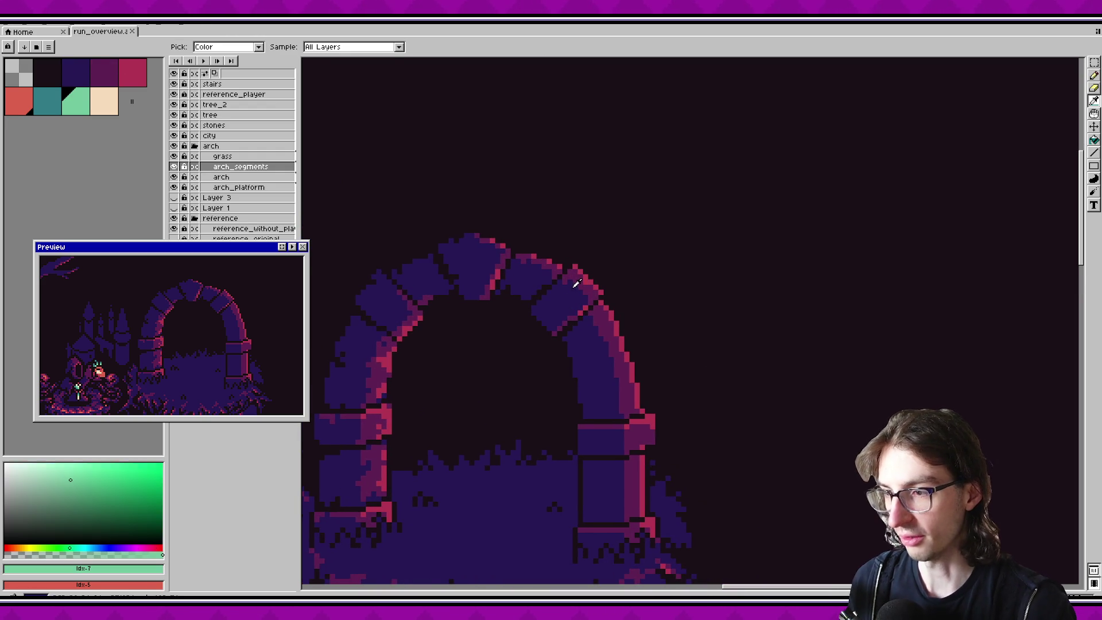
{"action": "key", "text": "b"}
{"action": "left_click", "coordinate": [575, 297], "text": "alt"}
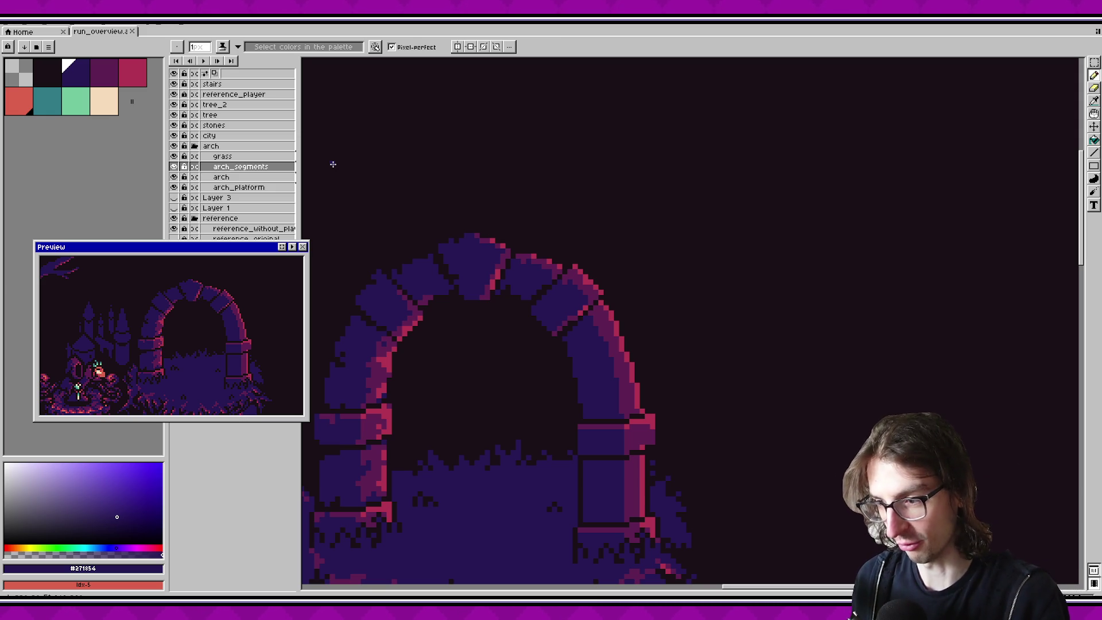
Step: Add a dark magenta (#5c2052) pixel on the arch edge and save the drawing
{"action": "scroll", "coordinate": [622, 201], "scroll_direction": "down", "scroll_amount": 1}
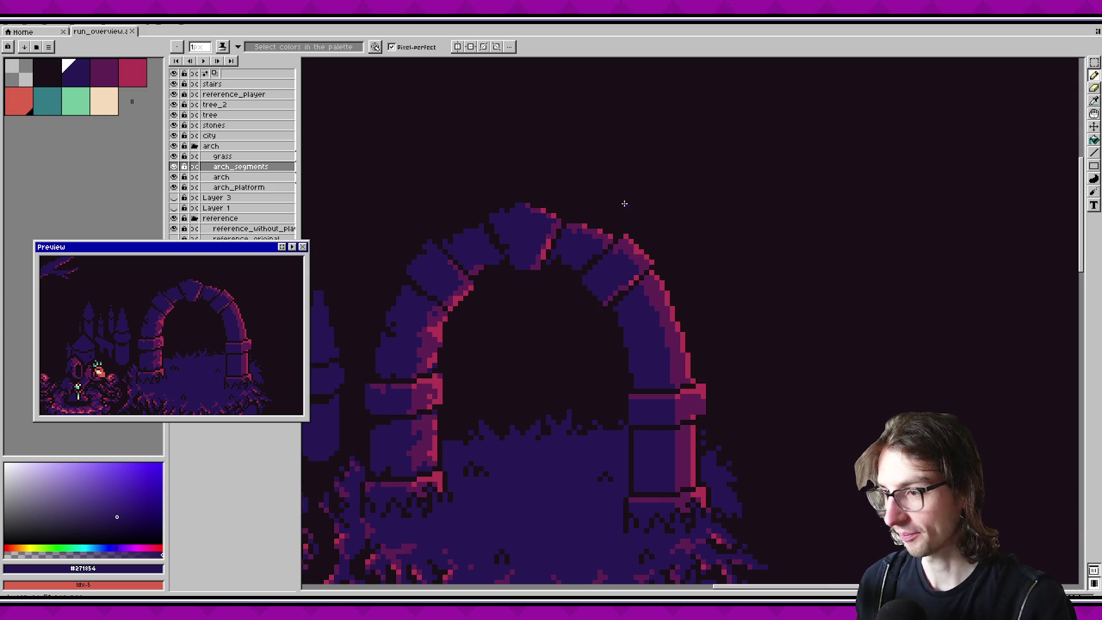
{"action": "scroll", "coordinate": [624, 234], "scroll_direction": "down", "scroll_amount": 2}
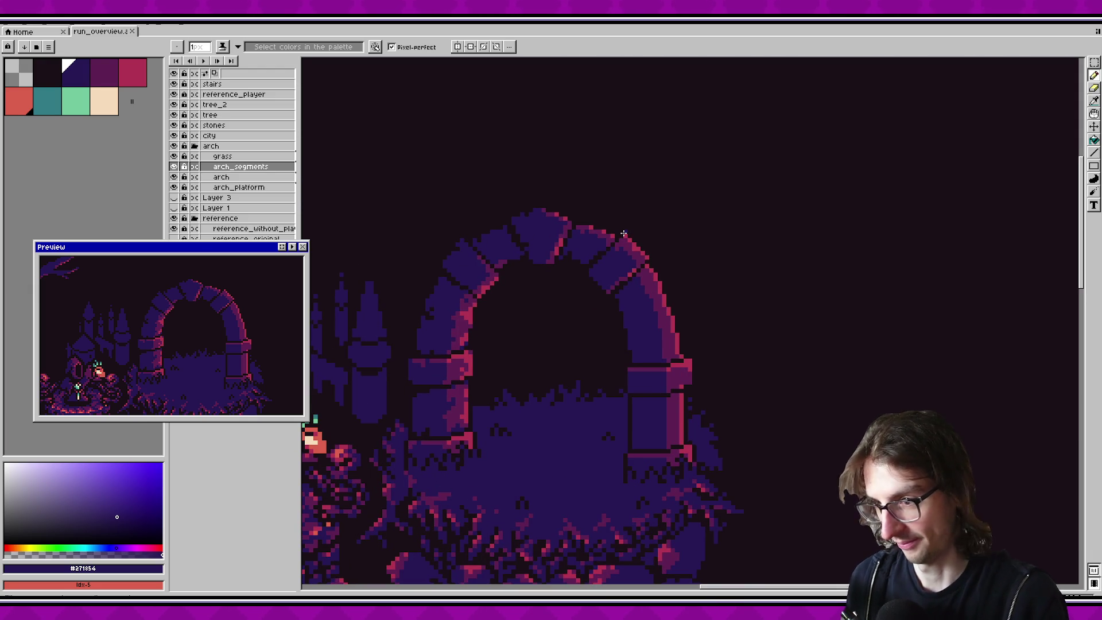
{"action": "scroll", "coordinate": [645, 215], "scroll_direction": "up", "scroll_amount": 1}
{"action": "left_click", "coordinate": [610, 305], "text": "alt"}
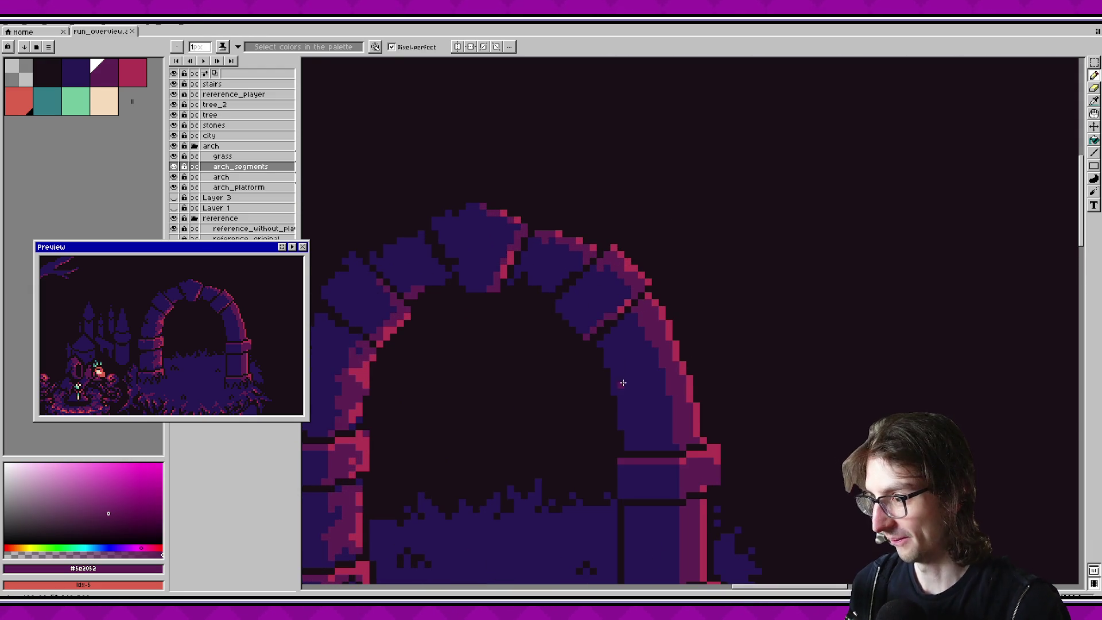
{"action": "scroll", "coordinate": [625, 392], "scroll_direction": "down", "scroll_amount": 1}
{"action": "scroll", "coordinate": [617, 327], "scroll_direction": "up", "scroll_amount": 3}
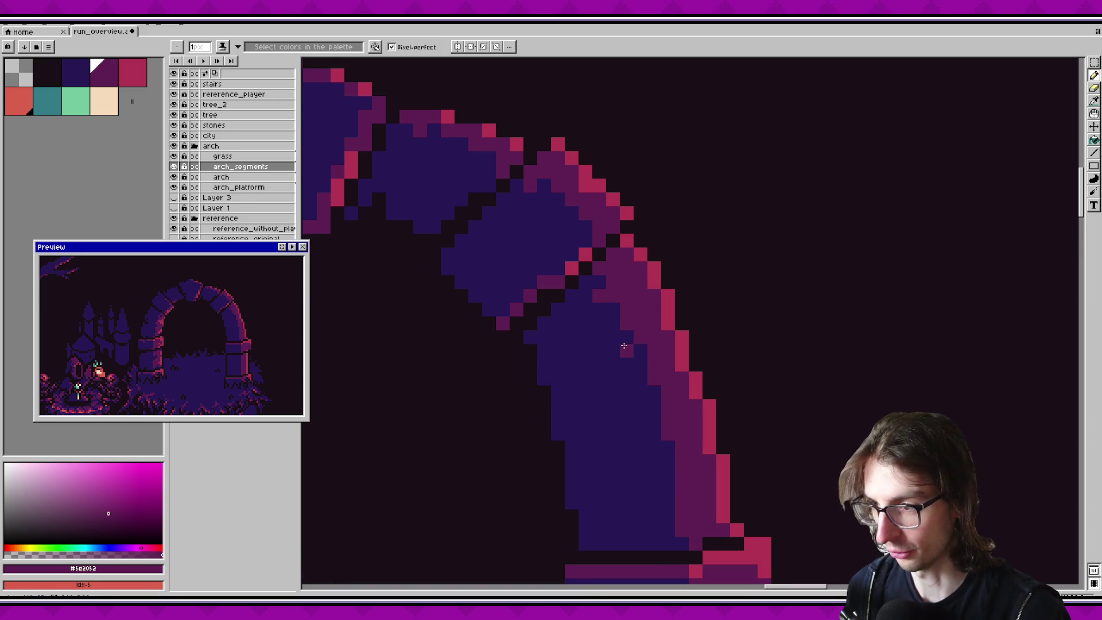
{"action": "left_click", "coordinate": [640, 379]}
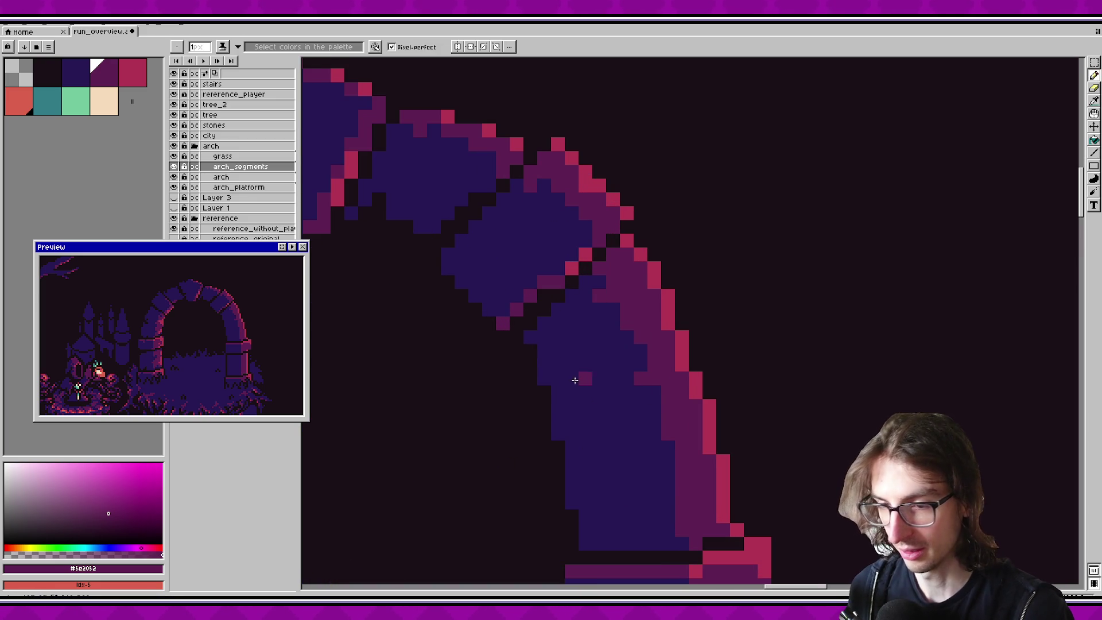
{"action": "key", "text": "ctrl+s"}
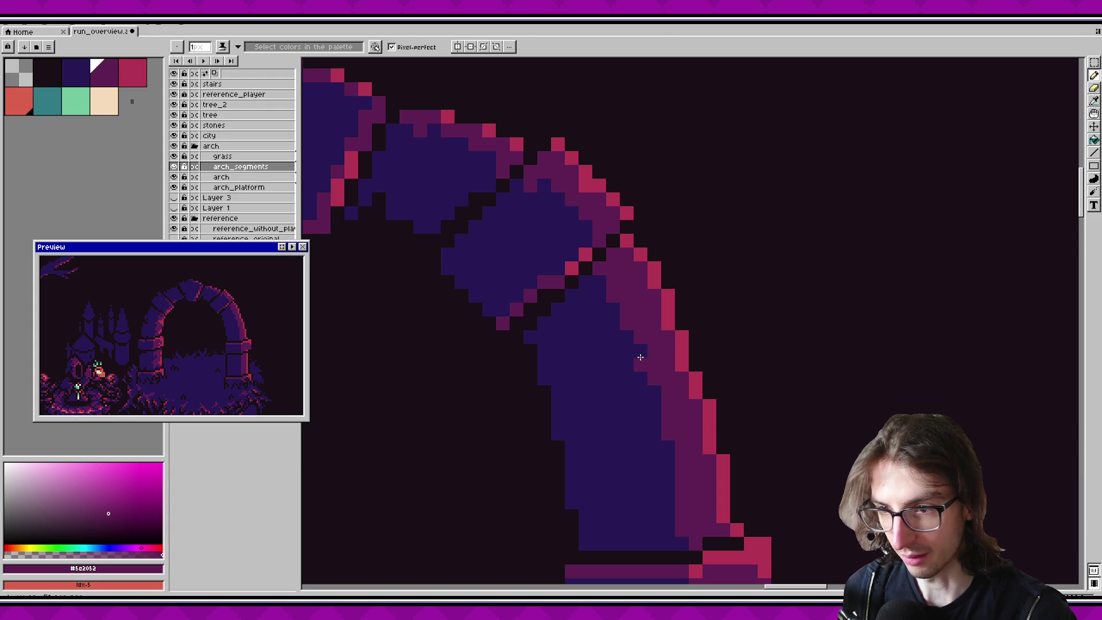
Step: Carve dark background pixels into the arch's lower-left and inner edges
{"action": "scroll", "coordinate": [274, 301], "scroll_direction": "down", "scroll_amount": 1}
{"action": "scroll", "coordinate": [275, 301], "scroll_direction": "up", "scroll_amount": 1}
{"action": "scroll", "coordinate": [551, 327], "scroll_direction": "down", "scroll_amount": 1}
{"action": "left_click", "coordinate": [550, 405], "text": "alt"}
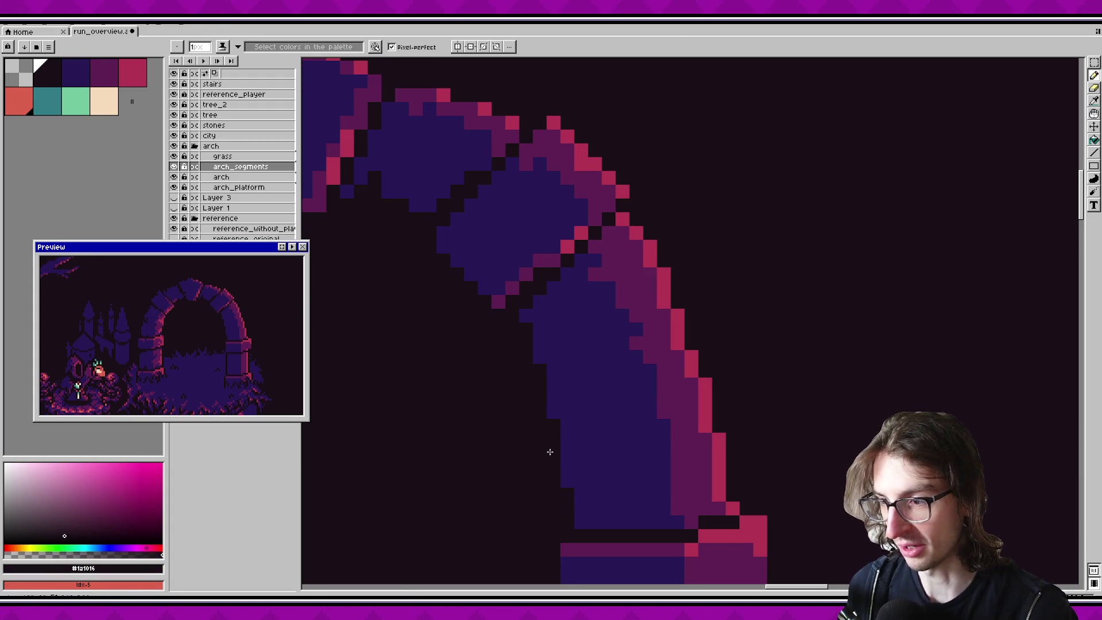
{"action": "scroll", "coordinate": [550, 405], "scroll_direction": "down", "scroll_amount": 2}
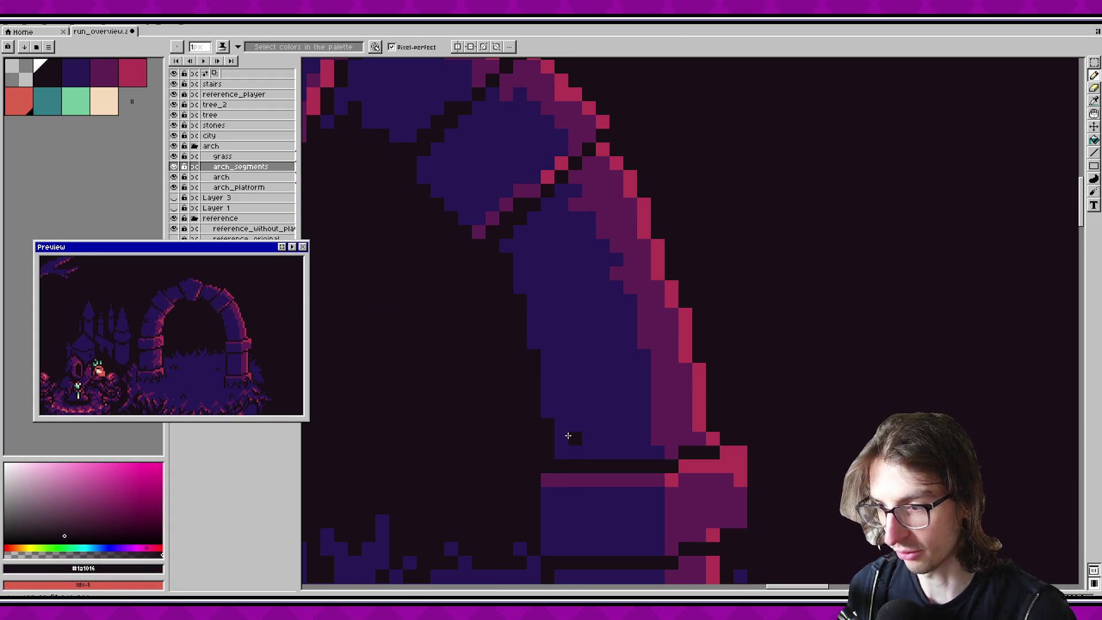
{"action": "left_click", "coordinate": [561, 453]}
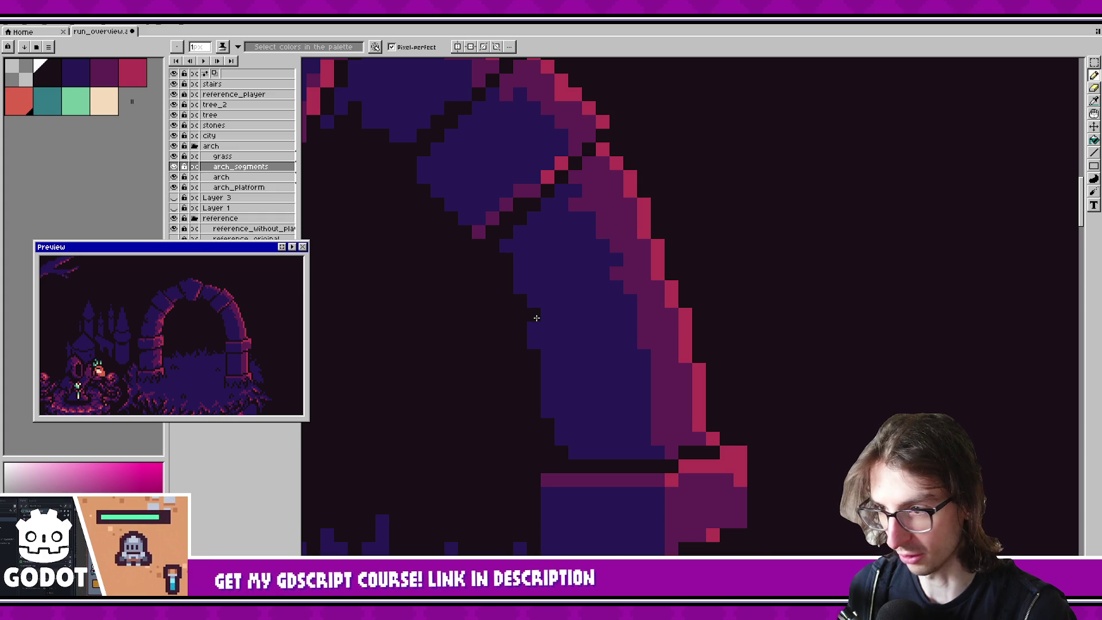
{"action": "left_click", "coordinate": [554, 384]}
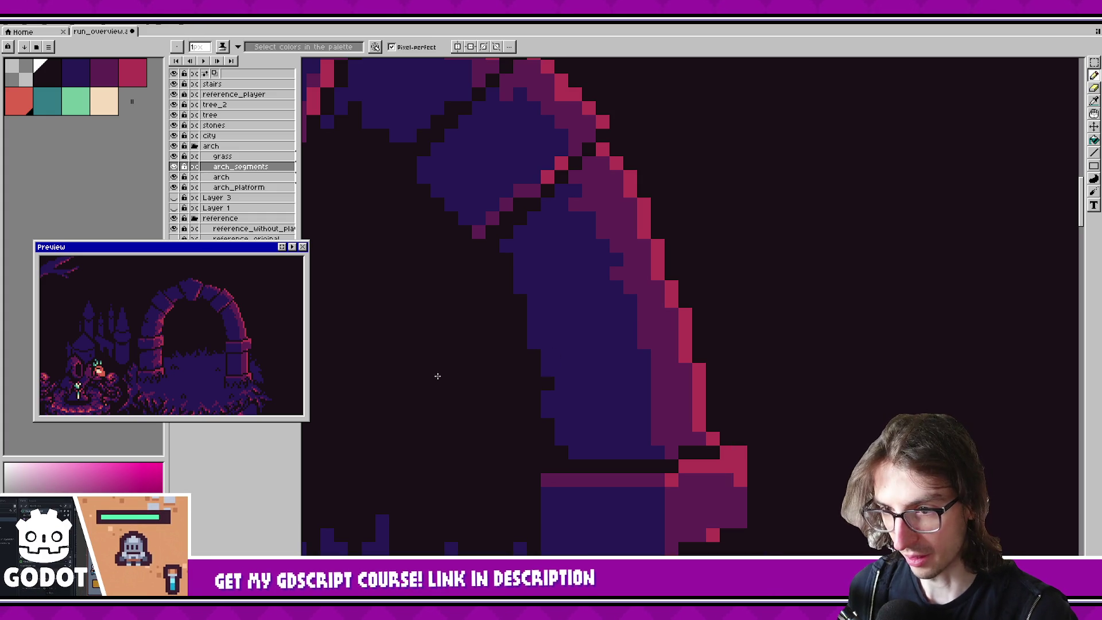
{"action": "left_click", "coordinate": [561, 396]}
{"action": "key", "text": "ctrl"}
{"action": "left_click", "coordinate": [574, 396]}
{"action": "key", "text": "ctrl"}
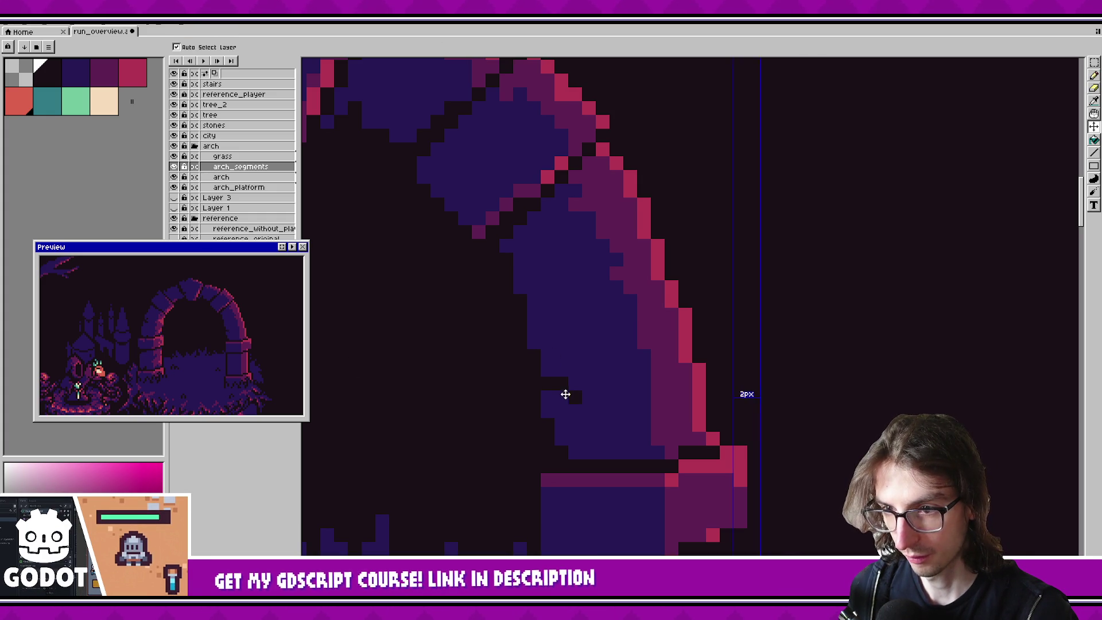
{"action": "key", "text": "ctrl+z"}
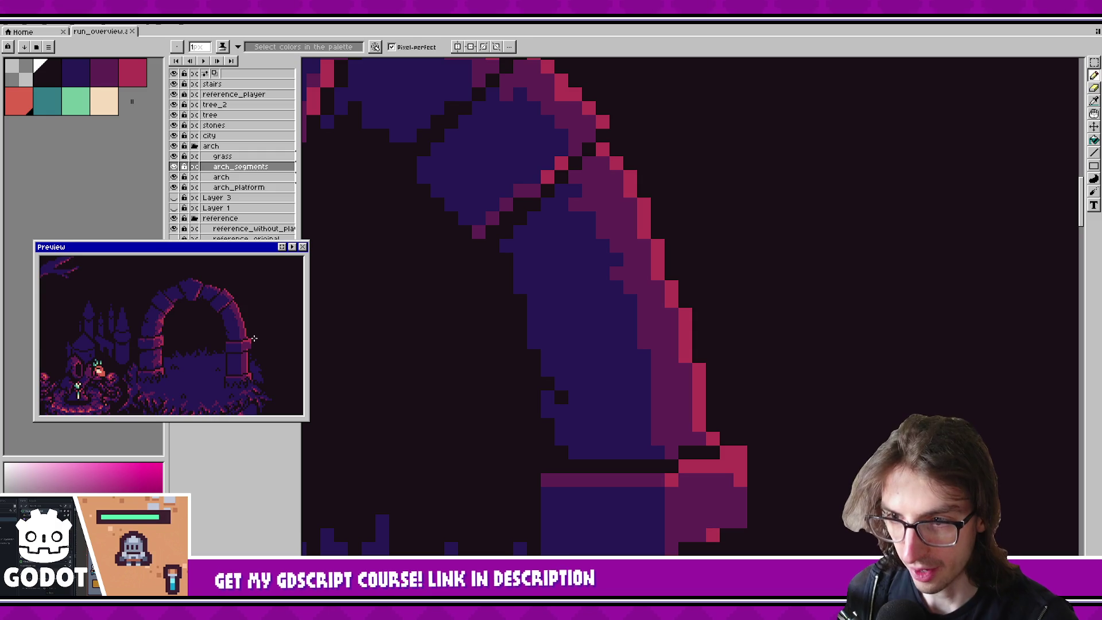
Step: Bring the arch's right stones into view and try a pink outer-edge pixel, then undo it
{"action": "scroll", "coordinate": [259, 337], "scroll_direction": "up", "scroll_amount": 1}
{"action": "left_click", "coordinate": [689, 415], "text": "alt"}
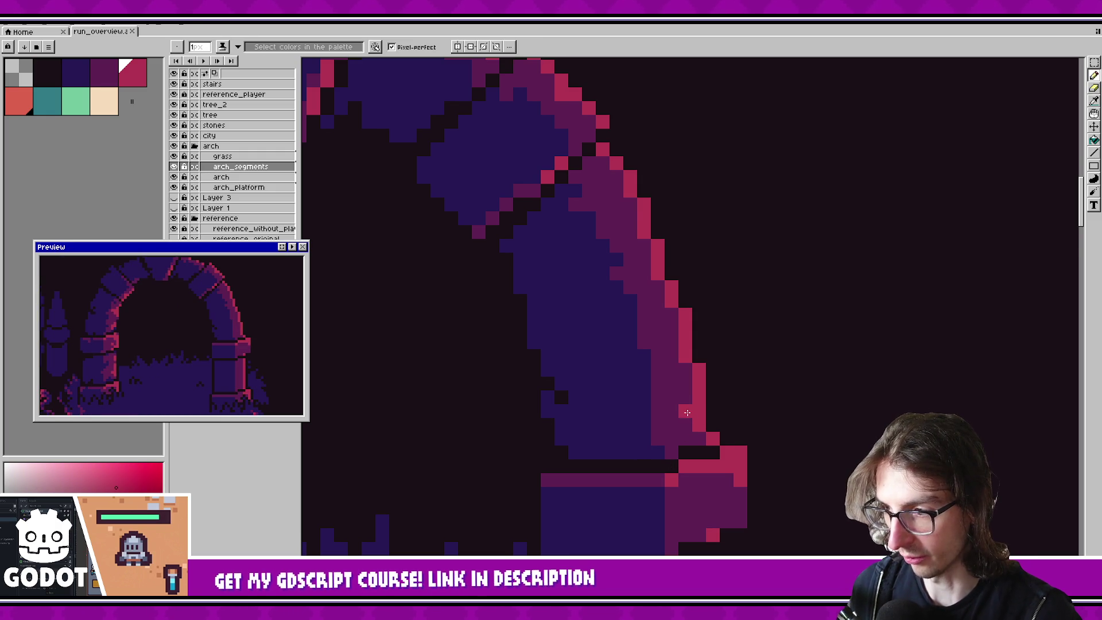
{"action": "scroll", "coordinate": [689, 415], "scroll_direction": "down", "scroll_amount": 3}
{"action": "scroll", "coordinate": [554, 350], "scroll_direction": "up", "scroll_amount": 3}
{"action": "left_click_drag", "start_coordinate": [554, 350], "coordinate": [517, 340]}
{"action": "left_click", "coordinate": [504, 387], "text": "alt"}
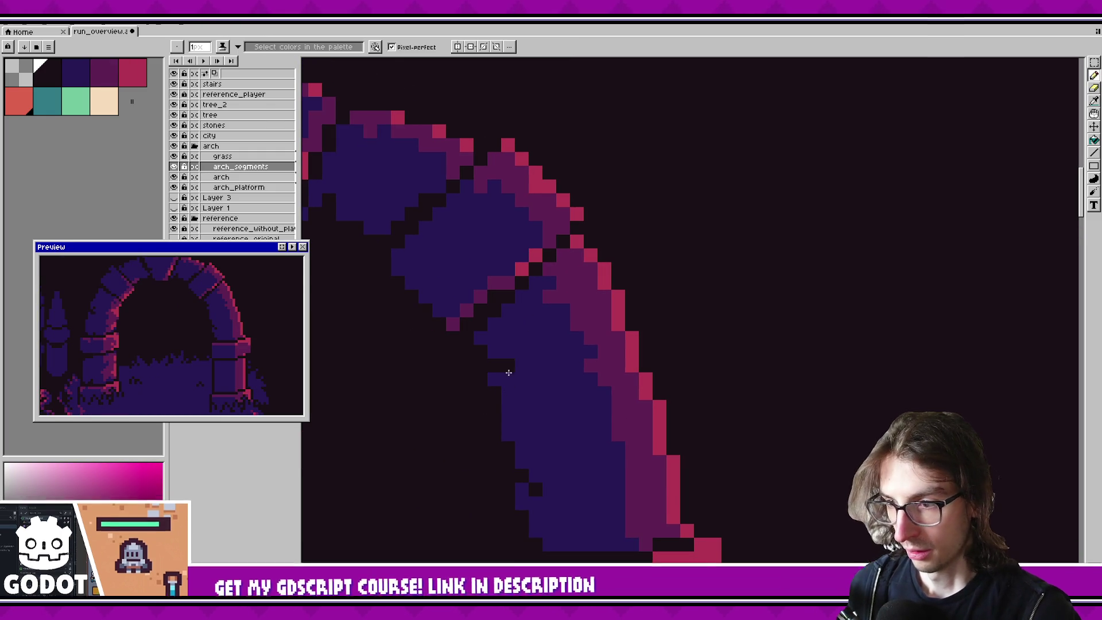
{"action": "scroll", "coordinate": [241, 295], "scroll_direction": "down", "scroll_amount": 1}
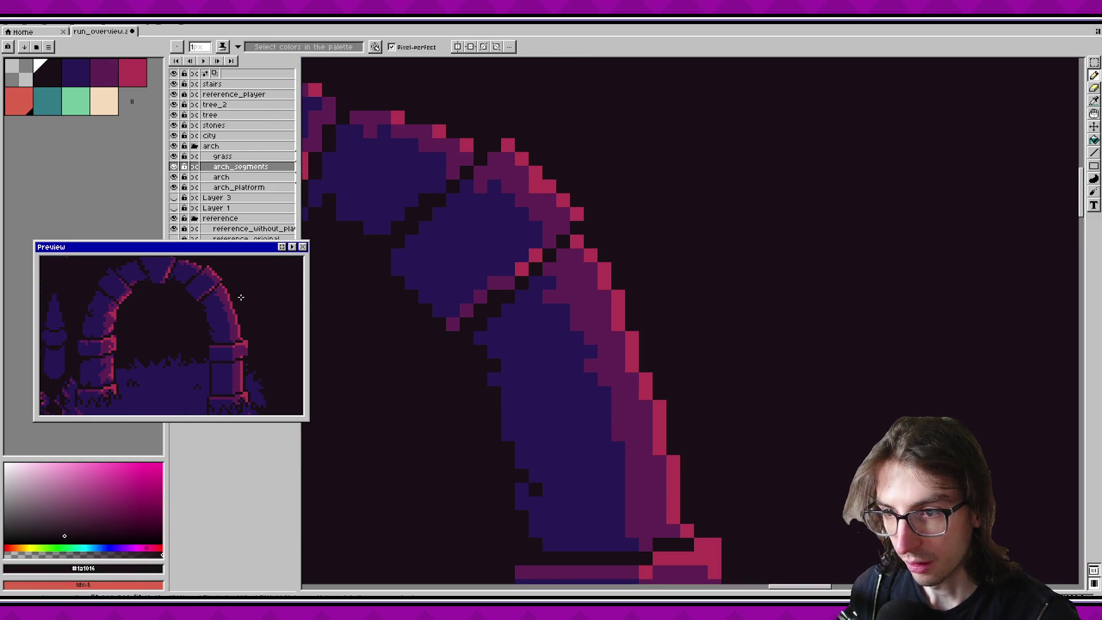
{"action": "scroll", "coordinate": [241, 297], "scroll_direction": "up", "scroll_amount": 1}
{"action": "left_click", "coordinate": [524, 313], "text": "alt"}
{"action": "left_click", "coordinate": [548, 303], "text": "alt"}
{"action": "left_click", "coordinate": [531, 292]}
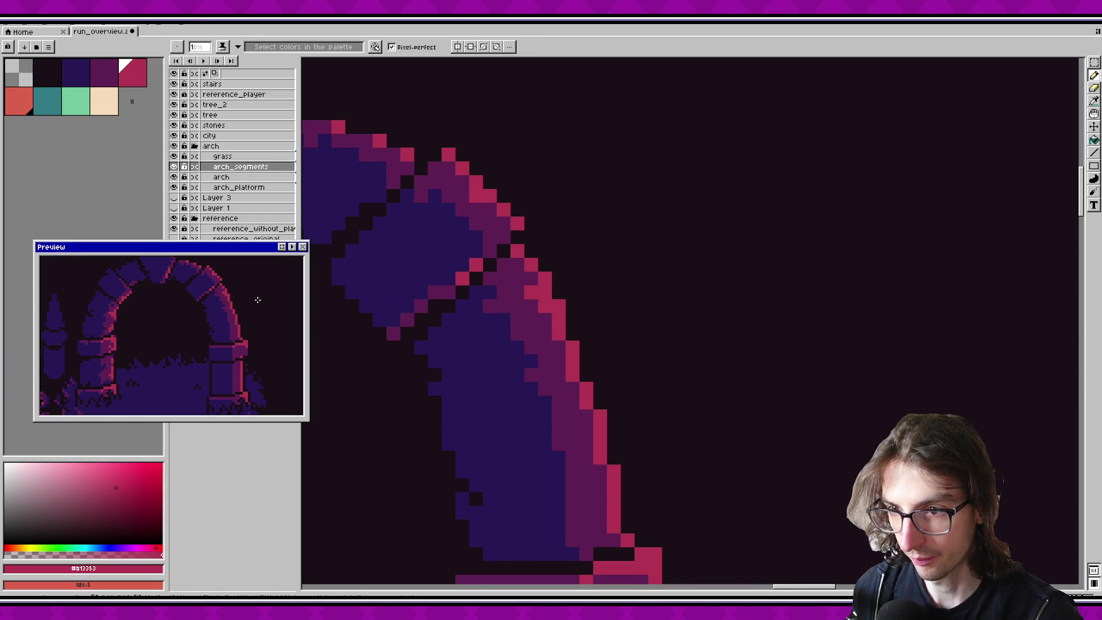
{"action": "scroll", "coordinate": [258, 300], "scroll_direction": "down", "scroll_amount": 1}
{"action": "key", "text": "ctrl+z"}
{"action": "key", "text": "ctrl+z"}
Step: Repaint the right leg's edge in dark magenta
{"action": "left_click", "coordinate": [548, 312], "text": "alt"}
{"action": "mouse_move", "coordinate": [547, 313]}
{"action": "left_mouse_down"}
{"action": "mouse_move", "coordinate": [573, 379]}
{"action": "mouse_move", "coordinate": [494, 318]}
{"action": "left_mouse_up"}
{"action": "key", "text": "ctrl+z"}
{"action": "key", "text": "ctrl+z"}
{"action": "left_click_drag", "start_coordinate": [517, 389], "coordinate": [543, 461]}
Step: Add three bright pink (#b13353) highlight pixels along the right stones' edges
{"action": "scroll", "coordinate": [265, 321], "scroll_direction": "down", "scroll_amount": 1}
{"action": "scroll", "coordinate": [265, 321], "scroll_direction": "up", "scroll_amount": 1}
{"action": "scroll", "coordinate": [519, 344], "scroll_direction": "up", "scroll_amount": 2}
{"action": "key", "text": "alt"}
{"action": "left_click", "coordinate": [560, 302]}
{"action": "left_click", "coordinate": [545, 295]}
{"action": "left_click", "coordinate": [522, 236]}
{"action": "left_click", "coordinate": [500, 253]}
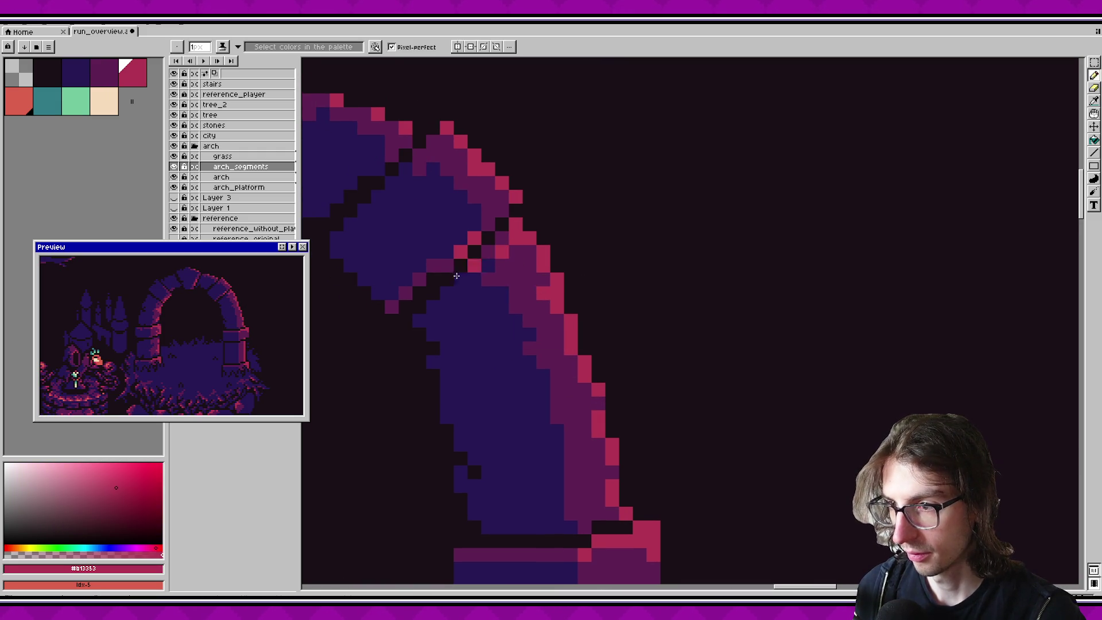
{"action": "scroll", "coordinate": [269, 302], "scroll_direction": "down", "scroll_amount": 1}
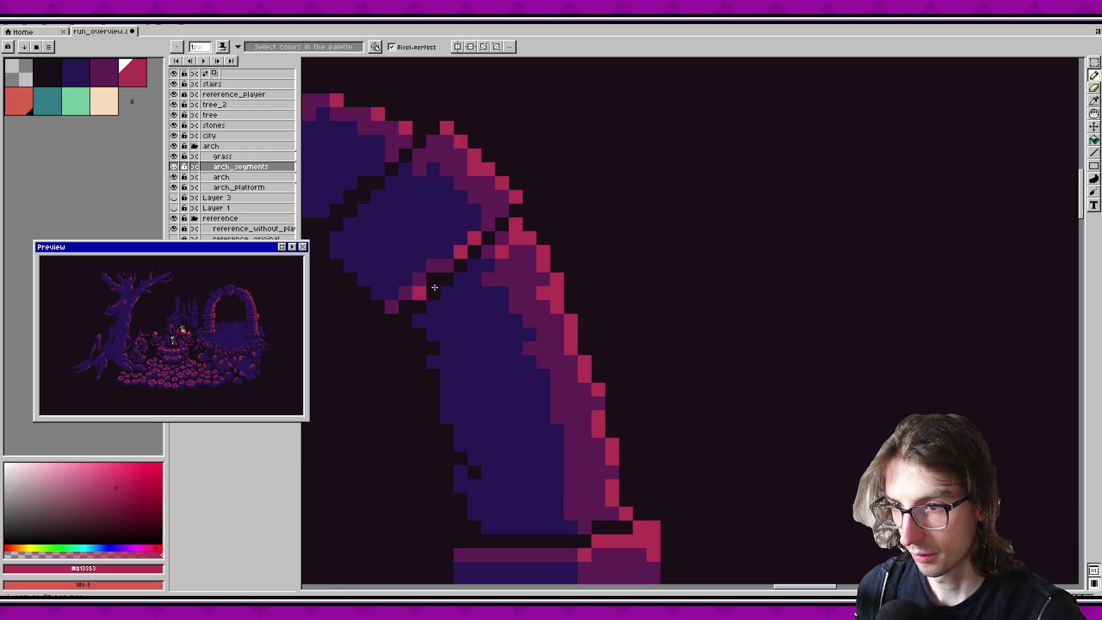
Step: Add pink and dark blue (#271854) pixels along the right leg's upper edge
{"action": "scroll", "coordinate": [251, 293], "scroll_direction": "up", "scroll_amount": 1}
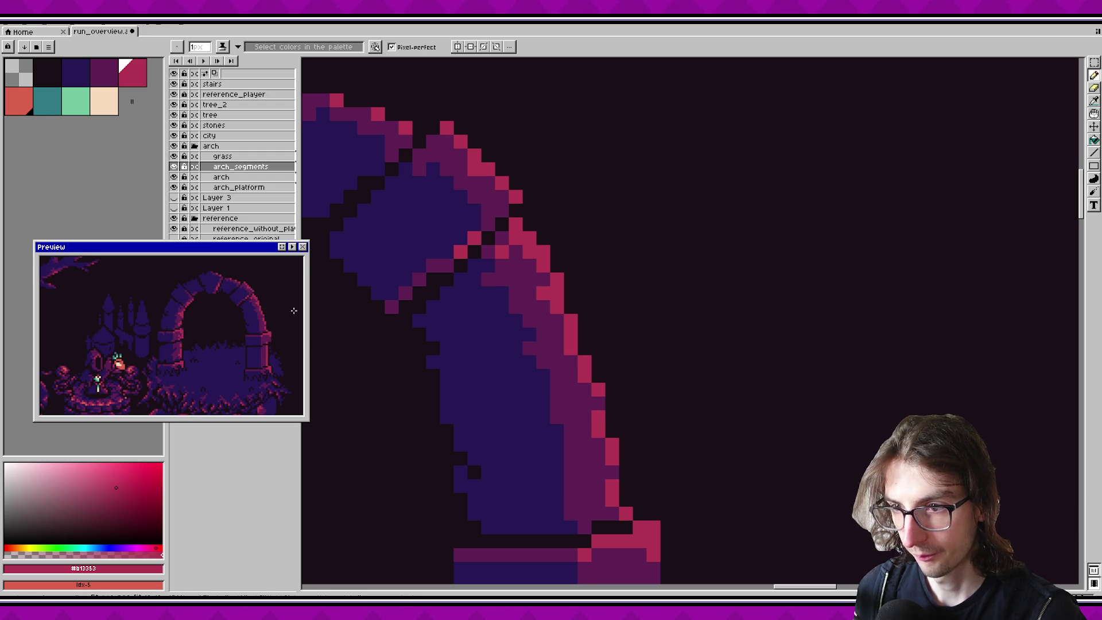
{"action": "left_click_drag", "start_coordinate": [578, 353], "coordinate": [518, 310]}
{"action": "left_click", "coordinate": [507, 290], "text": "alt"}
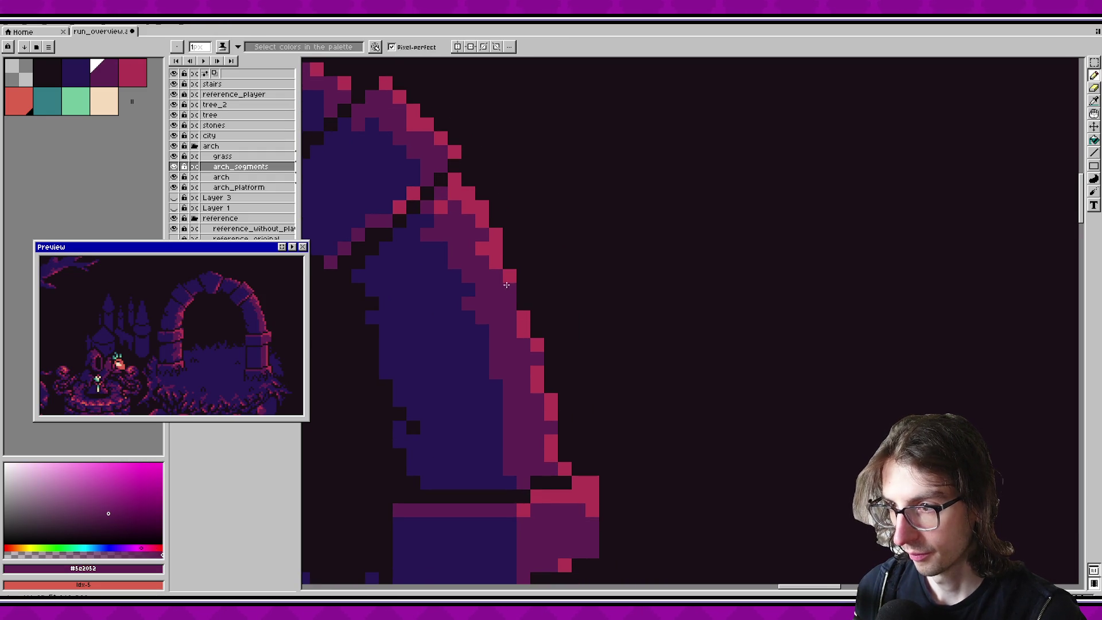
{"action": "left_click", "coordinate": [510, 298]}
{"action": "scroll", "coordinate": [499, 327], "scroll_direction": "down", "scroll_amount": 2}
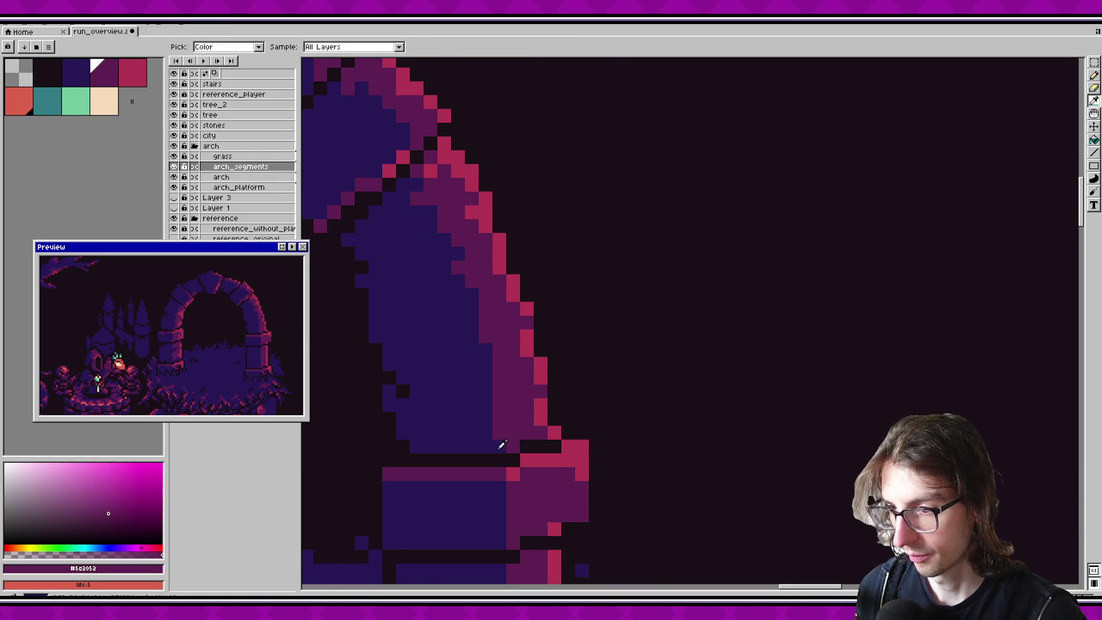
{"action": "left_click", "coordinate": [505, 442], "text": "alt"}
{"action": "left_click", "coordinate": [541, 432]}
{"action": "left_click", "coordinate": [555, 433]}
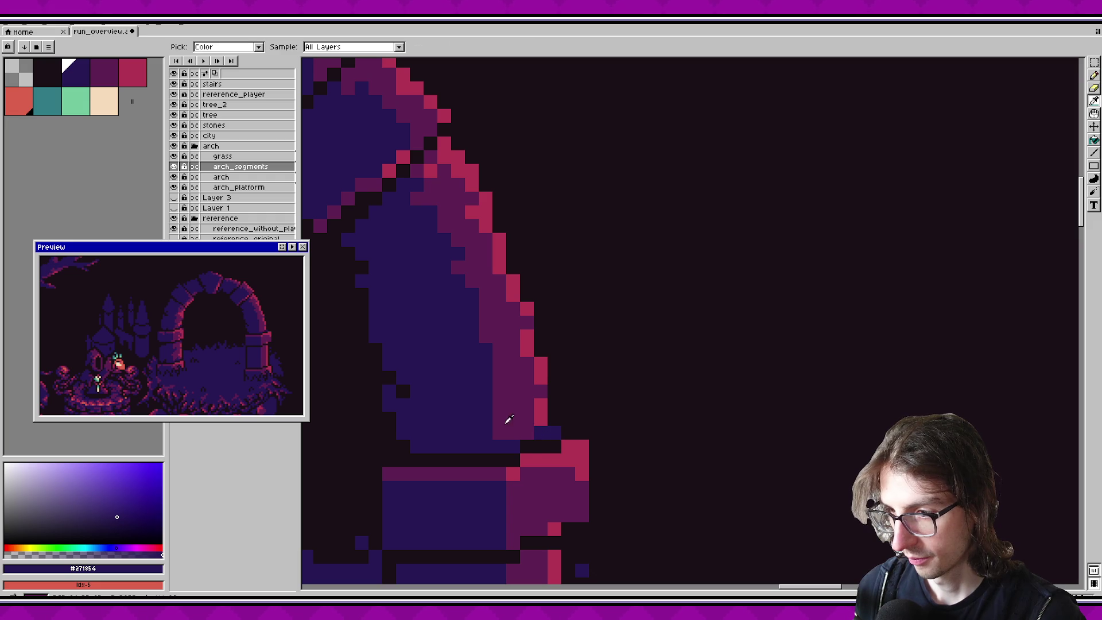
Step: Repaint several pillar-top pixels dark blue and indigo, replacing a stray pink pixel
{"action": "left_click", "coordinate": [540, 418], "text": "alt"}
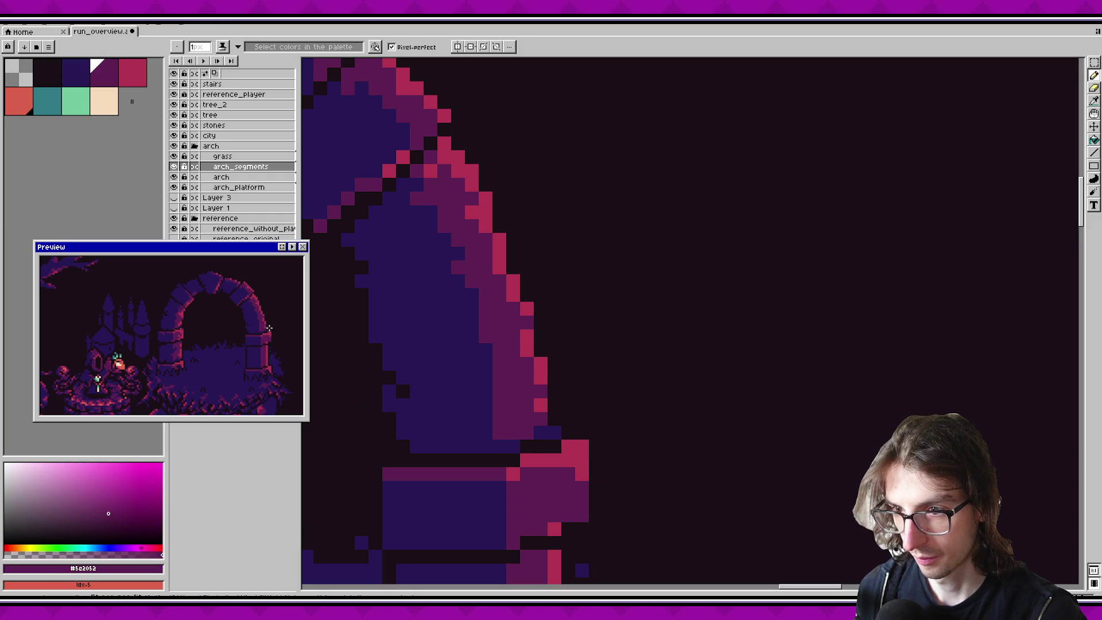
{"action": "scroll", "coordinate": [267, 332], "scroll_direction": "down", "scroll_amount": 2}
{"action": "left_click", "coordinate": [475, 443], "text": "alt"}
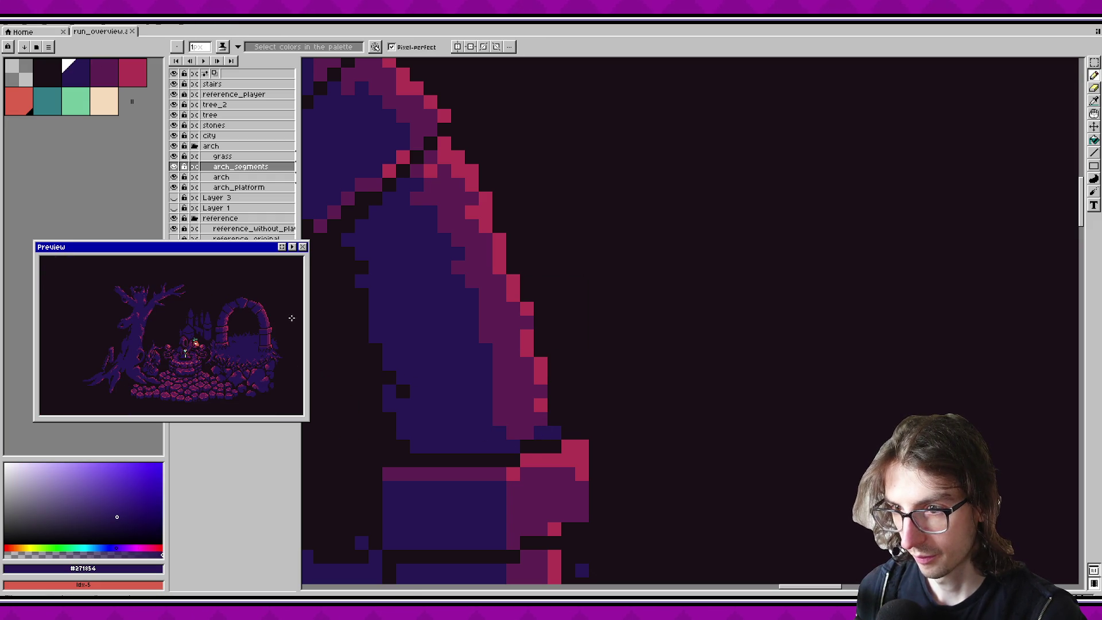
{"action": "scroll", "coordinate": [285, 318], "scroll_direction": "up", "scroll_amount": 1}
{"action": "left_click_drag", "start_coordinate": [482, 399], "coordinate": [467, 332]}
{"action": "left_click", "coordinate": [540, 393]}
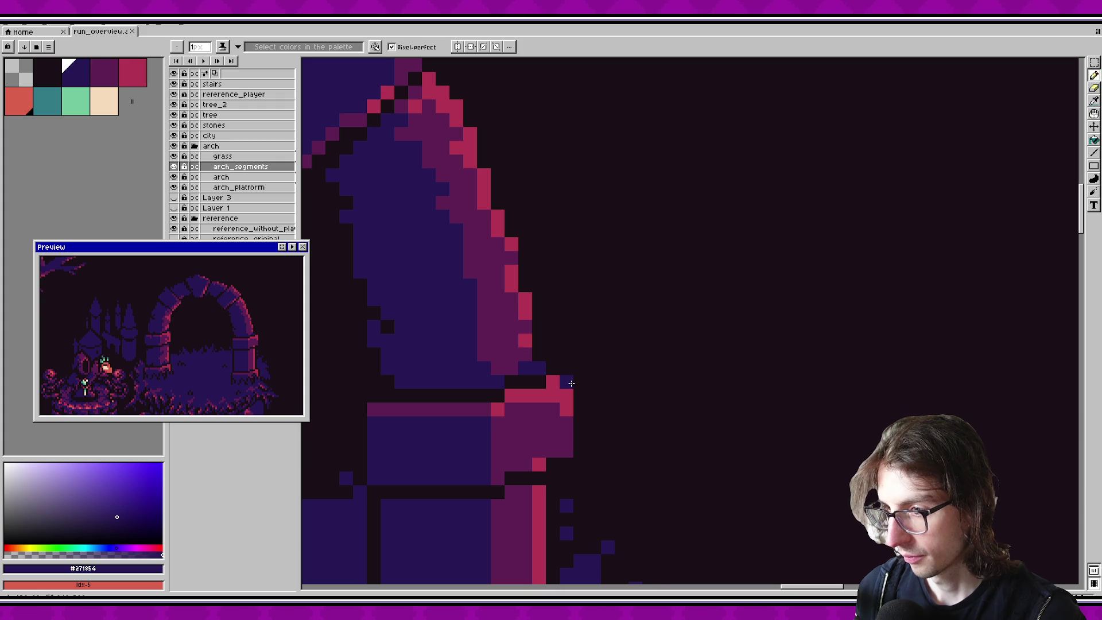
{"action": "left_click", "coordinate": [572, 383], "text": "alt"}
{"action": "left_click", "coordinate": [567, 383]}
{"action": "left_click", "coordinate": [470, 443], "text": "alt"}
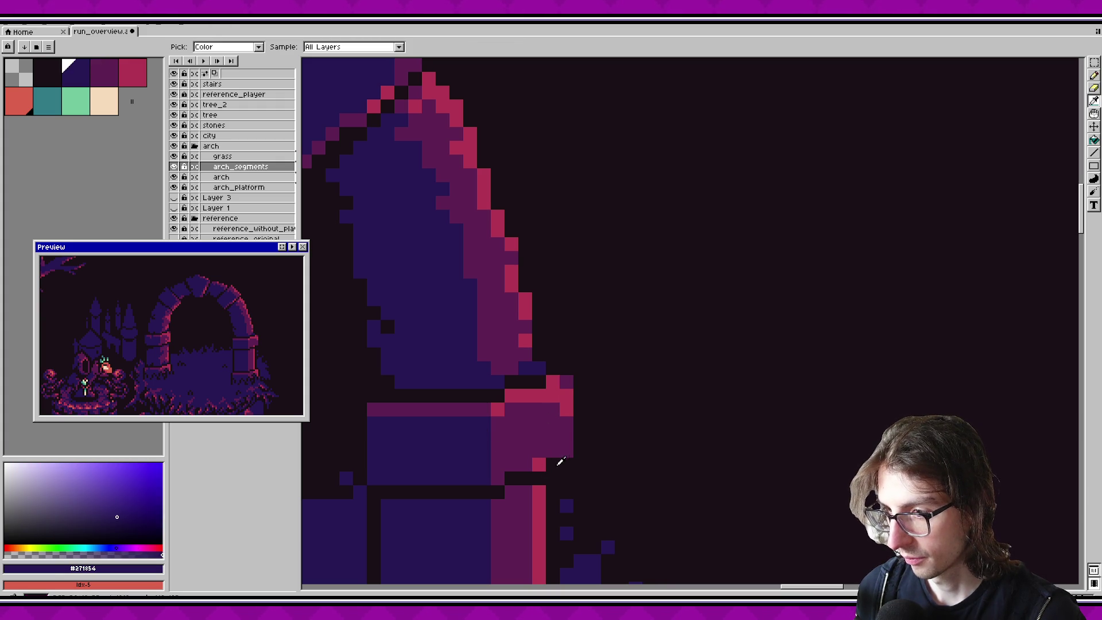
{"action": "left_click", "coordinate": [550, 467], "text": "alt"}
{"action": "left_click", "coordinate": [567, 383]}
{"action": "left_click", "coordinate": [554, 388], "text": "alt"}
{"action": "left_click", "coordinate": [565, 384]}
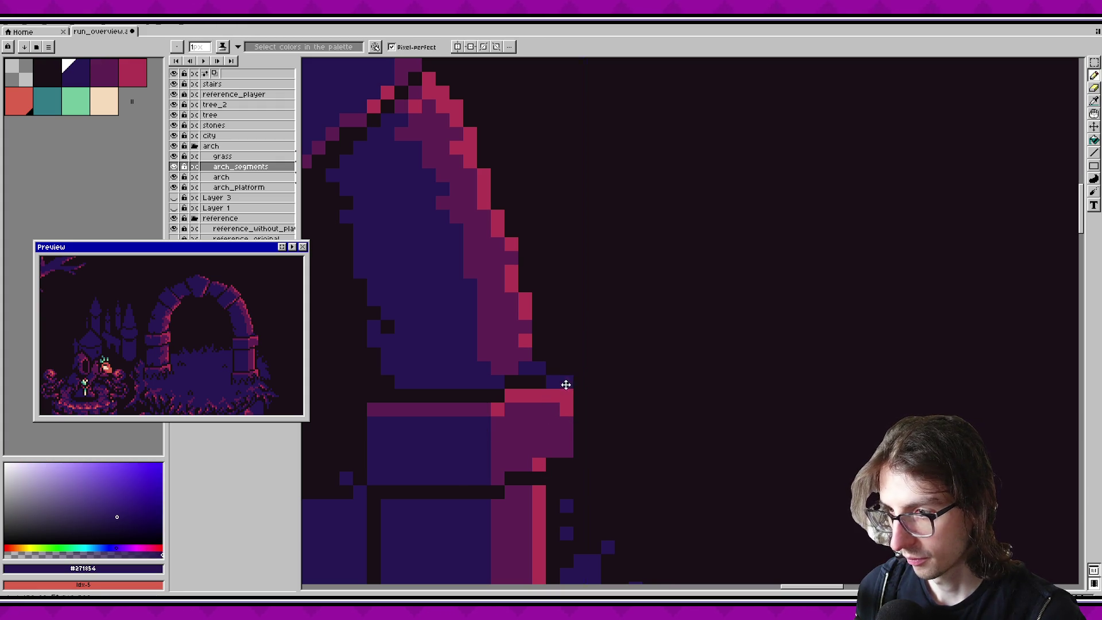
Step: Repaint pillar-top pixels purple and add two pink pixels at the pillar's right edge
{"action": "left_click", "coordinate": [546, 413], "text": "alt"}
{"action": "left_click_drag", "start_coordinate": [550, 382], "coordinate": [510, 396]}
{"action": "left_click", "coordinate": [528, 393], "text": "alt"}
{"action": "left_click_drag", "start_coordinate": [281, 390], "coordinate": [267, 390]}
{"action": "left_click", "coordinate": [567, 423]}
{"action": "left_click", "coordinate": [566, 450]}
{"action": "scroll", "coordinate": [276, 339], "scroll_direction": "down", "scroll_amount": 1}
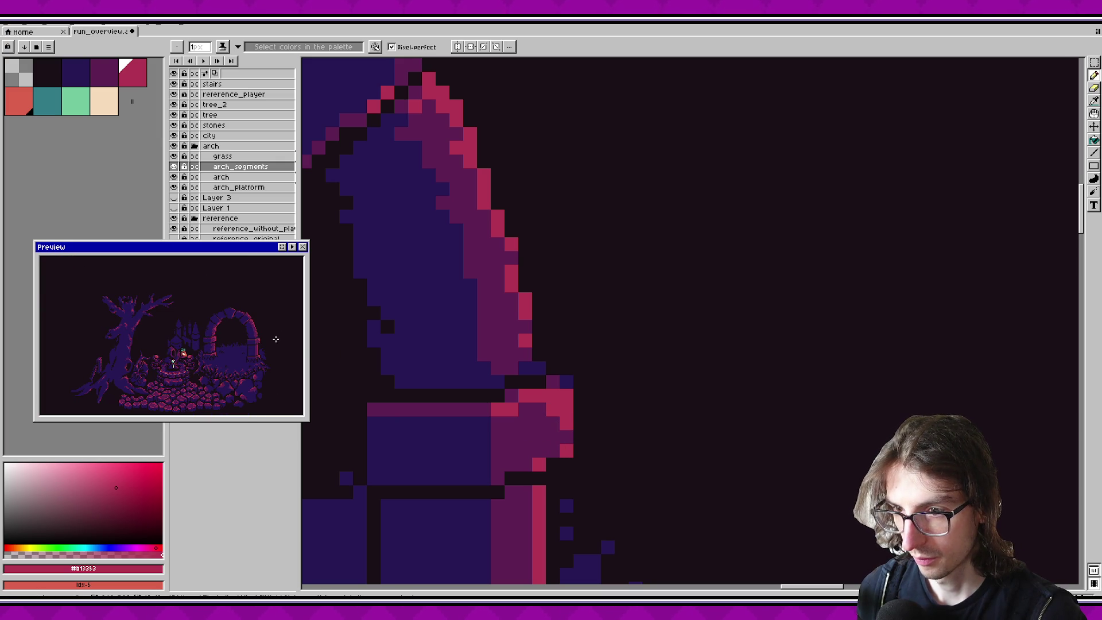
{"action": "scroll", "coordinate": [564, 357], "scroll_direction": "down", "scroll_amount": 5}
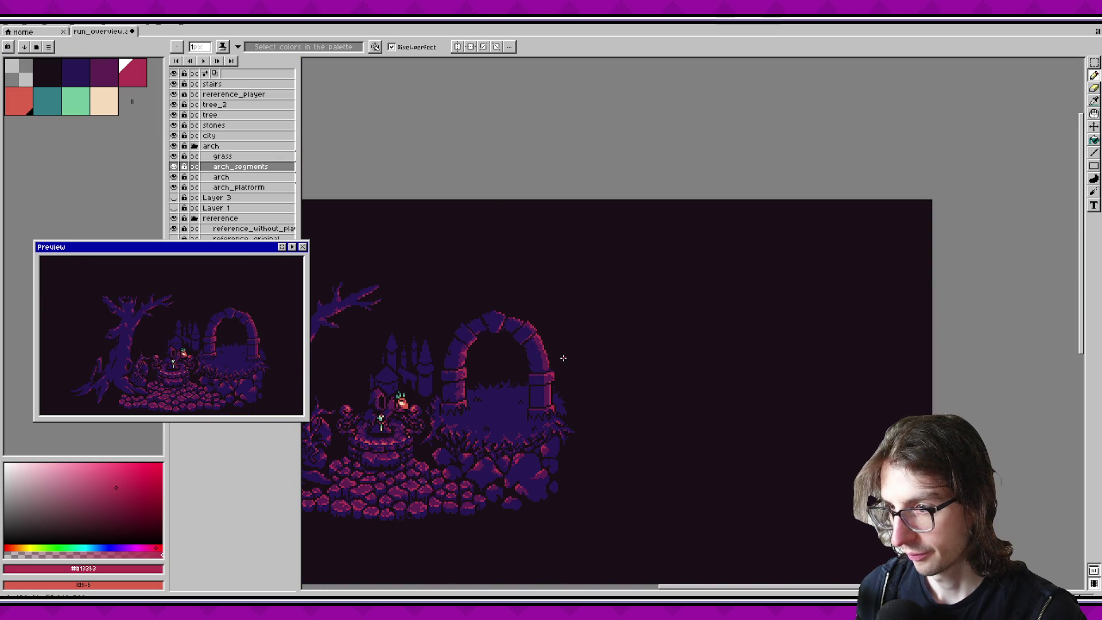
Step: Add two pink pixels on the arch's right edge using colours picked from the arch
{"action": "scroll", "coordinate": [565, 351], "scroll_direction": "up", "scroll_amount": 4}
{"action": "scroll", "coordinate": [652, 333], "scroll_direction": "down", "scroll_amount": 4}
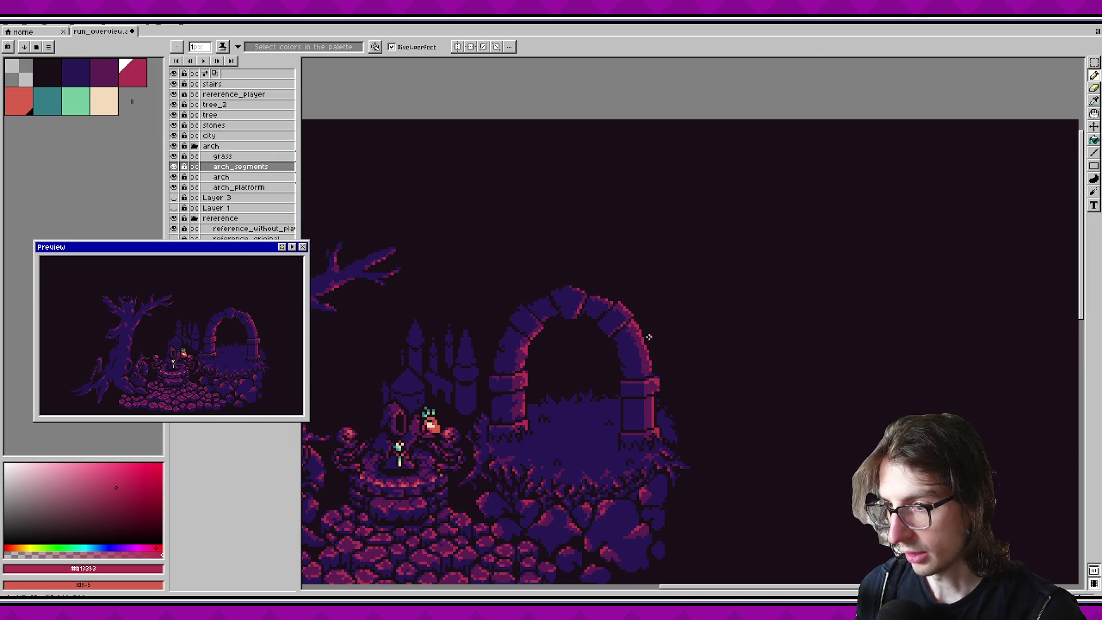
{"action": "scroll", "coordinate": [637, 346], "scroll_direction": "up", "scroll_amount": 2}
{"action": "left_click", "coordinate": [613, 370], "text": "alt"}
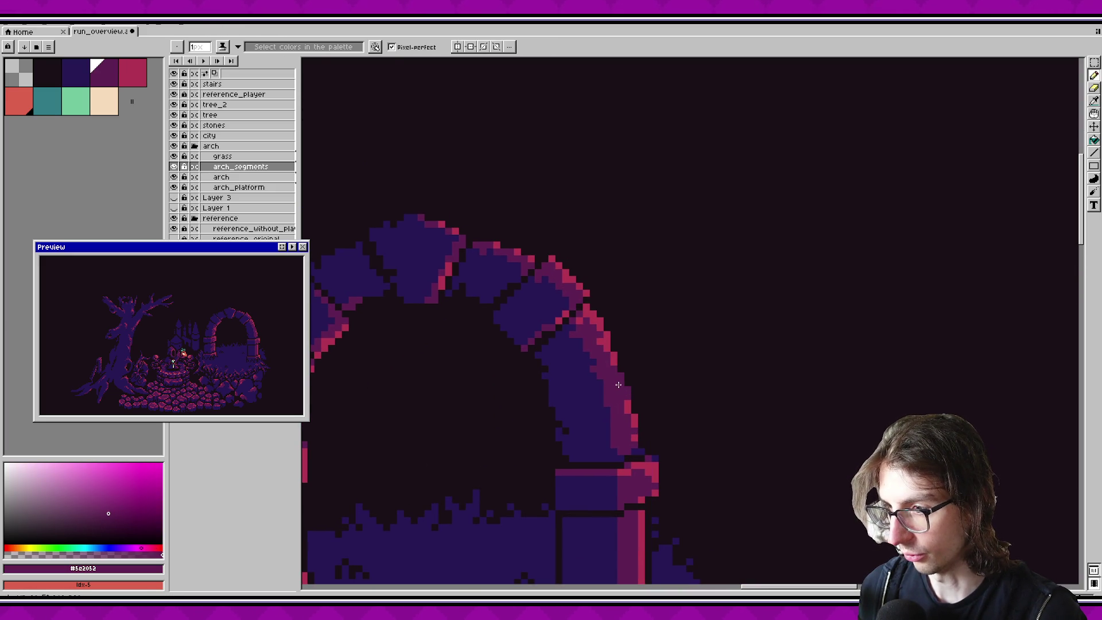
{"action": "left_click", "coordinate": [628, 405], "text": "alt"}
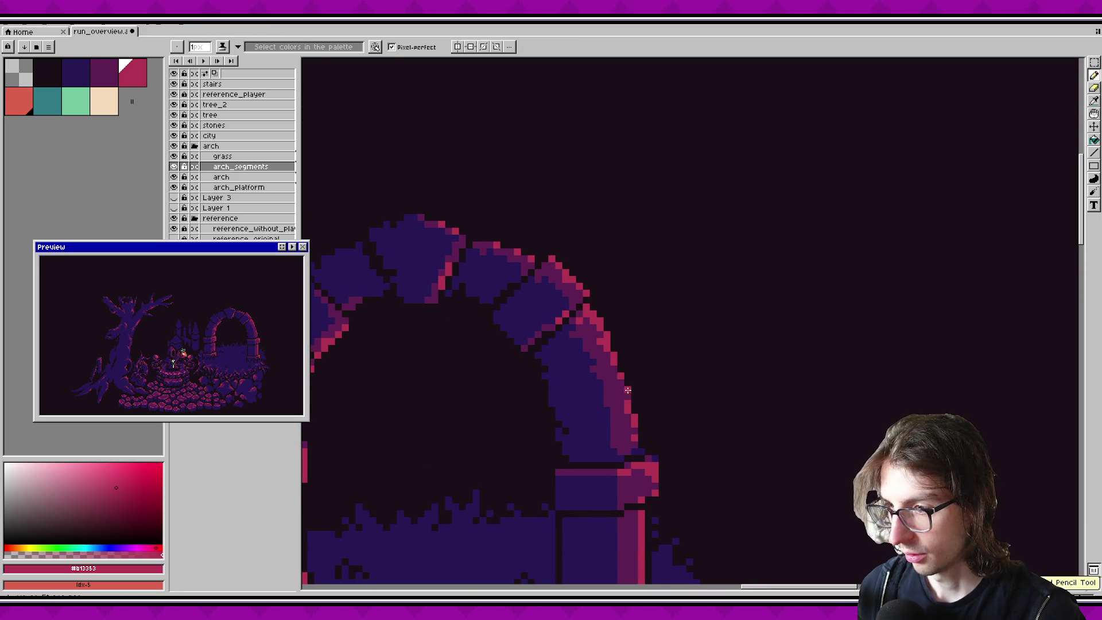
{"action": "left_click", "coordinate": [627, 395], "text": "alt"}
{"action": "left_click", "coordinate": [634, 417], "text": "alt"}
{"action": "left_click", "coordinate": [627, 408]}
Step: Darken a run along the arch's right edge and add a pink highlight column
{"action": "scroll", "coordinate": [274, 321], "scroll_direction": "up", "scroll_amount": 1}
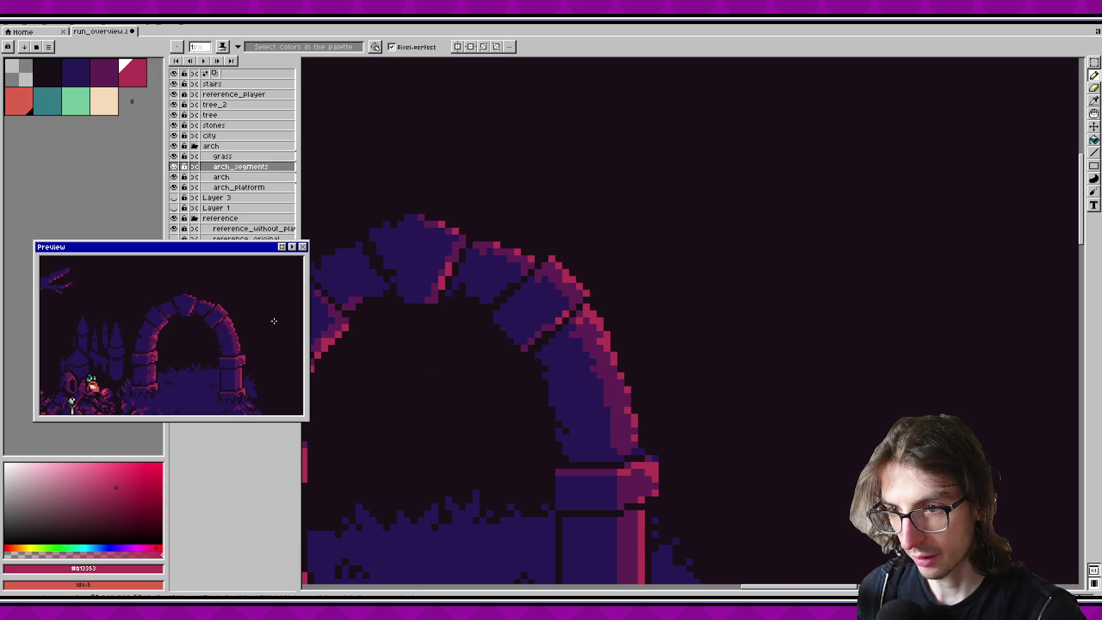
{"action": "scroll", "coordinate": [272, 323], "scroll_direction": "down", "scroll_amount": 1}
{"action": "scroll", "coordinate": [272, 323], "scroll_direction": "up", "scroll_amount": 1}
{"action": "left_click", "coordinate": [638, 451], "text": "alt"}
{"action": "left_click", "coordinate": [634, 419]}
{"action": "mouse_move", "coordinate": [634, 428]}
{"action": "left_mouse_down"}
{"action": "mouse_move", "coordinate": [625, 449]}
{"action": "mouse_move", "coordinate": [607, 421]}
{"action": "left_mouse_up"}
{"action": "left_click", "coordinate": [631, 388], "text": "alt"}
{"action": "scroll", "coordinate": [631, 388], "scroll_direction": "up", "scroll_amount": 1}
{"action": "left_click", "coordinate": [631, 447]}
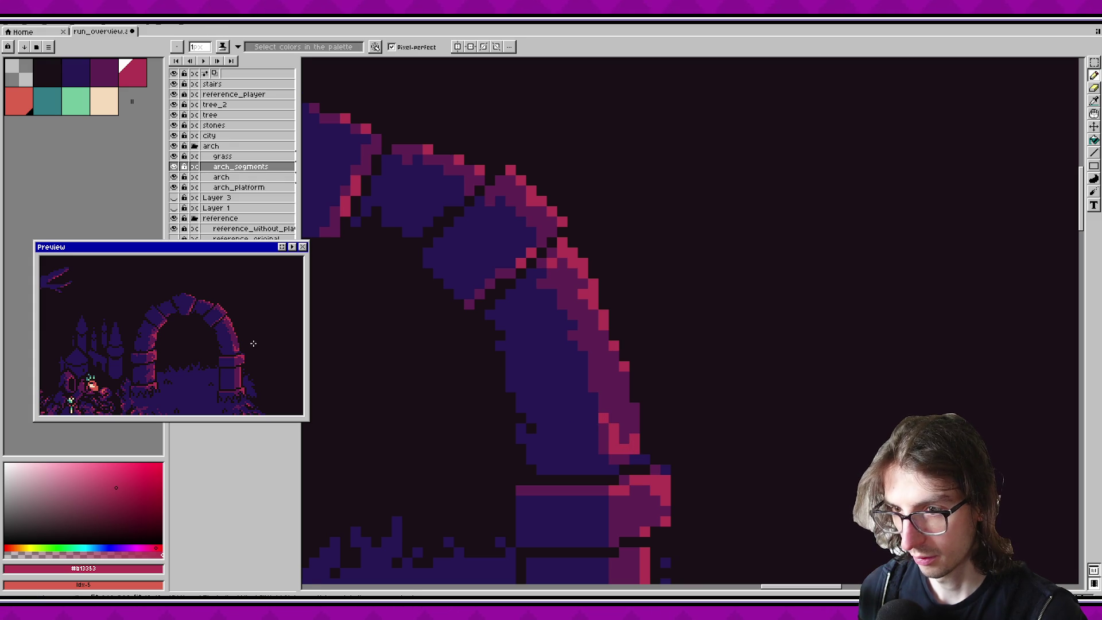
Step: Cover stray pink pixels with purple, repaint the pink right-edge pixels, and save
{"action": "scroll", "coordinate": [276, 351], "scroll_direction": "down", "scroll_amount": 1}
{"action": "left_click", "coordinate": [630, 423], "text": "alt"}
{"action": "left_click", "coordinate": [580, 440]}
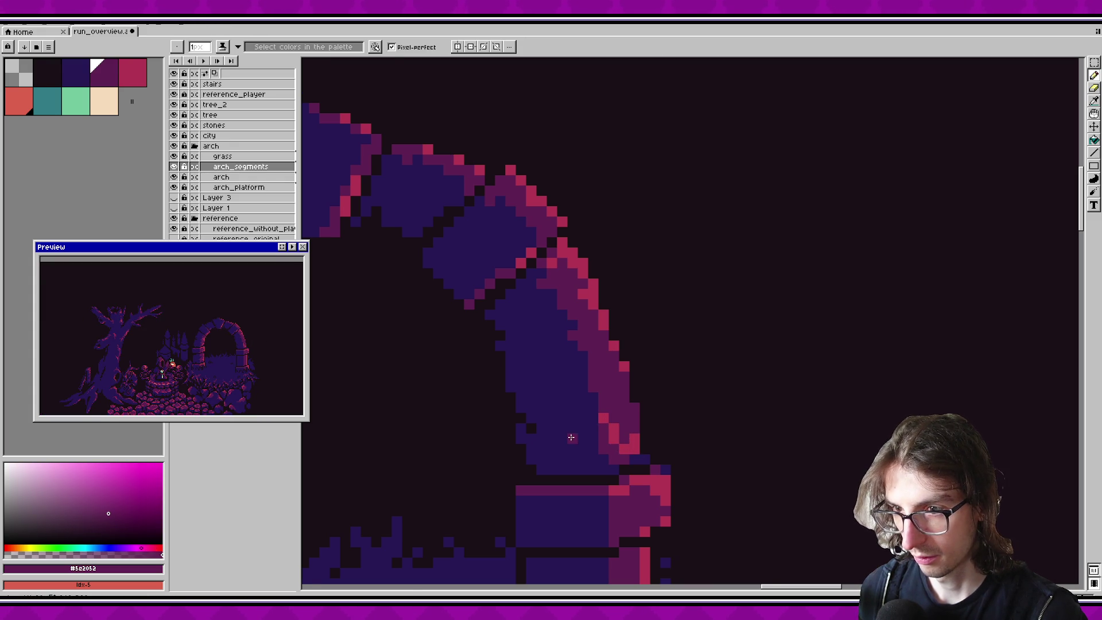
{"action": "left_click_drag", "start_coordinate": [606, 429], "coordinate": [634, 448]}
{"action": "left_click", "coordinate": [639, 432], "text": "alt"}
{"action": "left_click", "coordinate": [642, 447]}
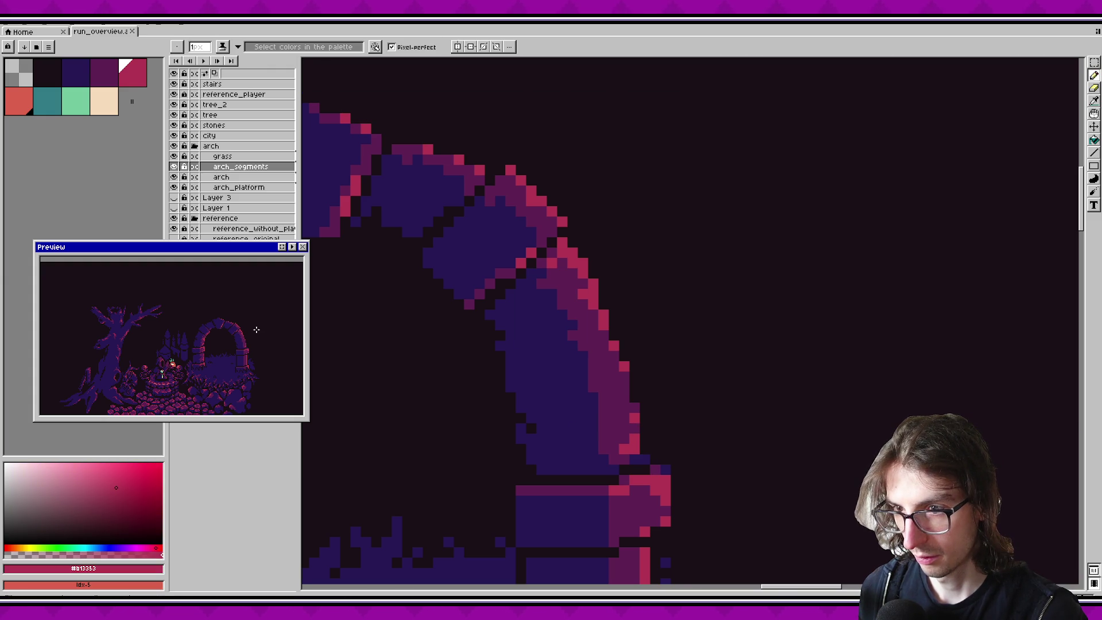
{"action": "key", "text": "alt"}
{"action": "left_click", "coordinate": [624, 437], "text": "alt"}
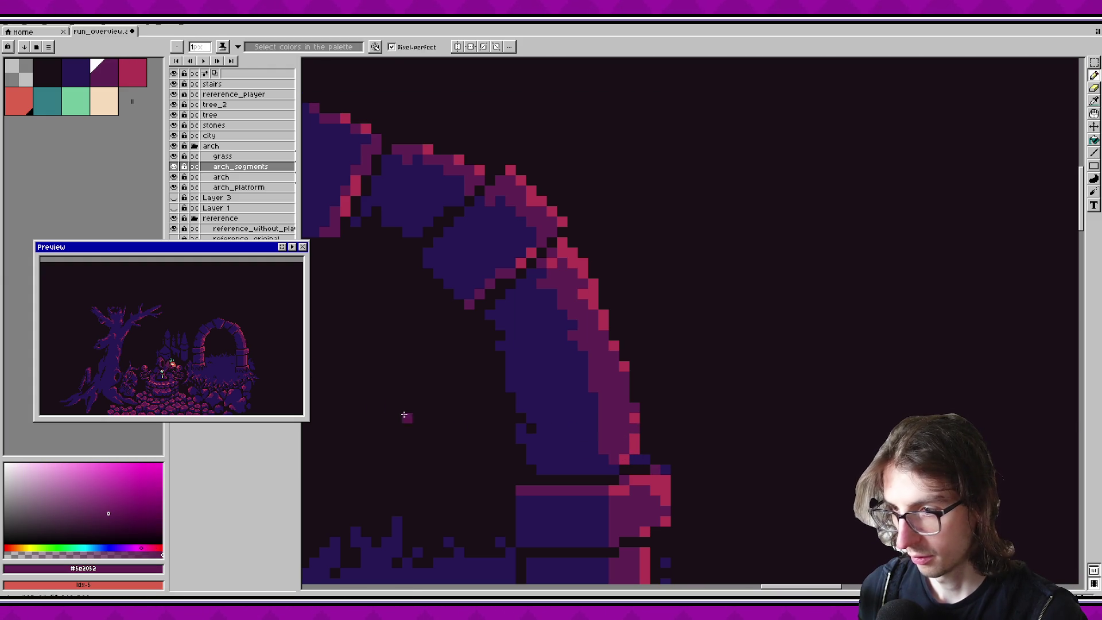
{"action": "scroll", "coordinate": [265, 346], "scroll_direction": "up", "scroll_amount": 1}
{"action": "scroll", "coordinate": [252, 330], "scroll_direction": "down", "scroll_amount": 1}
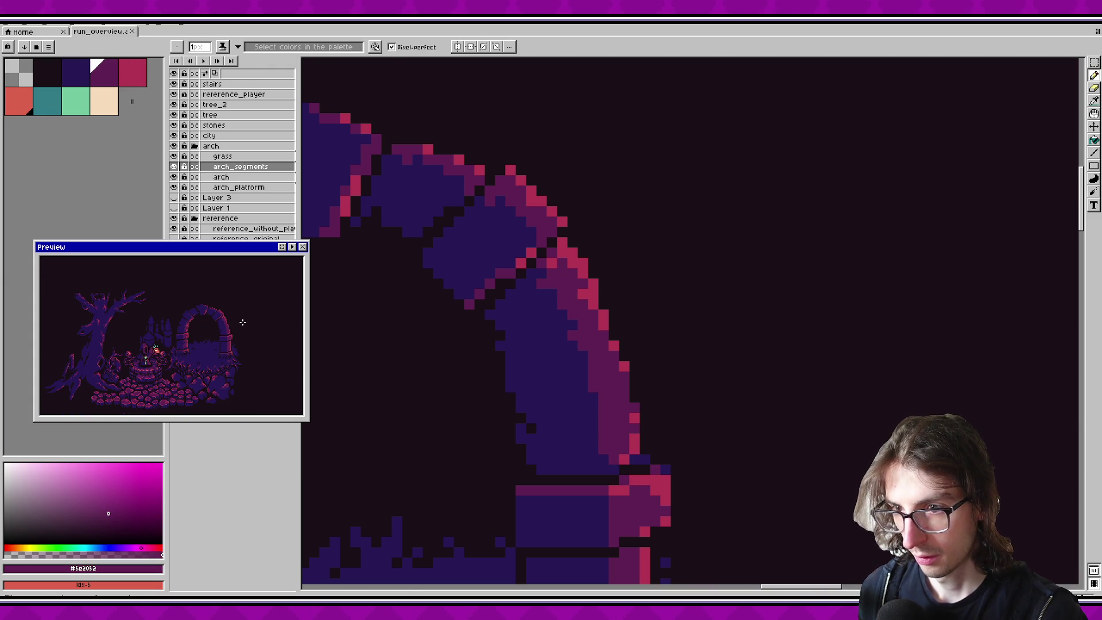
{"action": "key", "text": "ctrl+s"}
{"action": "left_click", "coordinate": [529, 407], "text": "alt"}
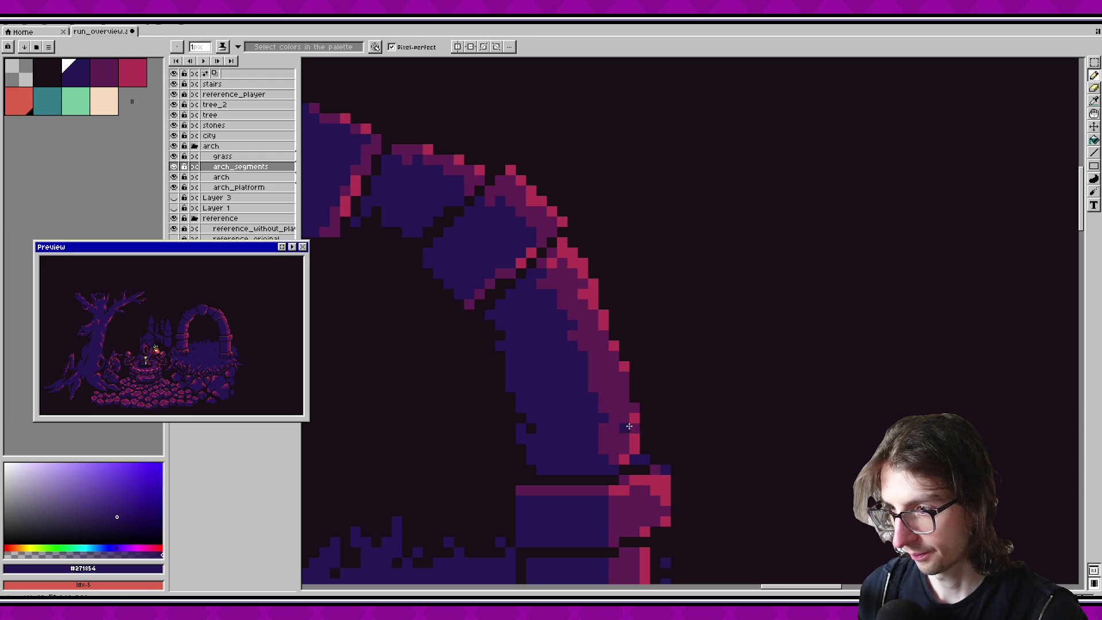
{"action": "scroll", "coordinate": [273, 362], "scroll_direction": "up", "scroll_amount": 1}
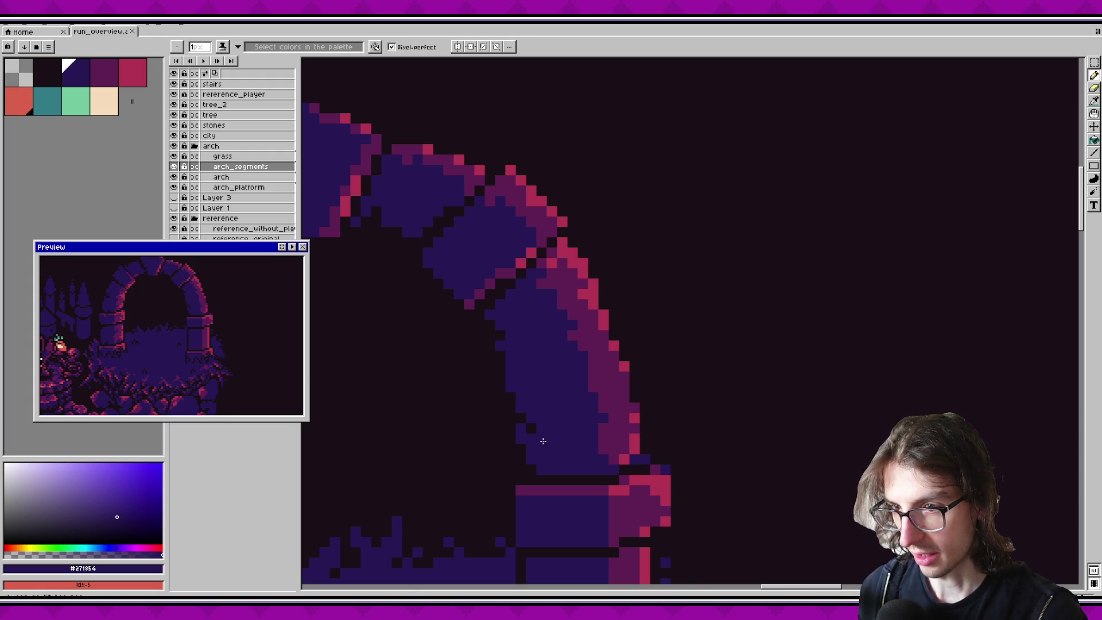
Step: Draw a near-black seam along the right pillar's inner edge and save the file
{"action": "scroll", "coordinate": [513, 416], "scroll_direction": "down", "scroll_amount": 3}
{"action": "scroll", "coordinate": [506, 403], "scroll_direction": "up", "scroll_amount": 3}
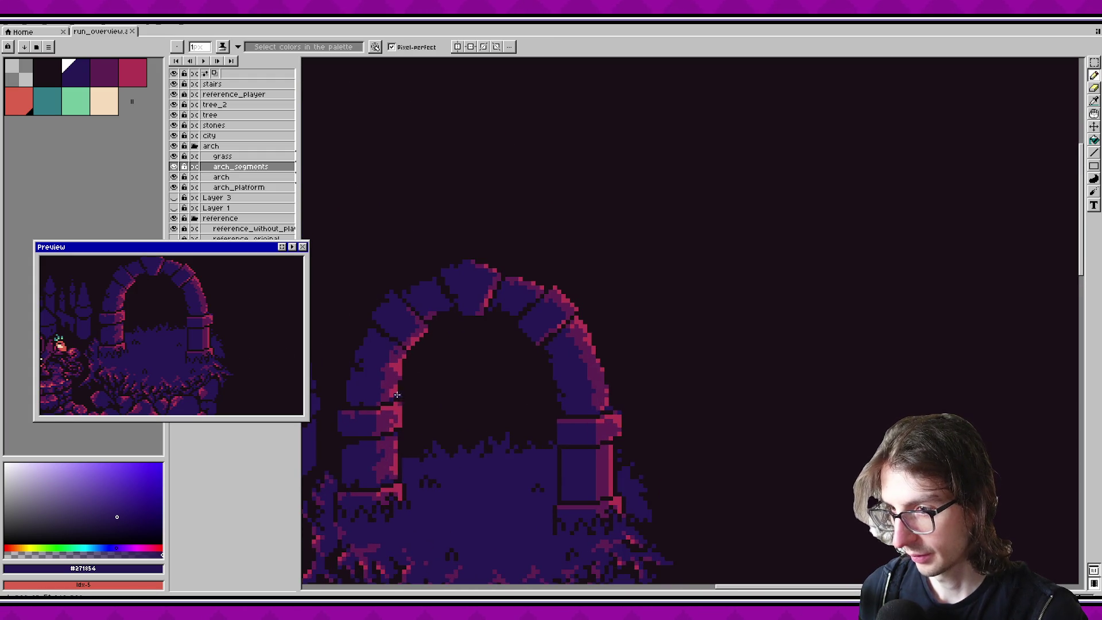
{"action": "scroll", "coordinate": [494, 387], "scroll_direction": "down", "scroll_amount": 2}
{"action": "scroll", "coordinate": [480, 418], "scroll_direction": "up", "scroll_amount": 2}
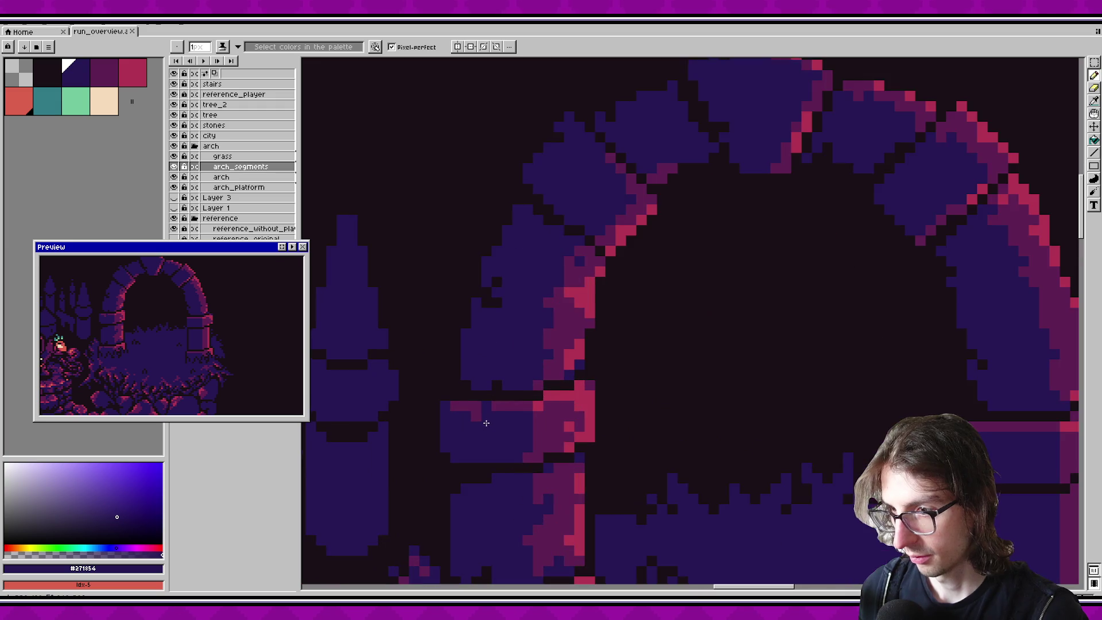
{"action": "scroll", "coordinate": [513, 385], "scroll_direction": "down", "scroll_amount": 1}
{"action": "scroll", "coordinate": [514, 385], "scroll_direction": "up", "scroll_amount": 2}
{"action": "left_click", "coordinate": [579, 392], "text": "alt"}
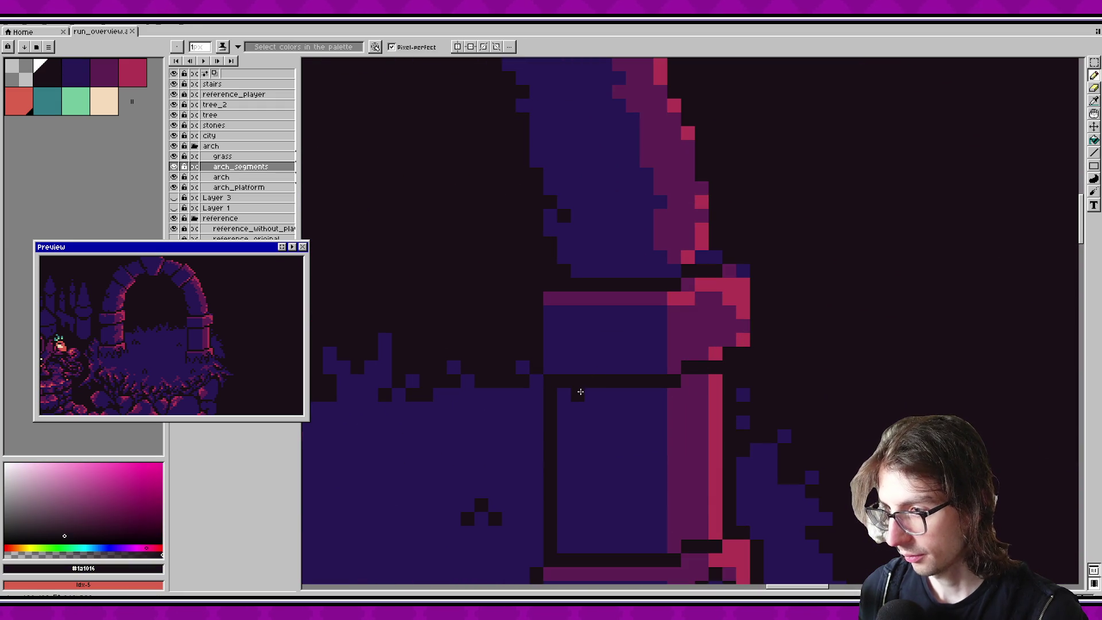
{"action": "mouse_move", "coordinate": [564, 409]}
{"action": "left_mouse_down"}
{"action": "mouse_move", "coordinate": [561, 394]}
{"action": "mouse_move", "coordinate": [608, 394]}
{"action": "left_mouse_up"}
{"action": "key", "text": "ctrl+s"}
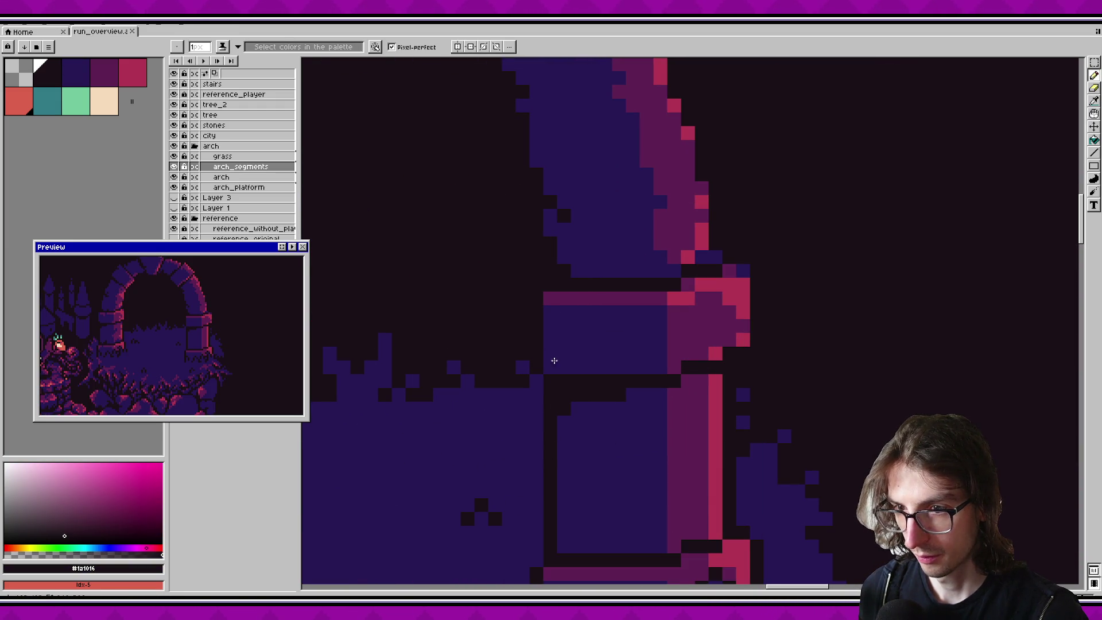
{"action": "scroll", "coordinate": [456, 352], "scroll_direction": "down", "scroll_amount": 5}
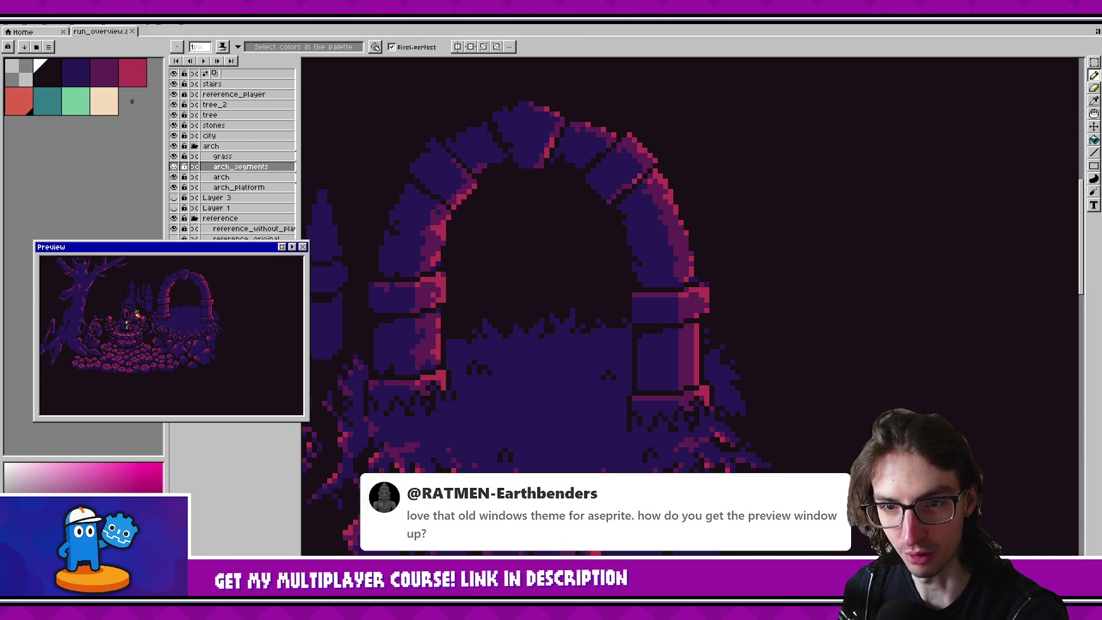
{"action": "key", "text": "alt+v"}
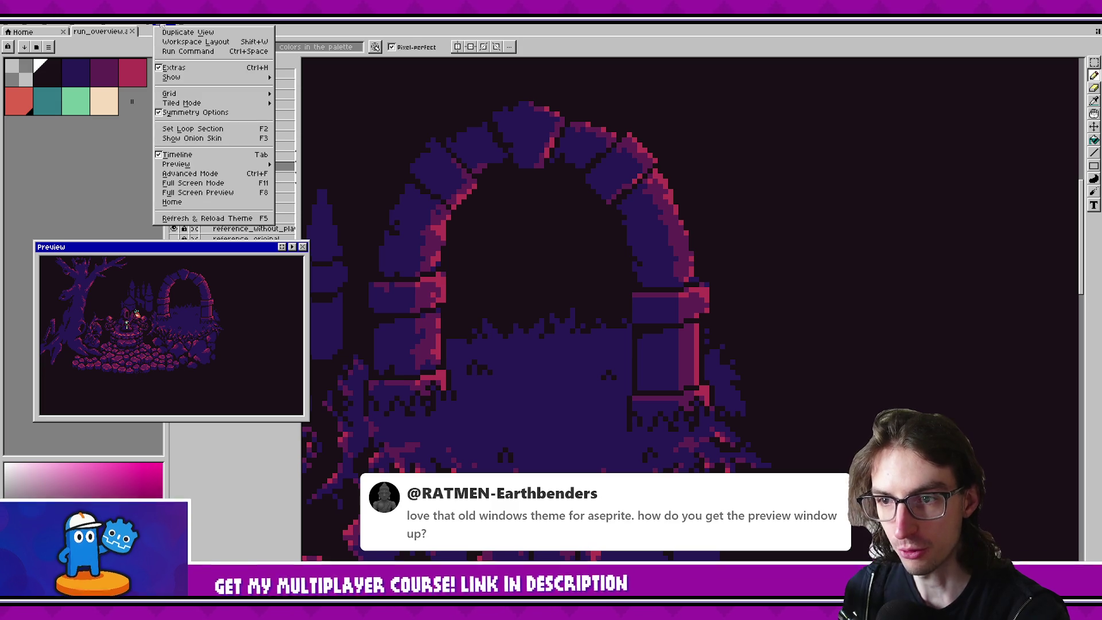
{"action": "mouse_move", "coordinate": [196, 164]}
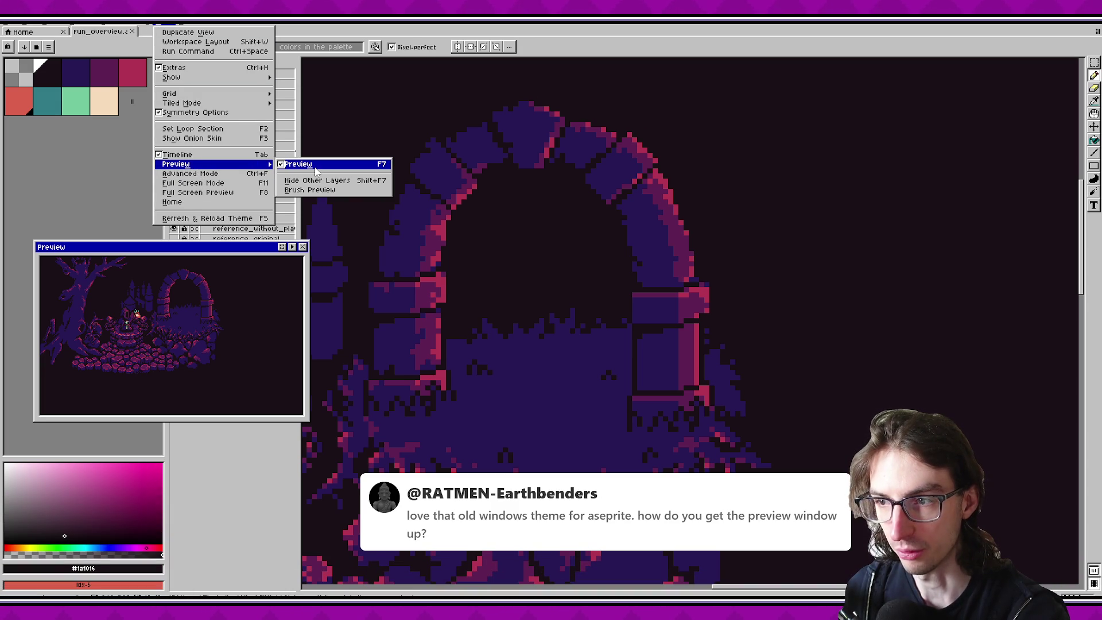
{"action": "left_click", "coordinate": [82, 170]}
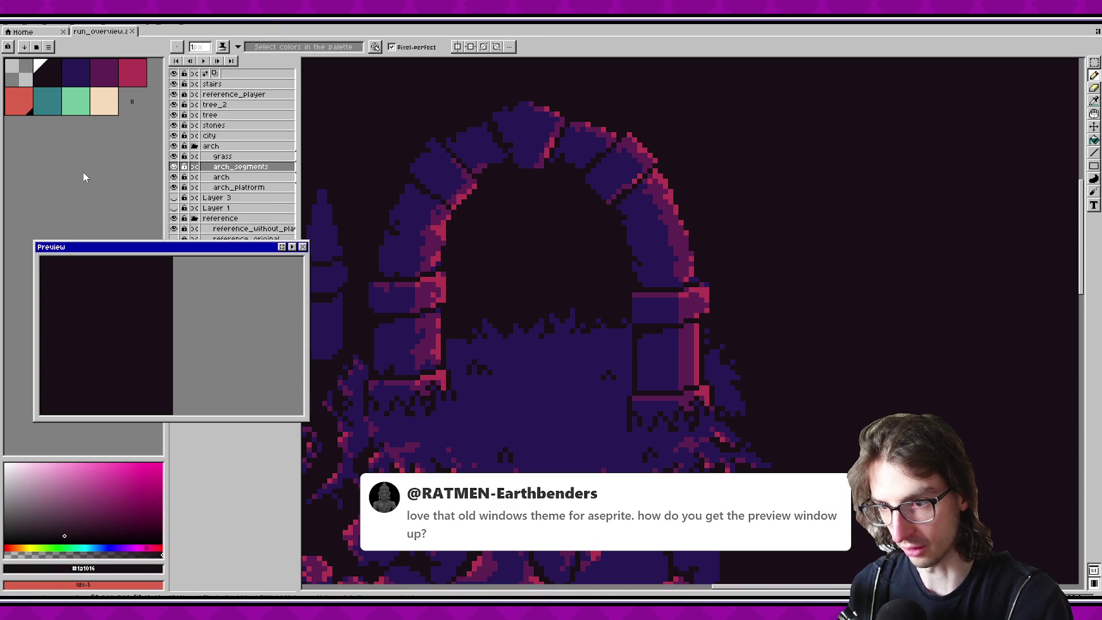
{"action": "mouse_move", "coordinate": [137, 303]}
{"action": "left_mouse_down"}
{"action": "mouse_move", "coordinate": [158, 356]}
{"action": "mouse_move", "coordinate": [141, 401]}
{"action": "left_mouse_up"}
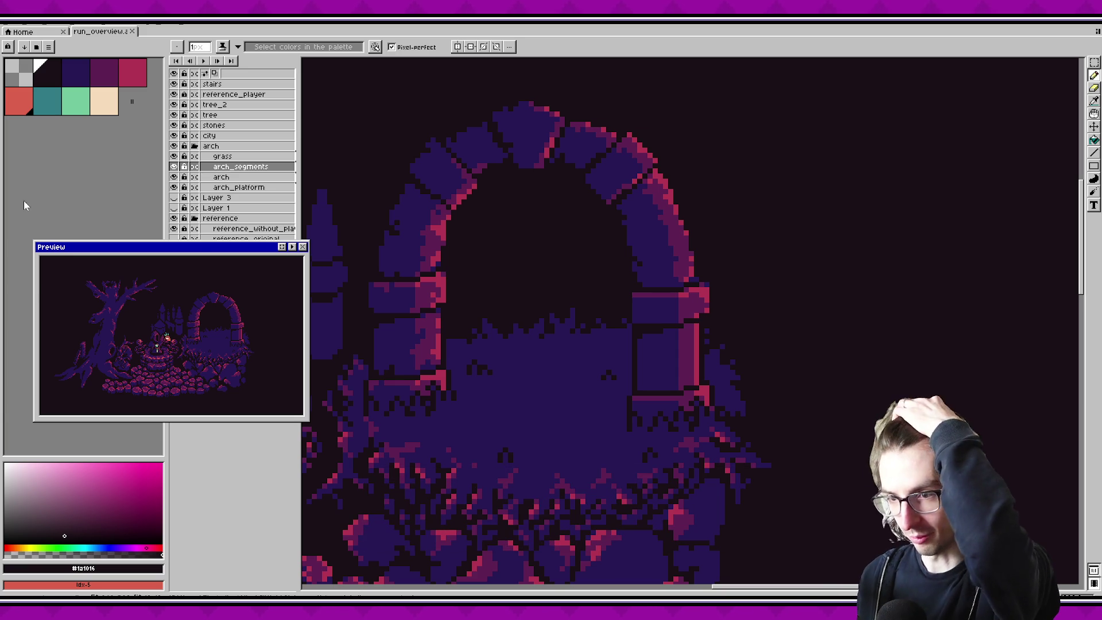
{"action": "left_click_drag", "start_coordinate": [201, 249], "coordinate": [193, 296]}
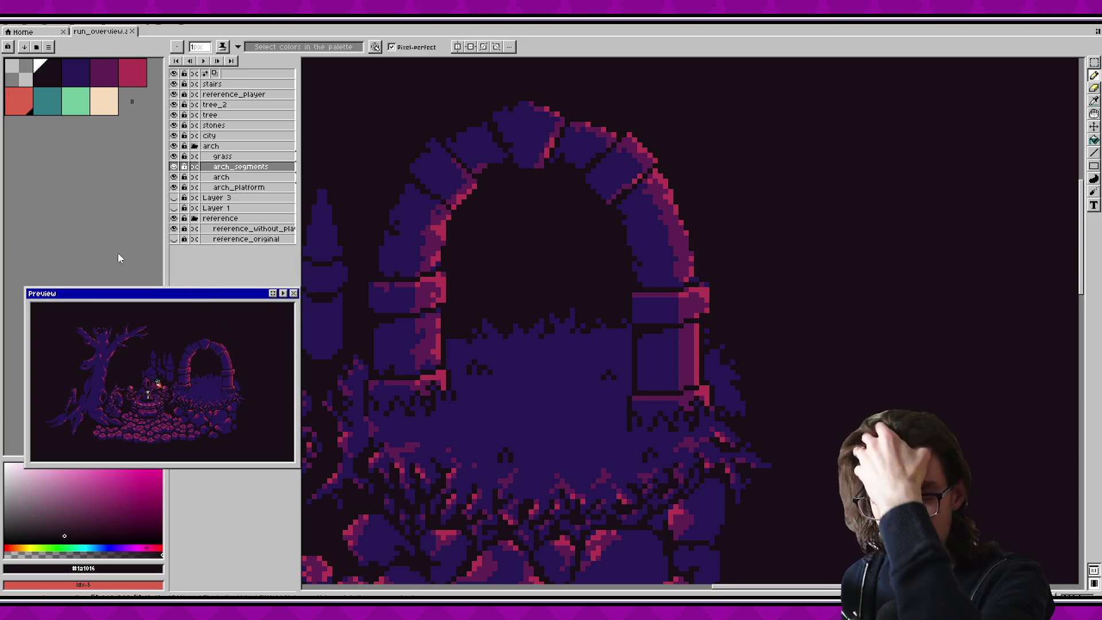
{"action": "left_click_drag", "start_coordinate": [151, 295], "coordinate": [155, 241]}
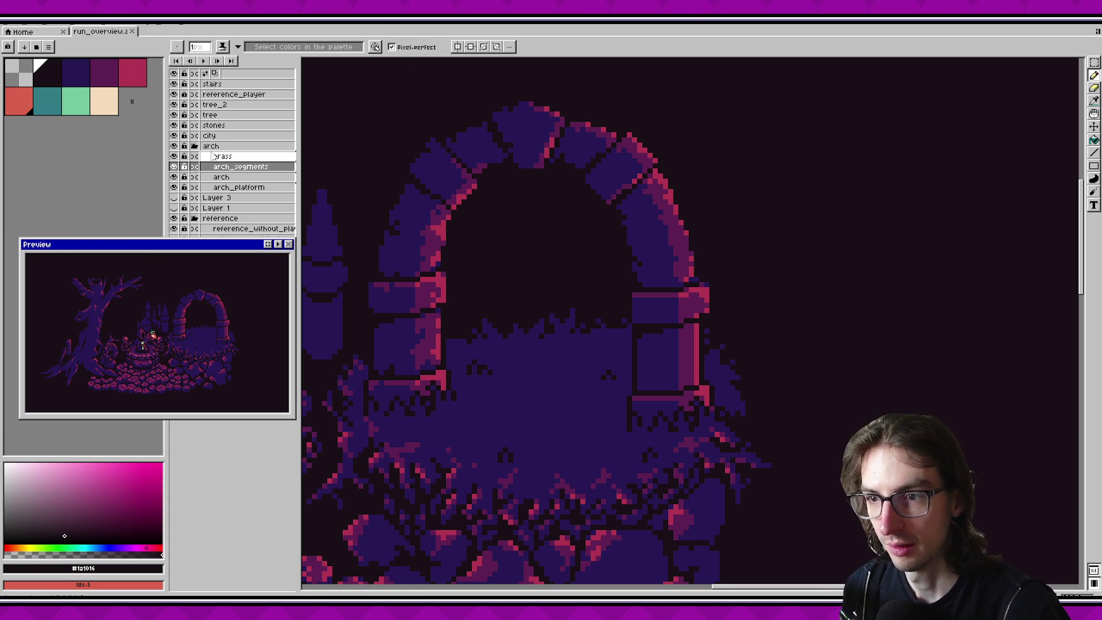
{"action": "left_click", "coordinate": [33, 31]}
{"action": "left_click", "coordinate": [86, 32]}
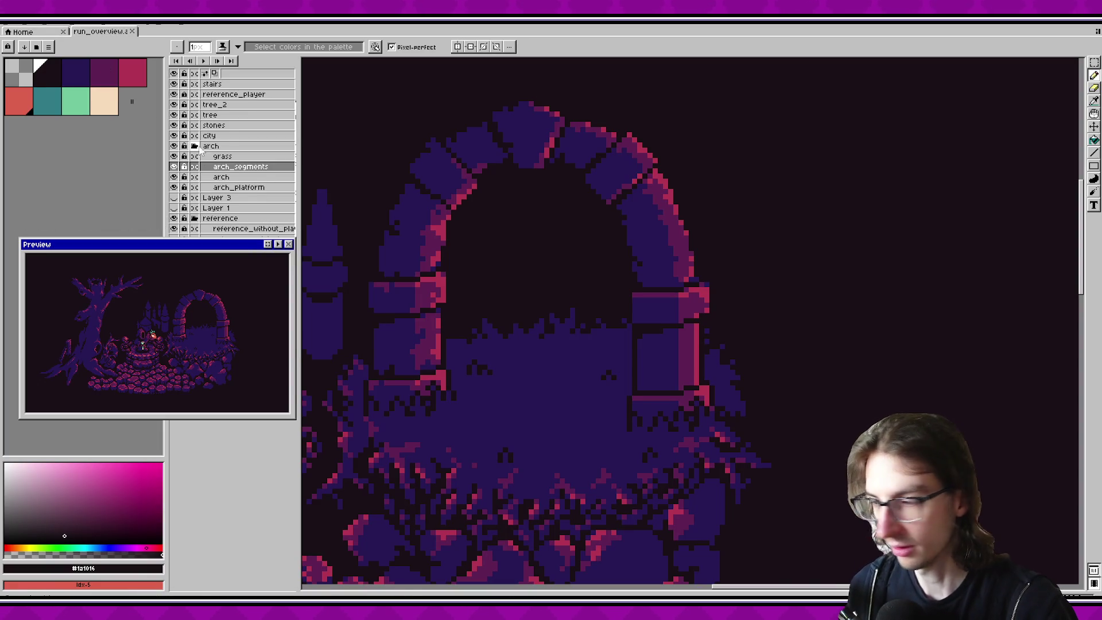
{"action": "left_click", "coordinate": [199, 166]}
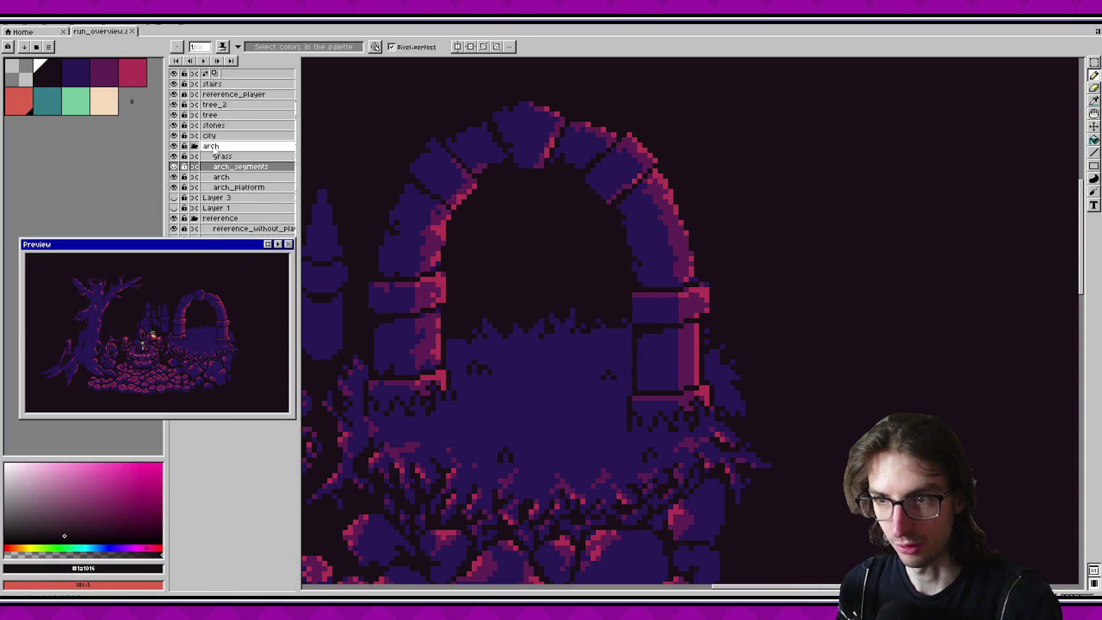
{"action": "left_click_drag", "start_coordinate": [201, 248], "coordinate": [207, 254]}
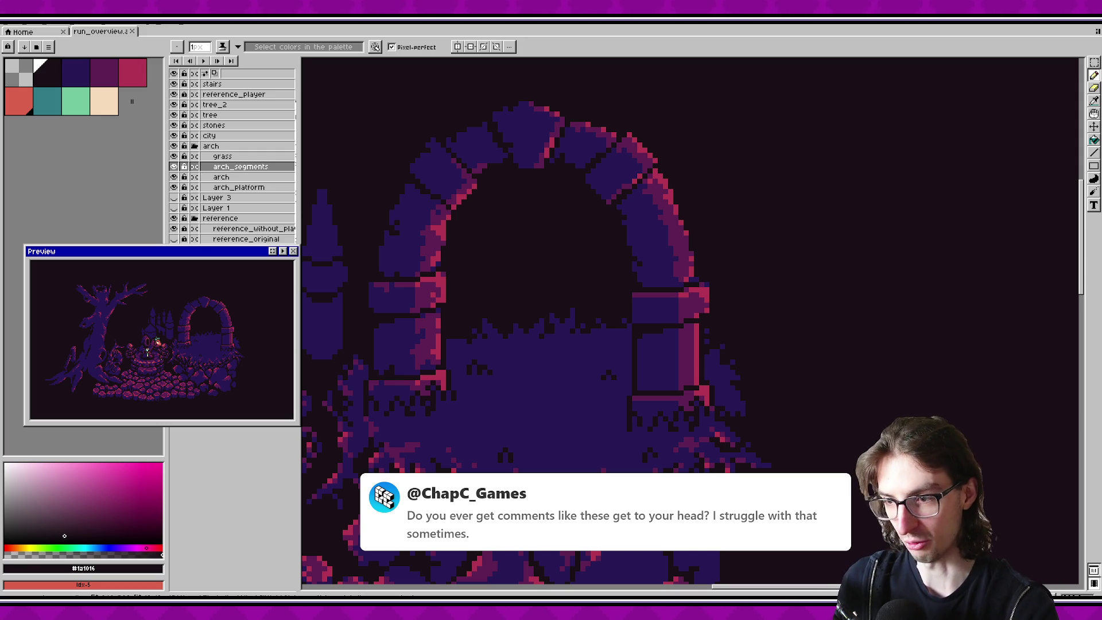
{"action": "scroll", "coordinate": [706, 276], "scroll_direction": "up", "scroll_amount": 1}
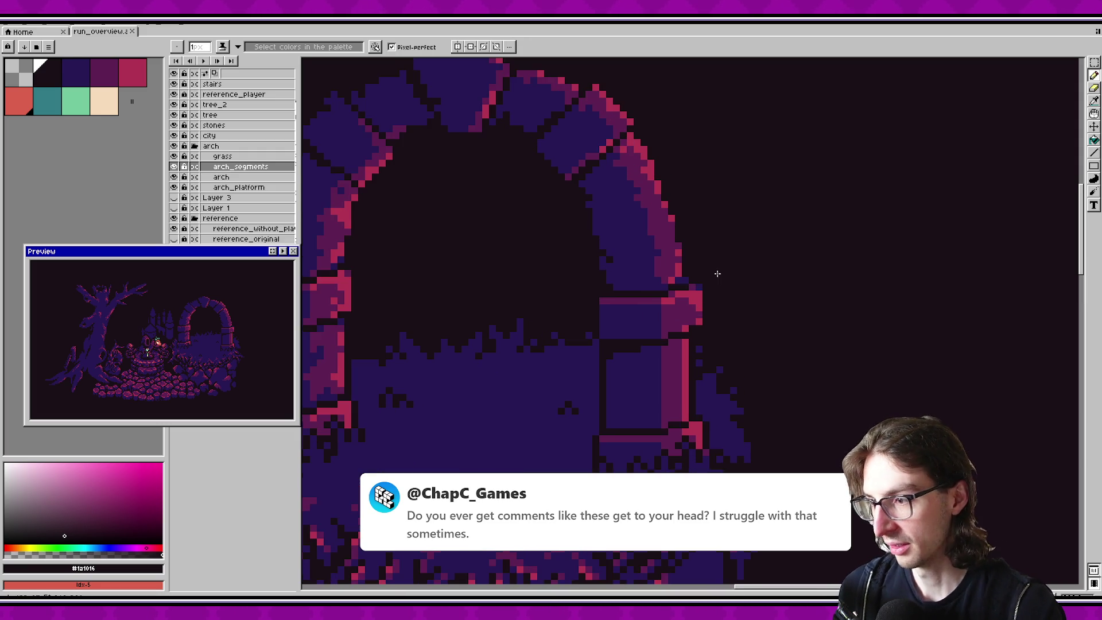
Step: Paint a dark blue pixel and a pink edge pixel on the right pillar's lower stone
{"action": "key", "text": "i"}
{"action": "left_click", "coordinate": [645, 343]}
{"action": "key", "text": "b"}
{"action": "scroll", "coordinate": [714, 354], "scroll_direction": "down", "scroll_amount": 1}
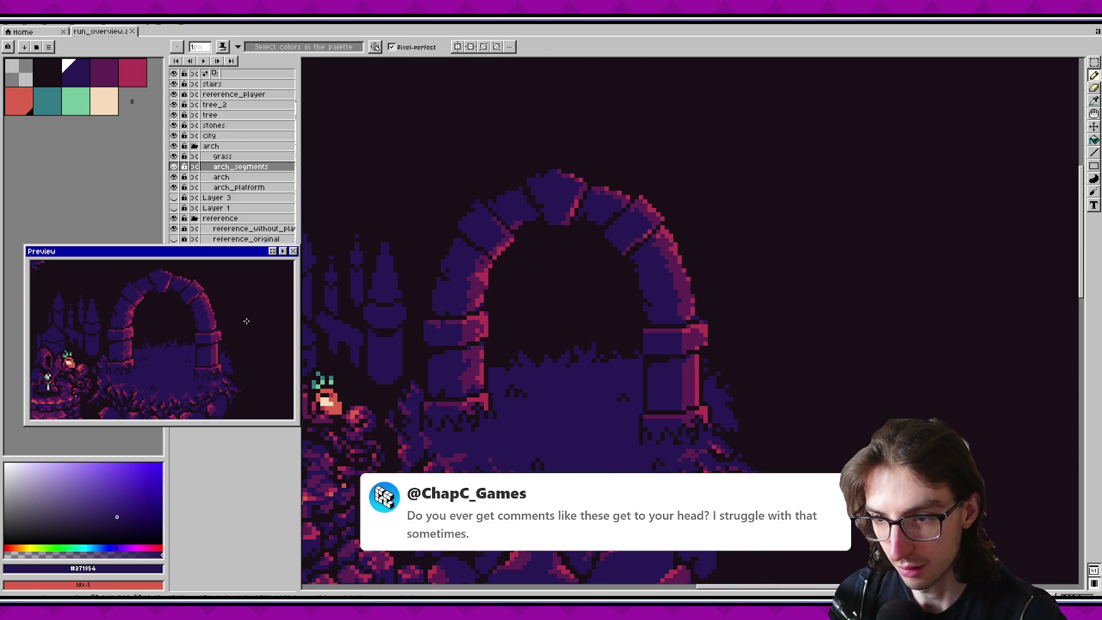
{"action": "scroll", "coordinate": [676, 412], "scroll_direction": "up", "scroll_amount": 1}
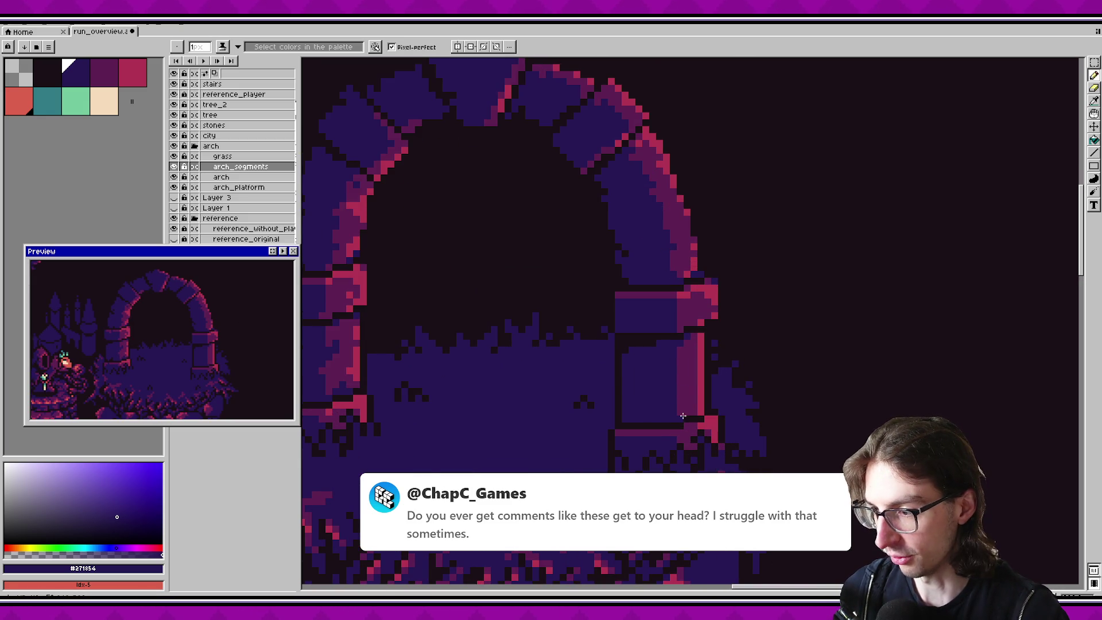
{"action": "left_click", "coordinate": [688, 412]}
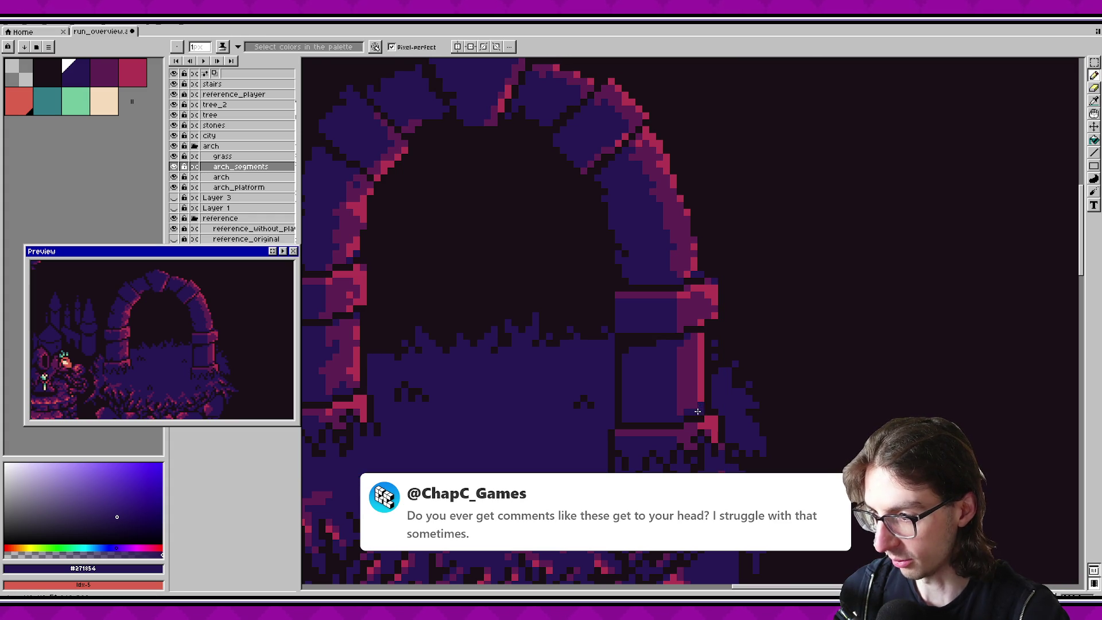
{"action": "left_click", "coordinate": [688, 412], "text": "alt"}
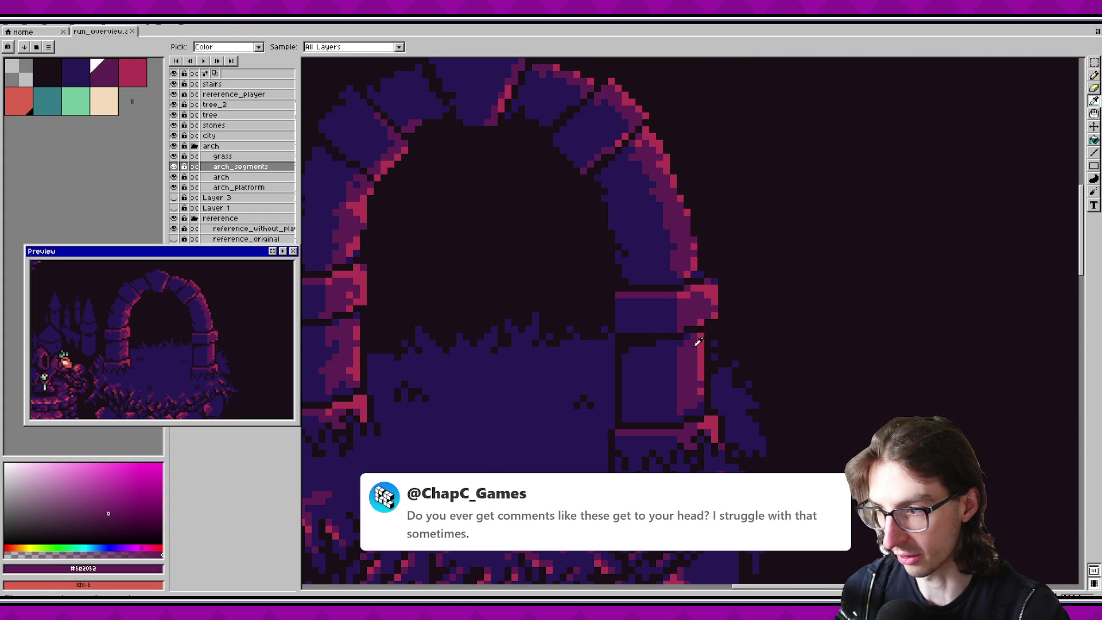
{"action": "left_click", "coordinate": [696, 339], "text": "alt"}
{"action": "left_click", "coordinate": [692, 341]}
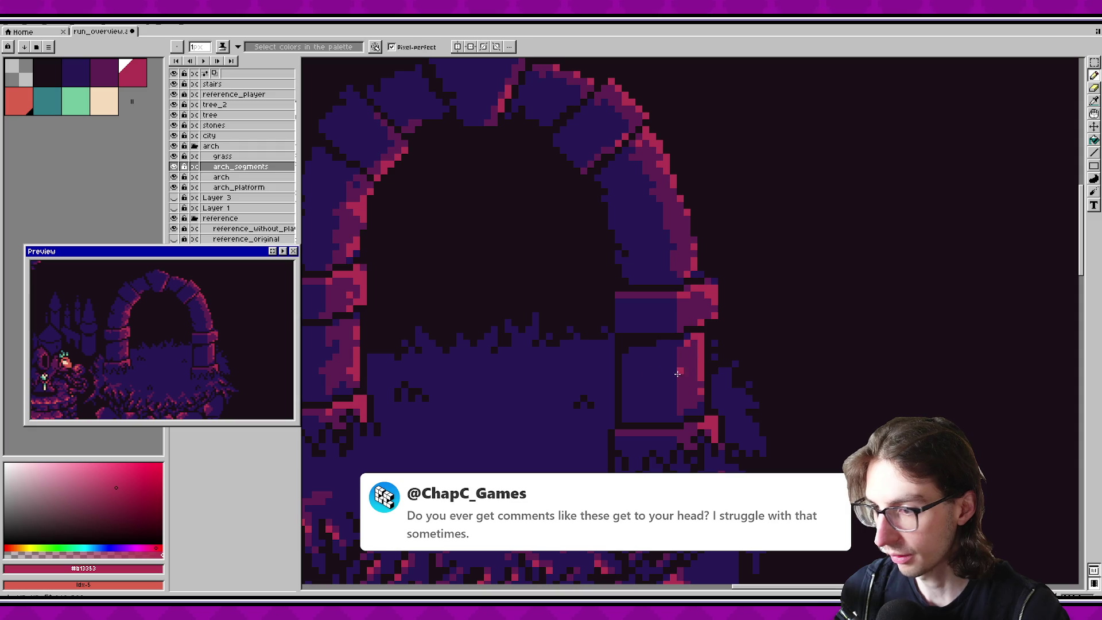
Step: Save, then try and undo pink strokes along the right pillar stone's edge
{"action": "key", "text": "ctrl+s"}
{"action": "left_click_drag", "start_coordinate": [639, 367], "coordinate": [590, 369]}
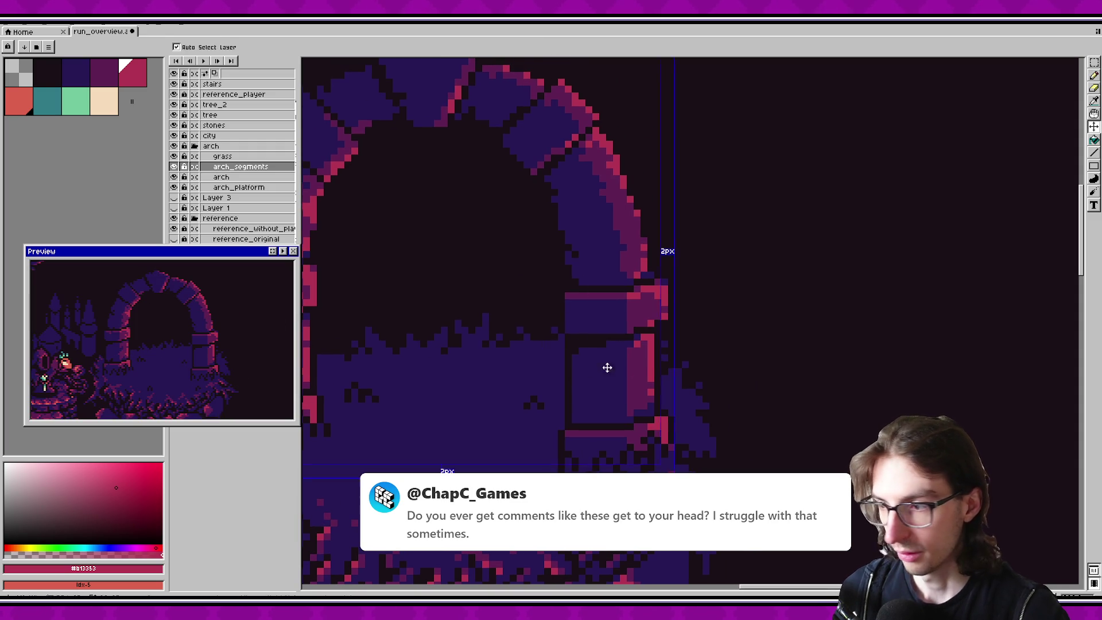
{"action": "key", "text": "ctrl+z"}
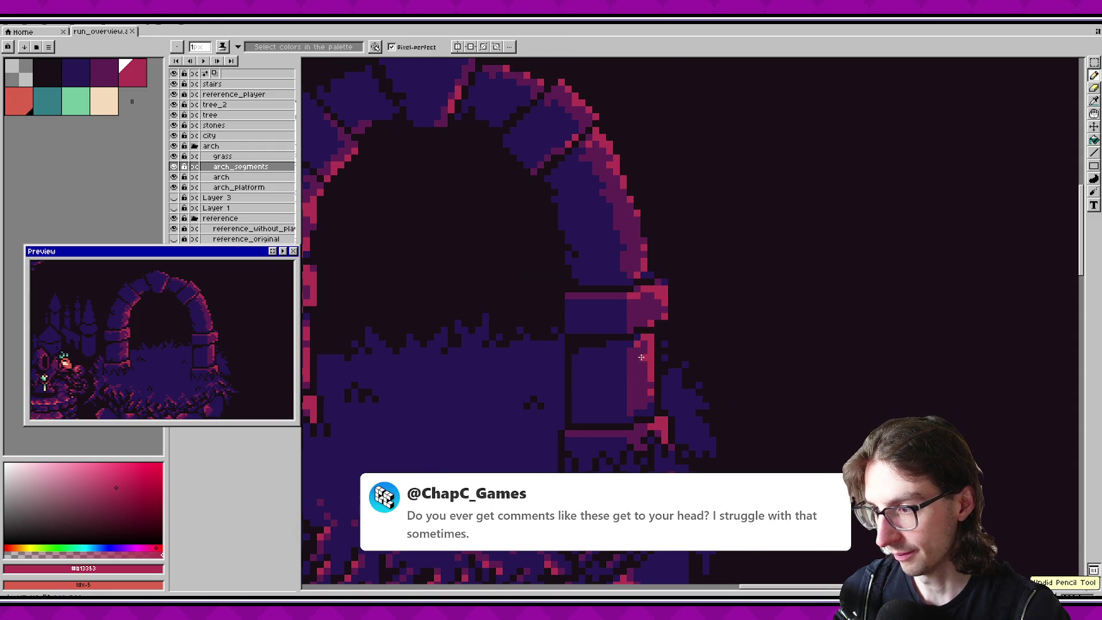
{"action": "left_click_drag", "start_coordinate": [639, 351], "coordinate": [640, 369]}
{"action": "key", "text": "ctrl+z"}
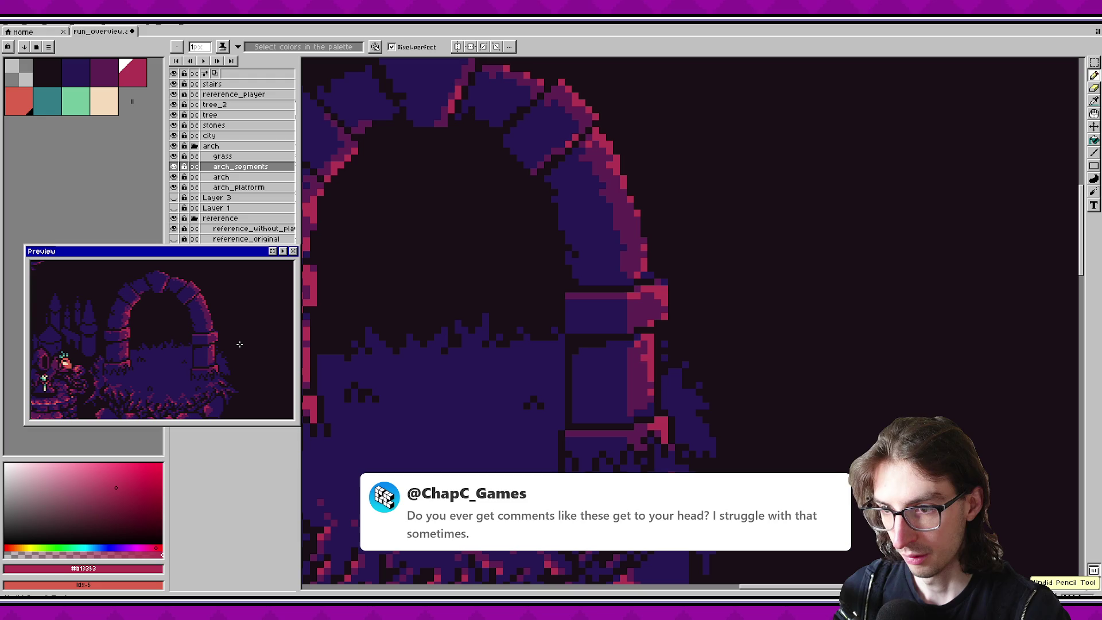
{"action": "left_click", "coordinate": [639, 370], "text": "alt"}
{"action": "left_click", "coordinate": [643, 358]}
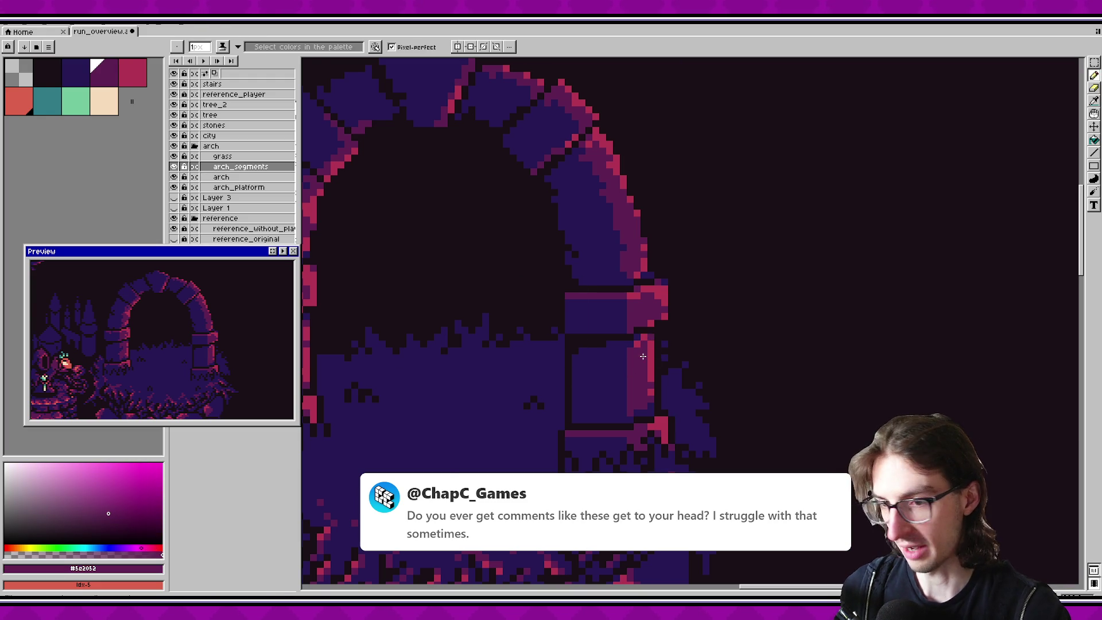
{"action": "key", "text": "ctrl+z"}
Step: Draw a short stroke down the right pillar and add dark blue pixels, saving midway
{"action": "left_click", "coordinate": [643, 359], "text": "alt"}
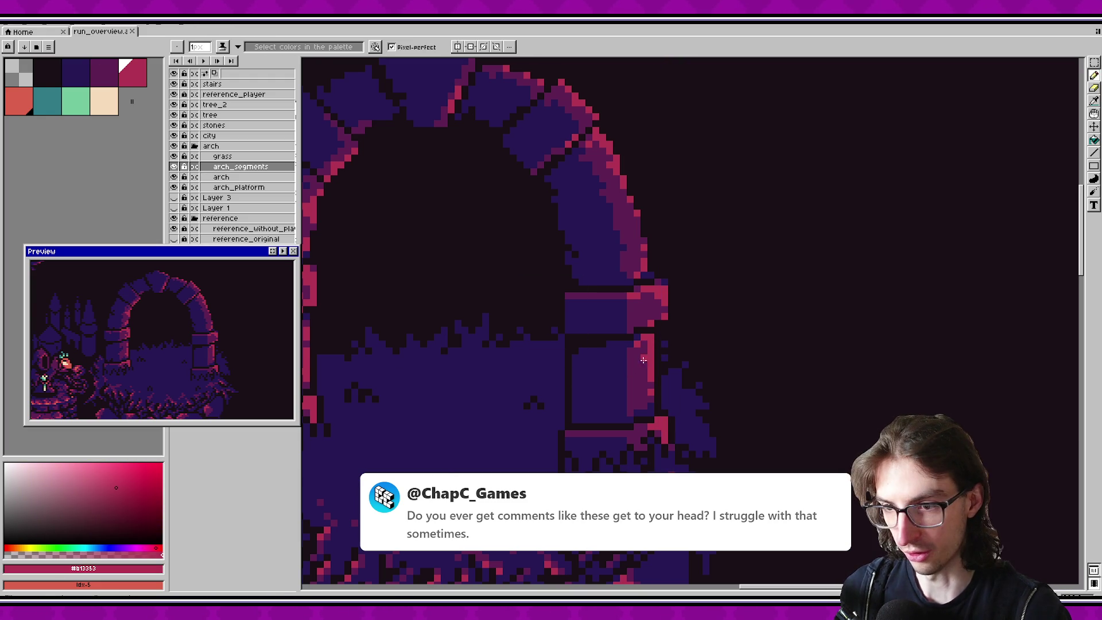
{"action": "left_click", "coordinate": [589, 362], "text": "alt"}
{"action": "left_click_drag", "start_coordinate": [574, 360], "coordinate": [567, 389]}
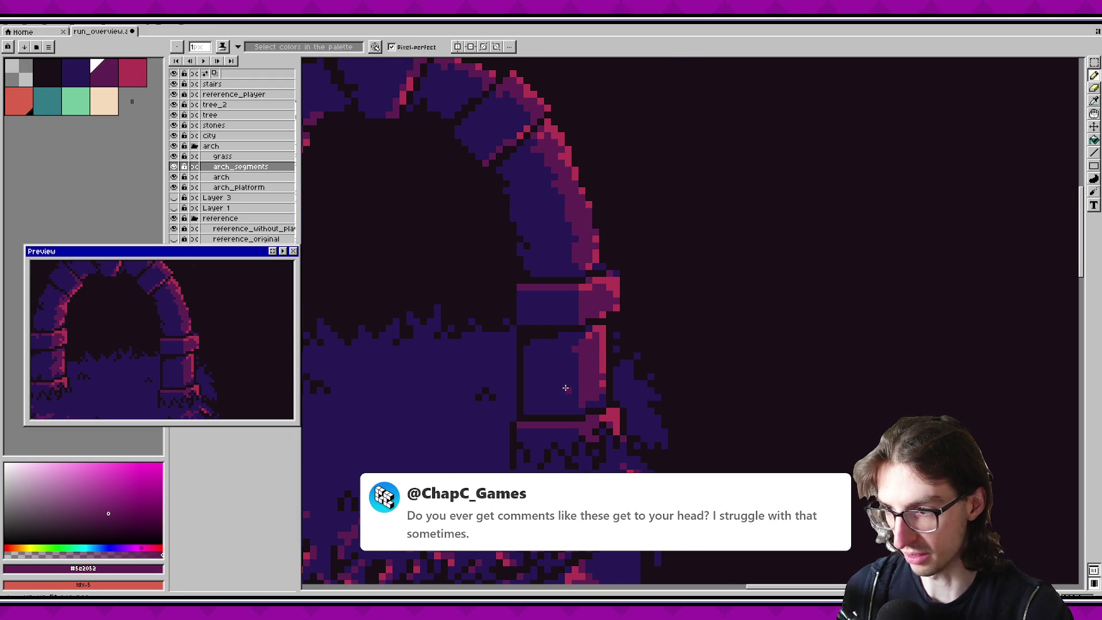
{"action": "left_click", "coordinate": [579, 386], "text": "alt"}
{"action": "key", "text": "ctrl+s"}
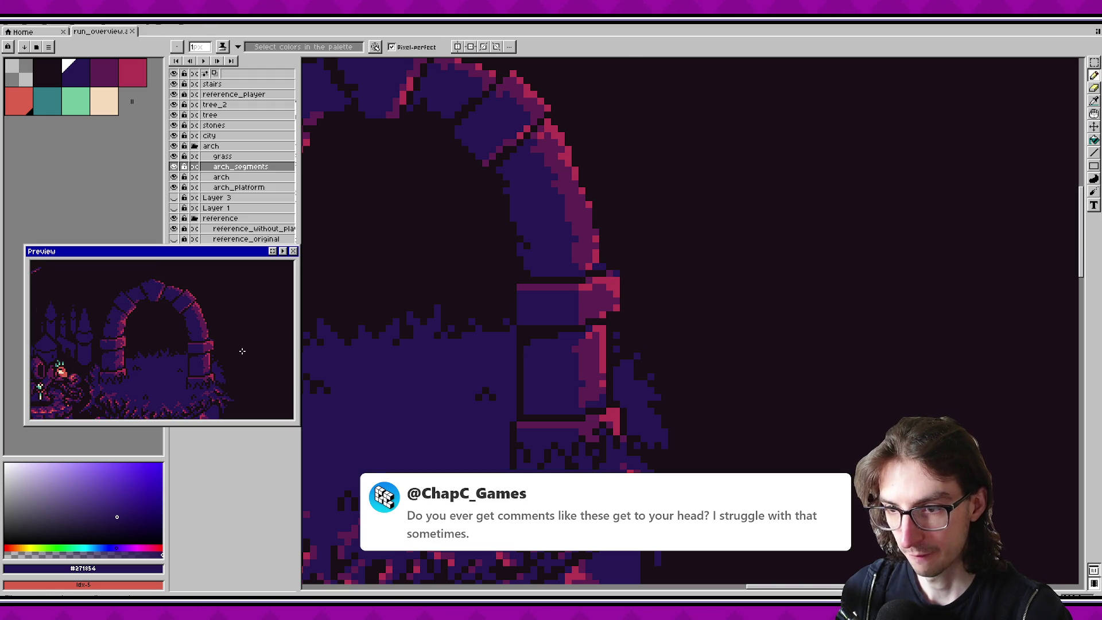
{"action": "left_click", "coordinate": [583, 376]}
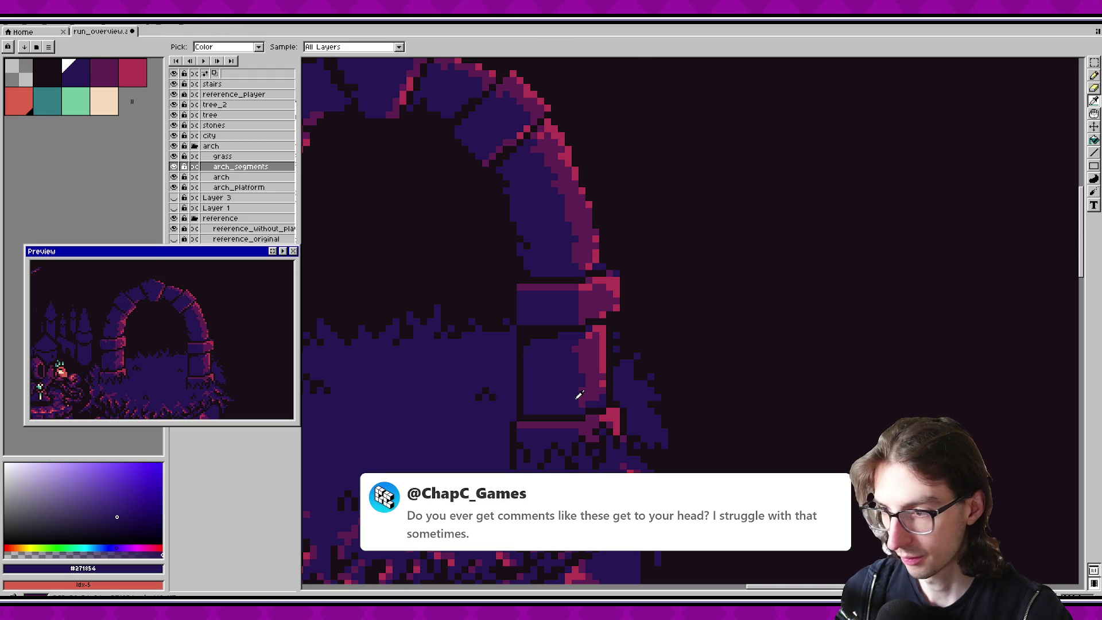
{"action": "left_click", "coordinate": [571, 402], "text": "alt"}
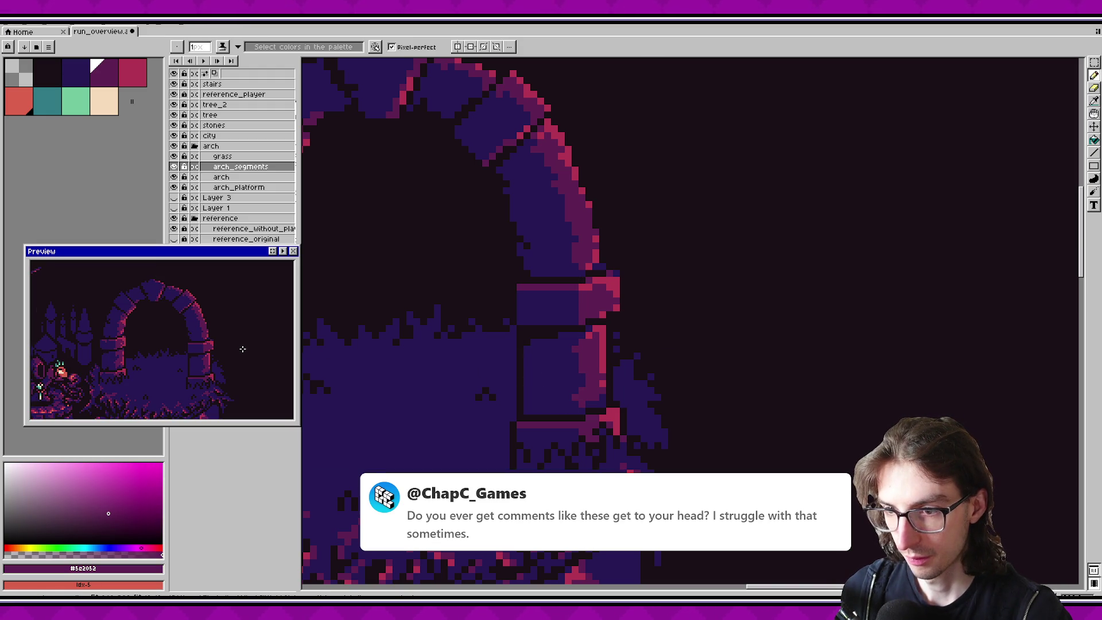
{"action": "left_click", "coordinate": [525, 395], "text": "alt"}
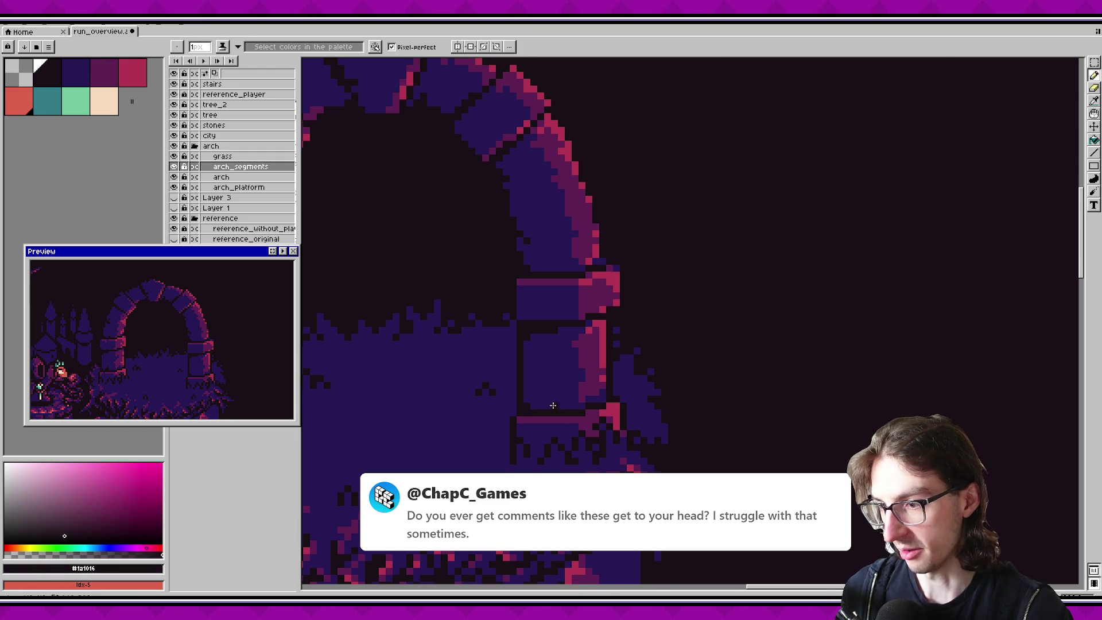
Step: Add pink pixels at the base of the right pillar stone, undoing the extra one
{"action": "scroll", "coordinate": [528, 400], "scroll_direction": "down", "scroll_amount": 2}
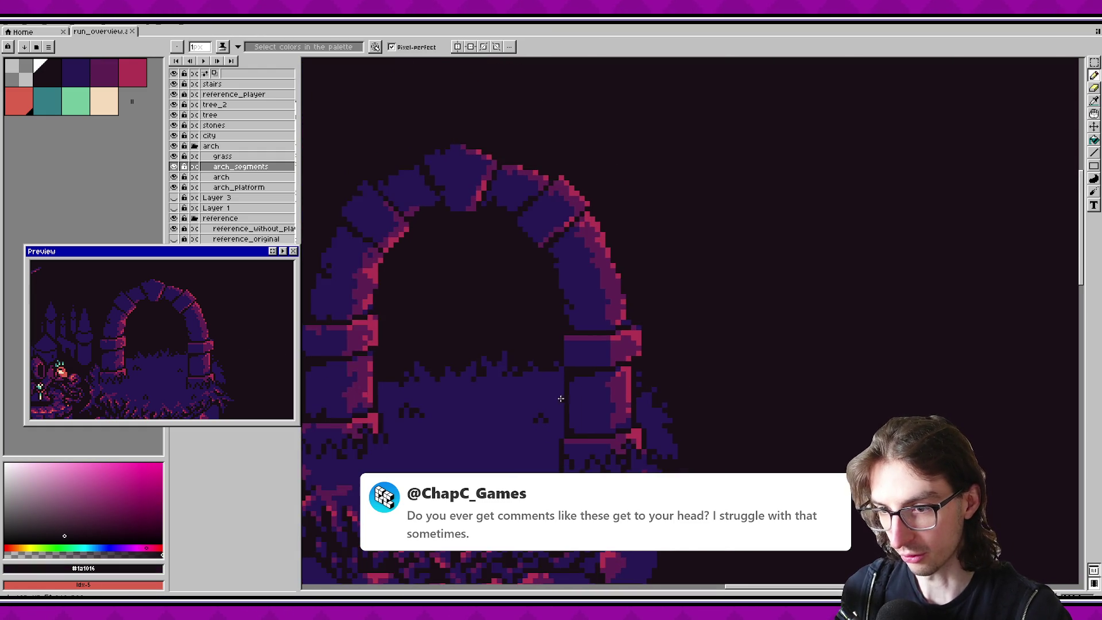
{"action": "scroll", "coordinate": [555, 390], "scroll_direction": "up", "scroll_amount": 2}
{"action": "left_click", "coordinate": [649, 438], "text": "alt"}
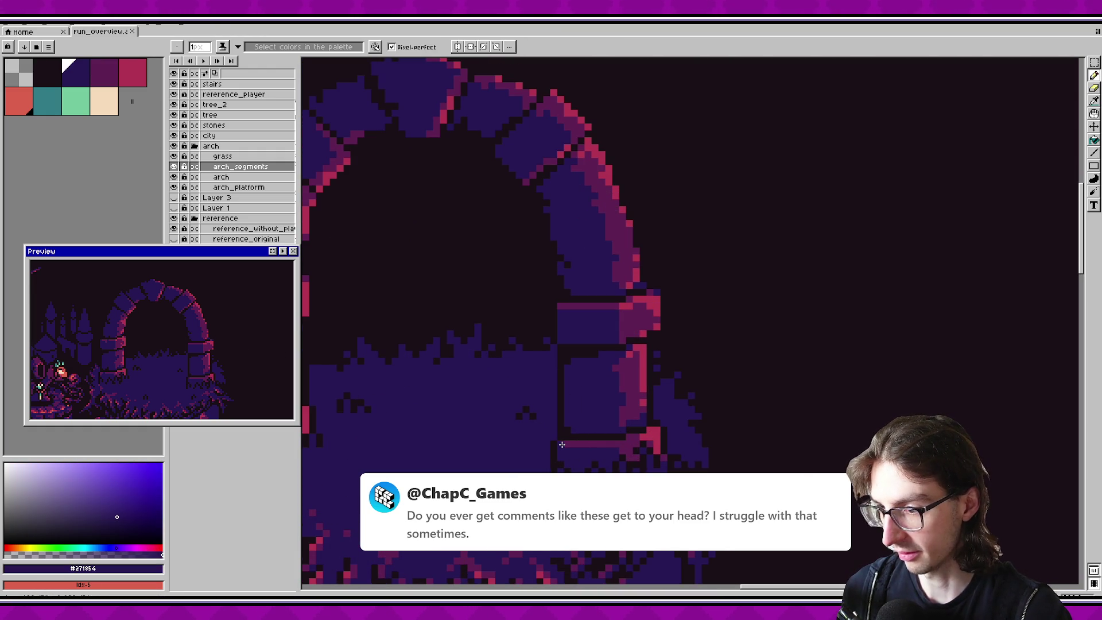
{"action": "scroll", "coordinate": [598, 452], "scroll_direction": "up", "scroll_amount": 1}
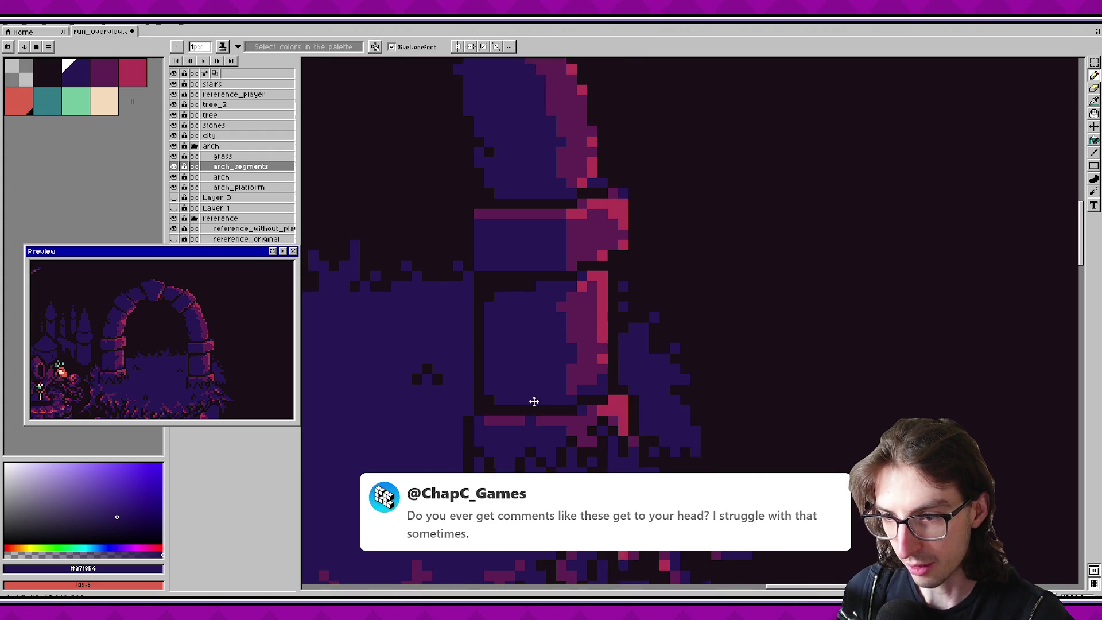
{"action": "left_click", "coordinate": [603, 398], "text": "alt"}
{"action": "left_click", "coordinate": [603, 398]}
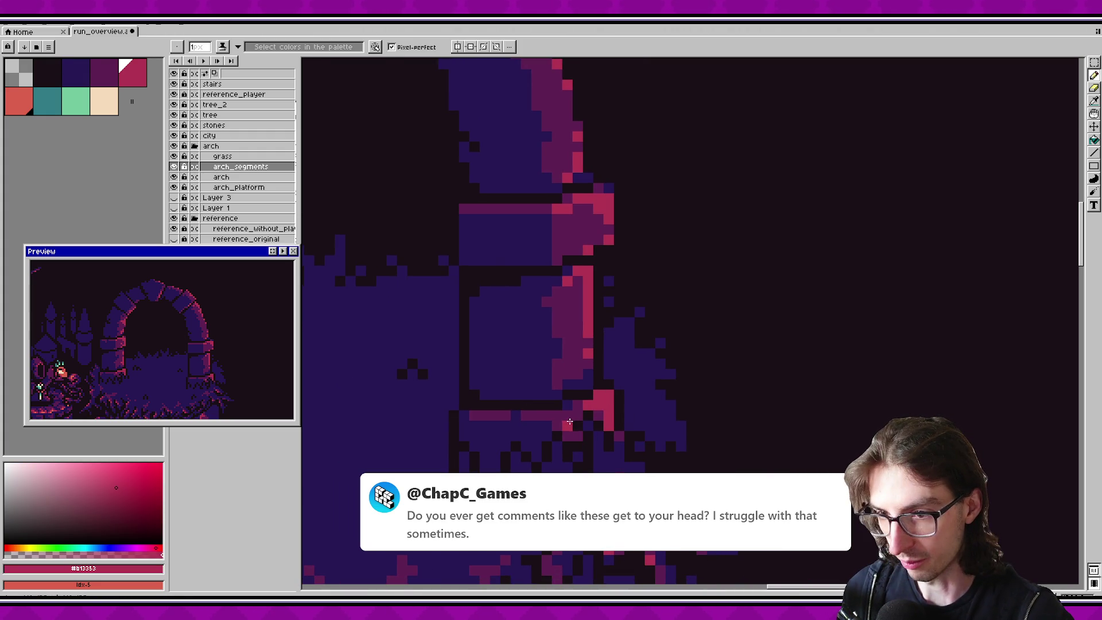
{"action": "key", "text": "v"}
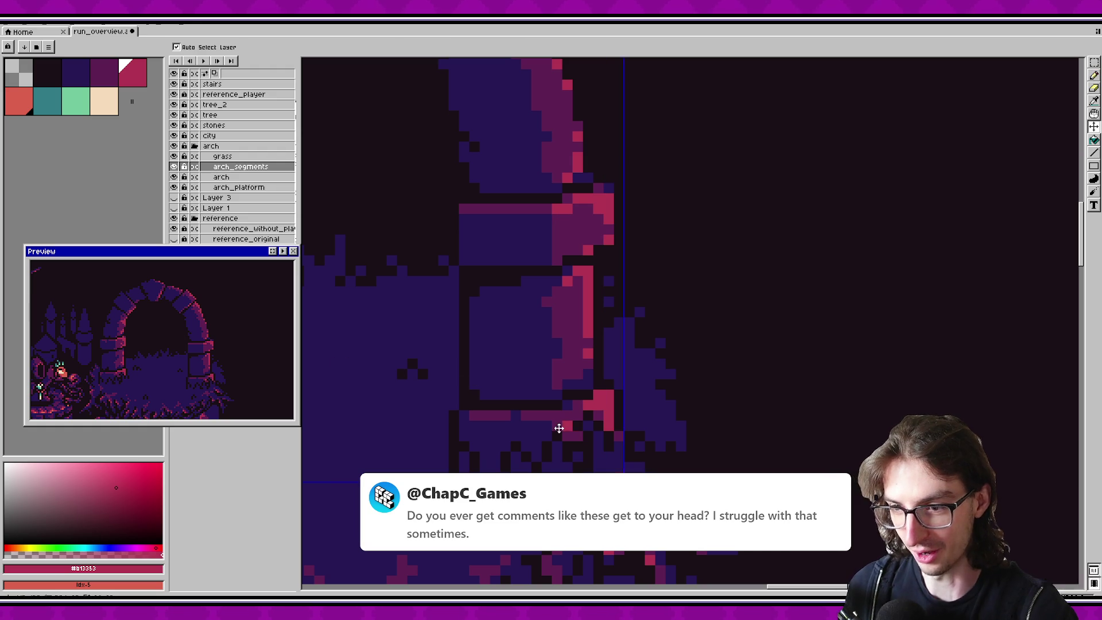
{"action": "key", "text": "b"}
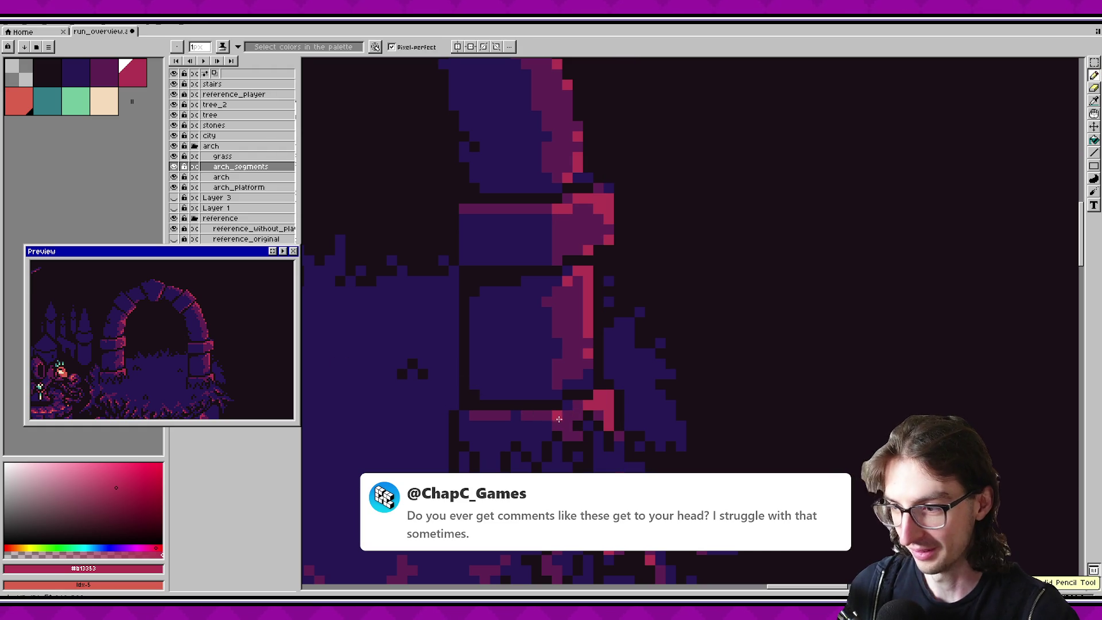
{"action": "left_click", "coordinate": [566, 424]}
{"action": "left_click", "coordinate": [574, 434]}
{"action": "key", "text": "ctrl+z"}
{"action": "key", "text": "ctrl+z"}
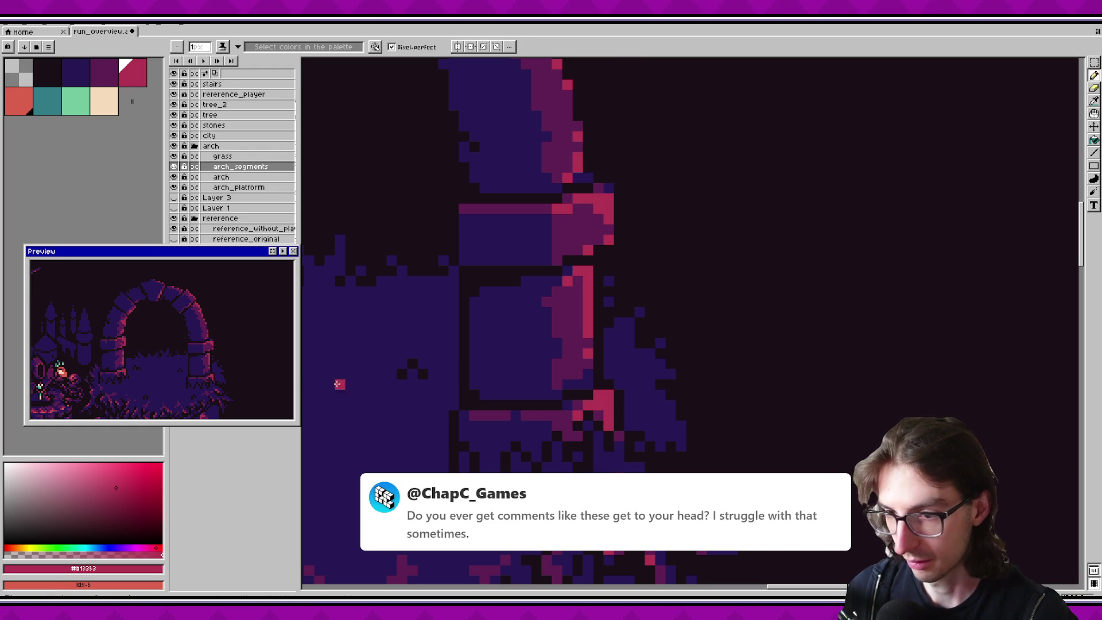
Step: Pick the dark purple and pink colours again and save the file
{"action": "key", "text": "i"}
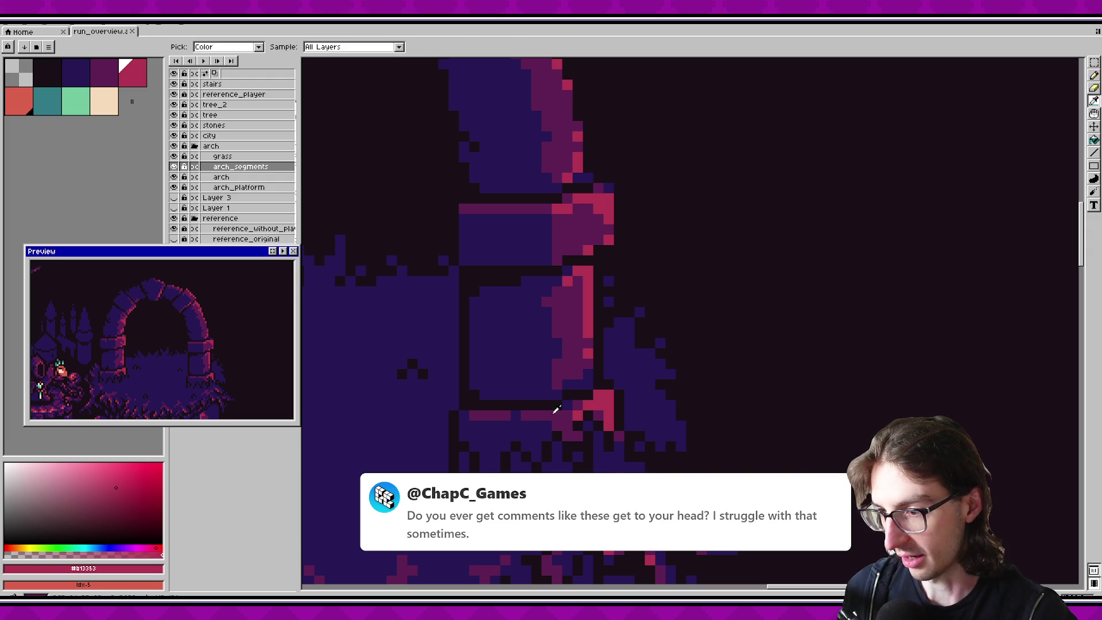
{"action": "left_click", "coordinate": [556, 409], "text": "alt"}
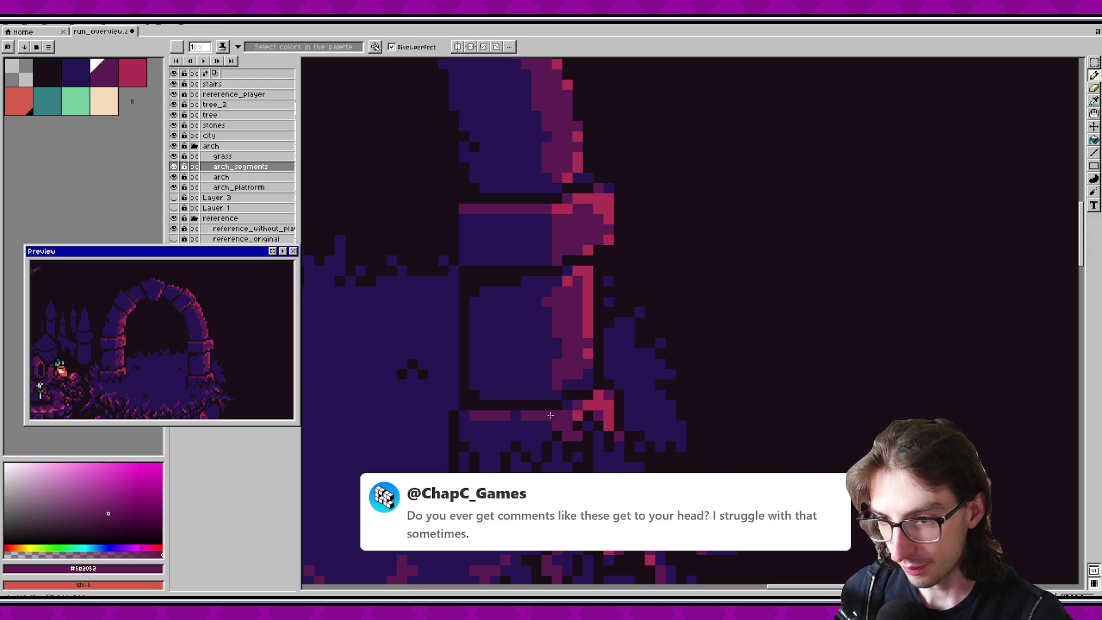
{"action": "scroll", "coordinate": [219, 360], "scroll_direction": "down", "scroll_amount": 2}
{"action": "scroll", "coordinate": [219, 360], "scroll_direction": "up", "scroll_amount": 2}
{"action": "left_click", "coordinate": [208, 367], "text": "alt"}
{"action": "key", "text": "ctrl+s"}
Step: Darken five pixels below the right pillar stone and save the file
{"action": "scroll", "coordinate": [209, 365], "scroll_direction": "down", "scroll_amount": 2}
{"action": "scroll", "coordinate": [215, 363], "scroll_direction": "up", "scroll_amount": 2}
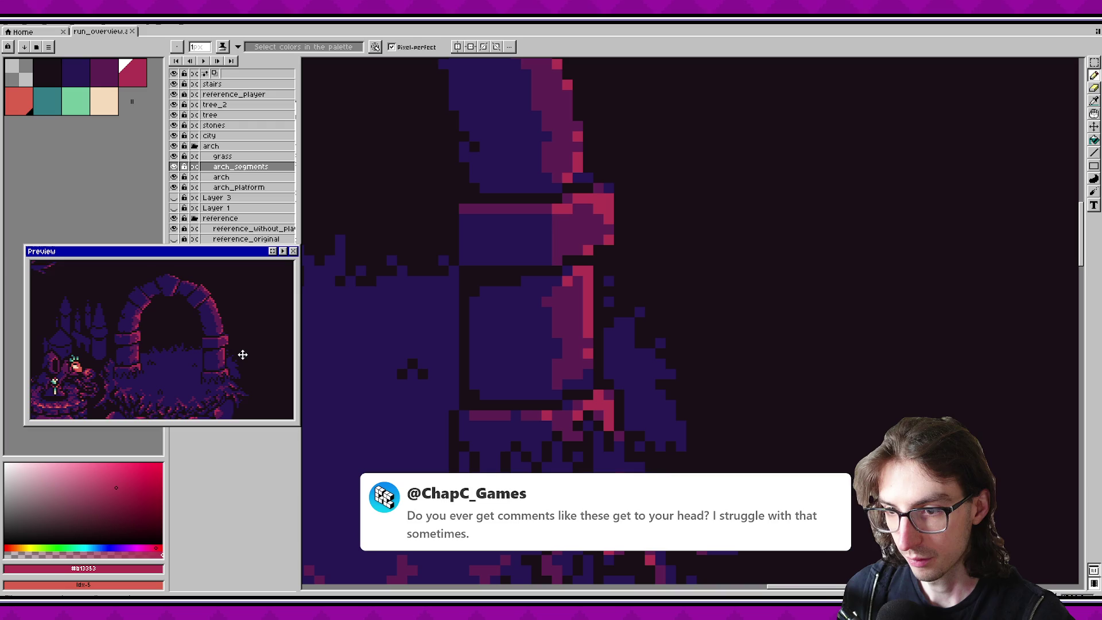
{"action": "scroll", "coordinate": [242, 355], "scroll_direction": "down", "scroll_amount": 1}
{"action": "scroll", "coordinate": [247, 351], "scroll_direction": "up", "scroll_amount": 1}
{"action": "scroll", "coordinate": [244, 338], "scroll_direction": "down", "scroll_amount": 1}
{"action": "scroll", "coordinate": [244, 339], "scroll_direction": "up", "scroll_amount": 1}
{"action": "key", "text": "alt"}
{"action": "left_click", "coordinate": [595, 409], "text": "alt"}
{"action": "left_click", "coordinate": [608, 417]}
{"action": "left_click", "coordinate": [598, 405]}
{"action": "left_click", "coordinate": [609, 426]}
{"action": "left_click", "coordinate": [606, 400], "text": "alt"}
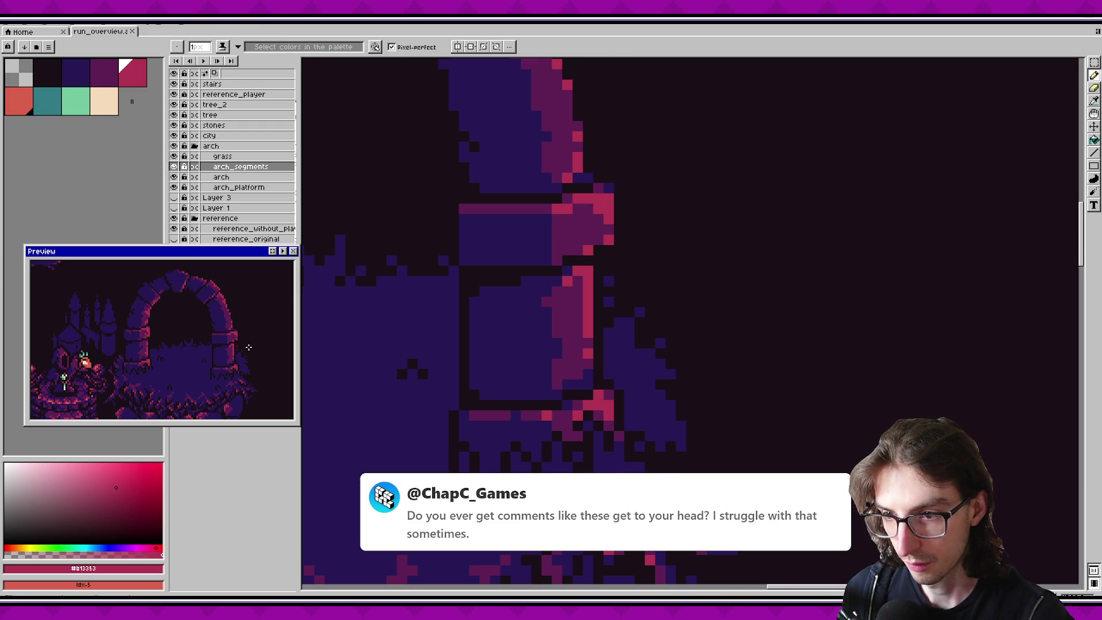
{"action": "left_click", "coordinate": [598, 407], "text": "alt"}
{"action": "left_click", "coordinate": [600, 407], "text": "alt"}
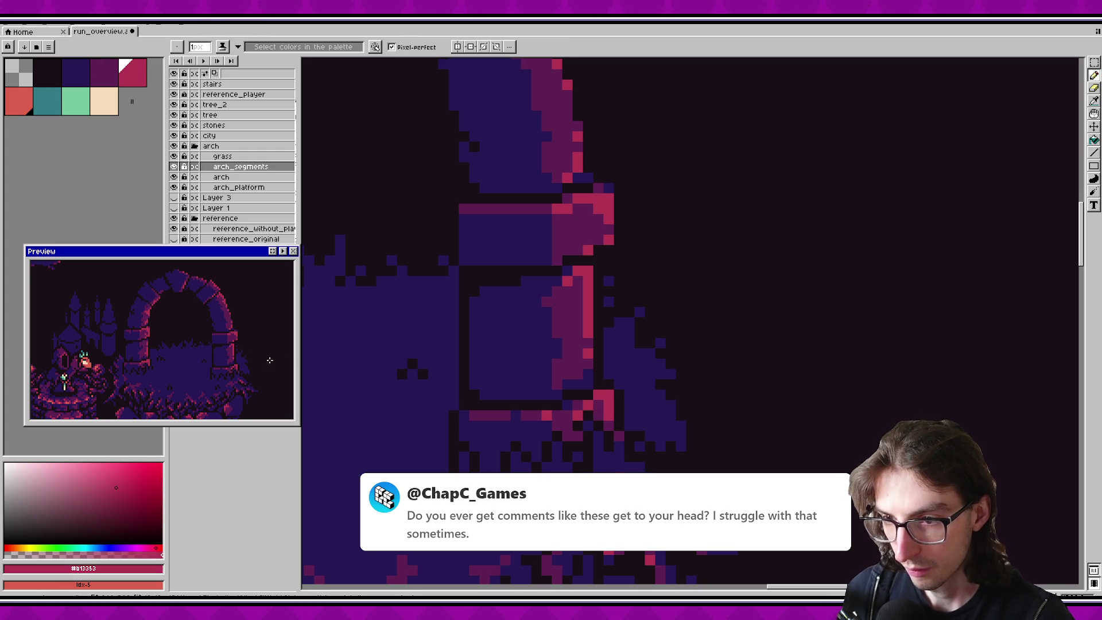
{"action": "key", "text": "ctrl+s"}
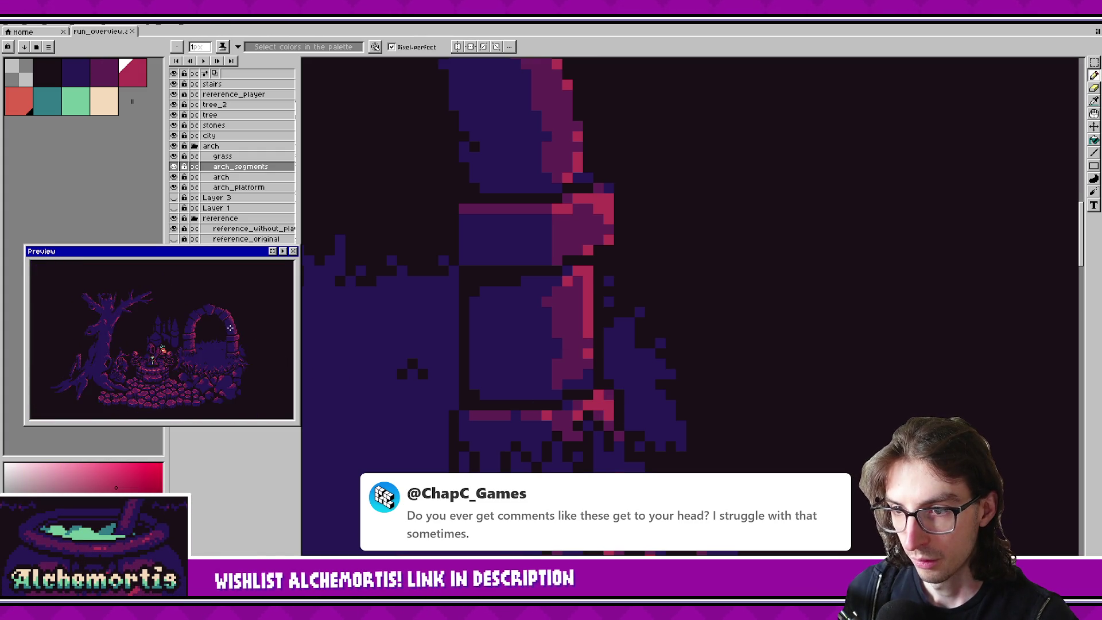
Step: Zoom out to the full night scene, nudging the Preview window up and recentring the canvas
{"action": "scroll", "coordinate": [603, 275], "scroll_direction": "down", "scroll_amount": 3}
{"action": "scroll", "coordinate": [603, 275], "scroll_direction": "down", "scroll_amount": 2}
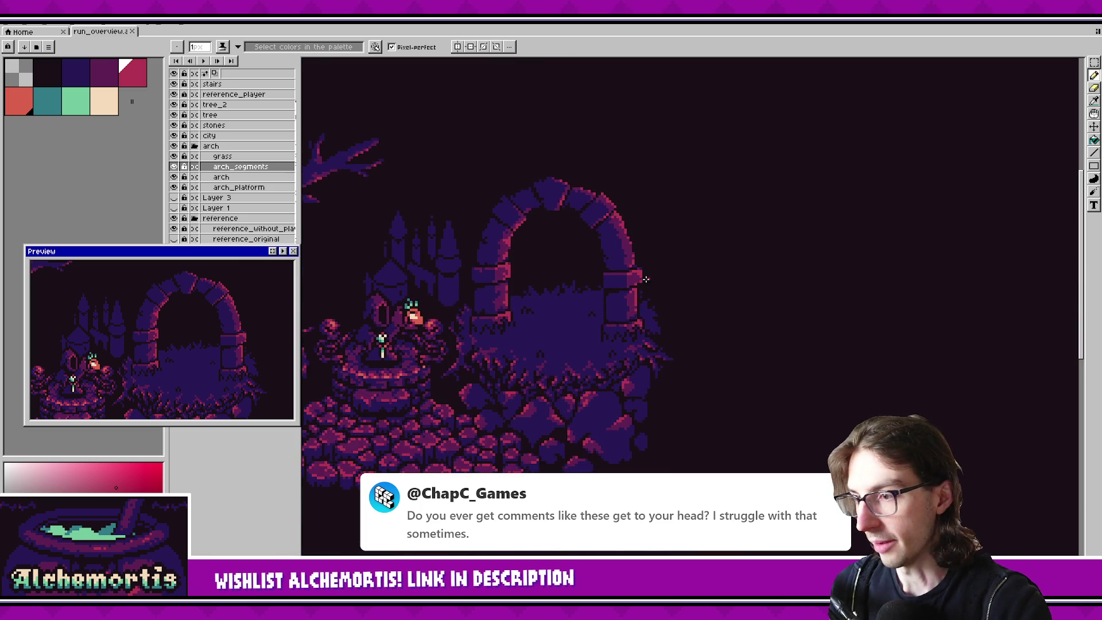
{"action": "scroll", "coordinate": [678, 278], "scroll_direction": "up", "scroll_amount": 2}
{"action": "scroll", "coordinate": [741, 283], "scroll_direction": "down", "scroll_amount": 3}
{"action": "scroll", "coordinate": [741, 282], "scroll_direction": "down", "scroll_amount": 1}
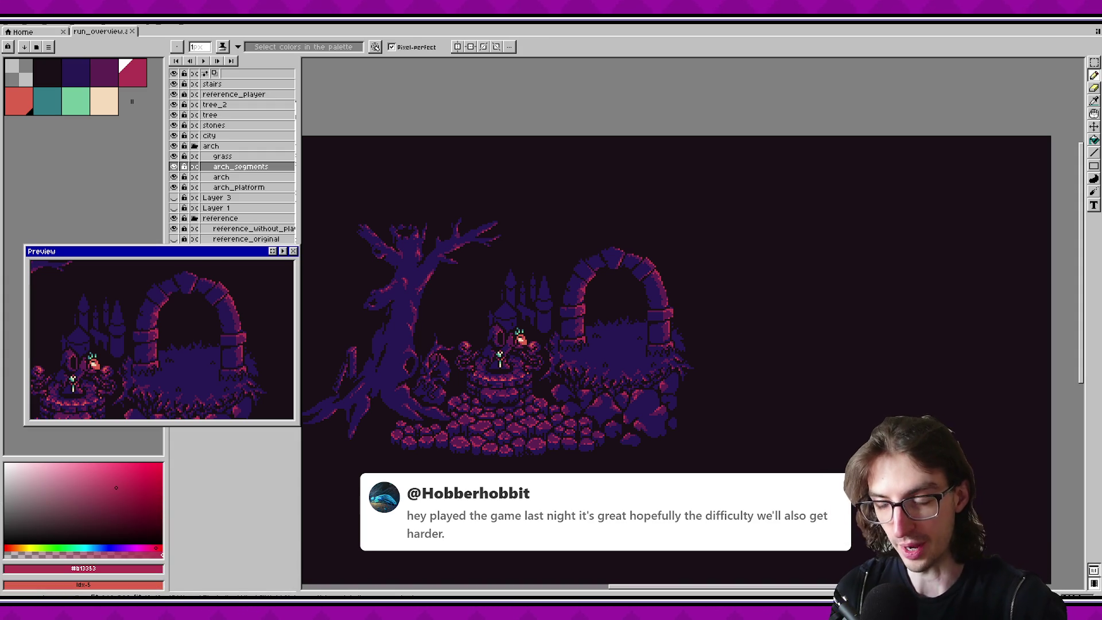
{"action": "left_click_drag", "start_coordinate": [219, 252], "coordinate": [216, 243]}
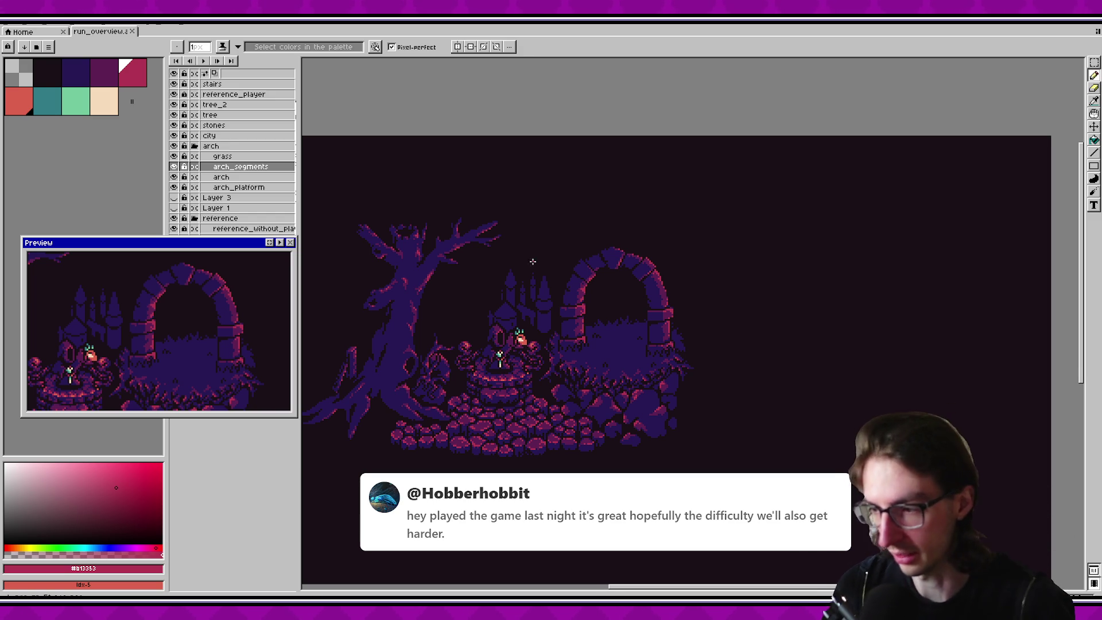
{"action": "scroll", "coordinate": [545, 258], "scroll_direction": "up", "scroll_amount": 1}
{"action": "left_click_drag", "start_coordinate": [510, 279], "coordinate": [523, 270]}
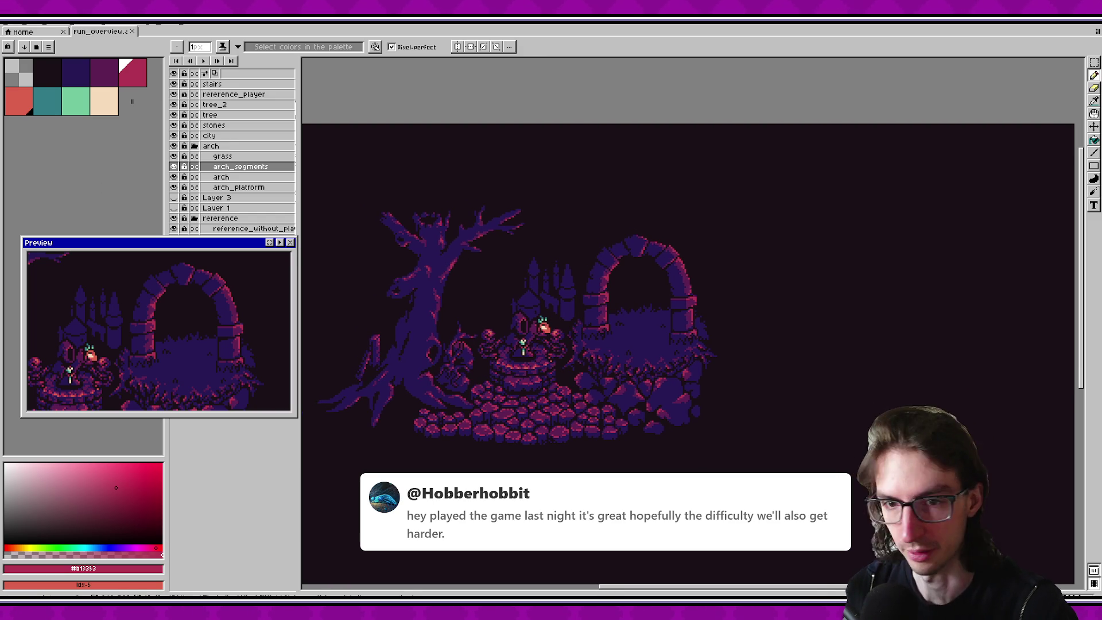
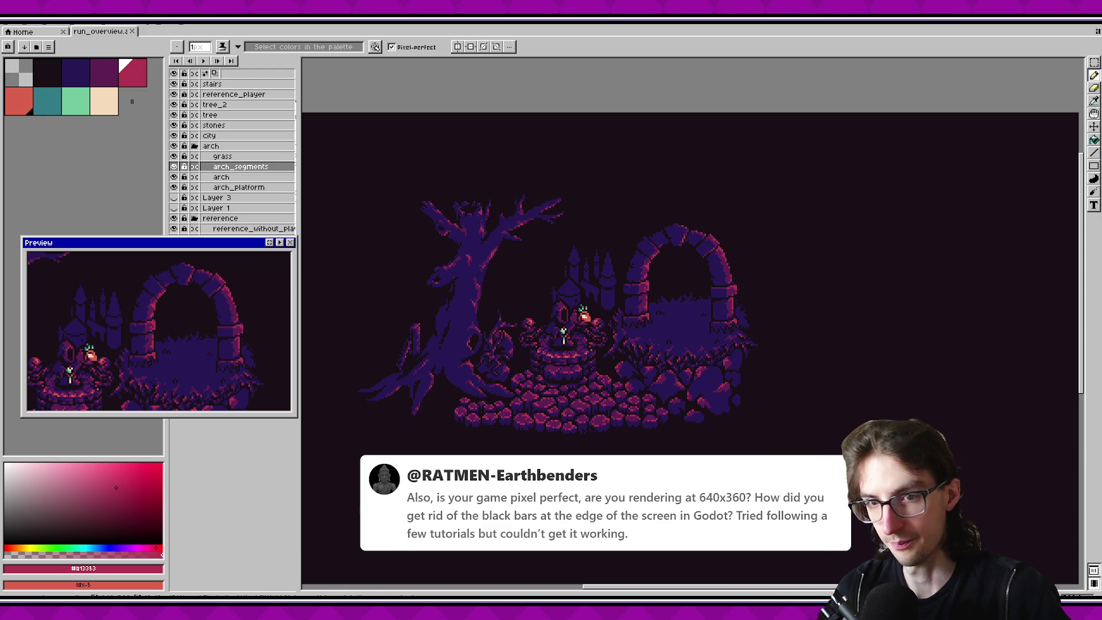
Step: Move the floating scene preview beside the layers panel, then switch over to Godot
{"action": "mouse_move", "coordinate": [145, 255]}
{"action": "left_mouse_down"}
{"action": "mouse_move", "coordinate": [173, 239]}
{"action": "mouse_move", "coordinate": [190, 245]}
{"action": "mouse_move", "coordinate": [155, 266]}
{"action": "left_mouse_up"}
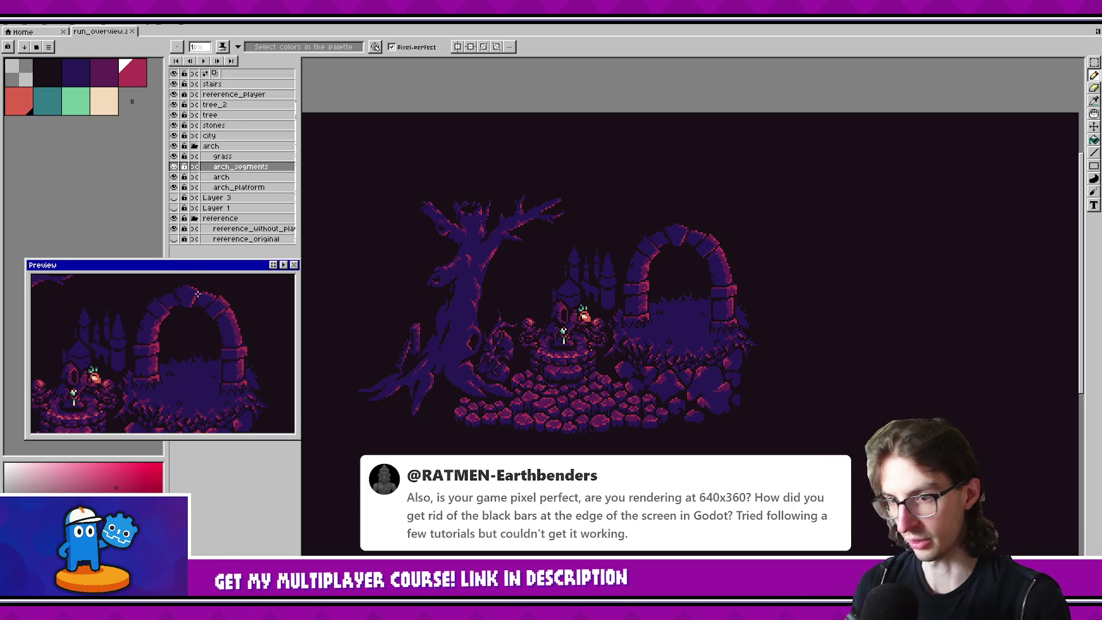
{"action": "left_click_drag", "start_coordinate": [172, 265], "coordinate": [172, 254]}
{"action": "key", "text": "alt+Tab"}
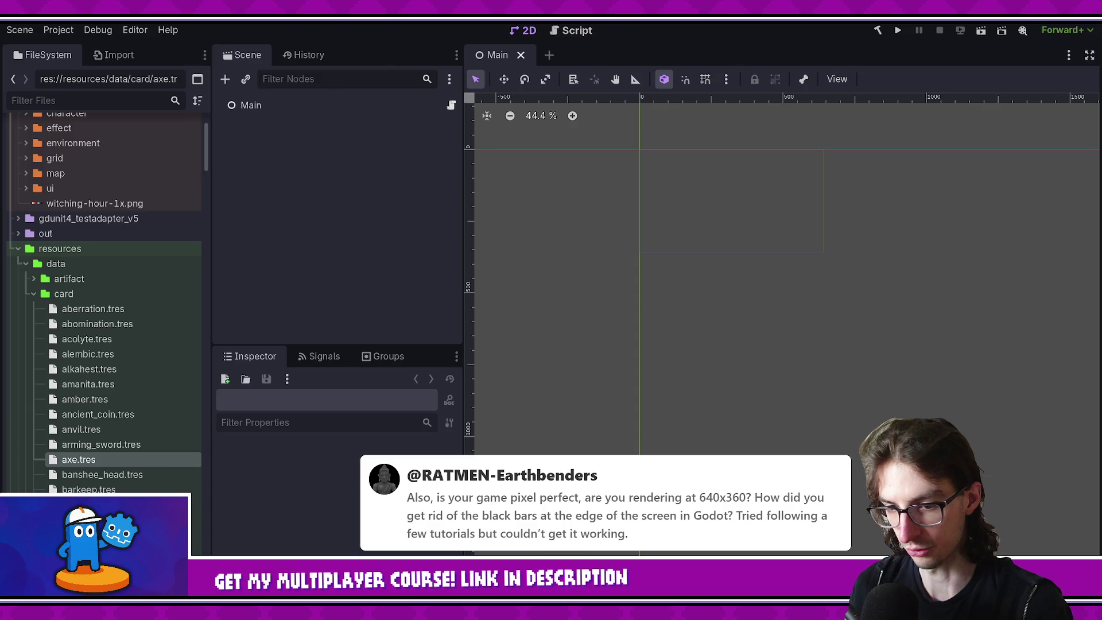
{"action": "key", "text": "alt+Tab"}
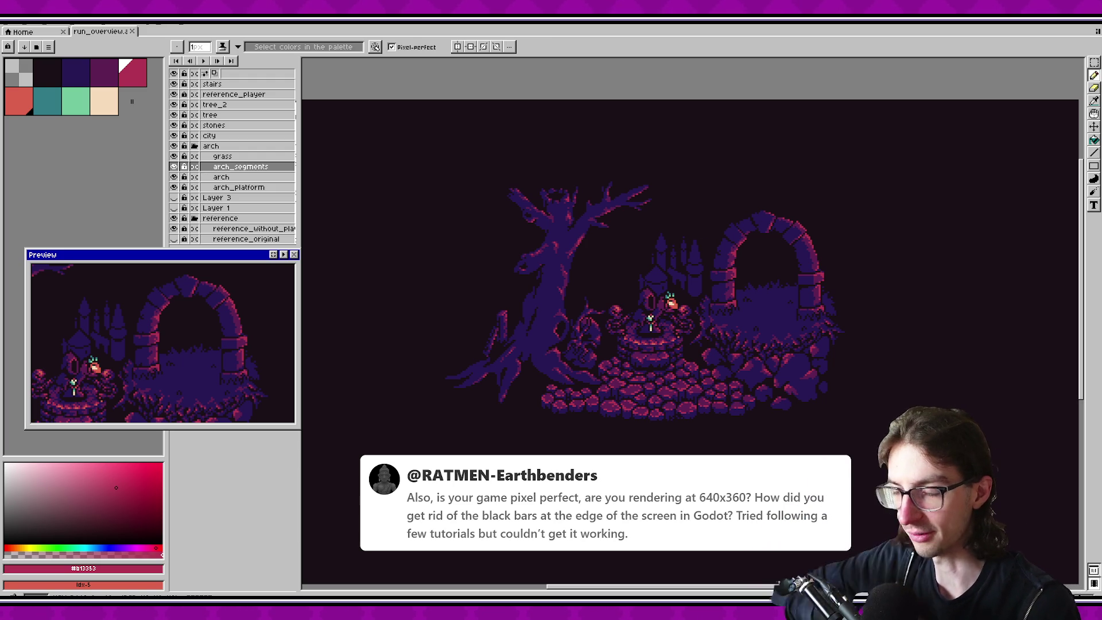
Step: Zoom and pan around the pixel-art scene, then save the sprite with Ctrl+S
{"action": "scroll", "coordinate": [434, 402], "scroll_direction": "down", "scroll_amount": 1}
{"action": "scroll", "coordinate": [434, 401], "scroll_direction": "up", "scroll_amount": 1}
{"action": "scroll", "coordinate": [434, 401], "scroll_direction": "up", "scroll_amount": 1}
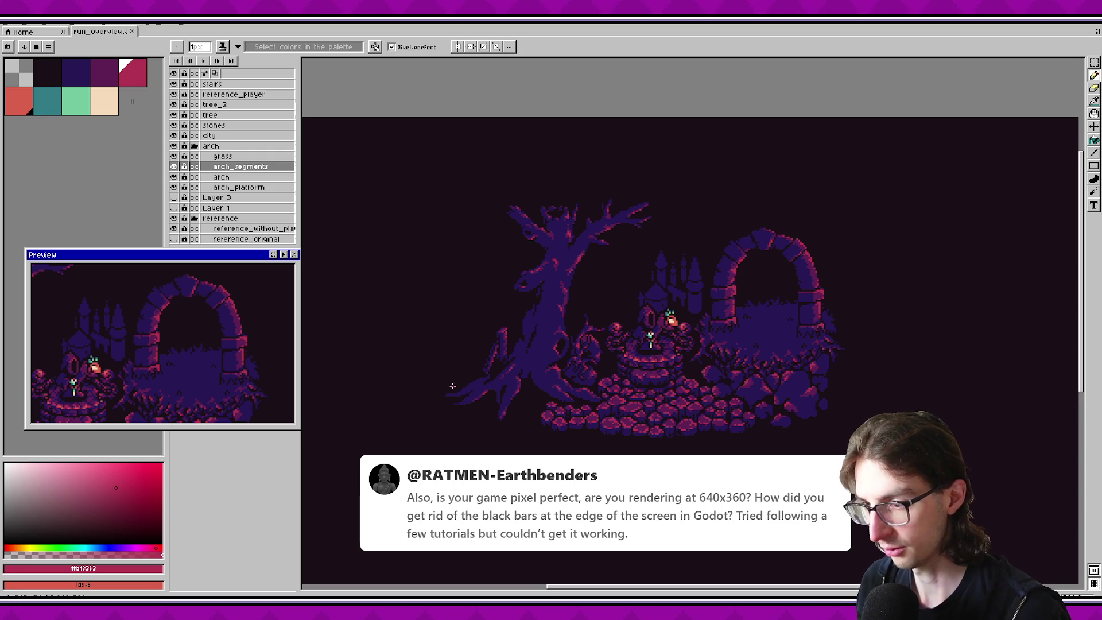
{"action": "left_click_drag", "start_coordinate": [452, 386], "coordinate": [430, 394]}
{"action": "scroll", "coordinate": [428, 386], "scroll_direction": "down", "scroll_amount": 2}
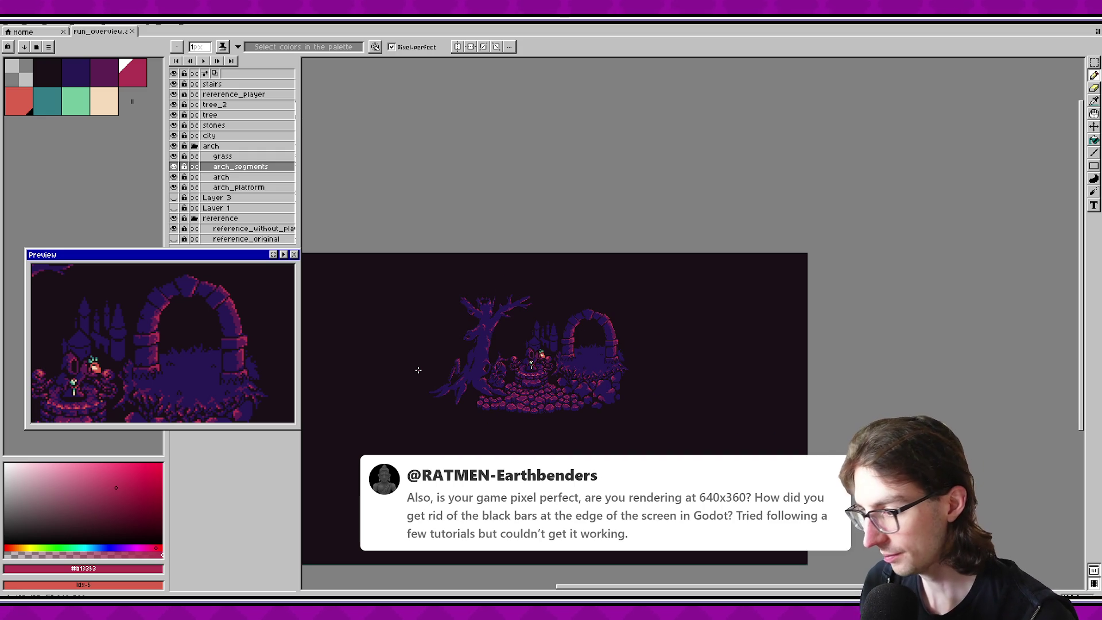
{"action": "scroll", "coordinate": [455, 356], "scroll_direction": "up", "scroll_amount": 4}
{"action": "key", "text": "v"}
{"action": "key", "text": "ctrl+s"}
Step: Return to the pencil tool and pan and zoom the view across the scene
{"action": "key", "text": "b"}
{"action": "left_click_drag", "start_coordinate": [588, 313], "coordinate": [479, 342]}
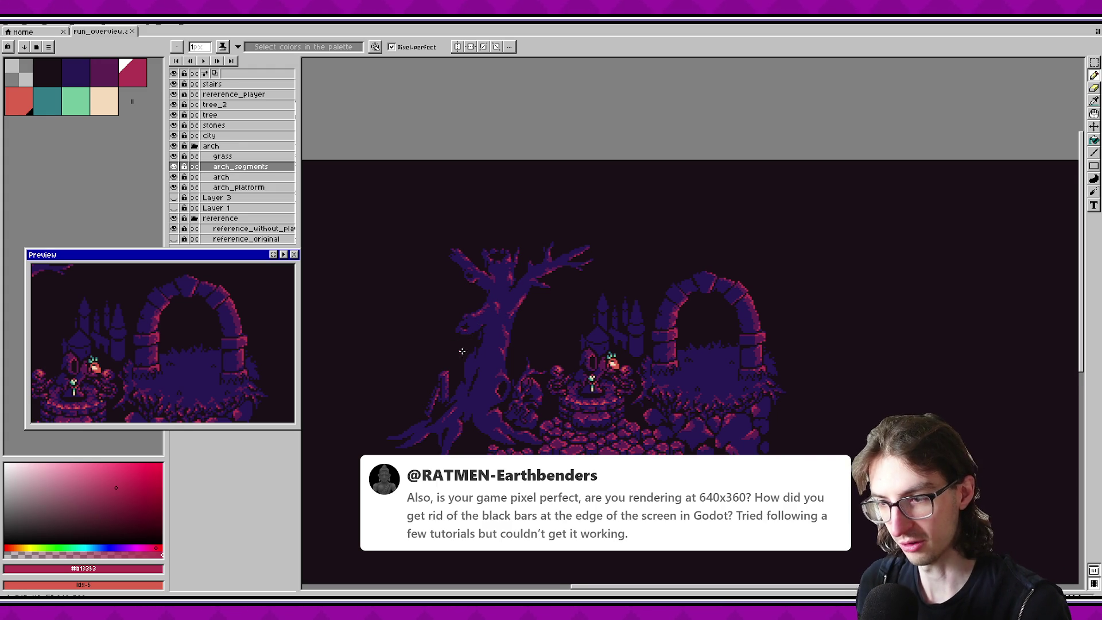
{"action": "left_click_drag", "start_coordinate": [474, 359], "coordinate": [495, 380]}
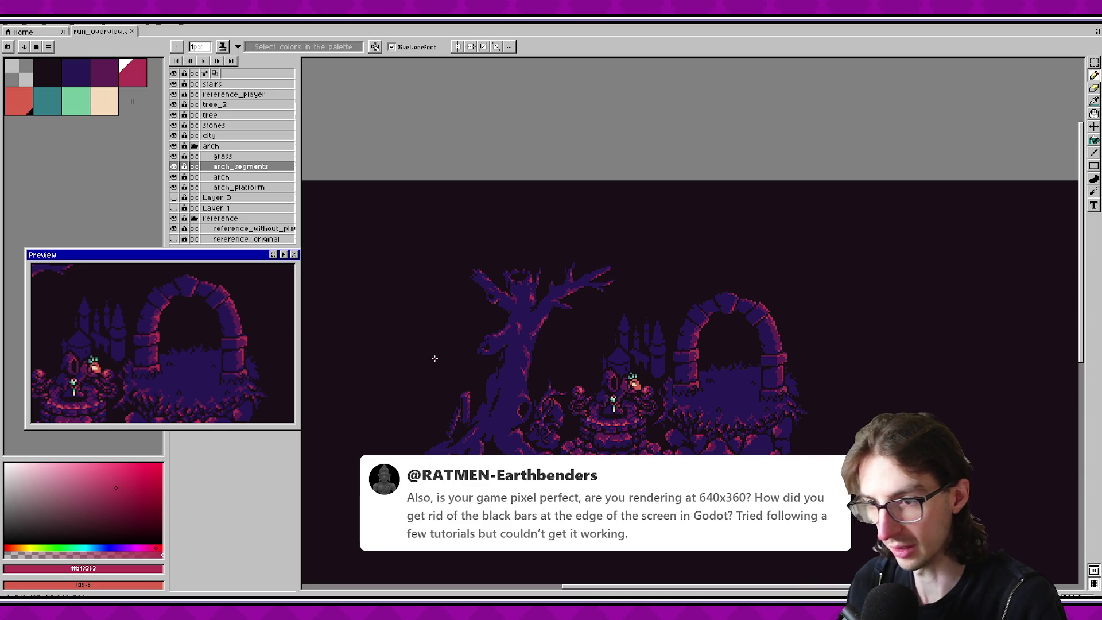
{"action": "scroll", "coordinate": [556, 280], "scroll_direction": "down", "scroll_amount": 1}
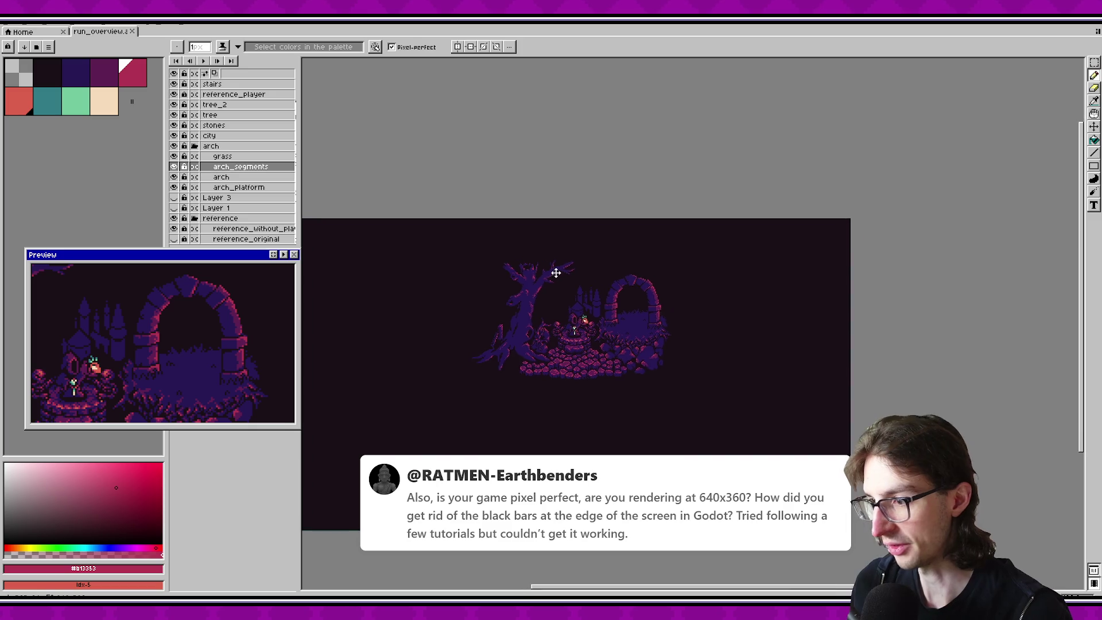
{"action": "scroll", "coordinate": [556, 280], "scroll_direction": "up", "scroll_amount": 2}
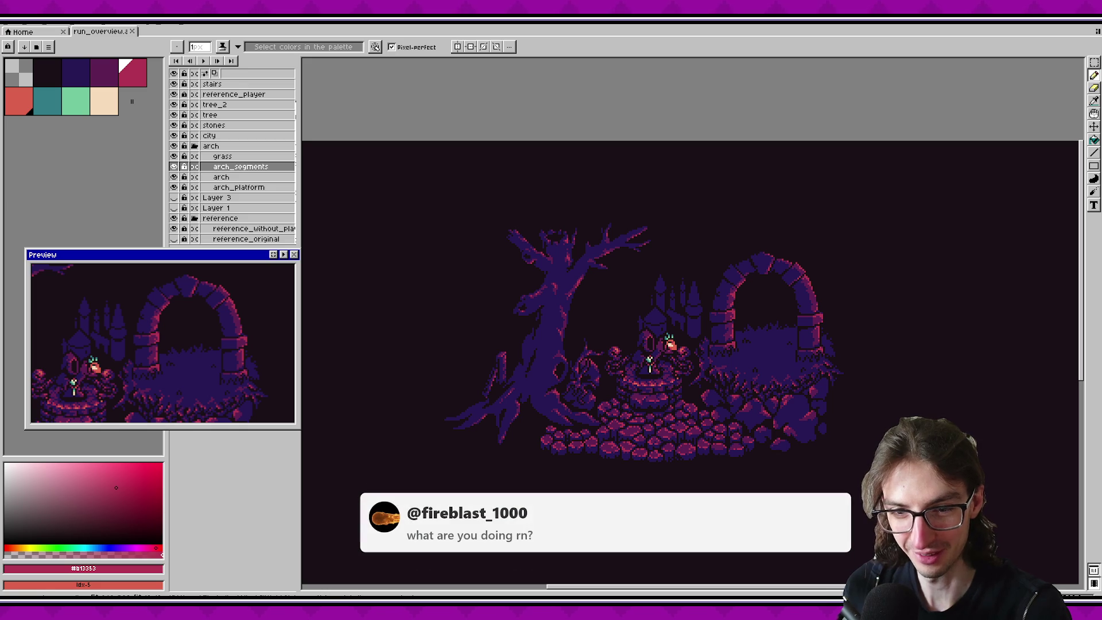
{"action": "scroll", "coordinate": [710, 339], "scroll_direction": "up", "scroll_amount": 3}
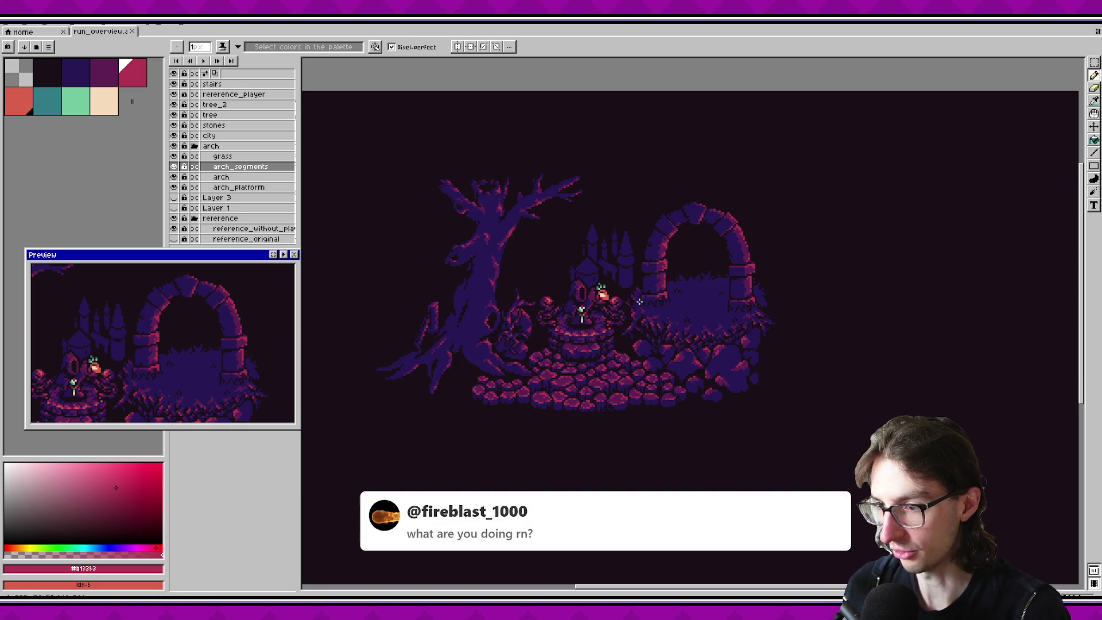
Step: Raise the floating scene preview by about ten pixels
{"action": "scroll", "coordinate": [653, 378], "scroll_direction": "down", "scroll_amount": 1}
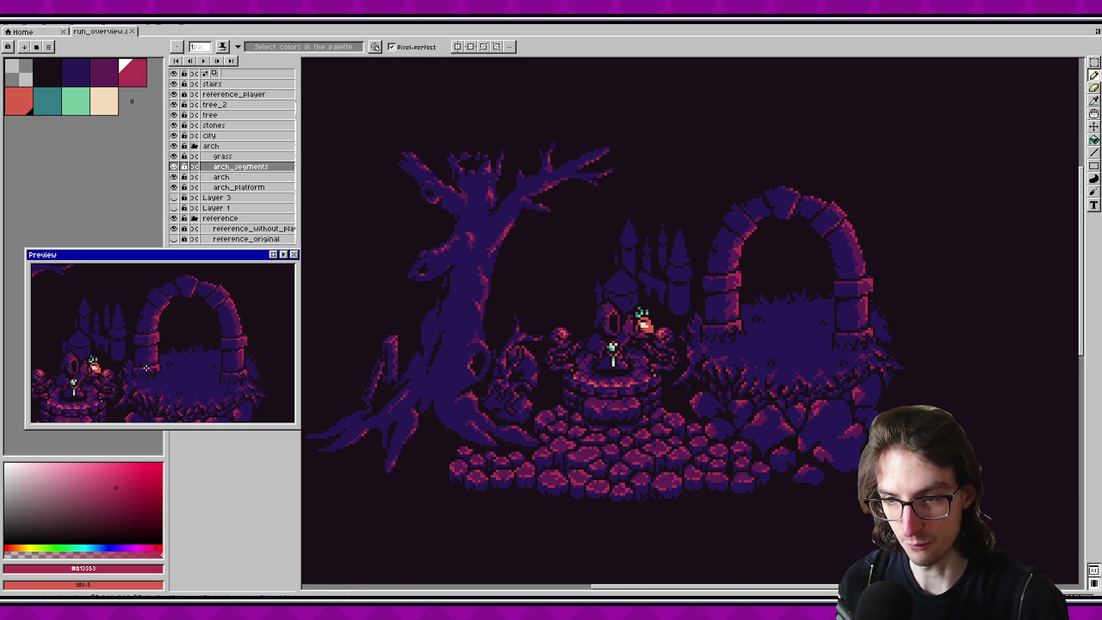
{"action": "left_click_drag", "start_coordinate": [186, 257], "coordinate": [187, 252]}
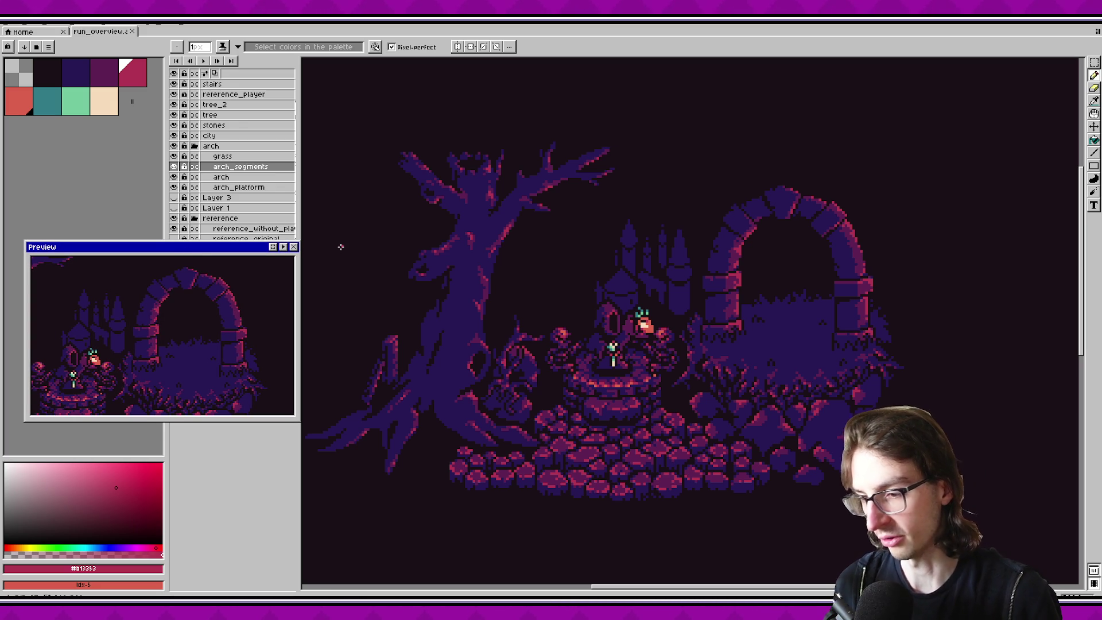
{"action": "scroll", "coordinate": [714, 337], "scroll_direction": "up", "scroll_amount": 1}
{"action": "scroll", "coordinate": [585, 327], "scroll_direction": "up", "scroll_amount": 2}
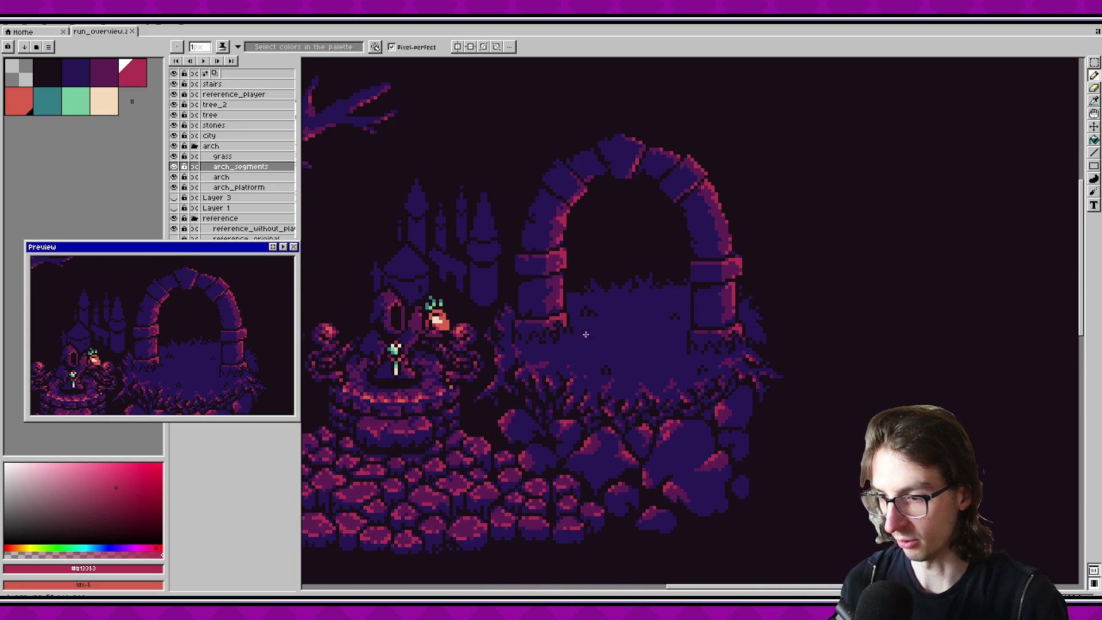
{"action": "scroll", "coordinate": [616, 496], "scroll_direction": "up", "scroll_amount": 1}
{"action": "scroll", "coordinate": [783, 441], "scroll_direction": "down", "scroll_amount": 3}
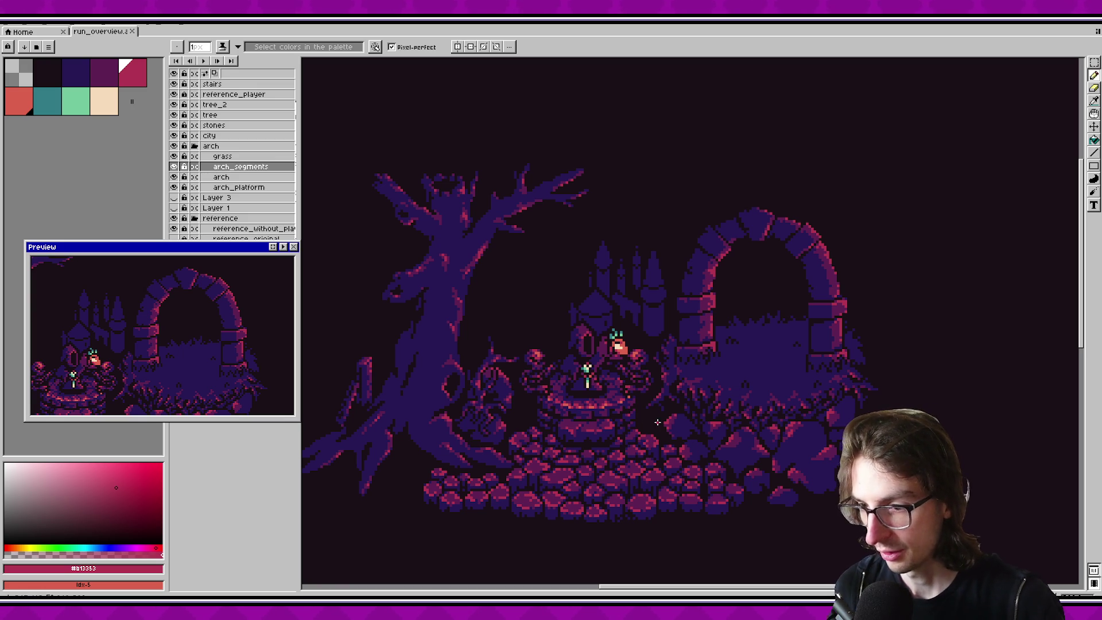
{"action": "scroll", "coordinate": [597, 406], "scroll_direction": "up", "scroll_amount": 1}
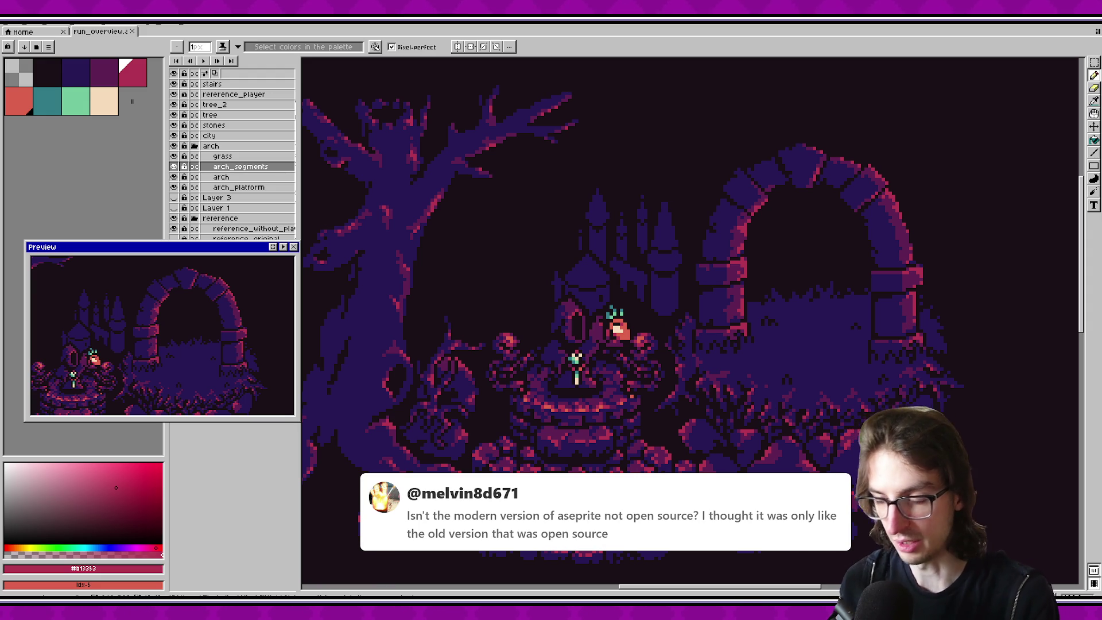
Step: Reposition the scene preview lower and aside, then pan and zoom out to frame the canvas
{"action": "mouse_move", "coordinate": [183, 251]}
{"action": "left_mouse_down"}
{"action": "mouse_move", "coordinate": [169, 242]}
{"action": "mouse_move", "coordinate": [183, 269]}
{"action": "left_mouse_up"}
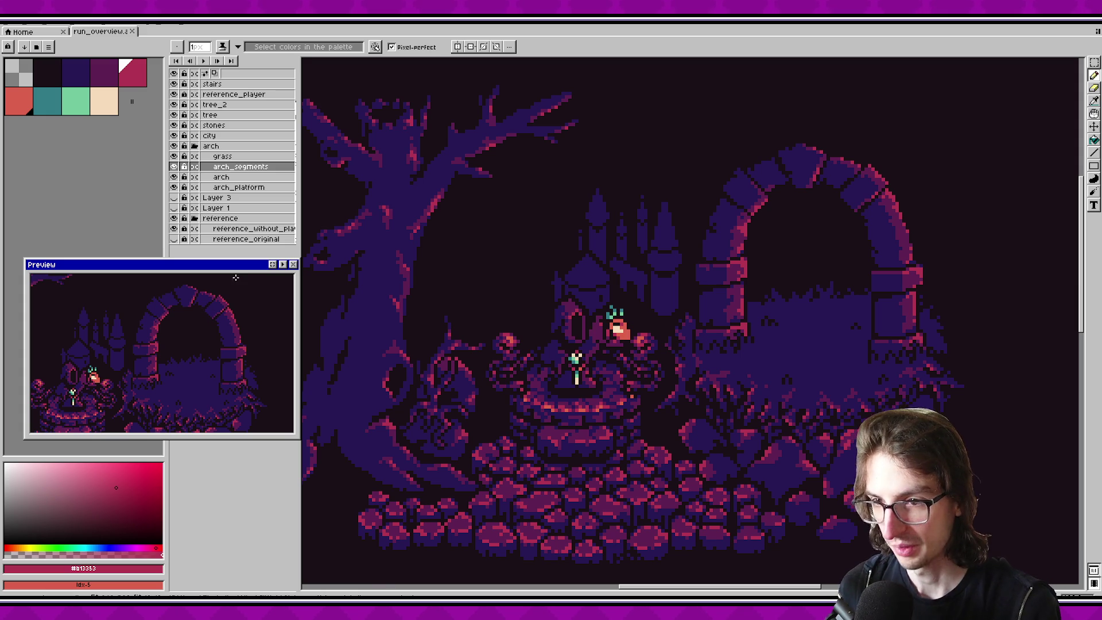
{"action": "left_click_drag", "start_coordinate": [236, 269], "coordinate": [239, 272]}
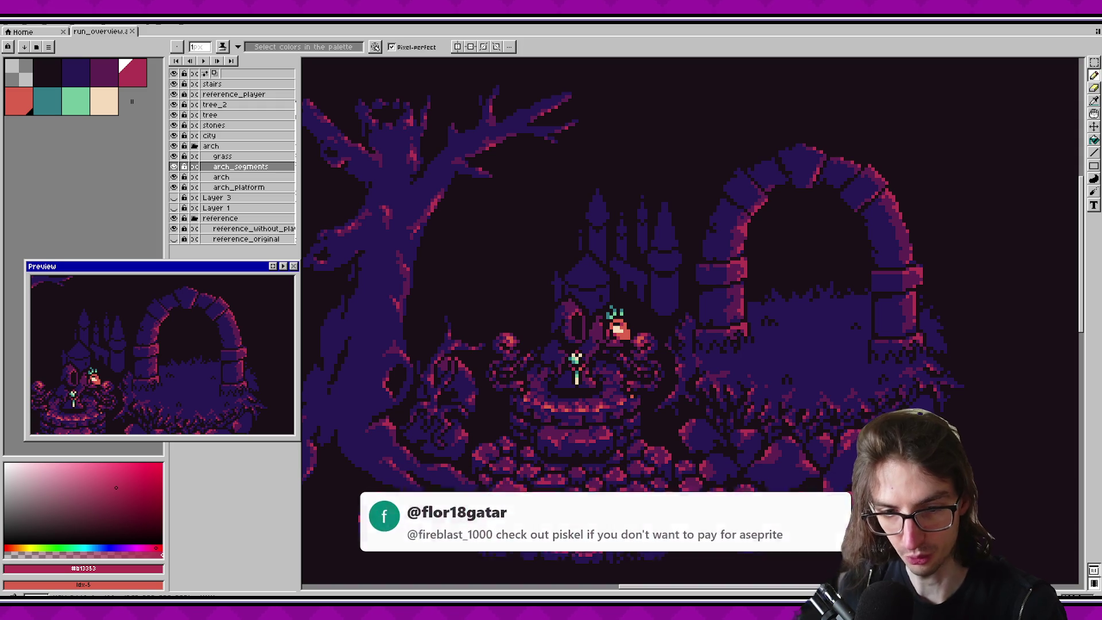
{"action": "left_click_drag", "start_coordinate": [219, 270], "coordinate": [213, 264]}
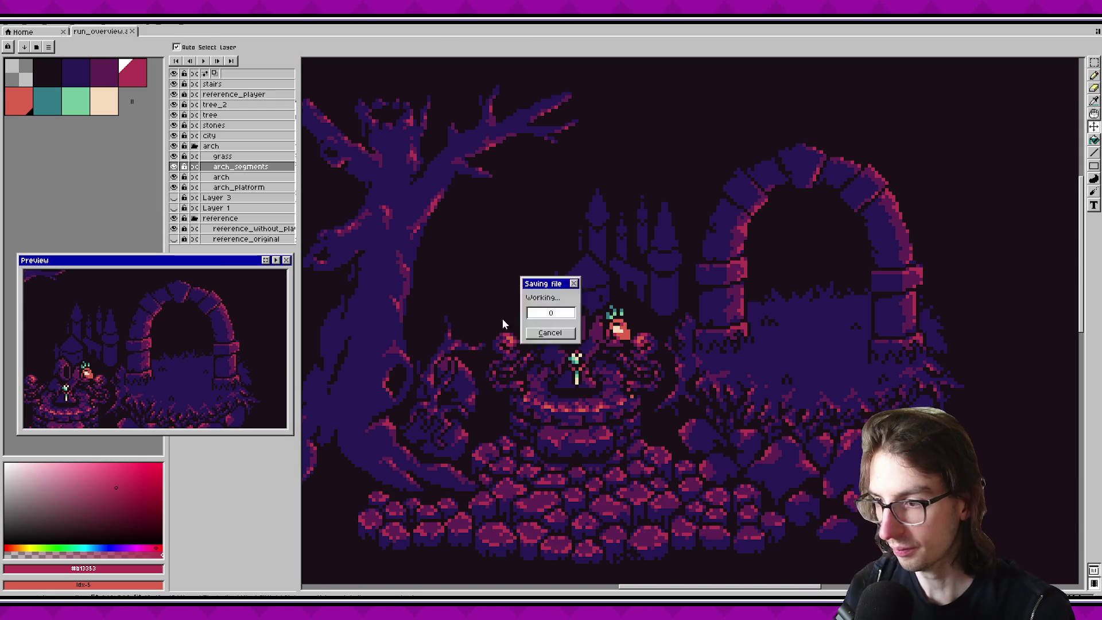
{"action": "left_click_drag", "start_coordinate": [525, 306], "coordinate": [567, 292]}
{"action": "scroll", "coordinate": [567, 292], "scroll_direction": "down", "scroll_amount": 2}
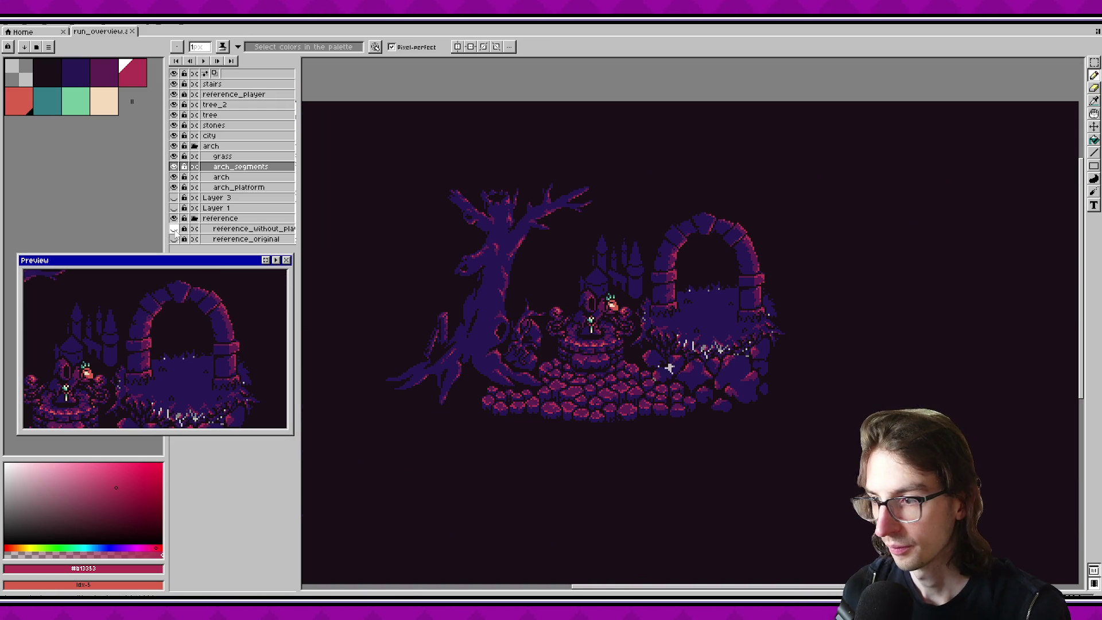
Step: Hide the reference group and briefly toggle the dark background to check transparency
{"action": "left_click", "coordinate": [174, 219]}
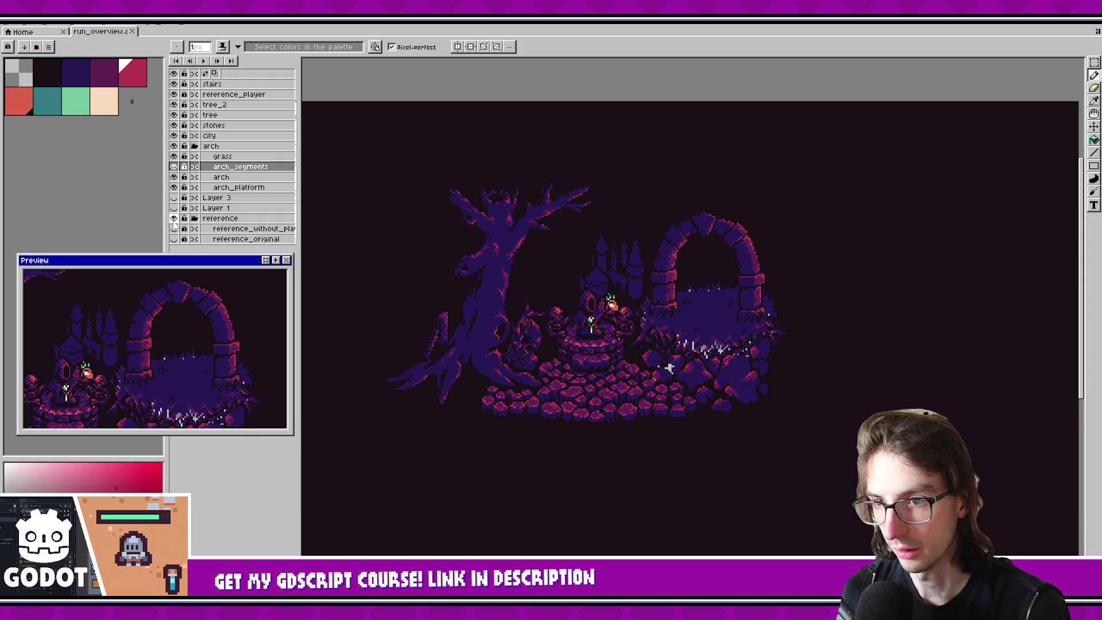
{"action": "left_click", "coordinate": [174, 188]}
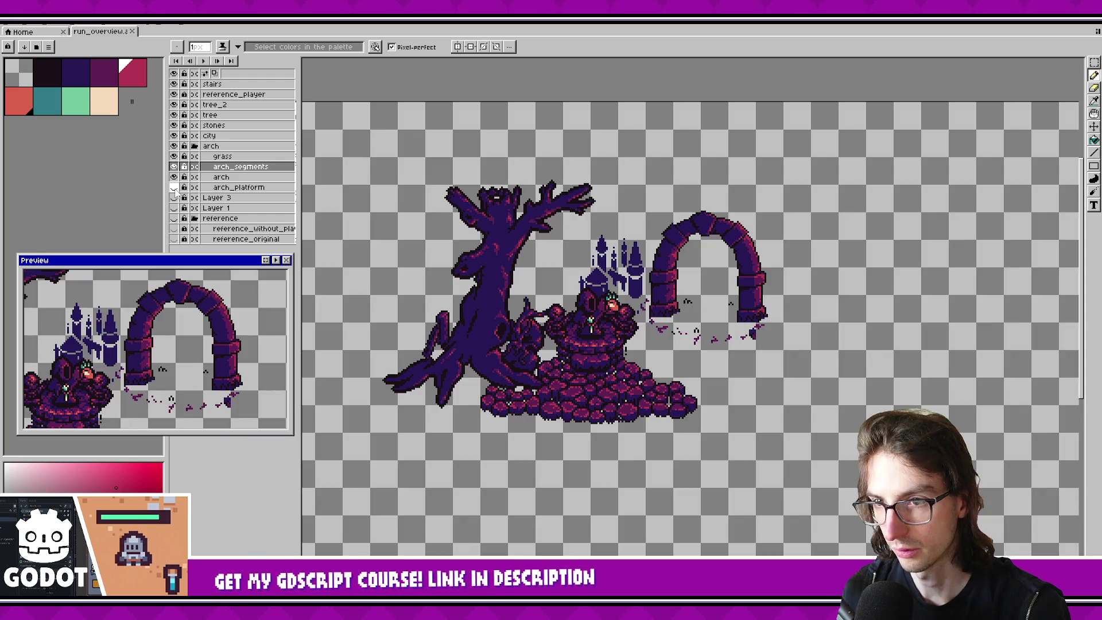
{"action": "left_click", "coordinate": [175, 190]}
Step: Magic-wand select the arch segment pixels to inspect them, then clear the selection
{"action": "key", "text": "w"}
{"action": "left_click", "coordinate": [560, 495]}
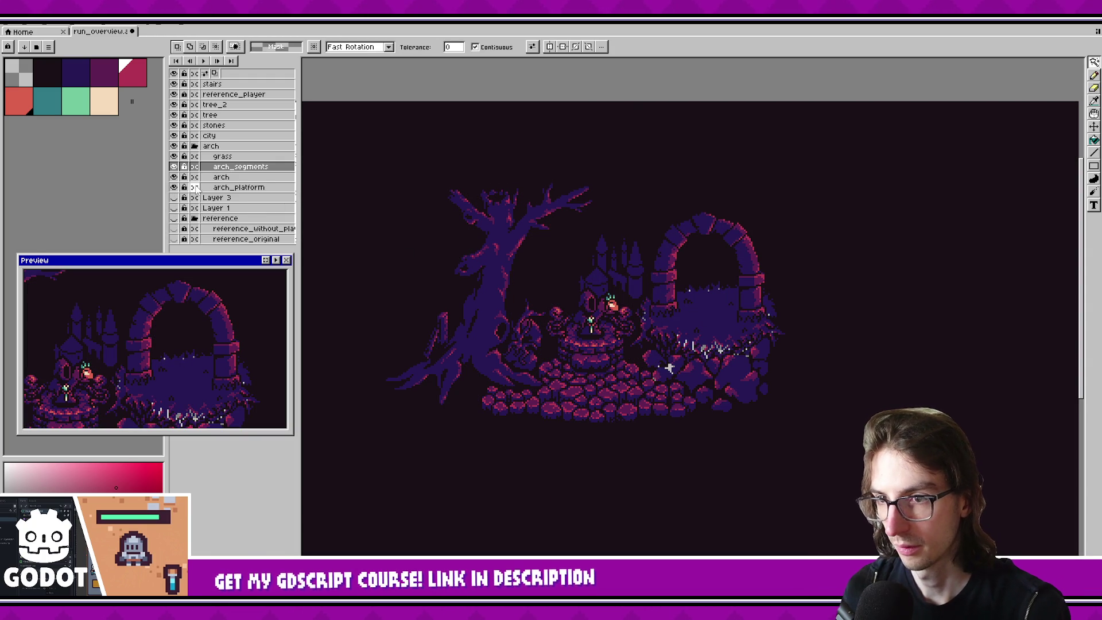
{"action": "left_click", "coordinate": [471, 453]}
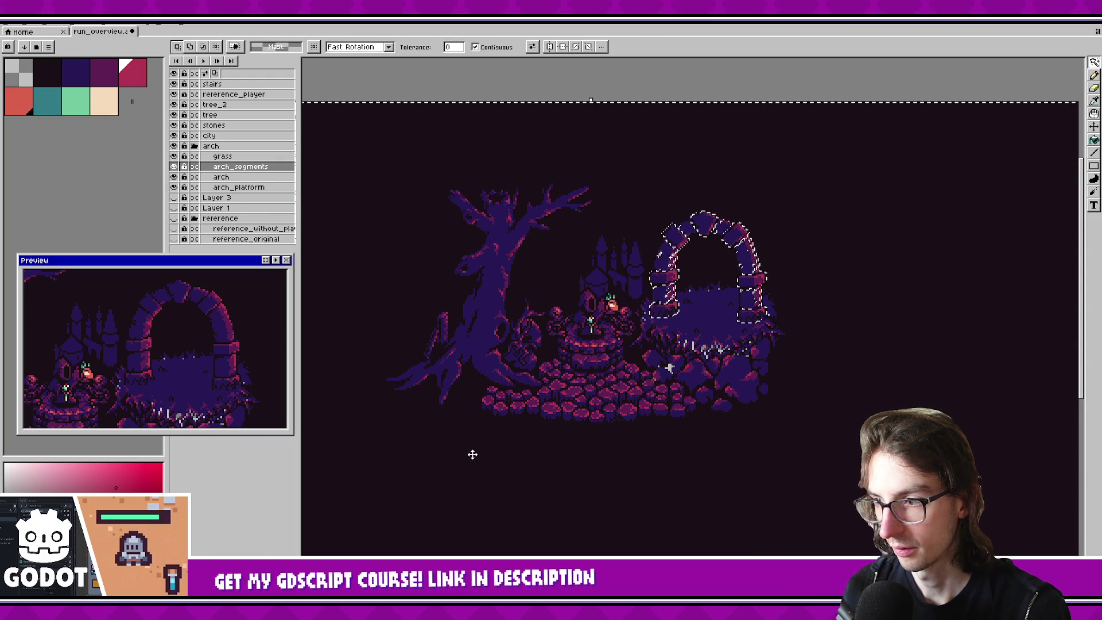
{"action": "right_click", "coordinate": [474, 452]}
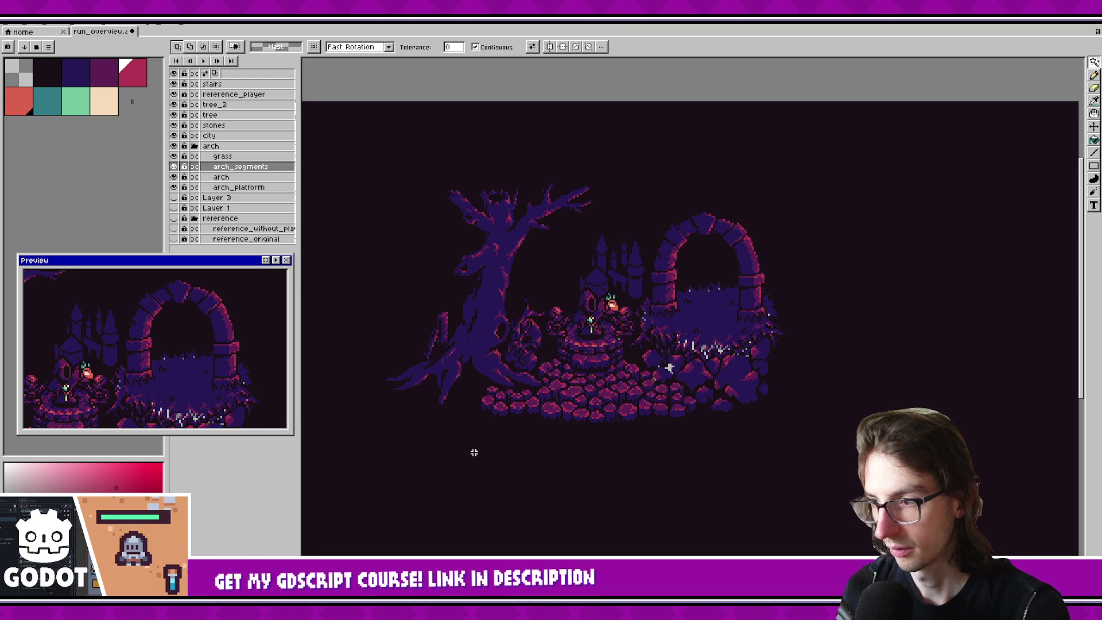
Step: Toggle the arch_platform layer's visibility and hide the solid arch layer
{"action": "left_click", "coordinate": [175, 188]}
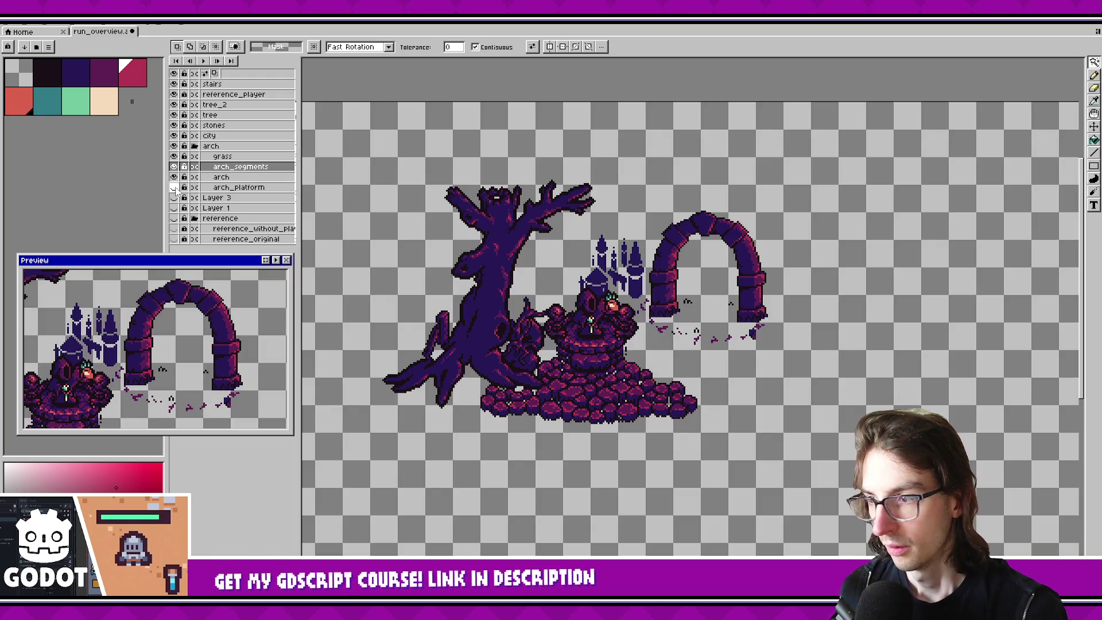
{"action": "left_click", "coordinate": [174, 189]}
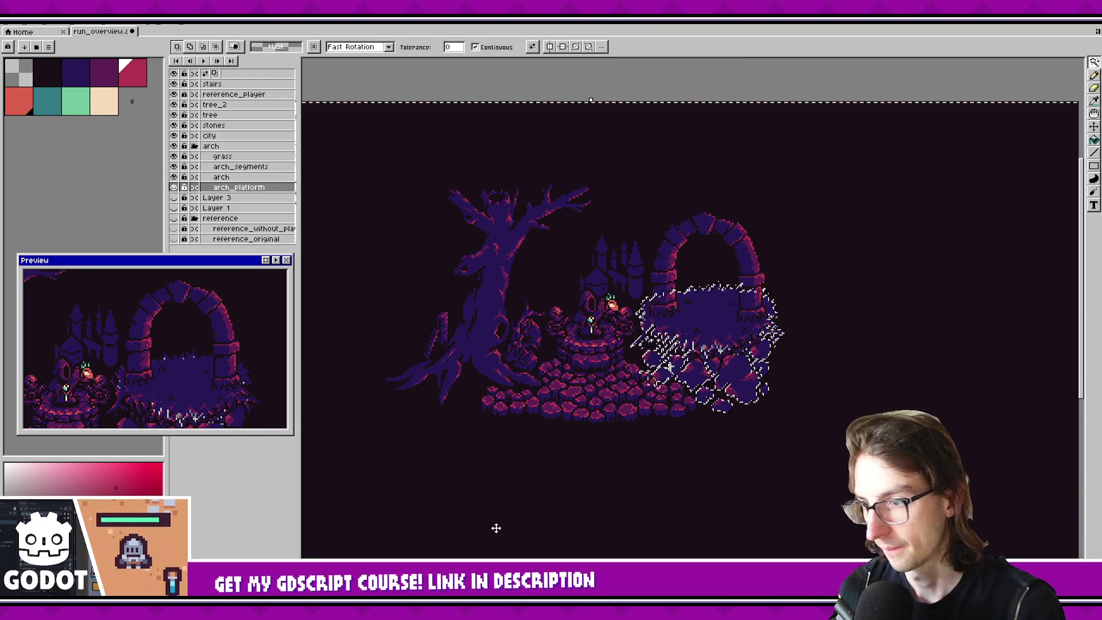
{"action": "scroll", "coordinate": [570, 475], "scroll_direction": "up", "scroll_amount": 3}
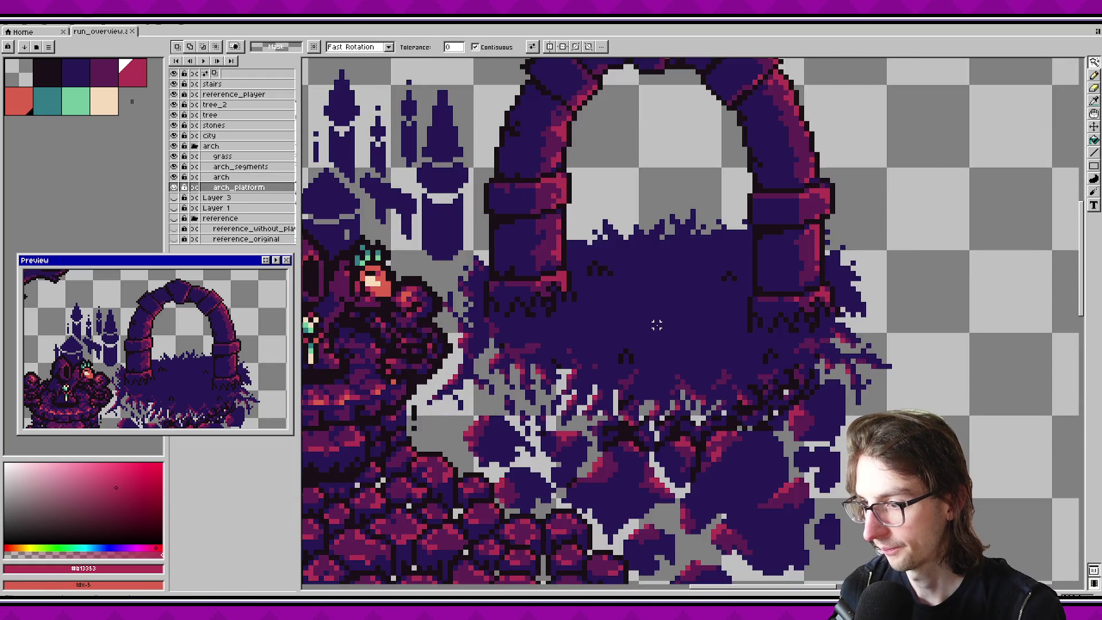
{"action": "scroll", "coordinate": [703, 357], "scroll_direction": "down", "scroll_amount": 1}
{"action": "left_click", "coordinate": [174, 177]}
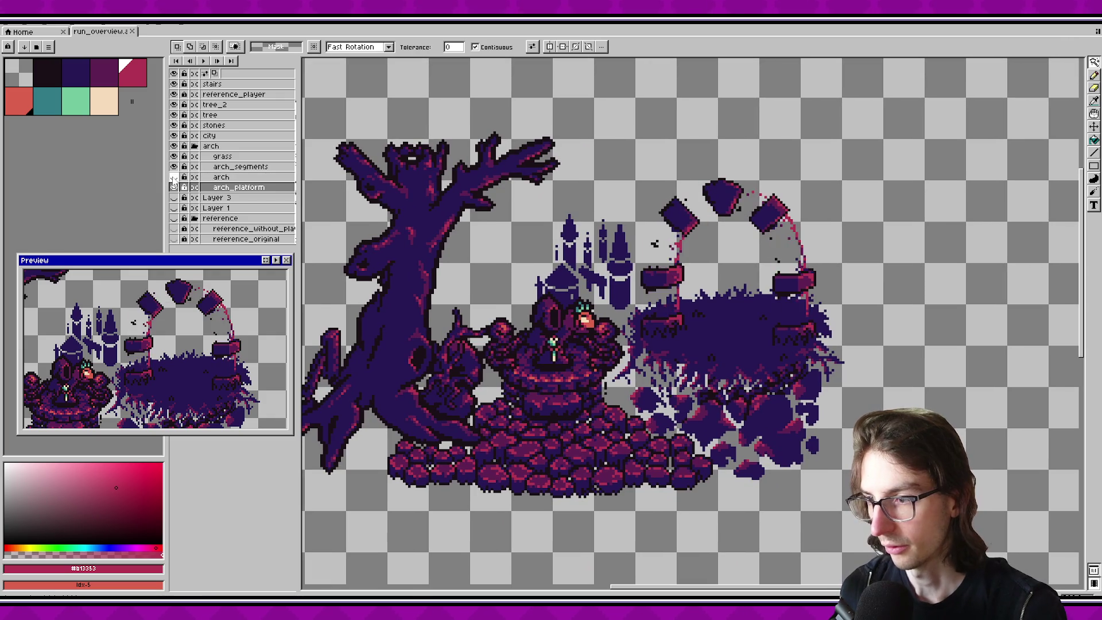
Step: Compare the solid arch and arch_segments layers by toggling their visibility, leaving arch_segments shown
{"action": "left_click", "coordinate": [174, 177]}
{"action": "left_click", "coordinate": [174, 177]}
{"action": "left_click", "coordinate": [174, 176]}
{"action": "left_click", "coordinate": [173, 166]}
{"action": "left_click", "coordinate": [173, 166]}
{"action": "left_click", "coordinate": [173, 166]}
{"action": "left_click", "coordinate": [173, 166]}
{"action": "left_click", "coordinate": [174, 167]}
{"action": "left_click", "coordinate": [173, 167]}
{"action": "left_click", "coordinate": [173, 166]}
{"action": "left_click", "coordinate": [173, 166]}
{"action": "left_click", "coordinate": [174, 166]}
{"action": "left_click", "coordinate": [173, 166]}
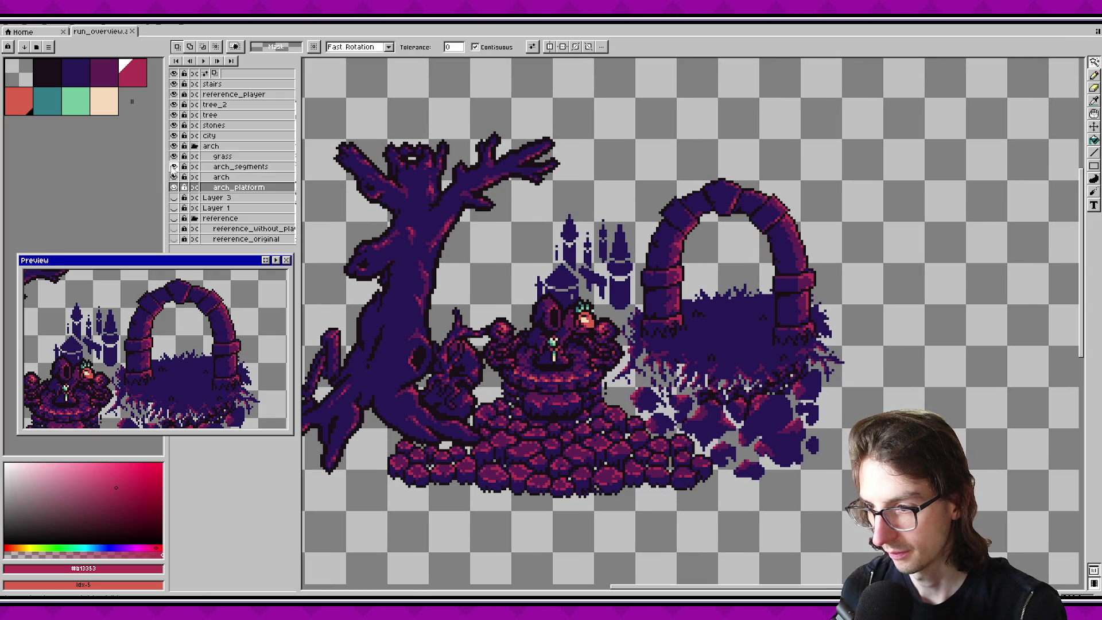
{"action": "left_click", "coordinate": [174, 167]}
{"action": "left_click", "coordinate": [173, 166]}
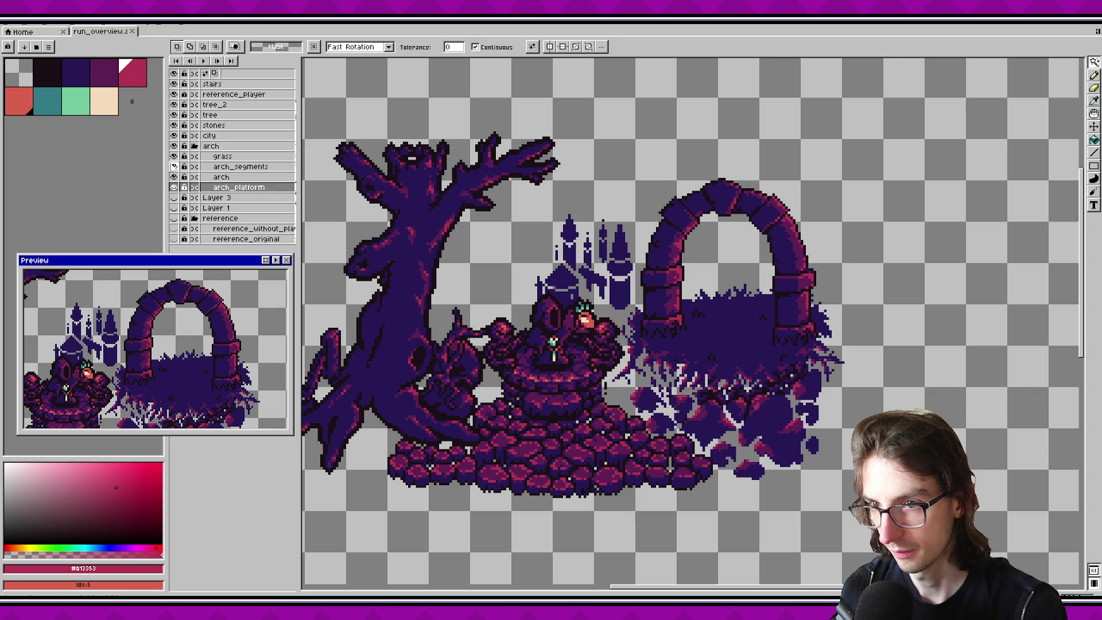
Step: Toggle the grass, city, stones and tree layers off and on to check each part
{"action": "left_click", "coordinate": [174, 157]}
{"action": "left_click", "coordinate": [173, 158]}
{"action": "left_click", "coordinate": [173, 158]}
{"action": "left_click", "coordinate": [174, 159]}
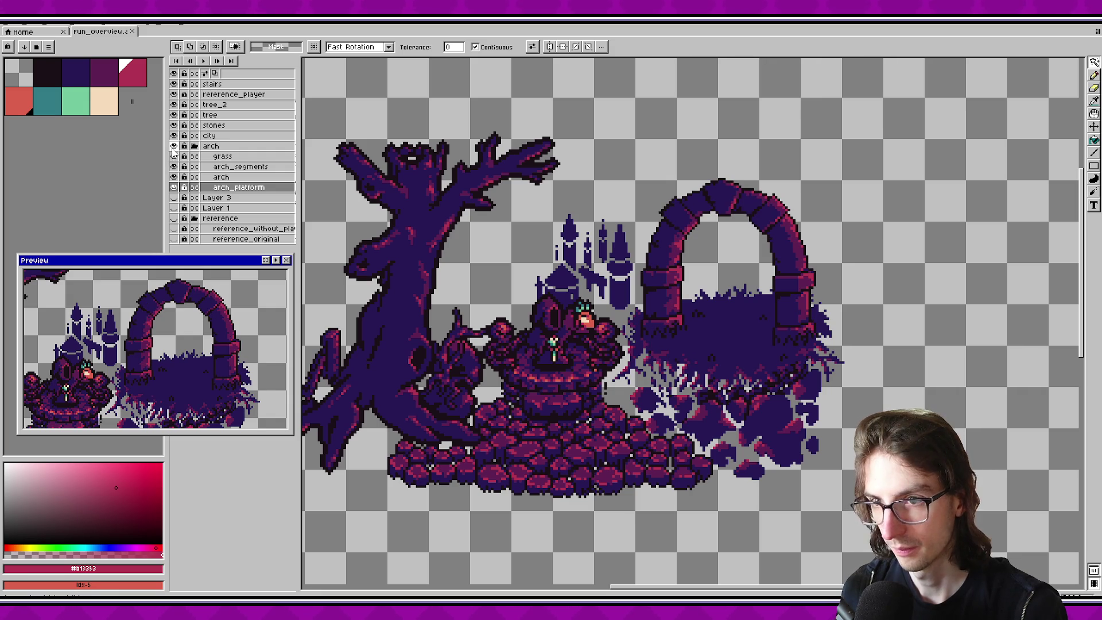
{"action": "left_click", "coordinate": [173, 147]}
{"action": "left_click", "coordinate": [173, 147]}
{"action": "left_click", "coordinate": [173, 147]}
{"action": "left_click", "coordinate": [173, 147]}
{"action": "left_click", "coordinate": [174, 147]}
{"action": "left_click", "coordinate": [174, 147]}
{"action": "left_click", "coordinate": [173, 137]}
{"action": "left_click", "coordinate": [173, 136]}
{"action": "left_click", "coordinate": [174, 125]}
{"action": "left_click", "coordinate": [174, 125]}
{"action": "left_click", "coordinate": [174, 115]}
{"action": "left_click", "coordinate": [174, 114]}
{"action": "left_click", "coordinate": [173, 104]}
{"action": "left_click", "coordinate": [174, 104]}
Step: Flick the tree_2, reference_player and stairs layers off and on, keeping stairs visible
{"action": "left_click", "coordinate": [174, 105]}
{"action": "left_click", "coordinate": [173, 105]}
{"action": "left_click", "coordinate": [174, 95]}
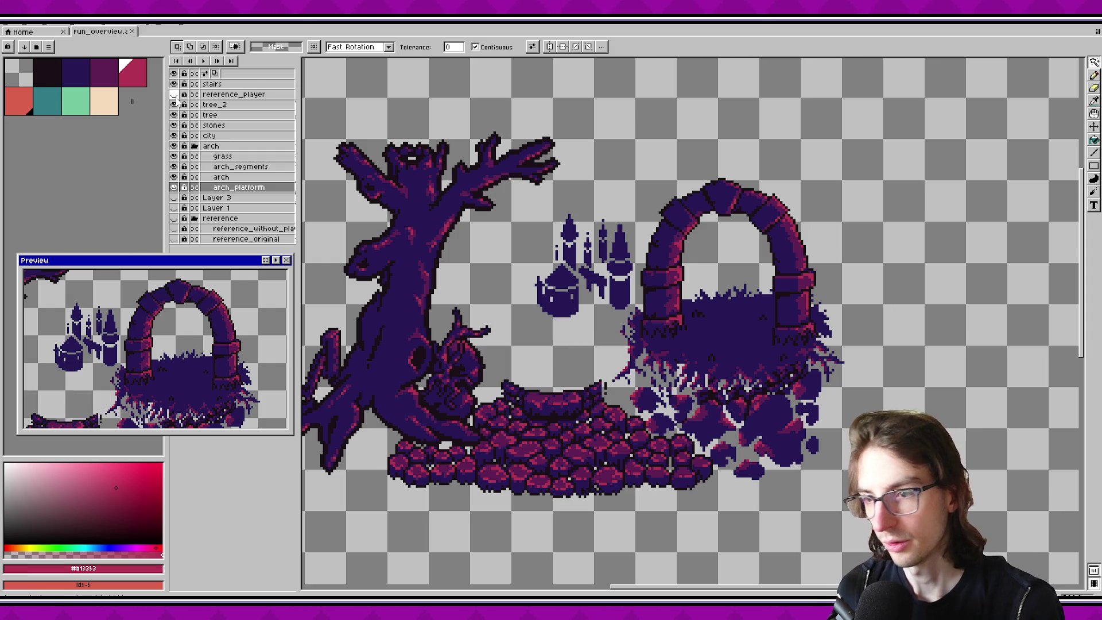
{"action": "left_click", "coordinate": [173, 94]}
{"action": "left_click", "coordinate": [173, 94]}
{"action": "left_click", "coordinate": [174, 95]}
{"action": "left_click", "coordinate": [173, 83]}
{"action": "left_click", "coordinate": [174, 84]}
{"action": "left_click", "coordinate": [174, 84]}
{"action": "left_click", "coordinate": [174, 84]}
{"action": "left_click", "coordinate": [173, 84]}
{"action": "left_click", "coordinate": [174, 84]}
{"action": "left_click", "coordinate": [174, 94]}
{"action": "left_click", "coordinate": [173, 94]}
{"action": "left_click", "coordinate": [173, 94]}
{"action": "left_click", "coordinate": [173, 95]}
{"action": "left_click", "coordinate": [173, 84]}
{"action": "left_click", "coordinate": [173, 84]}
{"action": "left_click", "coordinate": [174, 84]}
{"action": "left_click", "coordinate": [173, 84]}
{"action": "left_click", "coordinate": [174, 84]}
{"action": "left_click", "coordinate": [173, 84]}
{"action": "left_click", "coordinate": [174, 84]}
{"action": "left_click", "coordinate": [173, 84]}
{"action": "left_click", "coordinate": [173, 84]}
{"action": "left_click", "coordinate": [174, 84]}
{"action": "left_click", "coordinate": [173, 84]}
{"action": "left_click", "coordinate": [173, 84]}
{"action": "left_click", "coordinate": [173, 84]}
{"action": "left_click", "coordinate": [173, 84]}
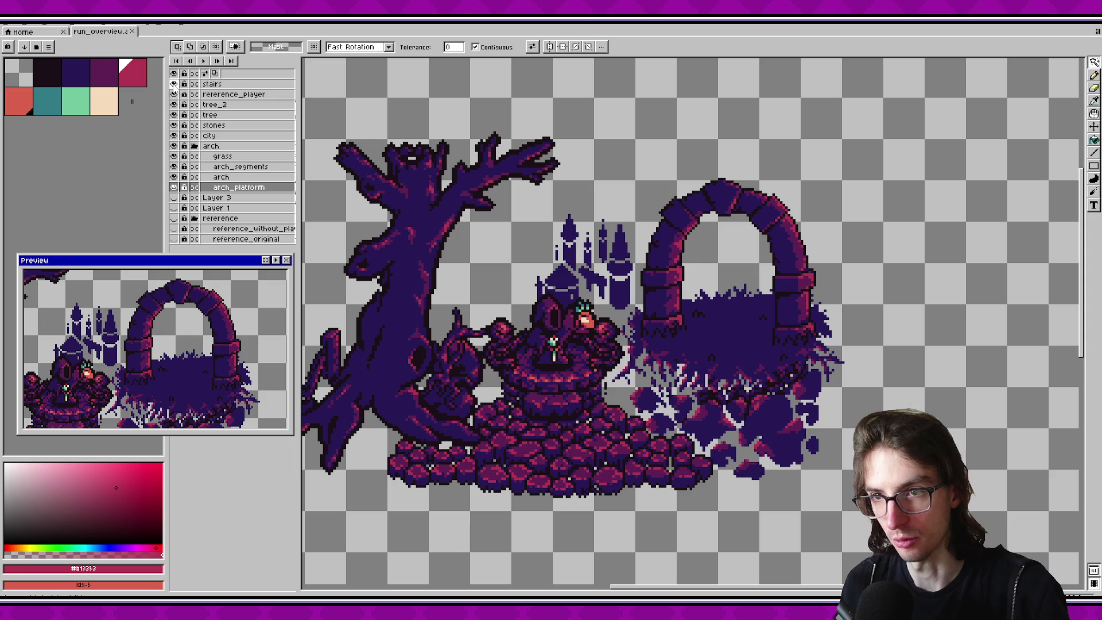
{"action": "left_click", "coordinate": [173, 84]}
{"action": "left_click", "coordinate": [209, 96]}
{"action": "left_click", "coordinate": [174, 95]}
{"action": "left_click", "coordinate": [174, 94]}
{"action": "left_click", "coordinate": [173, 94]}
{"action": "left_click", "coordinate": [173, 95]}
{"action": "left_click", "coordinate": [173, 94]}
{"action": "left_click", "coordinate": [174, 95]}
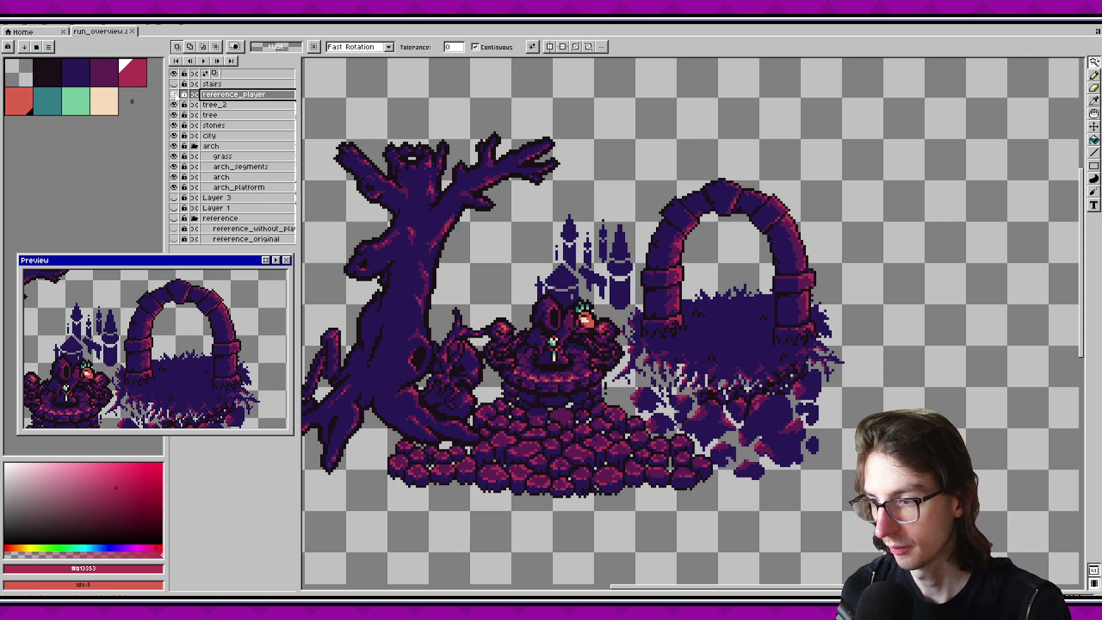
Step: Hide the reference_player layer, then select tree_2's artwork and clear the selection
{"action": "scroll", "coordinate": [508, 179], "scroll_direction": "left", "scroll_amount": 2}
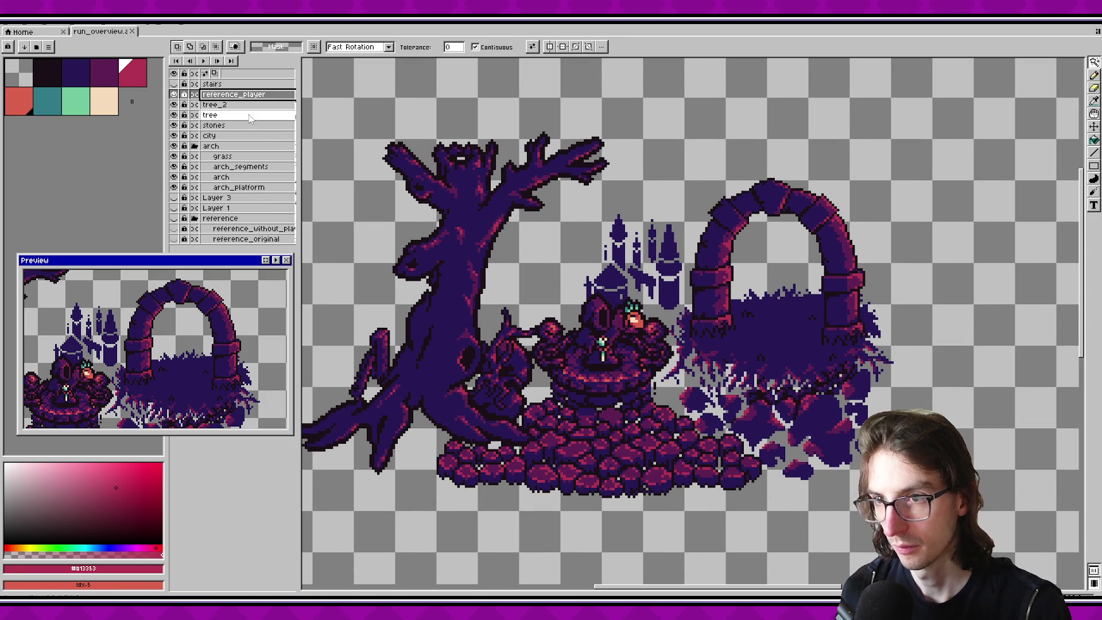
{"action": "left_click", "coordinate": [173, 95]}
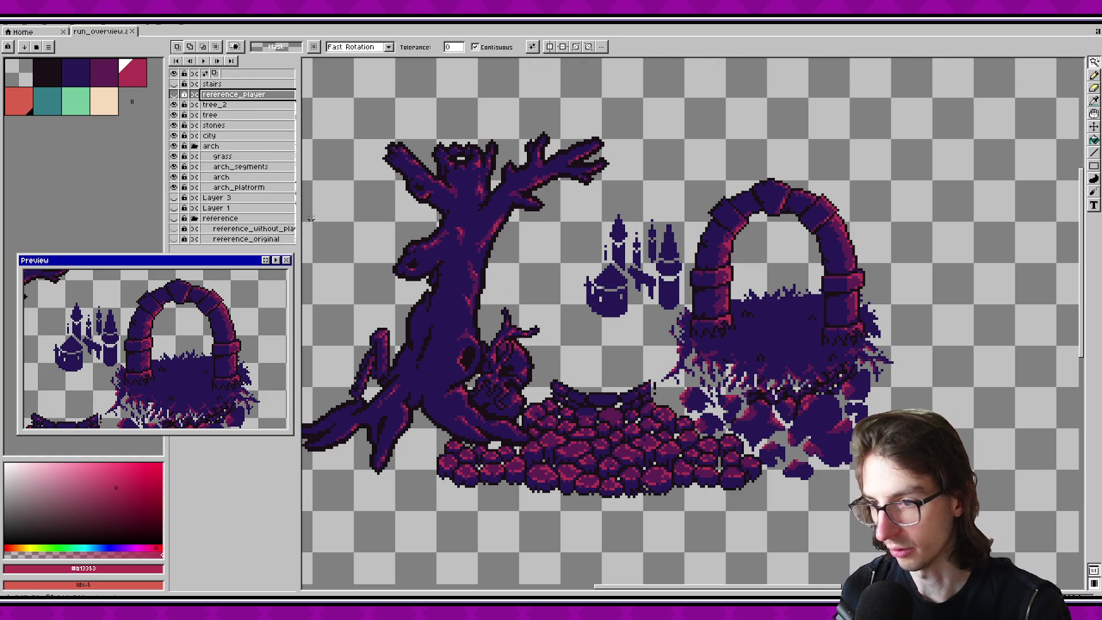
{"action": "left_click", "coordinate": [230, 105]}
{"action": "left_click", "coordinate": [505, 333]}
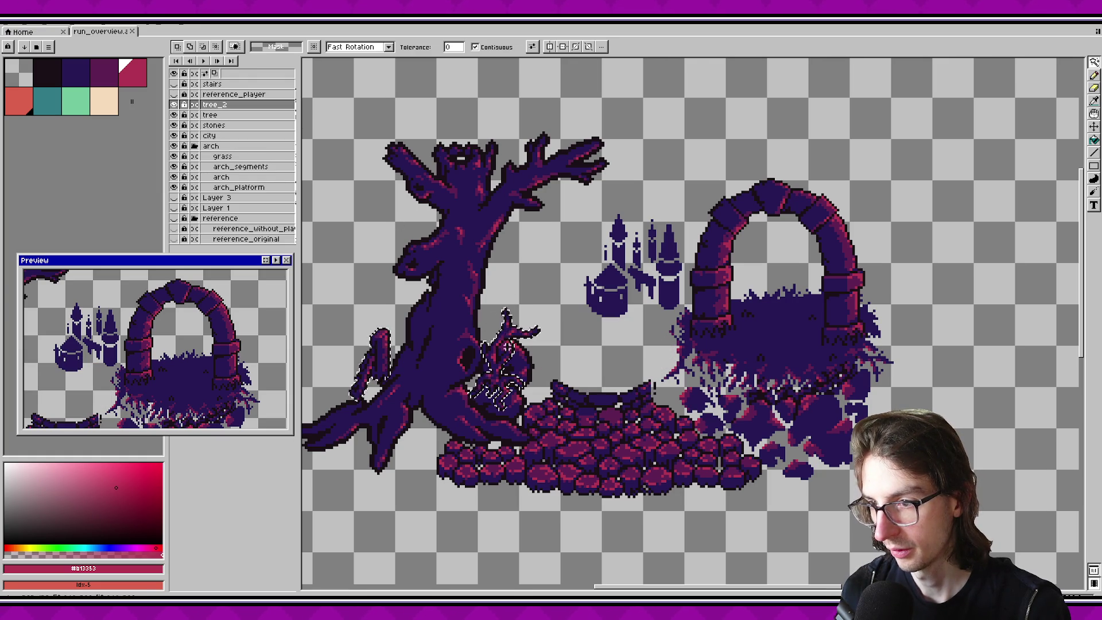
{"action": "left_click", "coordinate": [518, 457]}
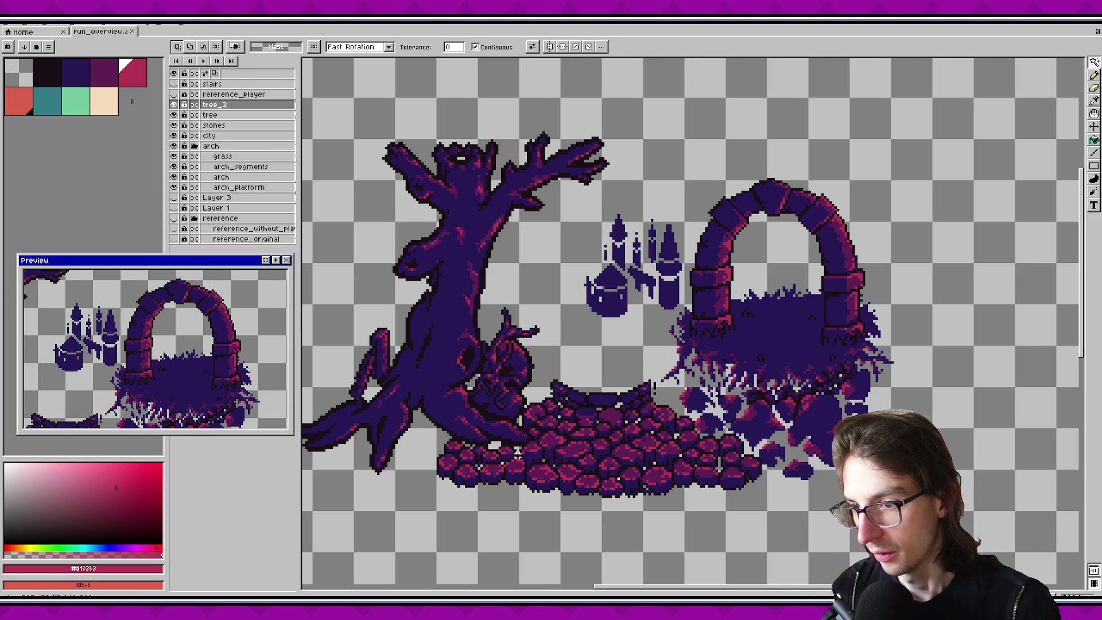
{"action": "scroll", "coordinate": [518, 457], "scroll_direction": "down", "scroll_amount": 2}
Step: Make the city layer active and pick the darkest palette colour for outlining
{"action": "left_click", "coordinate": [178, 117]}
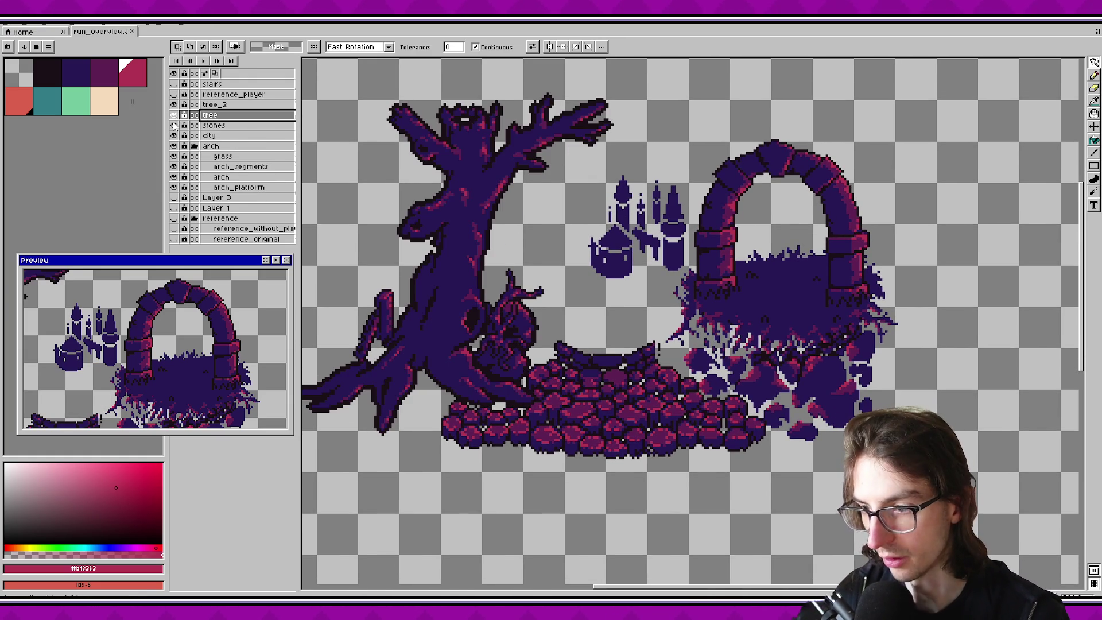
{"action": "left_click", "coordinate": [177, 125]}
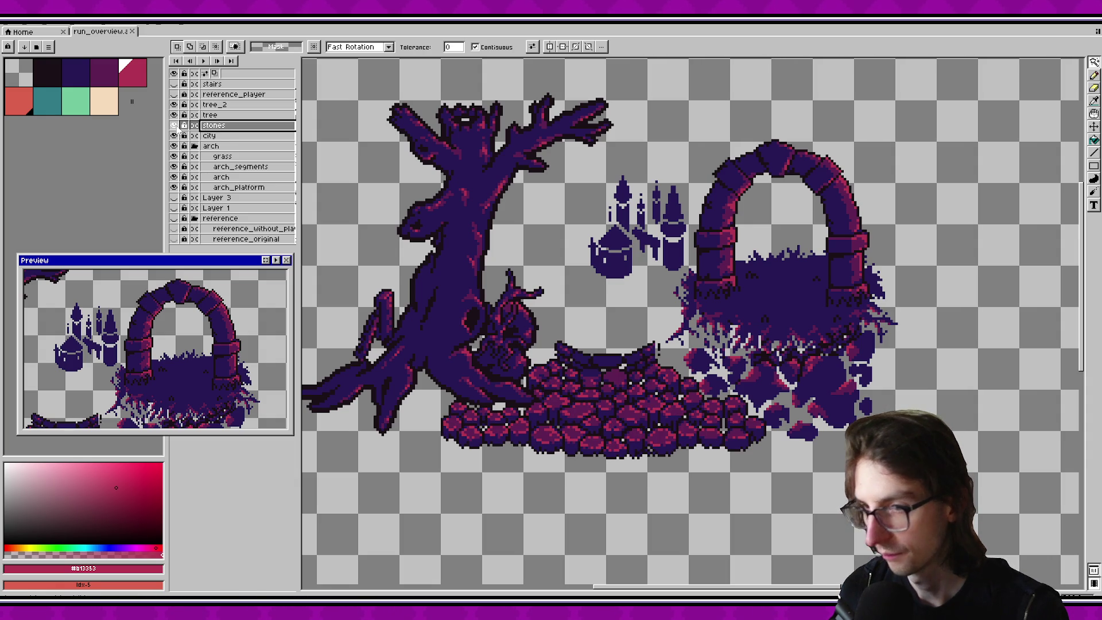
{"action": "left_click", "coordinate": [174, 136]}
{"action": "left_click", "coordinate": [174, 136]}
{"action": "left_click", "coordinate": [174, 136]}
{"action": "left_click", "coordinate": [174, 136]}
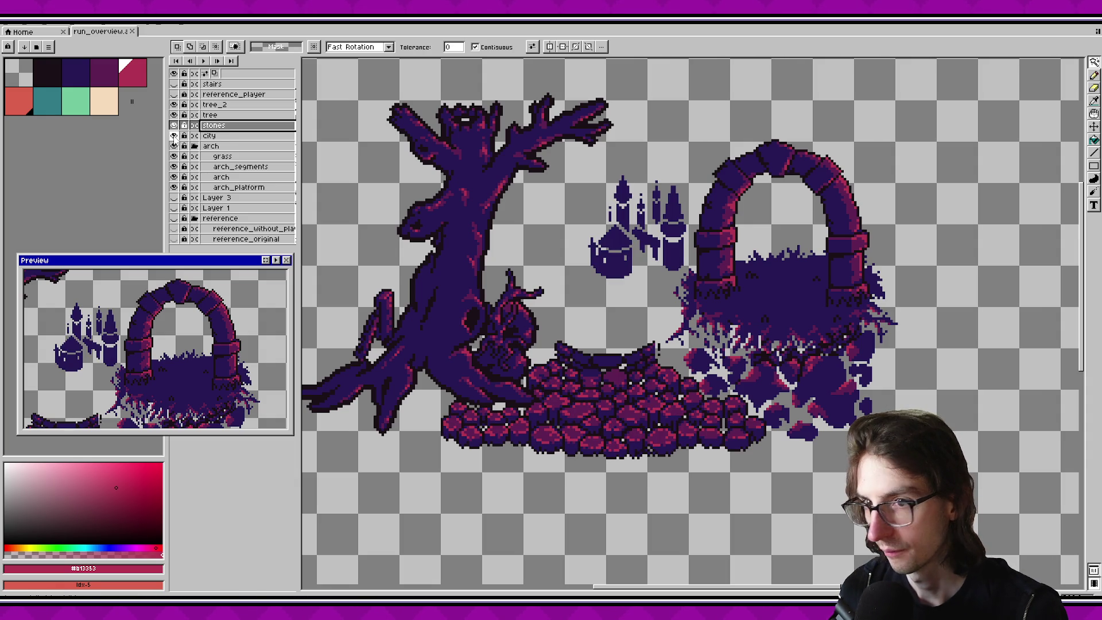
{"action": "left_click", "coordinate": [213, 136]}
{"action": "left_click", "coordinate": [57, 73]}
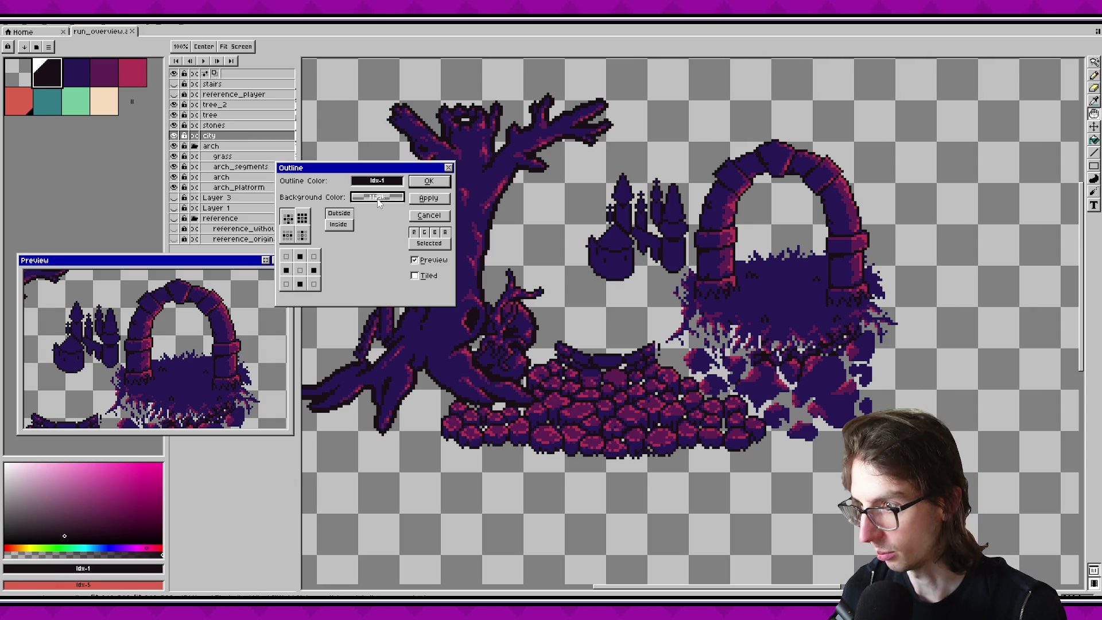
Step: Apply the dark outline to the city towers and recheck the grass layer's visibility
{"action": "left_click", "coordinate": [423, 180]}
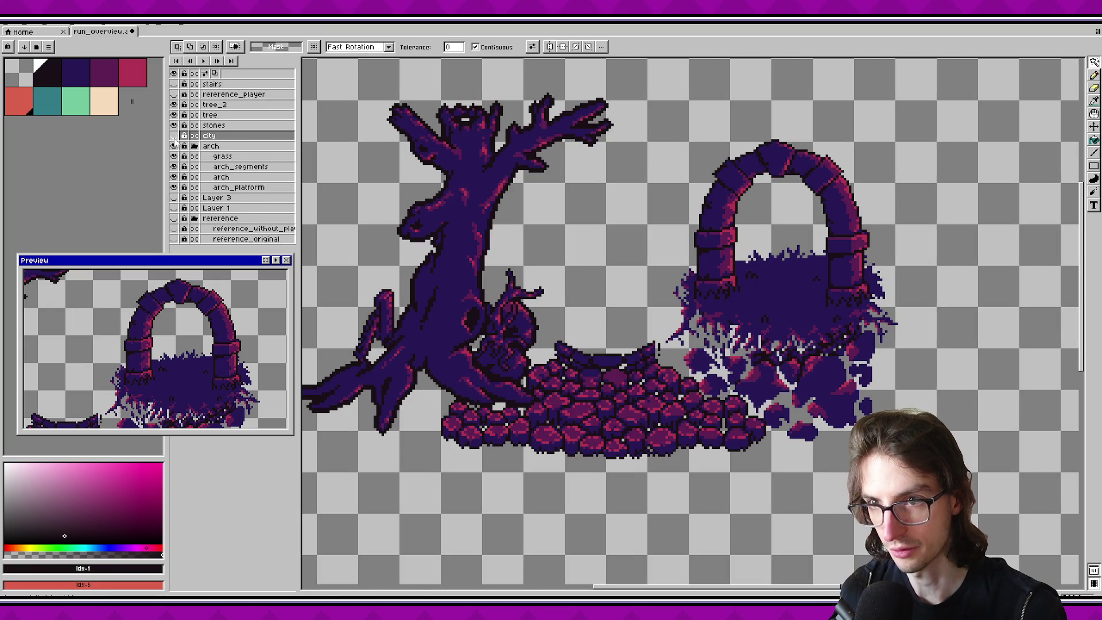
{"action": "left_click", "coordinate": [219, 158]}
{"action": "left_click", "coordinate": [174, 157]}
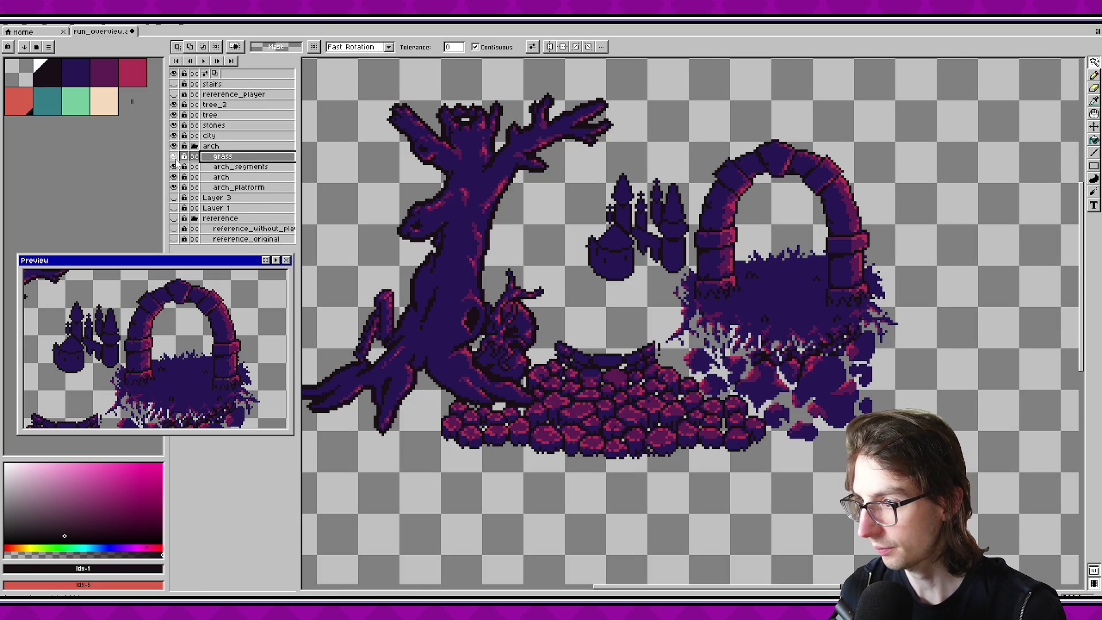
{"action": "left_click", "coordinate": [176, 159]}
Step: Compare the arch_segments and arch layers by flicking their visibility off and on
{"action": "left_click", "coordinate": [174, 167]}
{"action": "left_click", "coordinate": [174, 167]}
{"action": "left_click", "coordinate": [174, 167]}
{"action": "left_click", "coordinate": [174, 167]}
{"action": "left_click", "coordinate": [175, 167]}
{"action": "left_click", "coordinate": [175, 167]}
{"action": "left_click", "coordinate": [175, 167]}
{"action": "left_click", "coordinate": [175, 167]}
{"action": "left_click", "coordinate": [174, 167]}
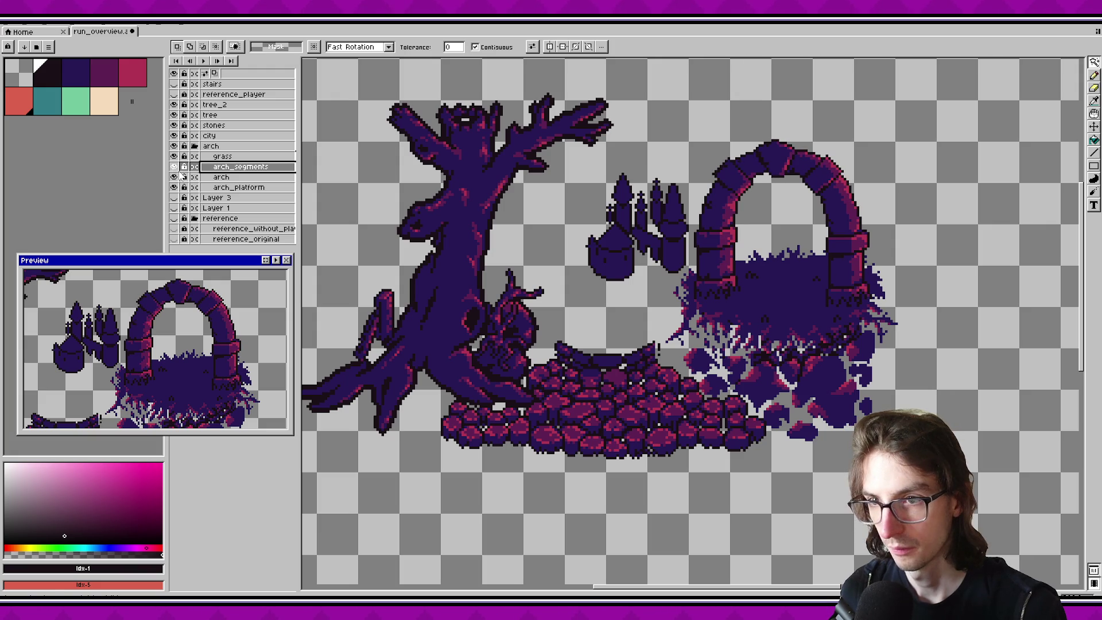
{"action": "left_click", "coordinate": [179, 177]}
{"action": "left_click", "coordinate": [174, 178]}
{"action": "left_click", "coordinate": [175, 177]}
{"action": "left_click", "coordinate": [174, 178]}
{"action": "left_click", "coordinate": [174, 177]}
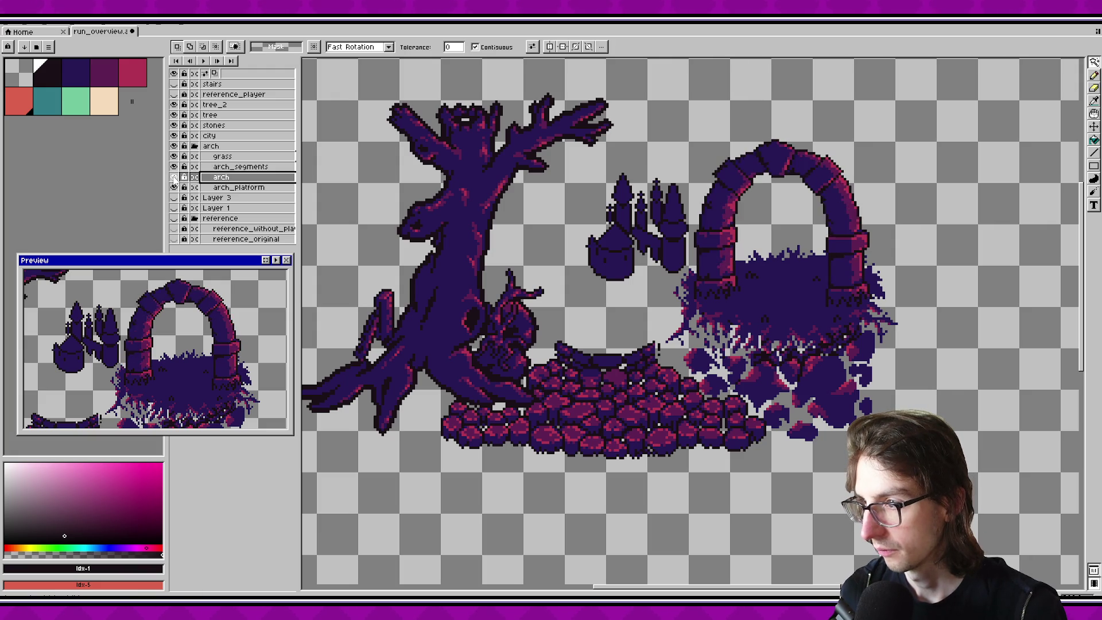
{"action": "left_click", "coordinate": [174, 178]}
{"action": "left_click", "coordinate": [175, 178]}
Step: Outline the arch_platform layer in the dark palette colour
{"action": "left_click", "coordinate": [192, 188]}
{"action": "left_click", "coordinate": [175, 188]}
{"action": "left_click", "coordinate": [175, 187]}
{"action": "left_click", "coordinate": [54, 76]}
{"action": "key", "text": "o"}
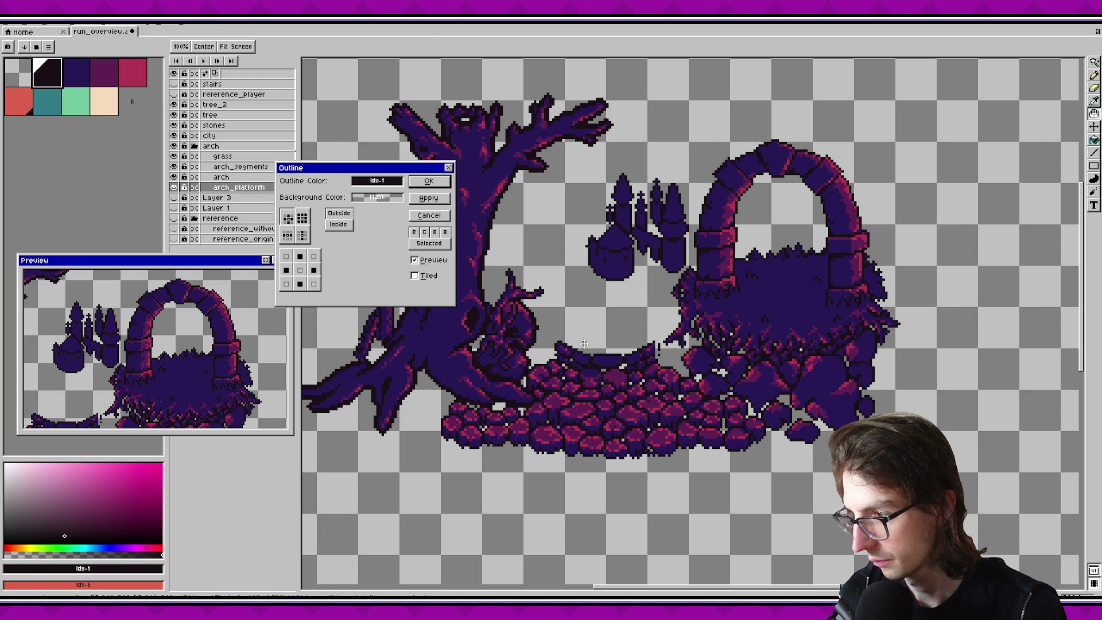
{"action": "left_click", "coordinate": [442, 184]}
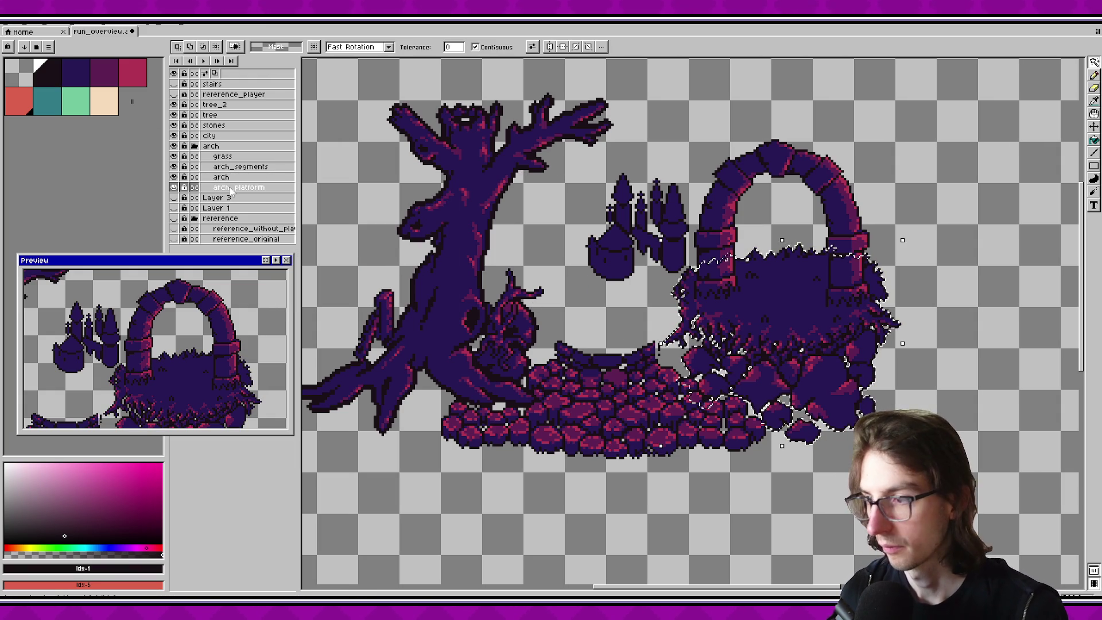
Step: Select the arch layer's artwork and bring up the Export settings
{"action": "left_click", "coordinate": [234, 178], "text": "ctrl"}
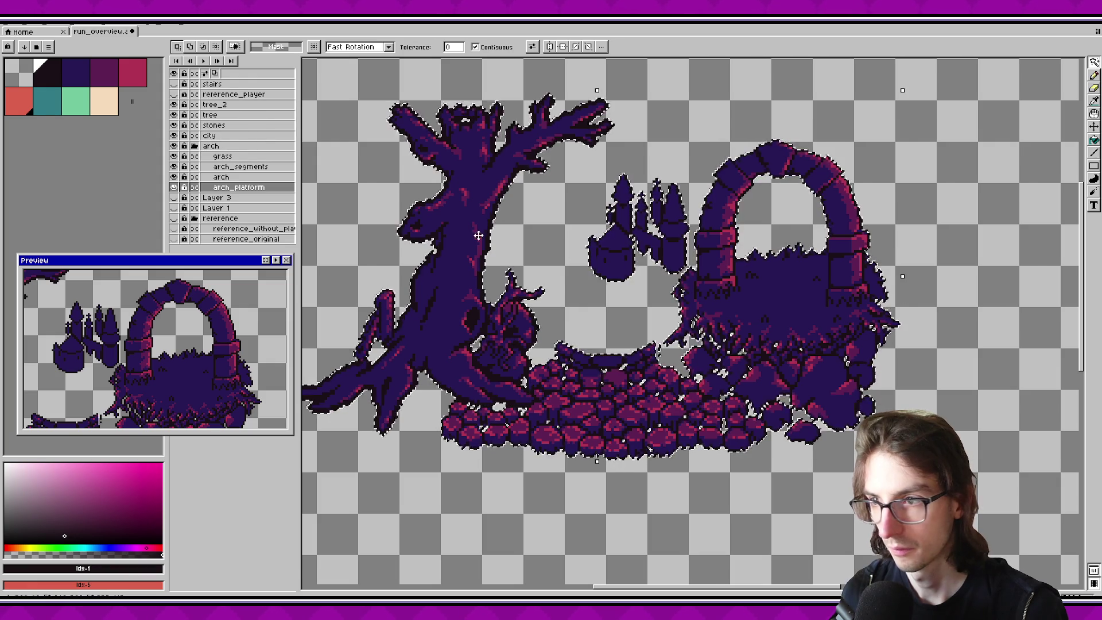
{"action": "scroll", "coordinate": [615, 289], "scroll_direction": "down", "scroll_amount": 1}
{"action": "scroll", "coordinate": [600, 425], "scroll_direction": "up", "scroll_amount": 1}
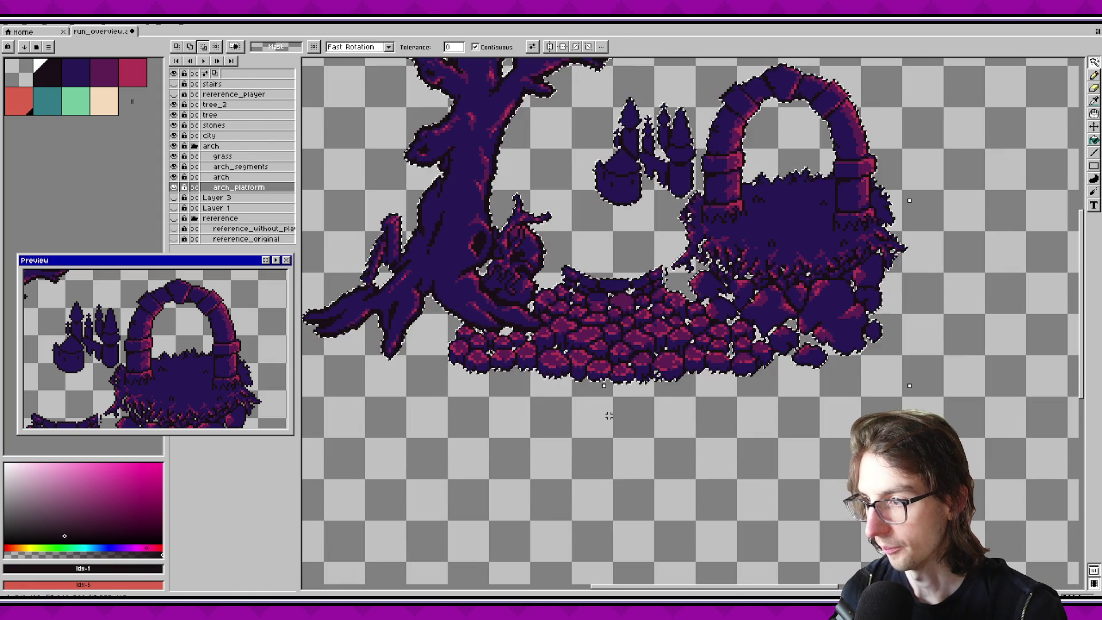
{"action": "key", "text": "ctrl+alt+shift+s"}
Step: Export the scene as run_overview.png without '_mockup', then open Godot's Quick Open Scene picker
{"action": "left_click", "coordinate": [548, 279]}
{"action": "key", "text": "ctrl+shift+Right"}
{"action": "key", "text": "Delete"}
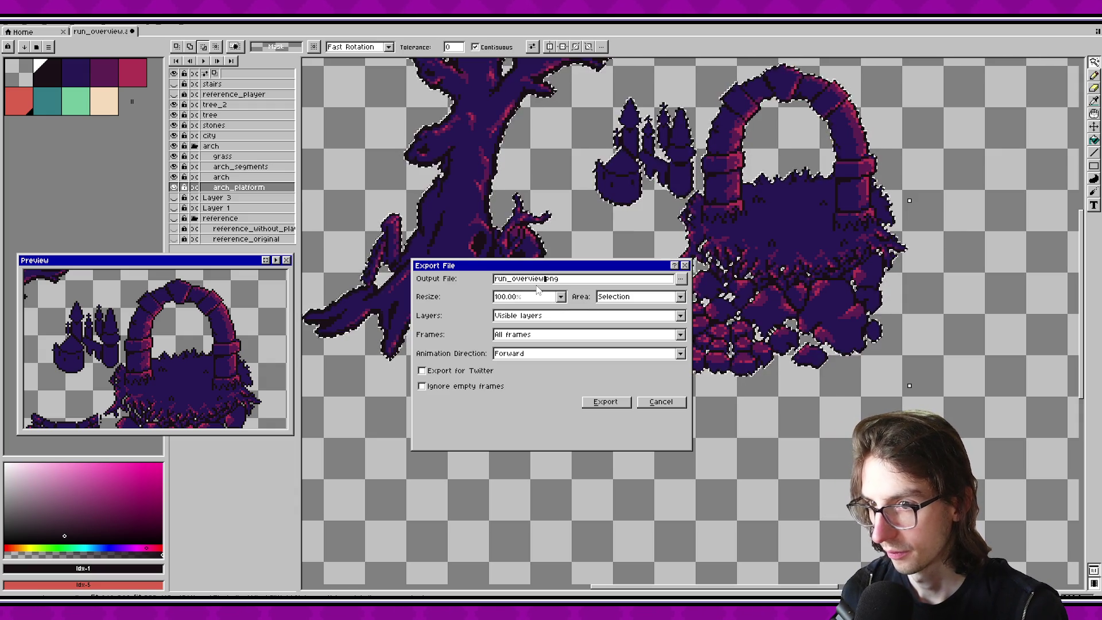
{"action": "key", "text": "Return"}
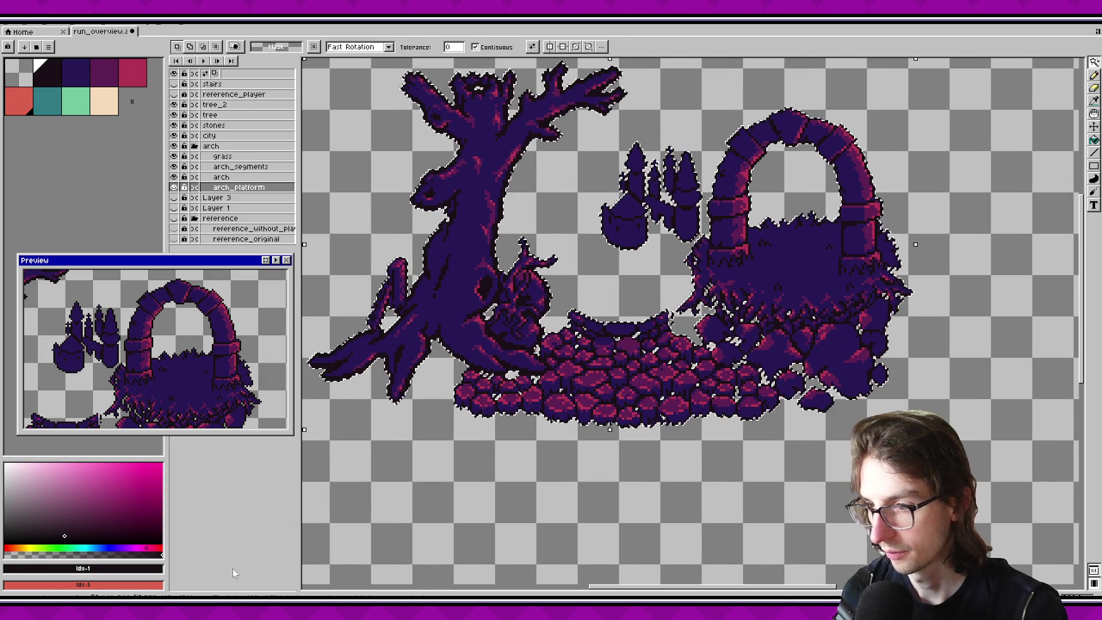
{"action": "key", "text": "alt+Tab"}
{"action": "key", "text": "ctrl+shift+o"}
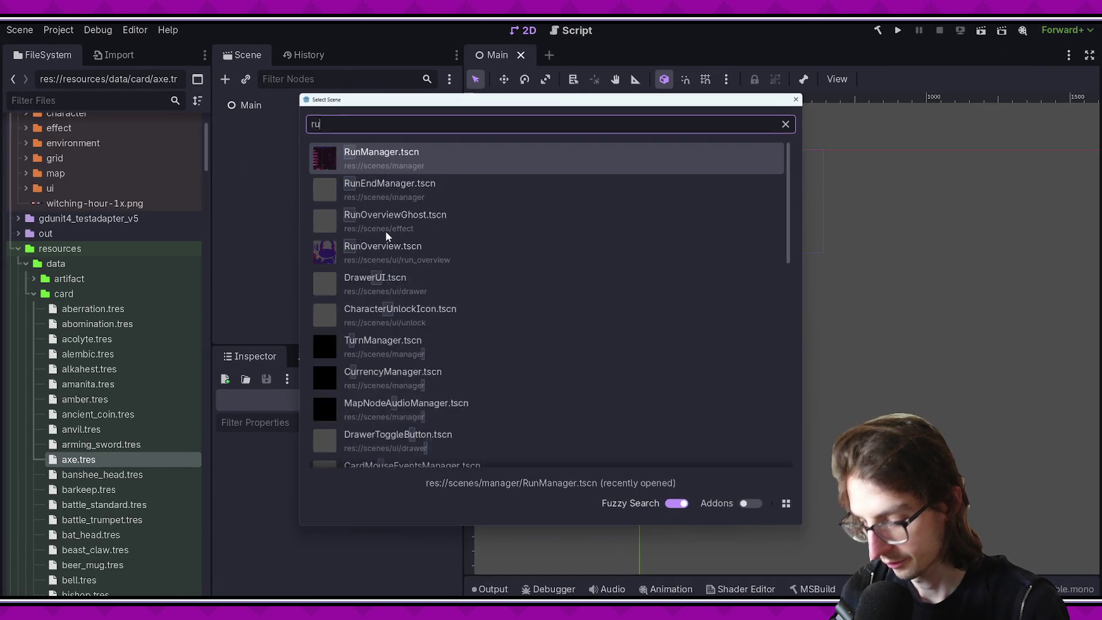
Step: Open the RunOverview.tscn scene and select its Sprite2D node
{"action": "type", "text": "runover"}
{"action": "key", "text": "Down"}
{"action": "key", "text": "Return"}
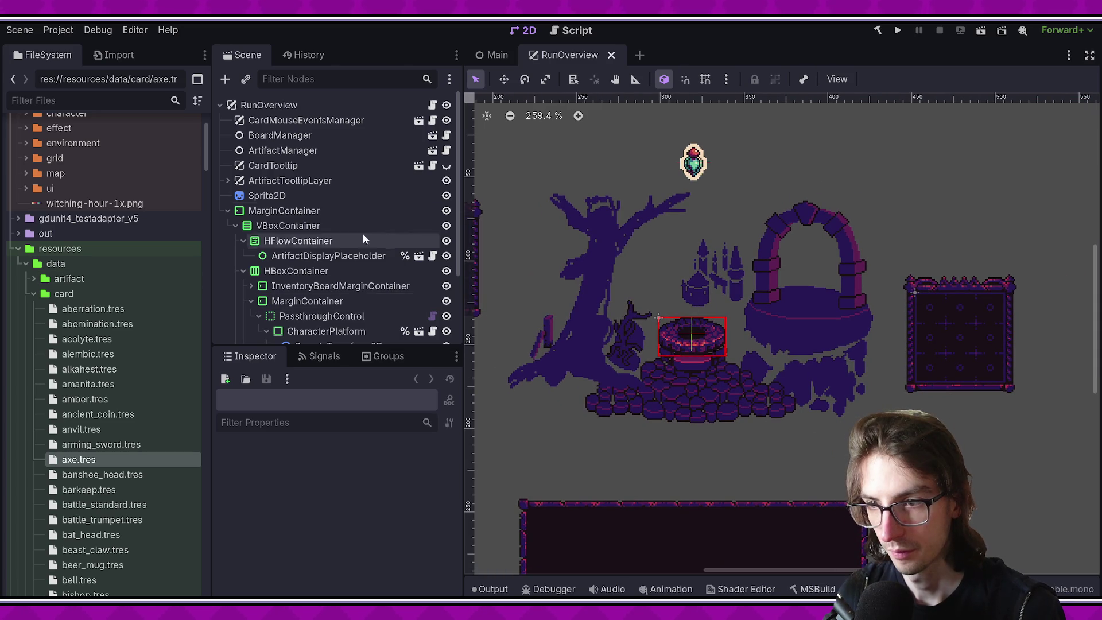
{"action": "scroll", "coordinate": [344, 241], "scroll_direction": "down", "scroll_amount": 2}
{"action": "left_click", "coordinate": [267, 136]}
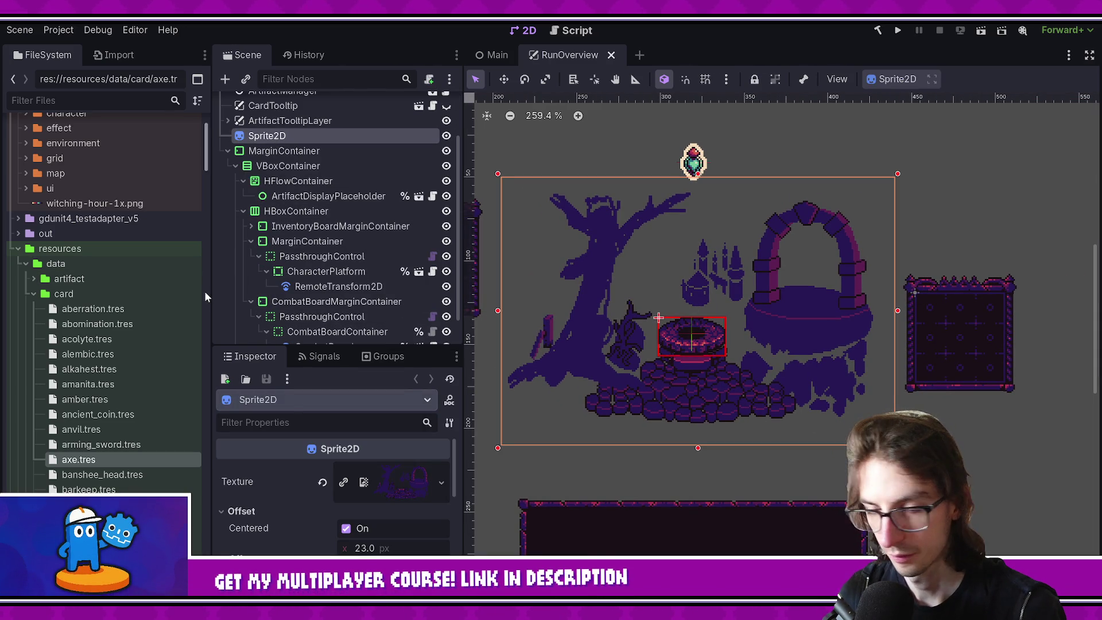
Step: Assign run_overview.png from the ui assets folder as the sprite's texture and save the scene
{"action": "scroll", "coordinate": [159, 309], "scroll_direction": "down", "scroll_amount": 10}
{"action": "scroll", "coordinate": [157, 273], "scroll_direction": "up", "scroll_amount": 15}
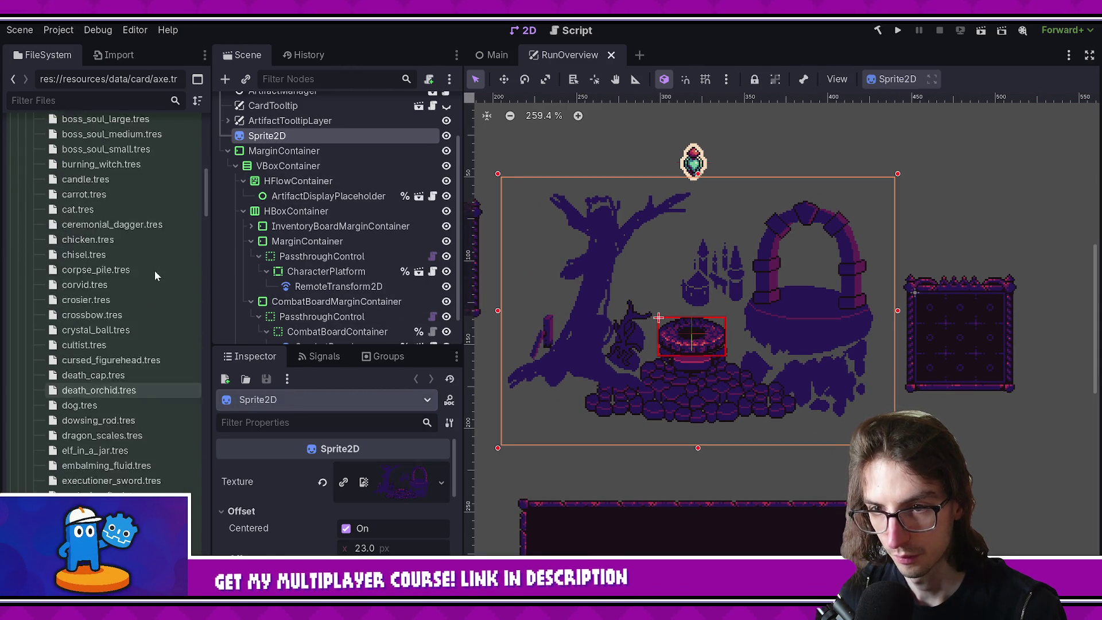
{"action": "left_click", "coordinate": [15, 366]}
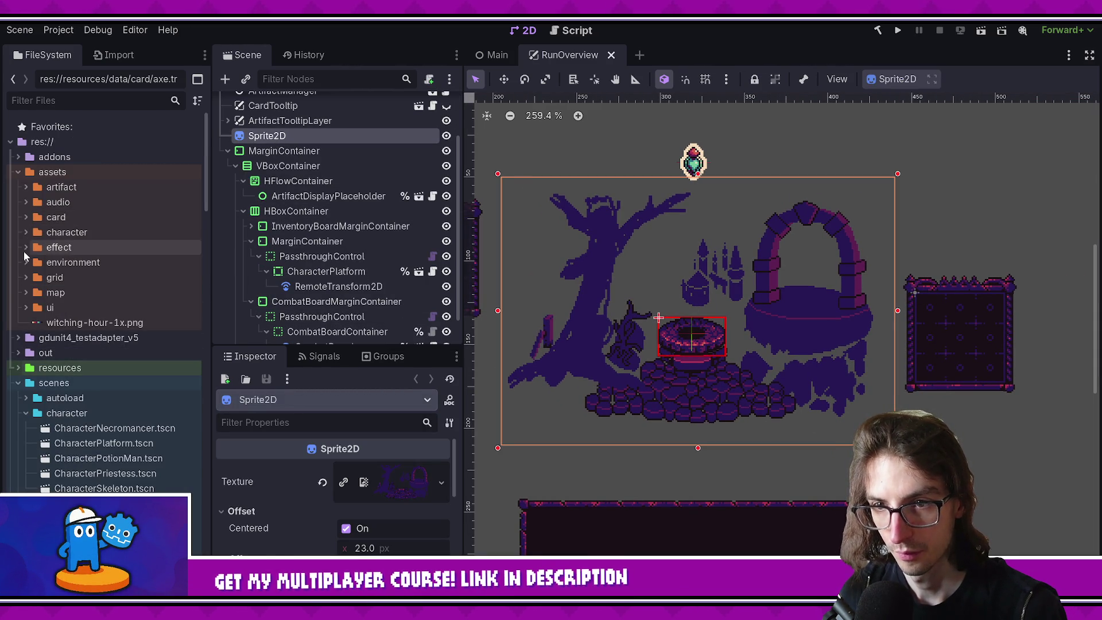
{"action": "left_click", "coordinate": [26, 307]}
{"action": "scroll", "coordinate": [60, 328], "scroll_direction": "down", "scroll_amount": 10}
{"action": "scroll", "coordinate": [57, 323], "scroll_direction": "down", "scroll_amount": 5}
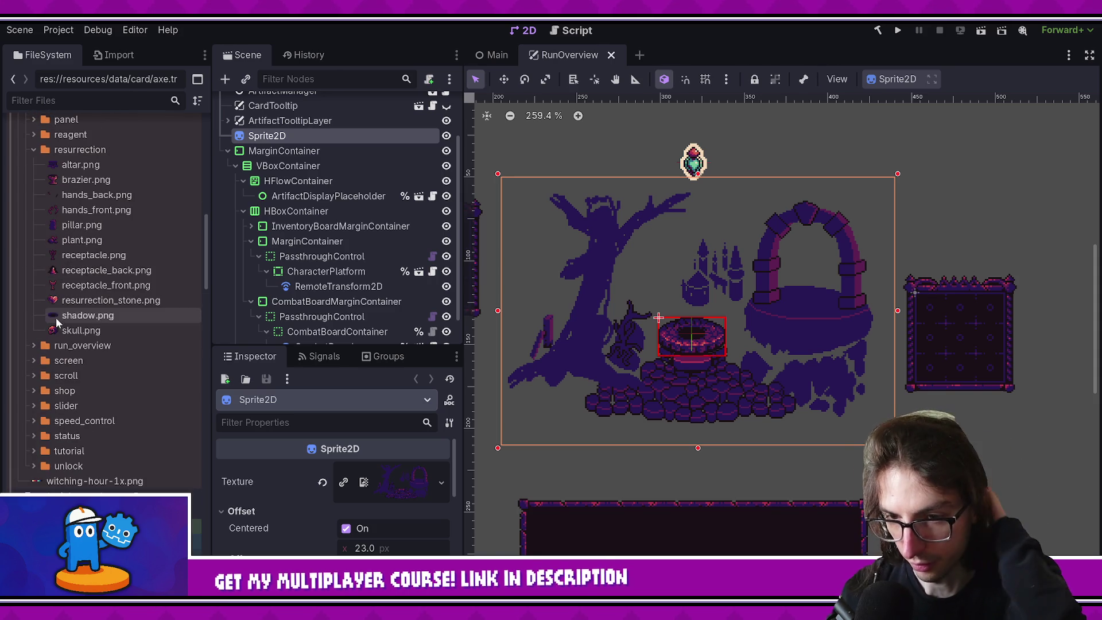
{"action": "left_click", "coordinate": [33, 346]}
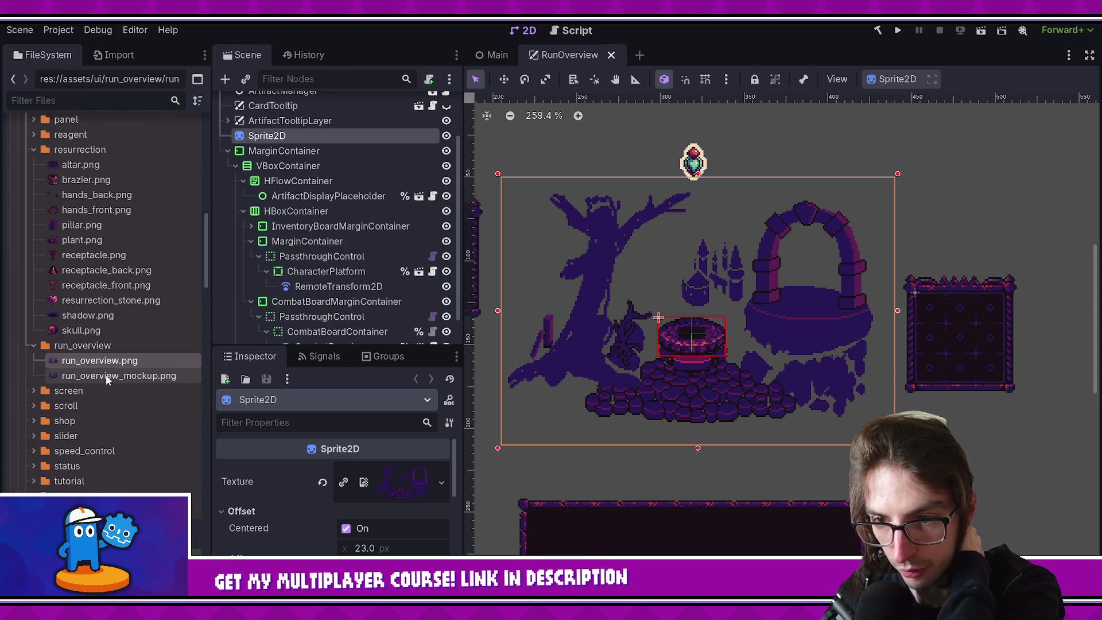
{"action": "left_click_drag", "start_coordinate": [95, 360], "coordinate": [405, 482]}
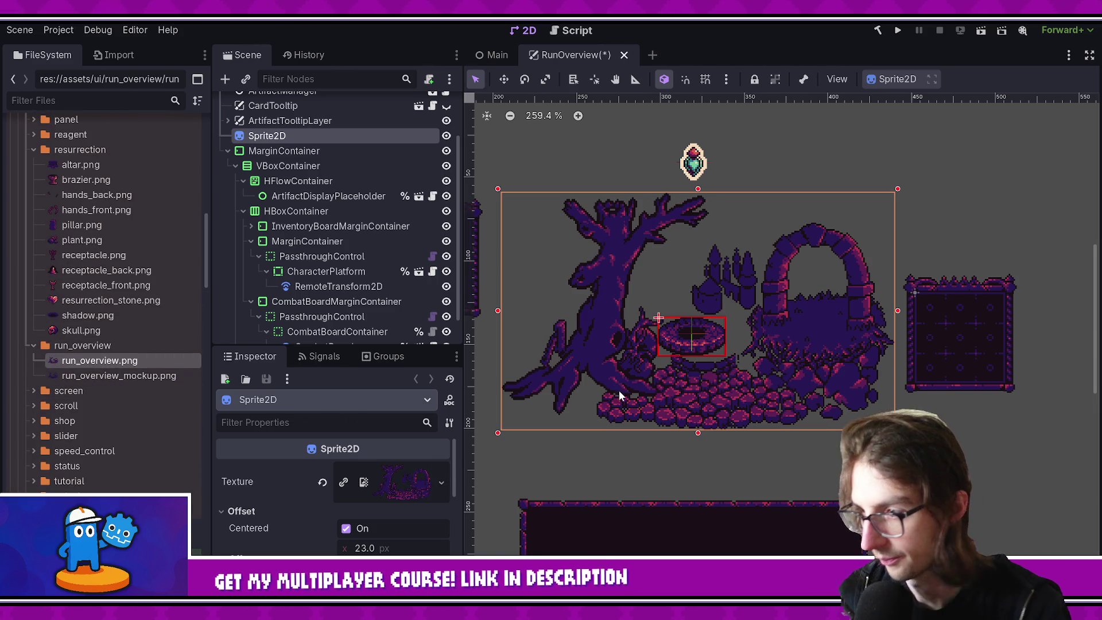
{"action": "key", "text": "ctrl+s"}
Step: Delete run_overview_mockup.png from the project
{"action": "left_click", "coordinate": [136, 377]}
{"action": "key", "text": "Delete"}
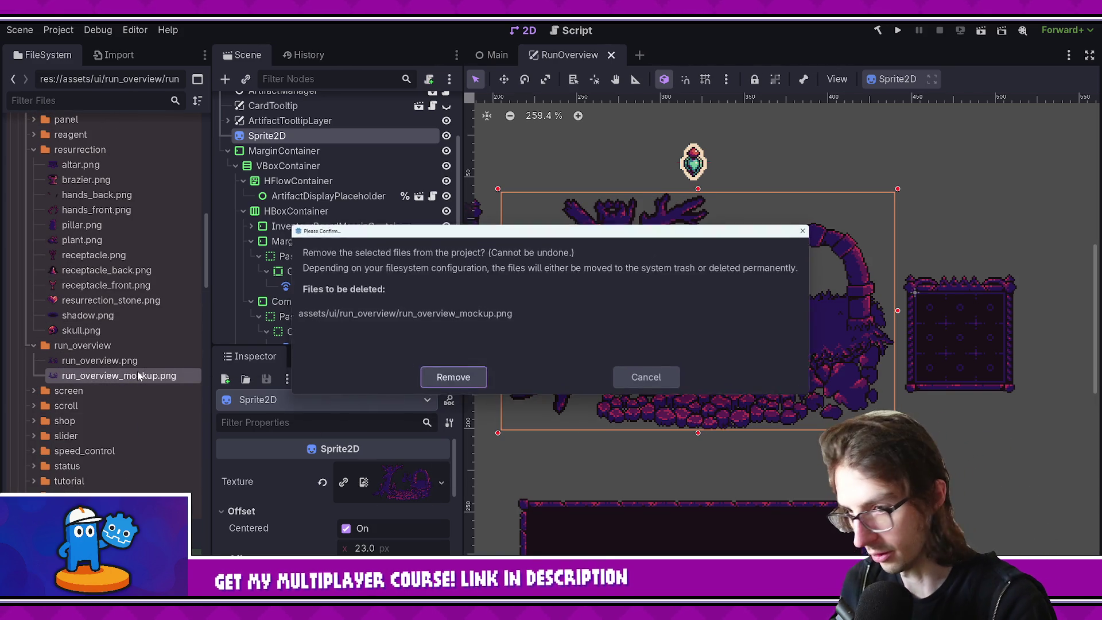
{"action": "left_click", "coordinate": [453, 379]}
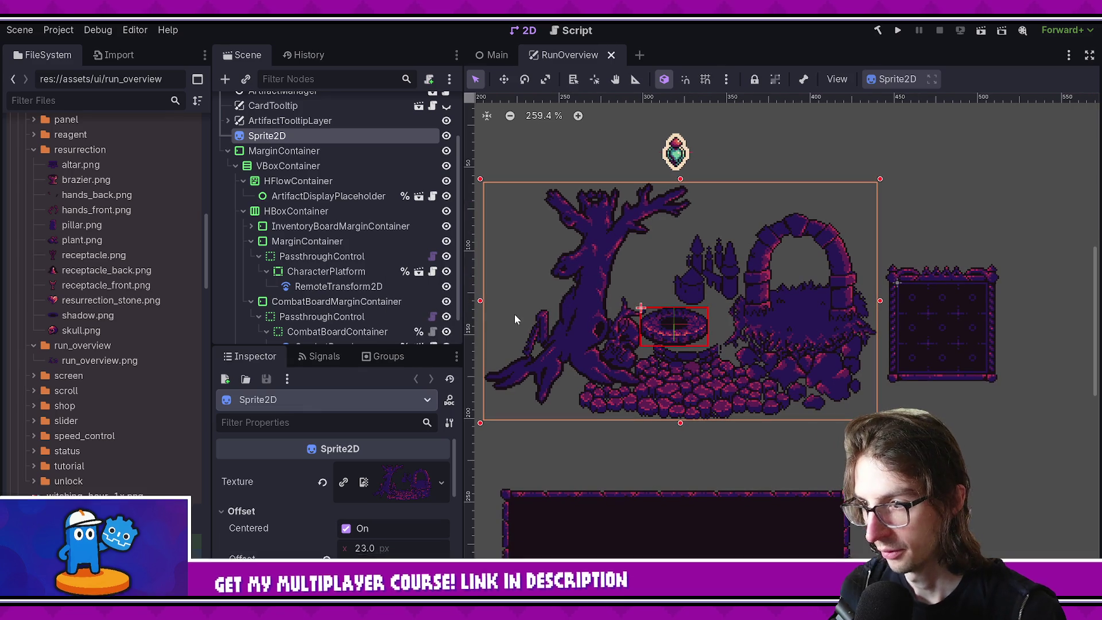
Step: Adjust the sprite's offset to 16, -8 px and check its alignment
{"action": "mouse_move", "coordinate": [368, 549]}
{"action": "left_mouse_down"}
{"action": "mouse_move", "coordinate": [381, 548]}
{"action": "mouse_move", "coordinate": [356, 548]}
{"action": "mouse_move", "coordinate": [405, 565]}
{"action": "mouse_move", "coordinate": [388, 566]}
{"action": "left_mouse_up"}
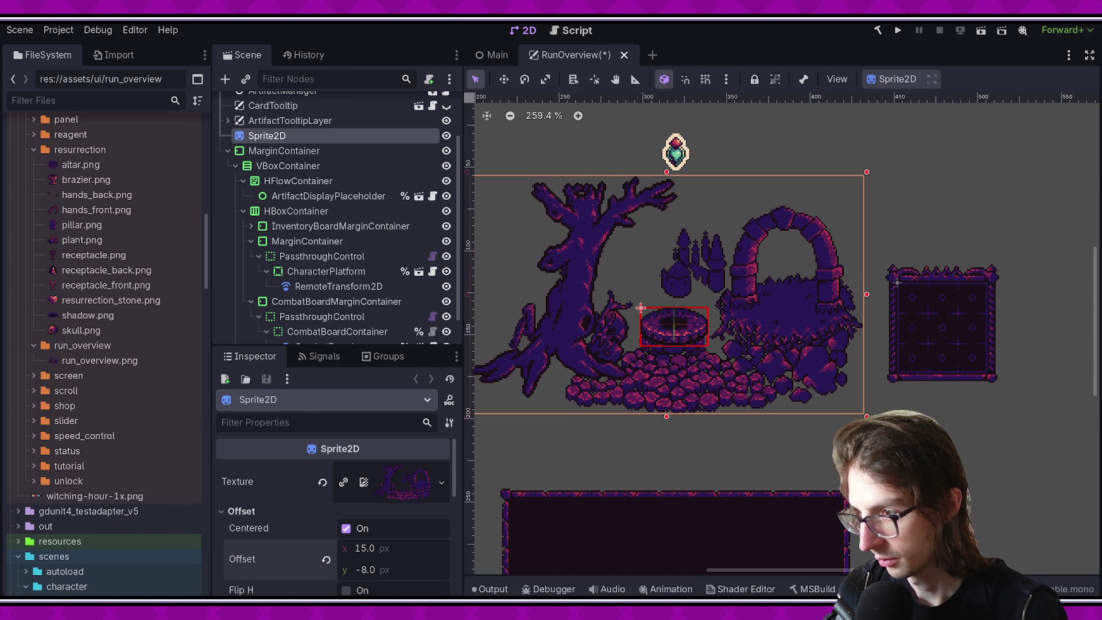
{"action": "scroll", "coordinate": [723, 399], "scroll_direction": "up", "scroll_amount": 5}
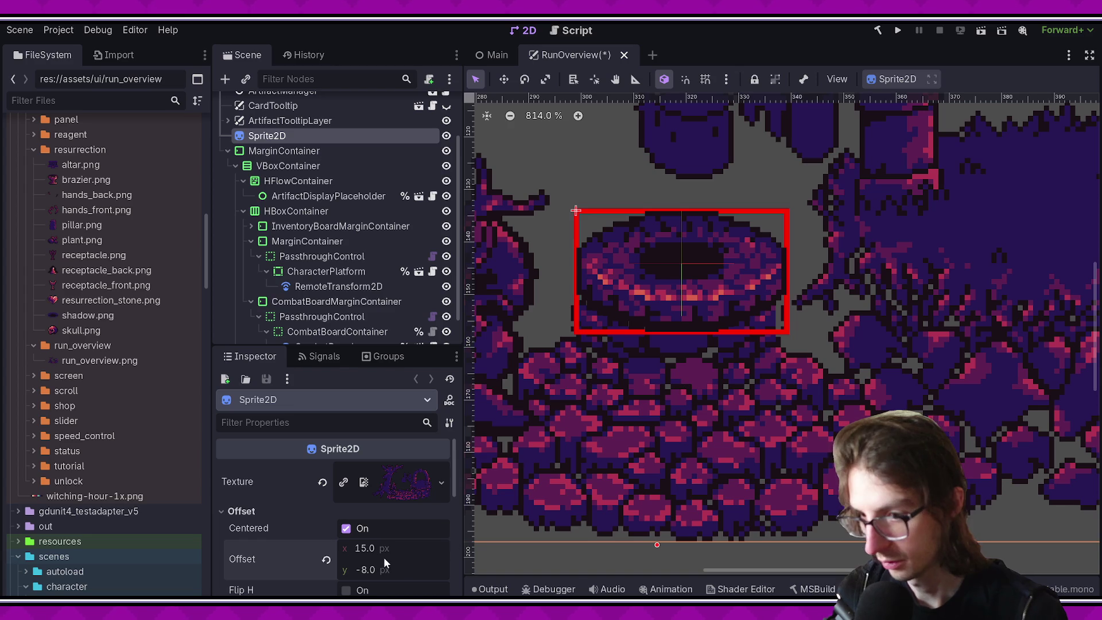
{"action": "key", "text": "Up"}
{"action": "scroll", "coordinate": [712, 288], "scroll_direction": "down", "scroll_amount": 1}
{"action": "scroll", "coordinate": [712, 288], "scroll_direction": "up", "scroll_amount": 1}
{"action": "scroll", "coordinate": [893, 332], "scroll_direction": "up", "scroll_amount": 3}
{"action": "scroll", "coordinate": [893, 333], "scroll_direction": "up", "scroll_amount": 1}
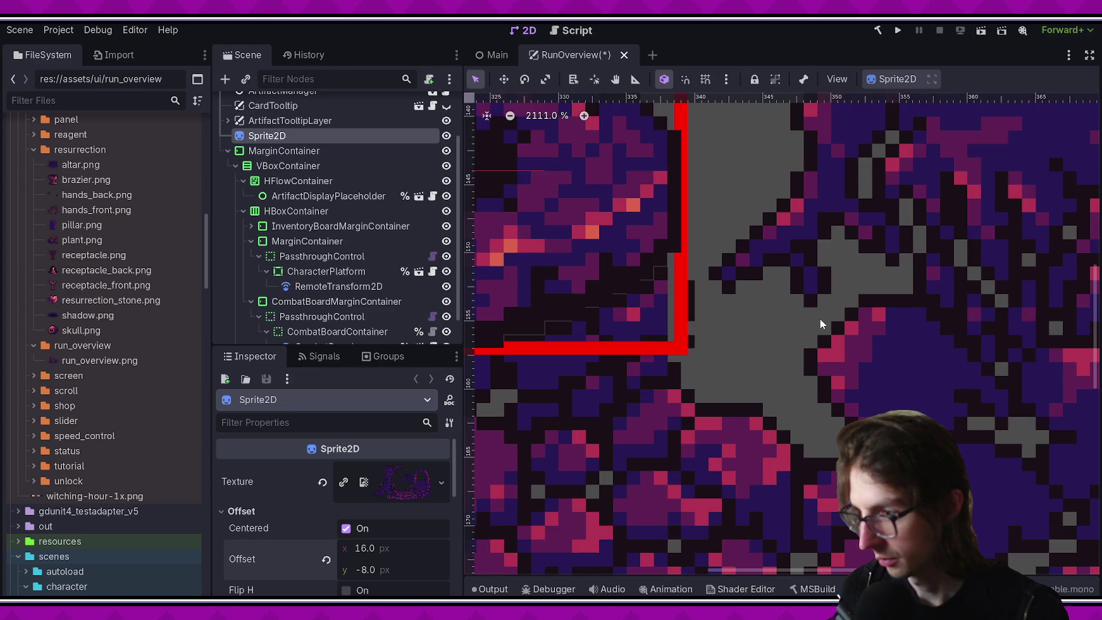
{"action": "scroll", "coordinate": [818, 318], "scroll_direction": "up", "scroll_amount": 1}
{"action": "left_click", "coordinate": [693, 322]}
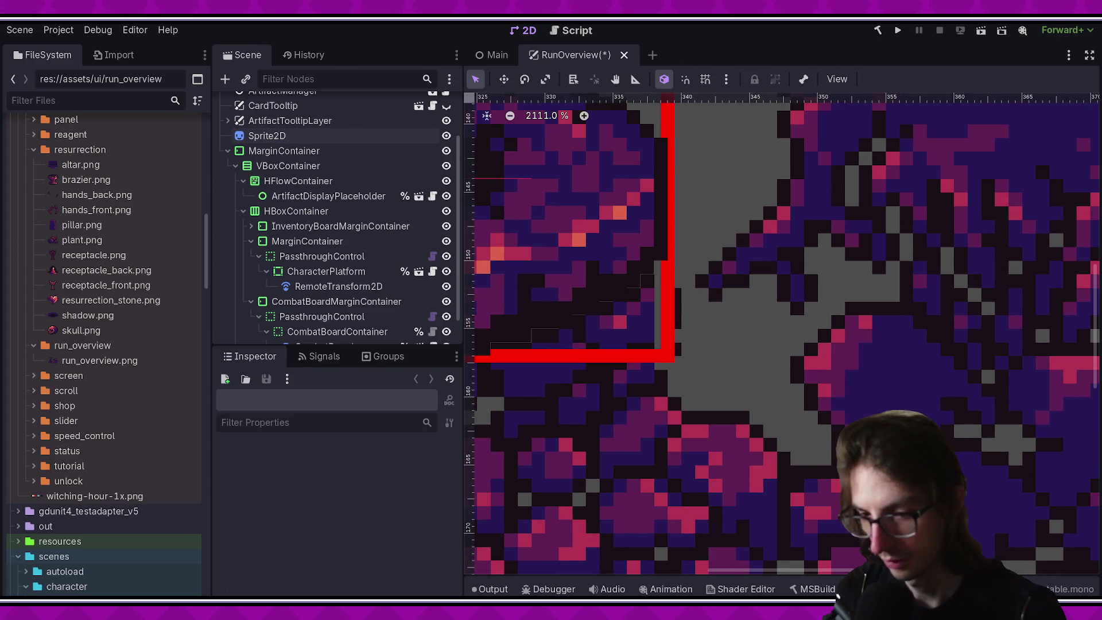
{"action": "key", "text": "alt+Tab"}
{"action": "scroll", "coordinate": [717, 366], "scroll_direction": "up", "scroll_amount": 5}
{"action": "scroll", "coordinate": [716, 366], "scroll_direction": "down", "scroll_amount": 5}
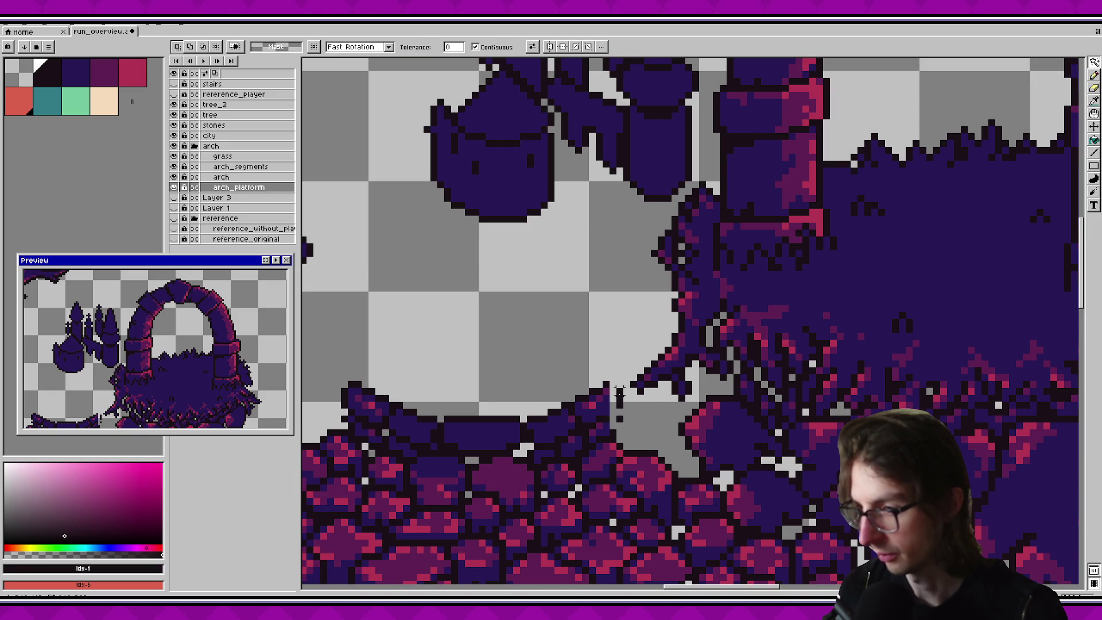
Step: On the stones layer, Magic Wand-select the dark outline colour and delete those pixels
{"action": "key", "text": "b"}
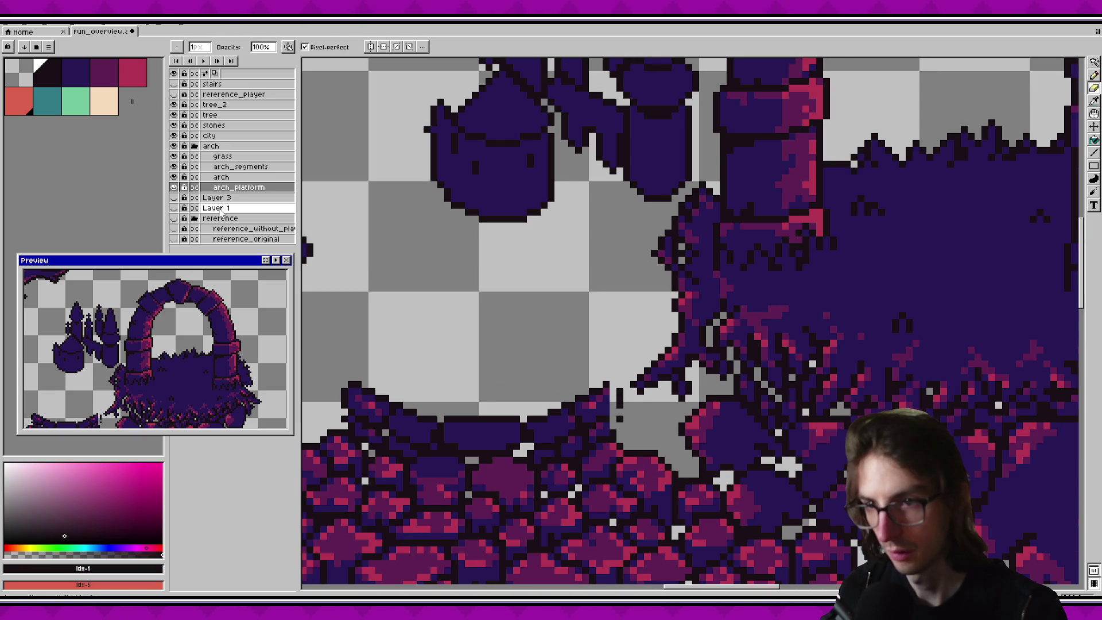
{"action": "left_click", "coordinate": [224, 126]}
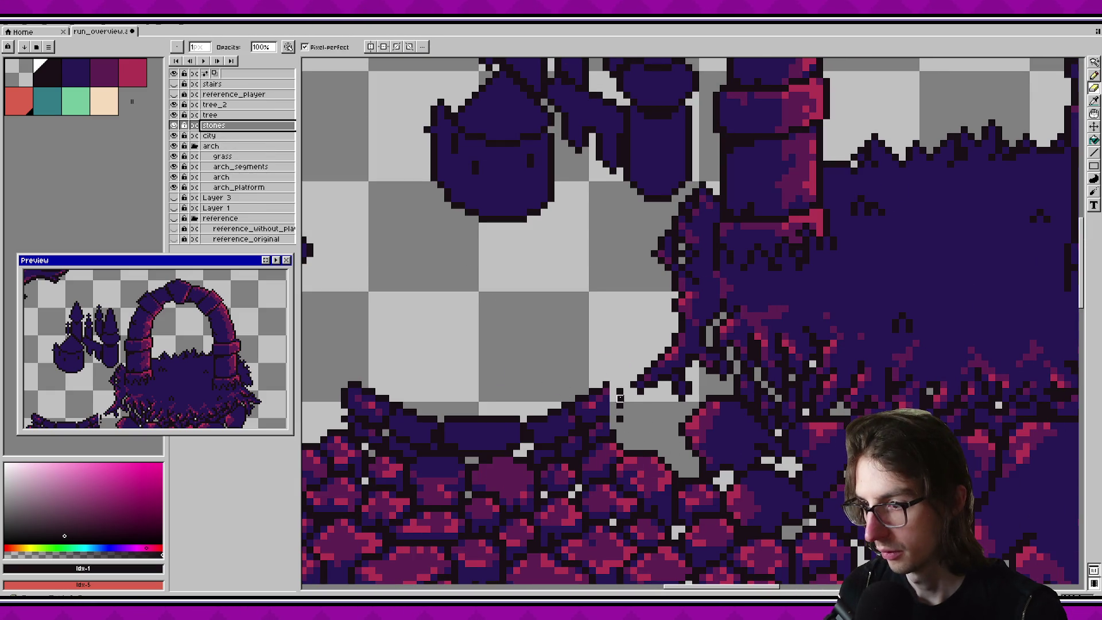
{"action": "key", "text": "w"}
{"action": "left_click_drag", "start_coordinate": [597, 391], "coordinate": [723, 337]}
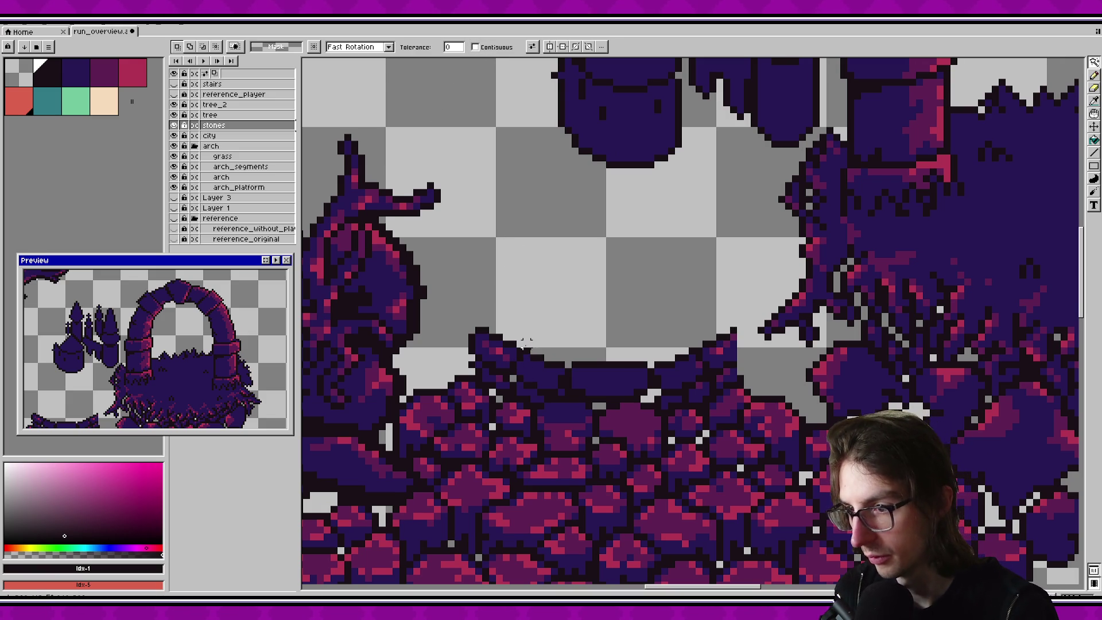
{"action": "scroll", "coordinate": [573, 334], "scroll_direction": "down", "scroll_amount": 1}
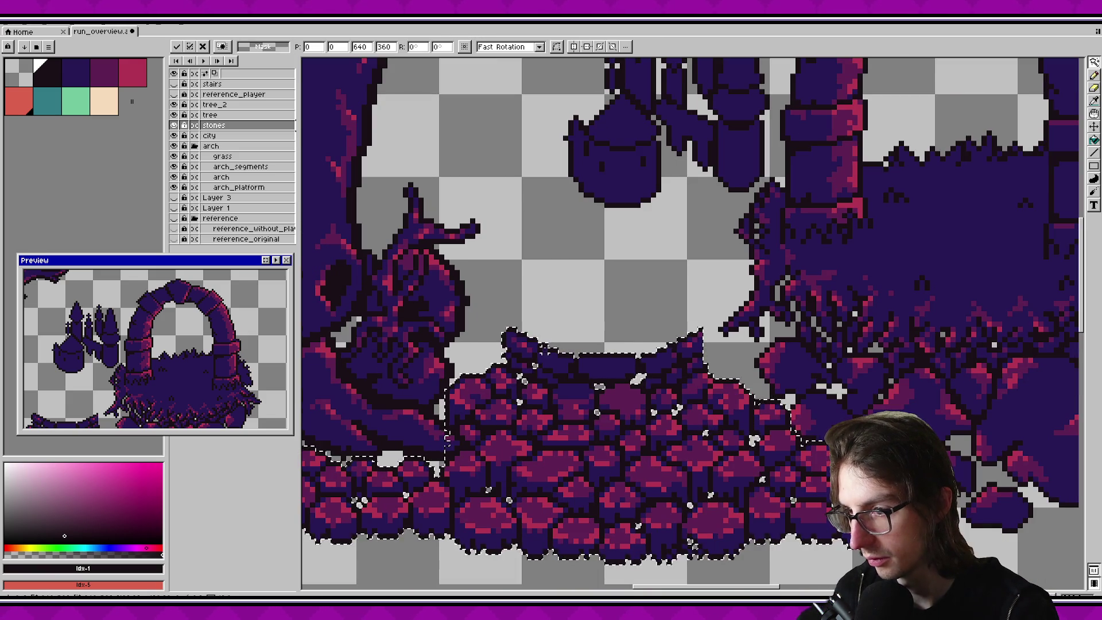
{"action": "key", "text": "Delete"}
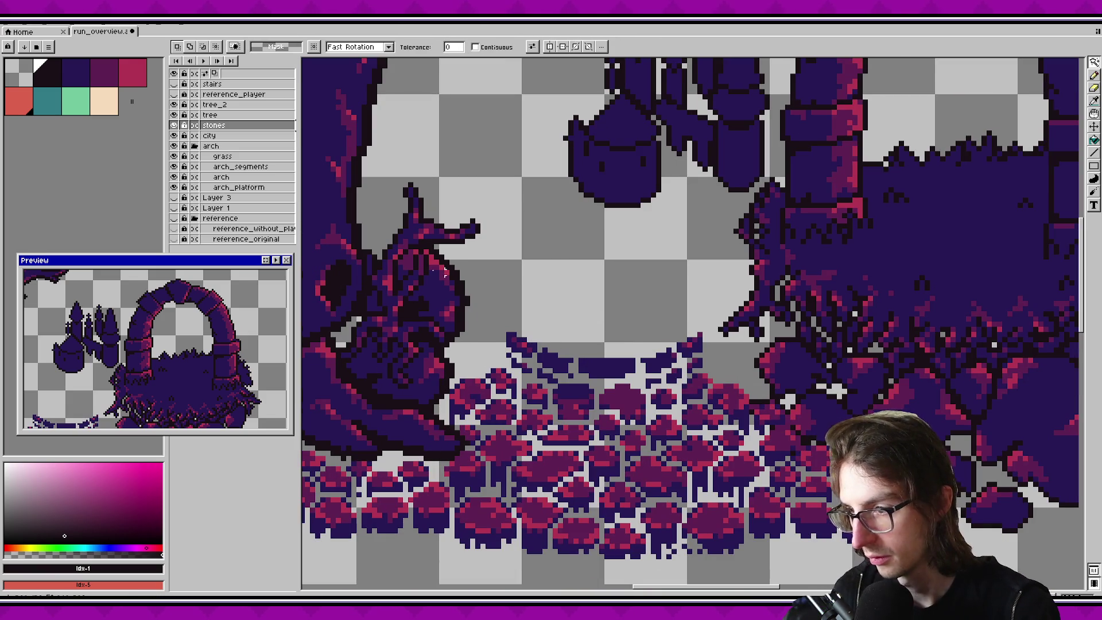
Step: Apply a new Outline effect to the stones layer
{"action": "left_click", "coordinate": [204, 125]}
{"action": "key", "text": "o"}
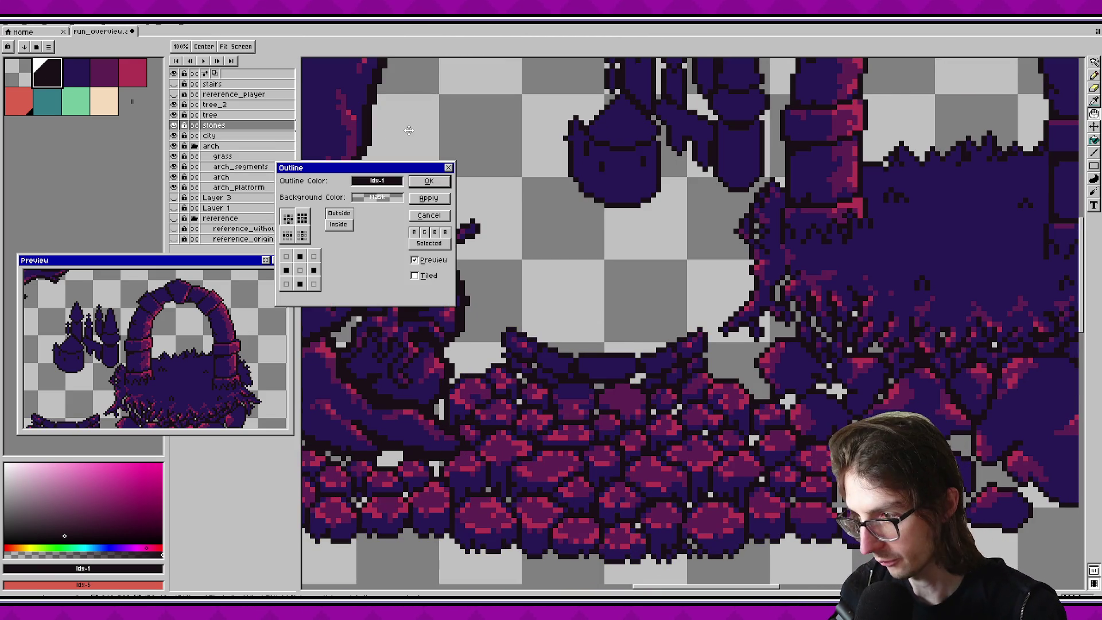
{"action": "left_click", "coordinate": [428, 181]}
{"action": "scroll", "coordinate": [661, 221], "scroll_direction": "down", "scroll_amount": 2}
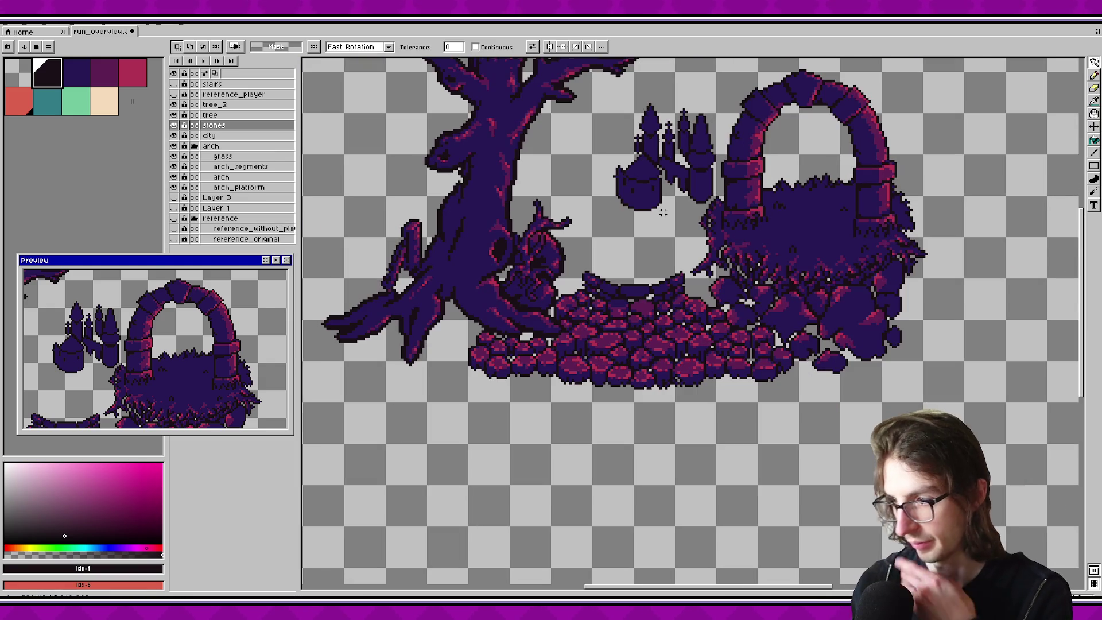
{"action": "scroll", "coordinate": [671, 218], "scroll_direction": "down", "scroll_amount": 3}
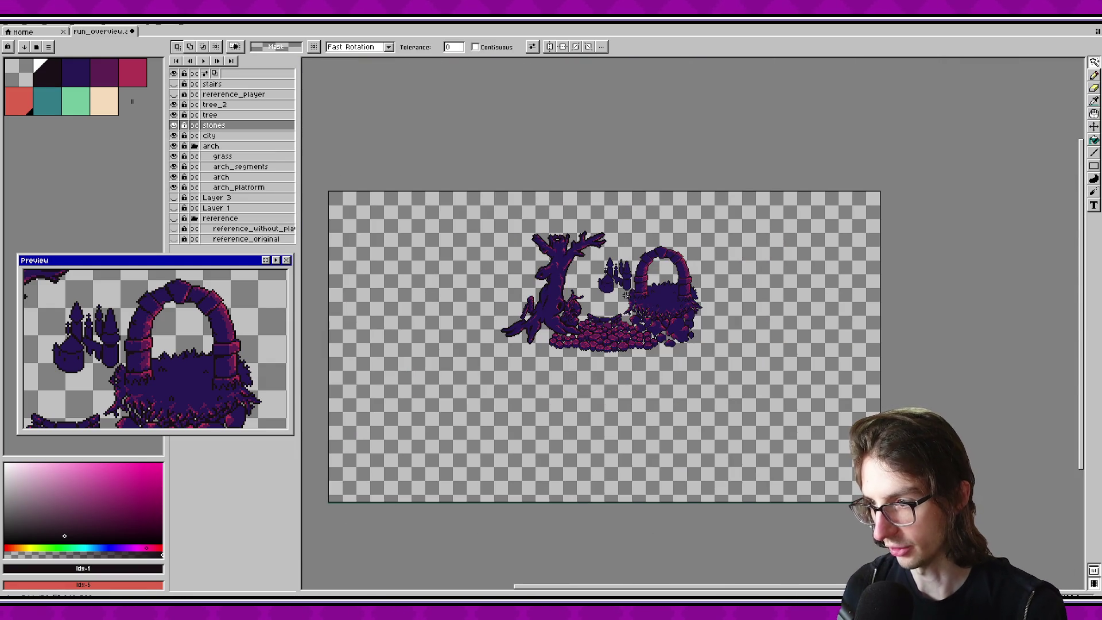
{"action": "scroll", "coordinate": [626, 294], "scroll_direction": "up", "scroll_amount": 5}
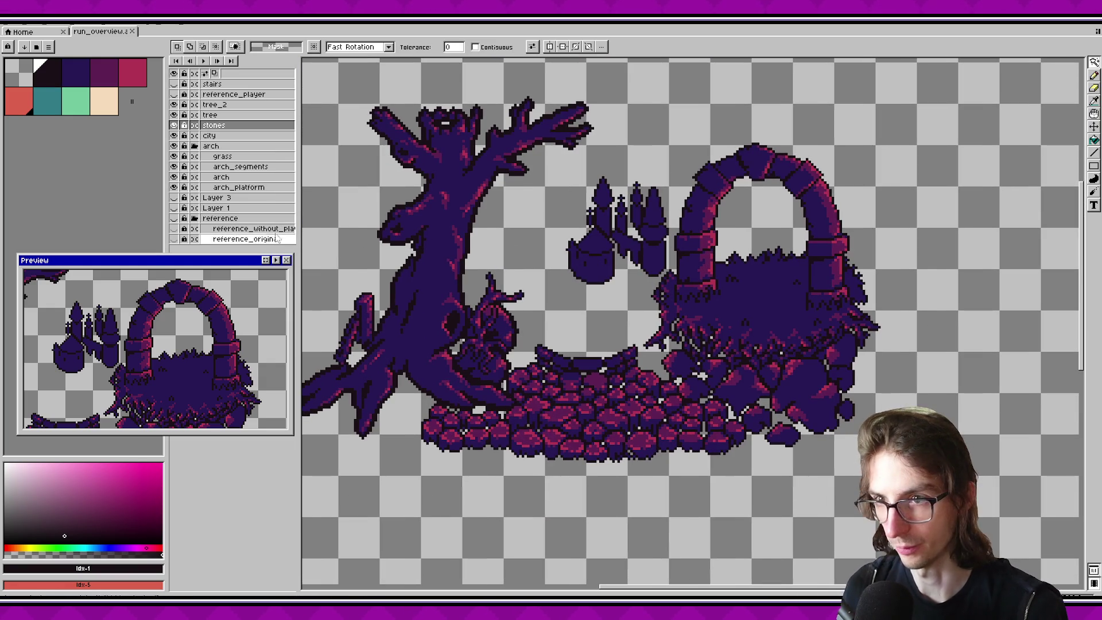
Step: Select the arch_platform, arch, stones and tree pixels and export that selected area
{"action": "left_click", "coordinate": [244, 188]}
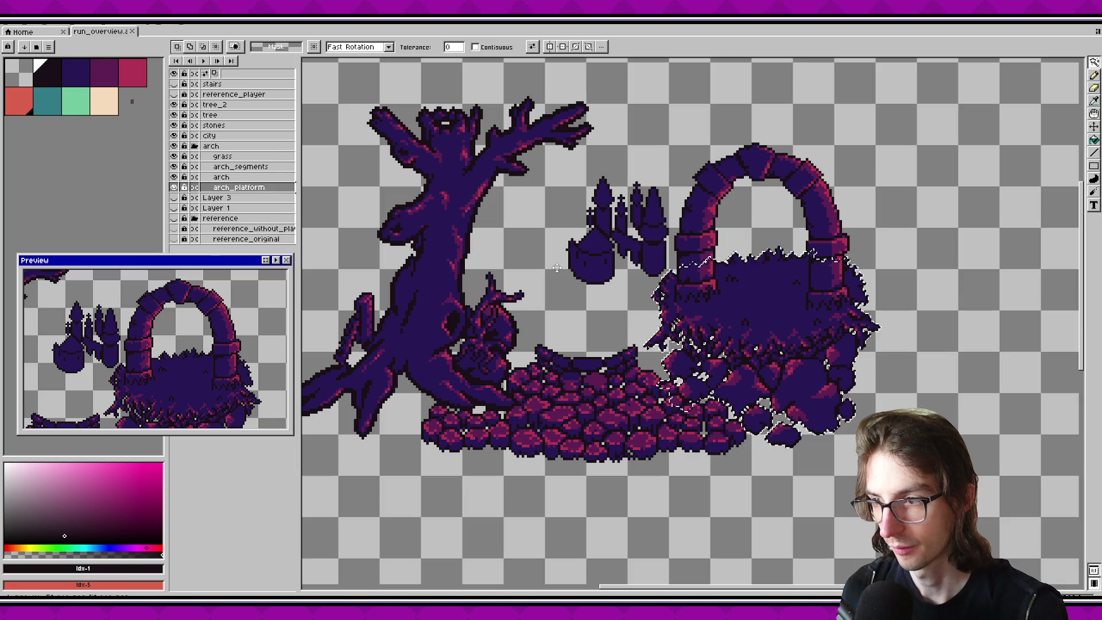
{"action": "left_click", "coordinate": [241, 187], "text": "ctrl"}
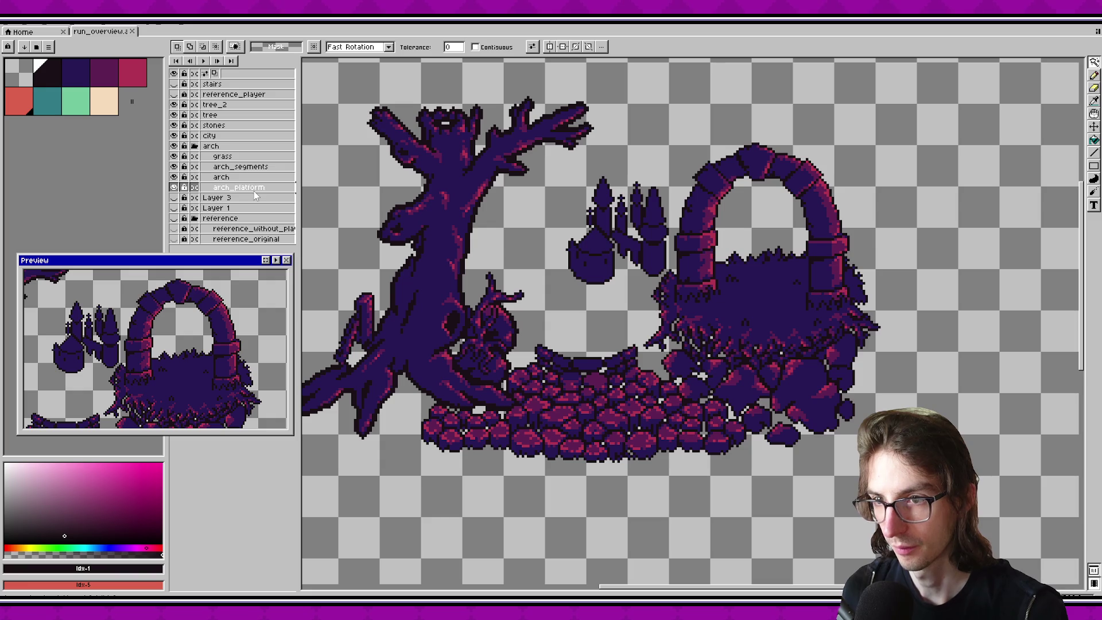
{"action": "left_click", "coordinate": [247, 160], "text": "ctrl"}
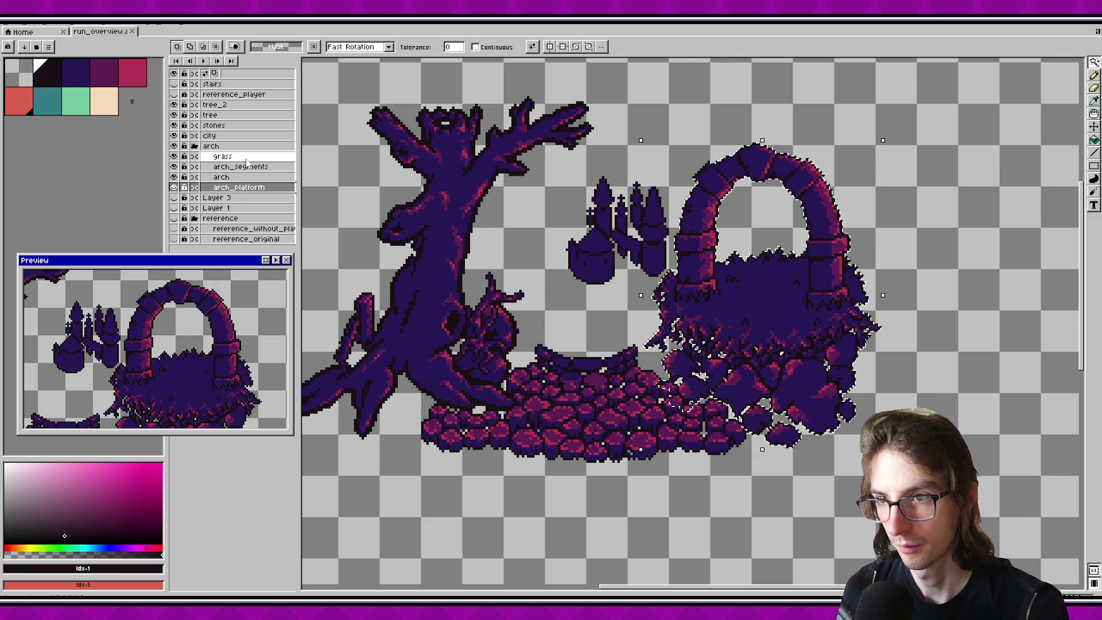
{"action": "left_click", "coordinate": [232, 126], "text": "ctrl"}
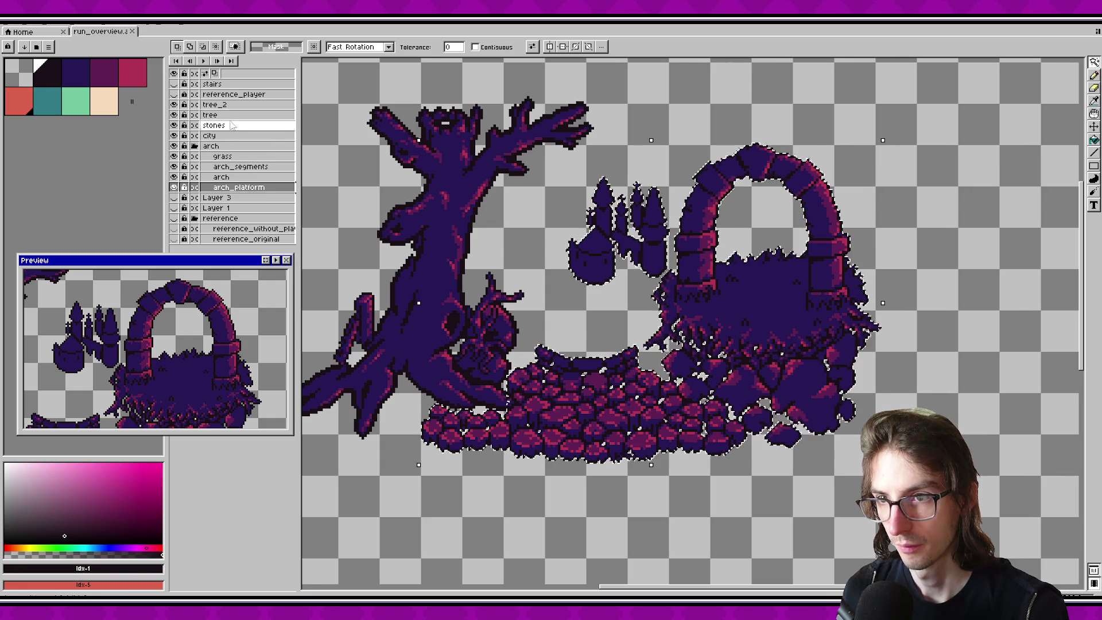
{"action": "left_click", "coordinate": [236, 116], "text": "ctrl"}
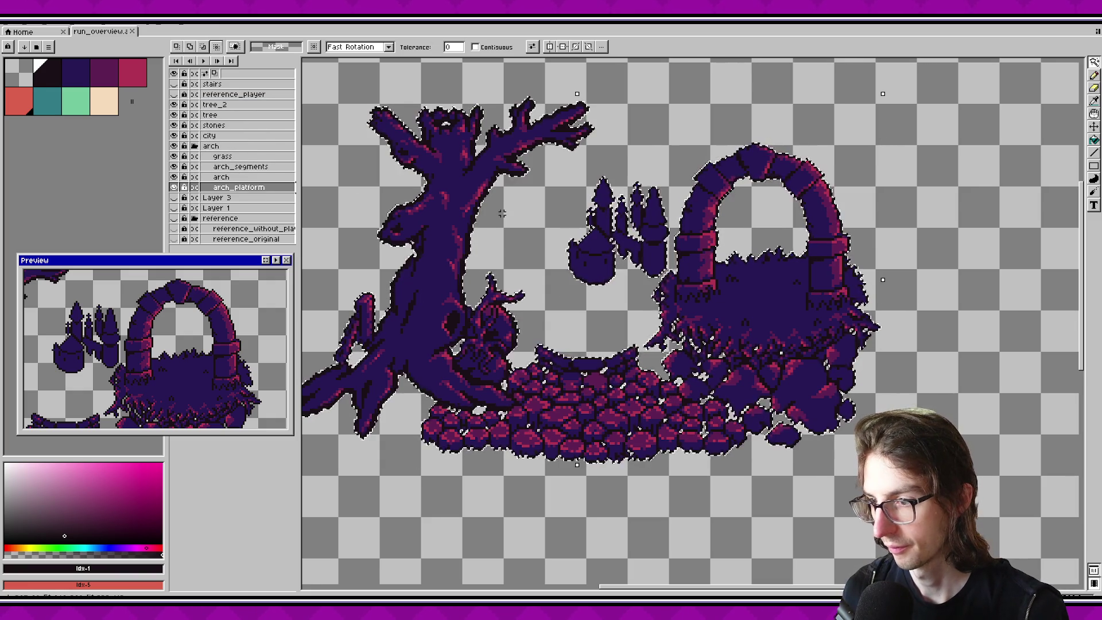
{"action": "key", "text": "ctrl+e"}
{"action": "left_click", "coordinate": [603, 402]}
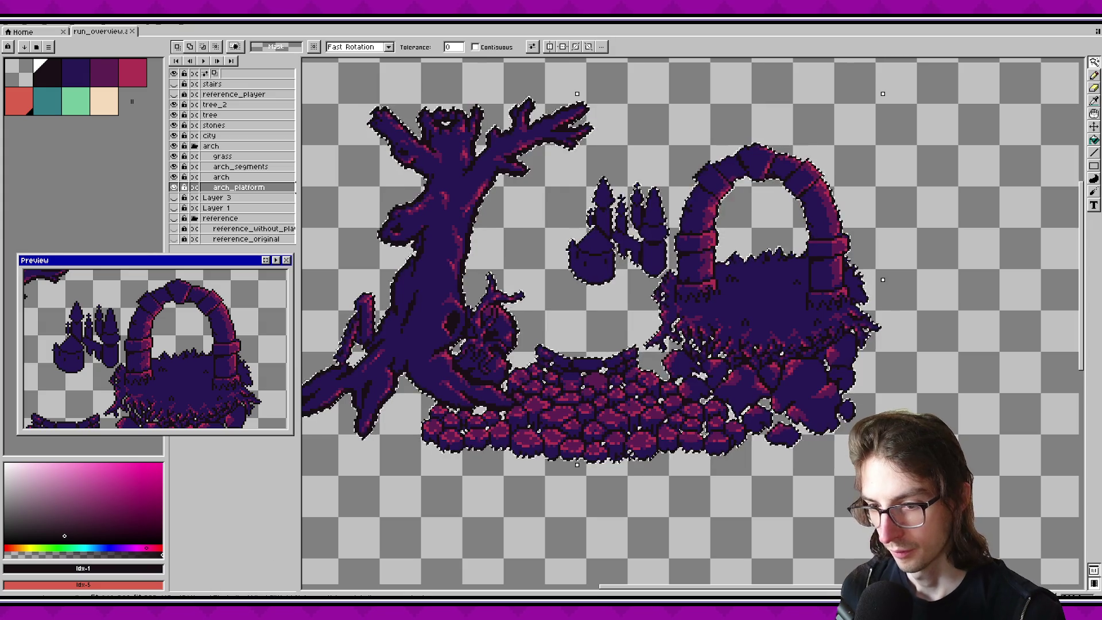
{"action": "key", "text": "alt+Tab"}
{"action": "scroll", "coordinate": [735, 350], "scroll_direction": "down", "scroll_amount": 3}
Step: Zoom the Godot viewport out to inspect the re-exported outlined cobblestones, tree and arch
{"action": "scroll", "coordinate": [732, 353], "scroll_direction": "down", "scroll_amount": 6}
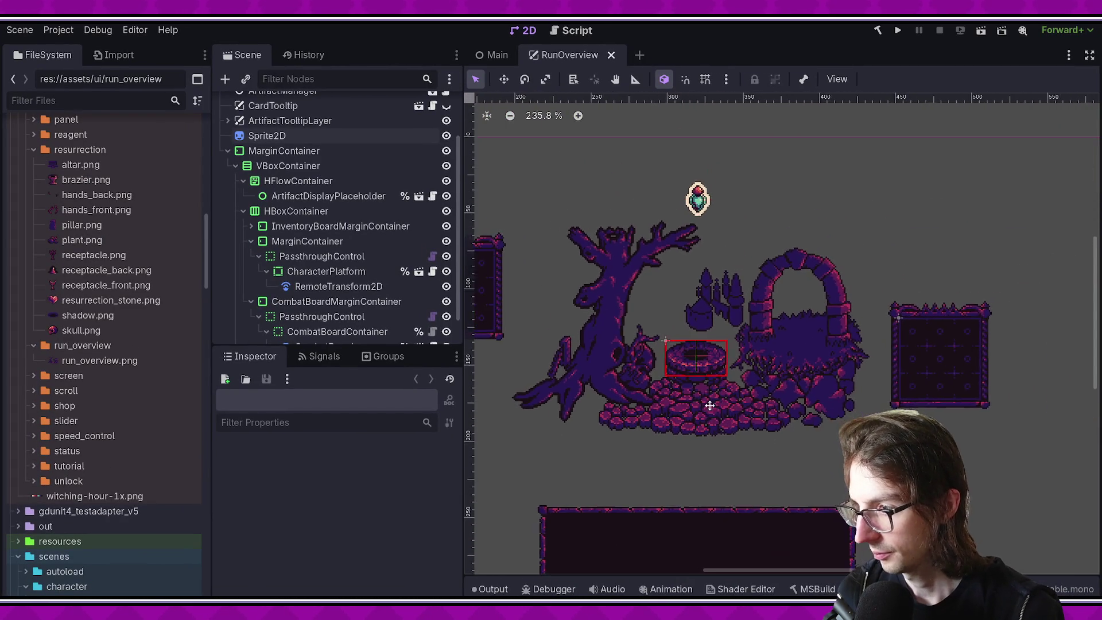
{"action": "scroll", "coordinate": [698, 375], "scroll_direction": "down", "scroll_amount": 1}
{"action": "scroll", "coordinate": [708, 364], "scroll_direction": "up", "scroll_amount": 1}
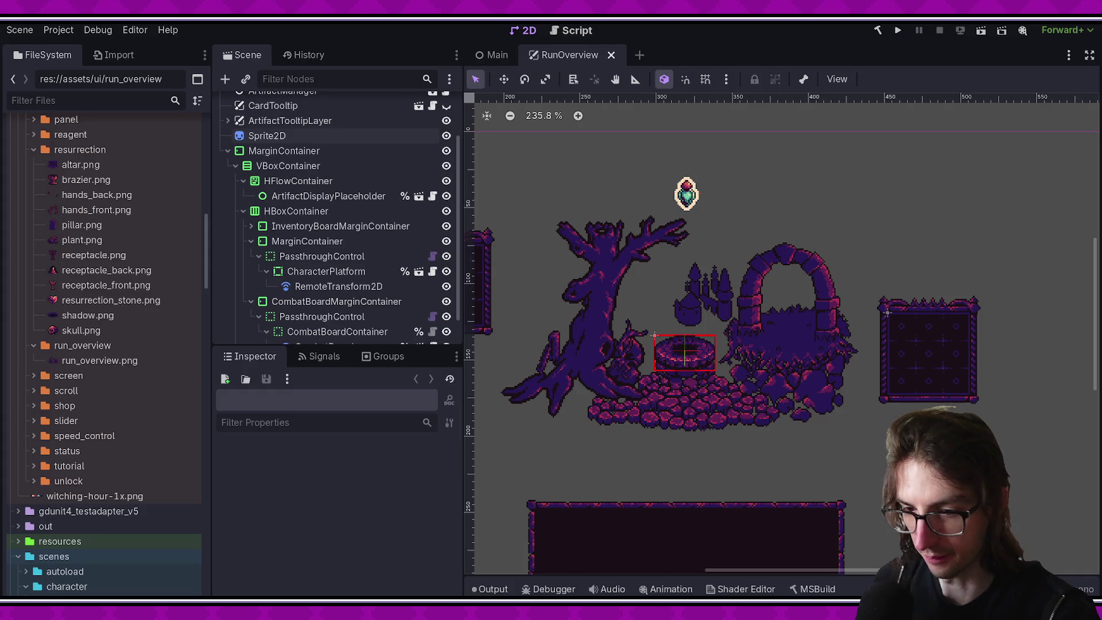
{"action": "key", "text": "alt+Tab"}
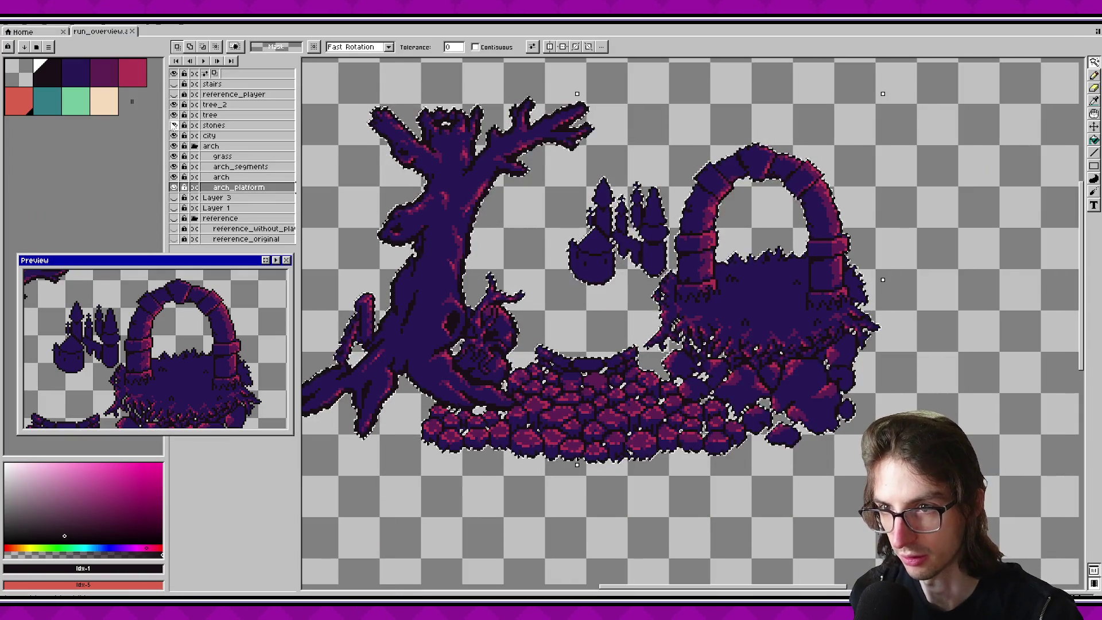
Step: Show and select the stairs layer, then export Selected layers only as stairs.png
{"action": "left_click", "coordinate": [174, 84]}
{"action": "left_click", "coordinate": [224, 84]}
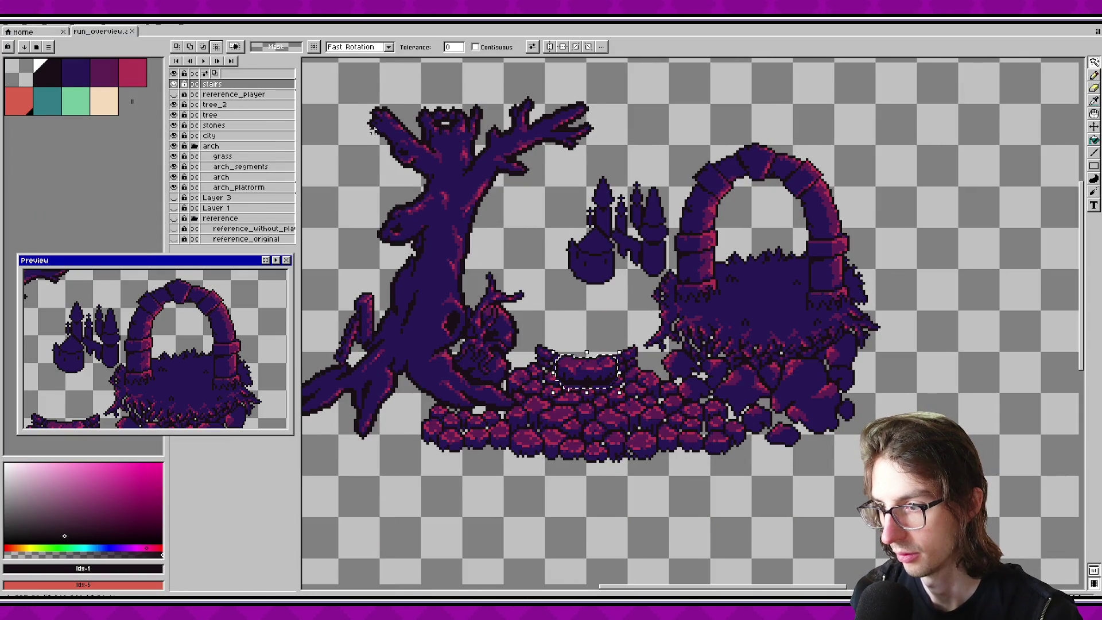
{"action": "key", "text": "ctrl+e"}
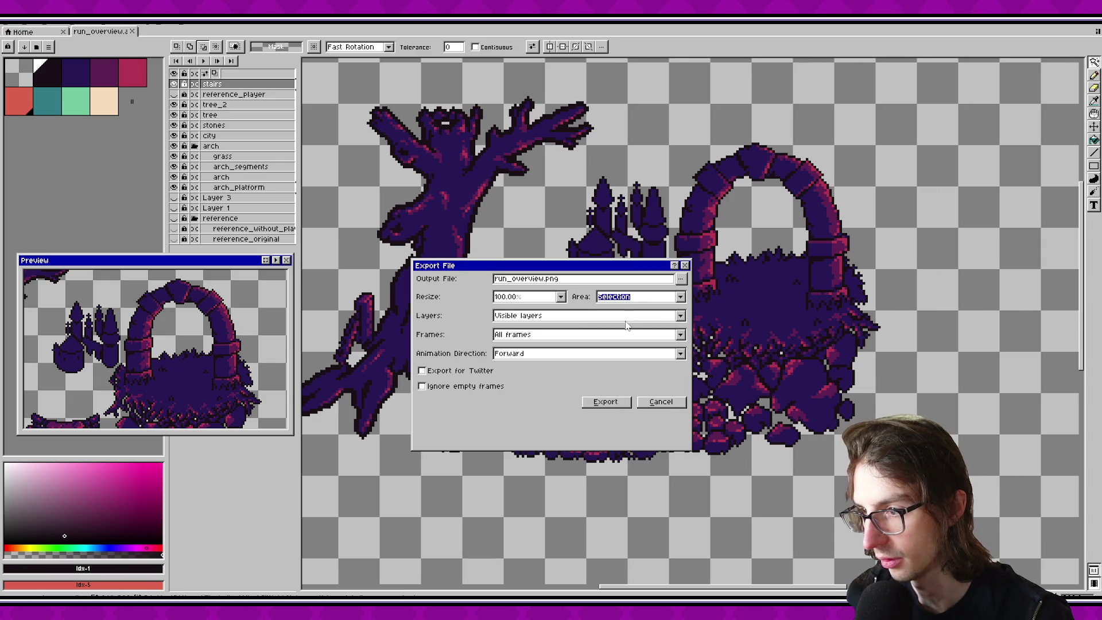
{"action": "left_click", "coordinate": [554, 316]}
{"action": "left_click", "coordinate": [535, 336]}
{"action": "type", "text": "stairs"}
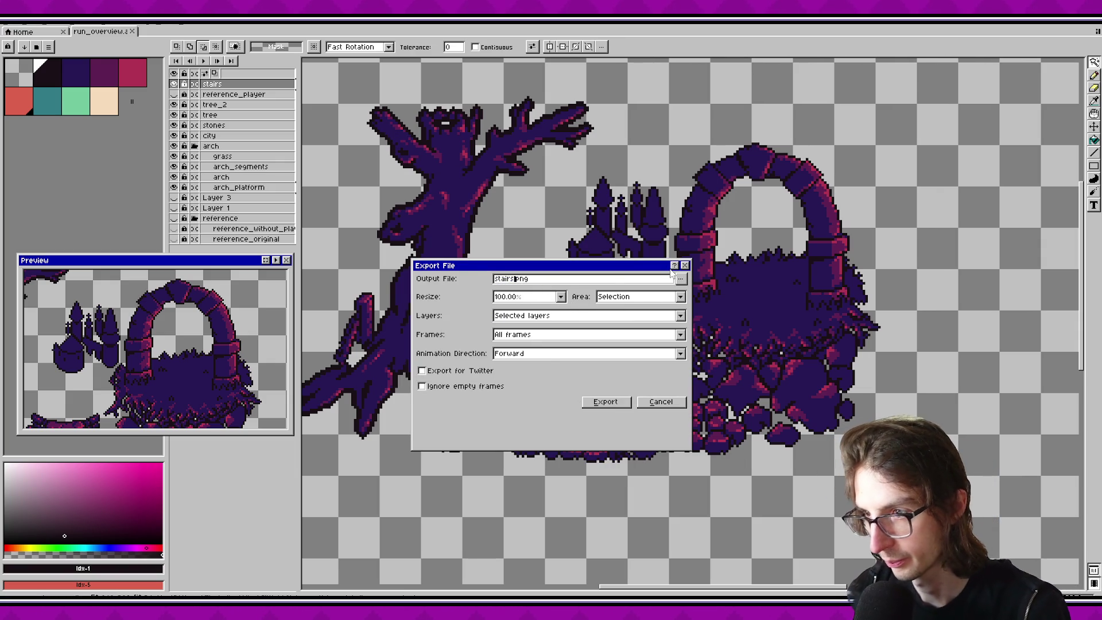
{"action": "left_click", "coordinate": [606, 402]}
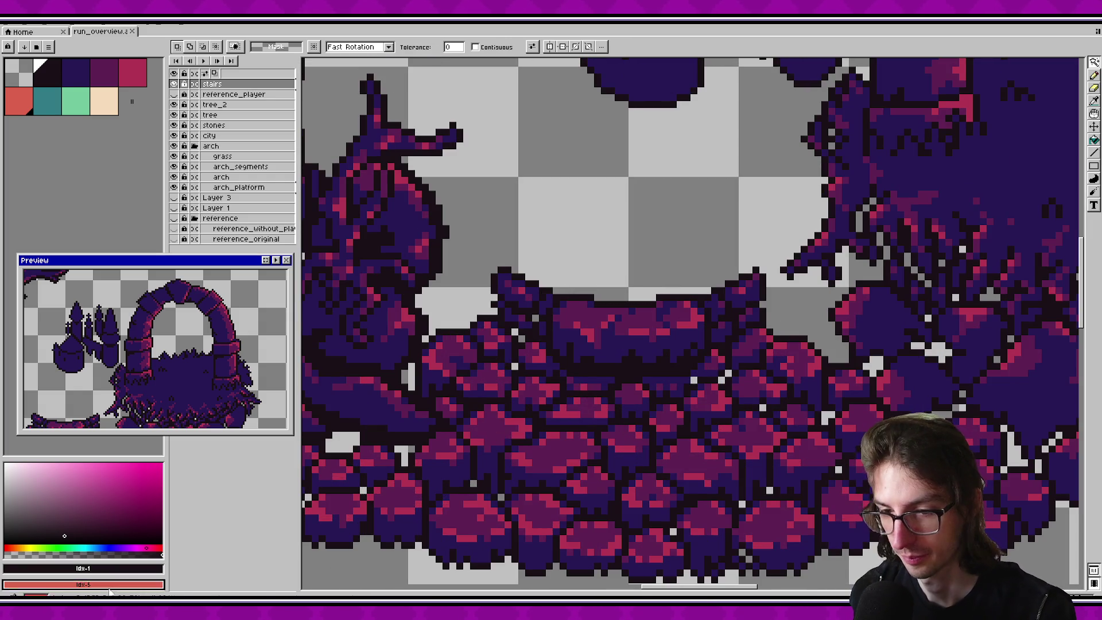
{"action": "key", "text": "alt+Tab"}
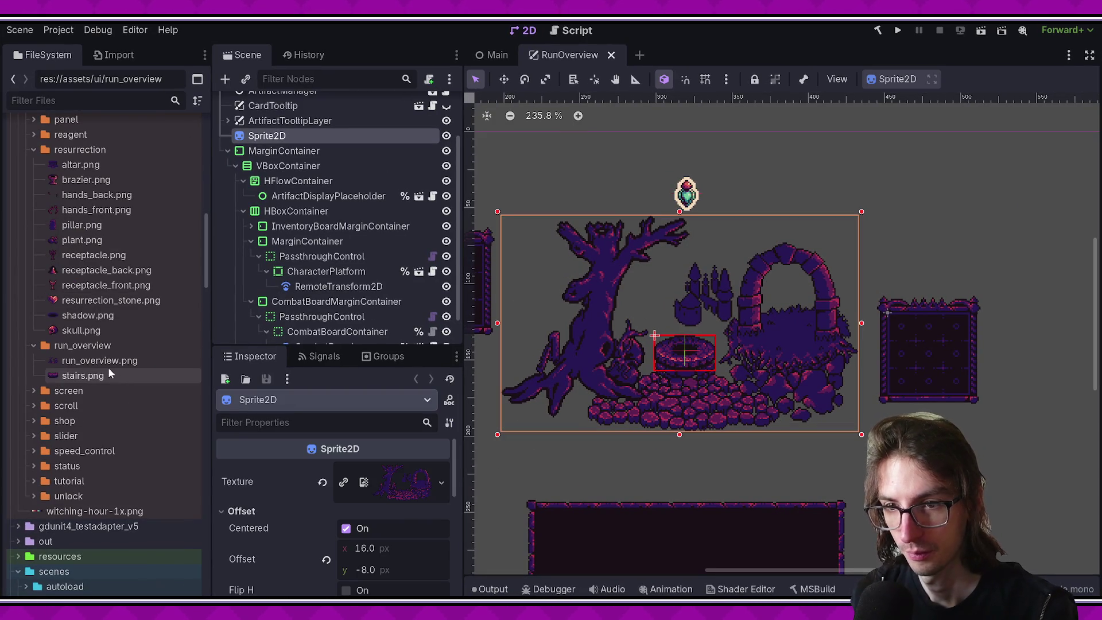
Step: Add stairs.png as a sprite with Offset Centered unchecked, placed near the well
{"action": "left_click_drag", "start_coordinate": [104, 378], "coordinate": [577, 409]}
{"action": "scroll", "coordinate": [598, 419], "scroll_direction": "up", "scroll_amount": 5}
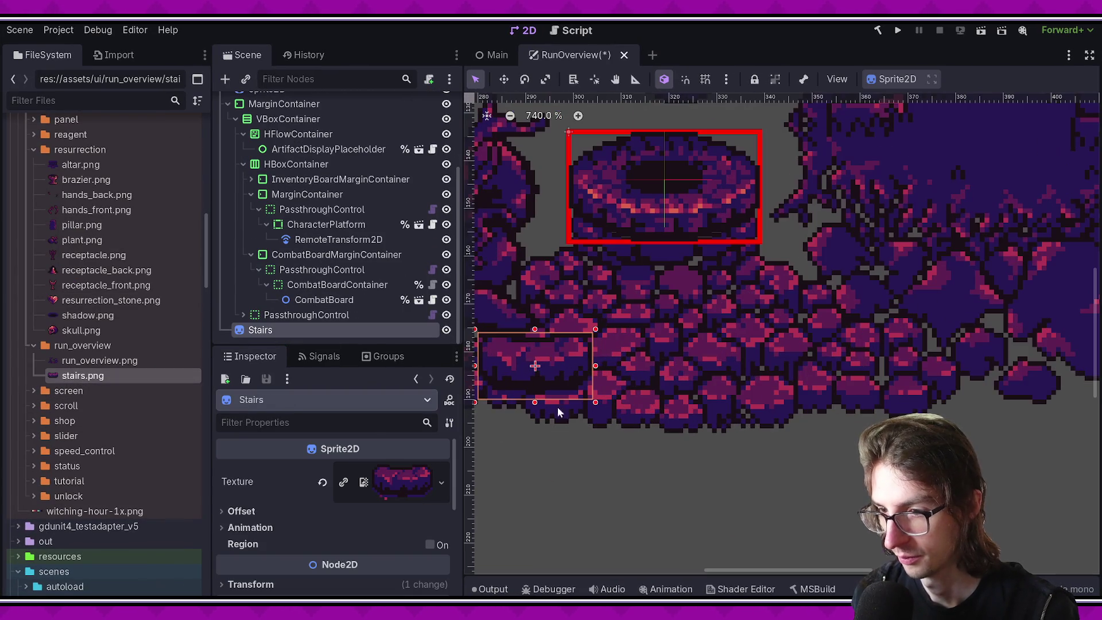
{"action": "left_click", "coordinate": [292, 512]}
{"action": "left_click", "coordinate": [351, 528]}
{"action": "scroll", "coordinate": [574, 488], "scroll_direction": "up", "scroll_amount": 2}
{"action": "left_click_drag", "start_coordinate": [689, 455], "coordinate": [765, 362]}
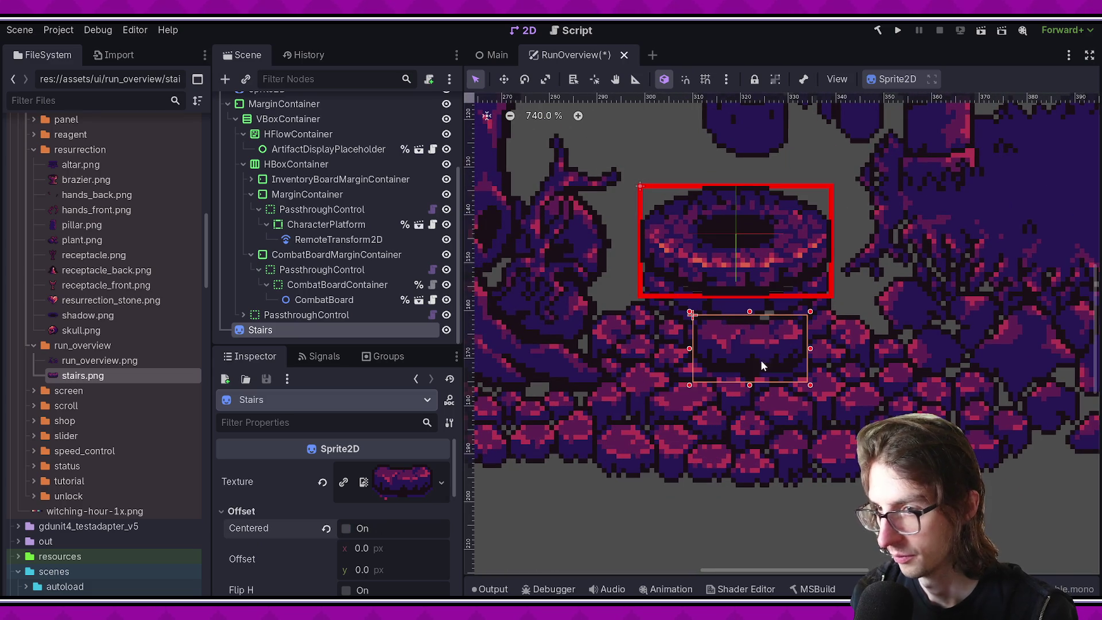
Step: Nest Stairs under the scene art sprite, rename that sprite RunOverviewArt, and save
{"action": "left_click_drag", "start_coordinate": [322, 338], "coordinate": [294, 172]}
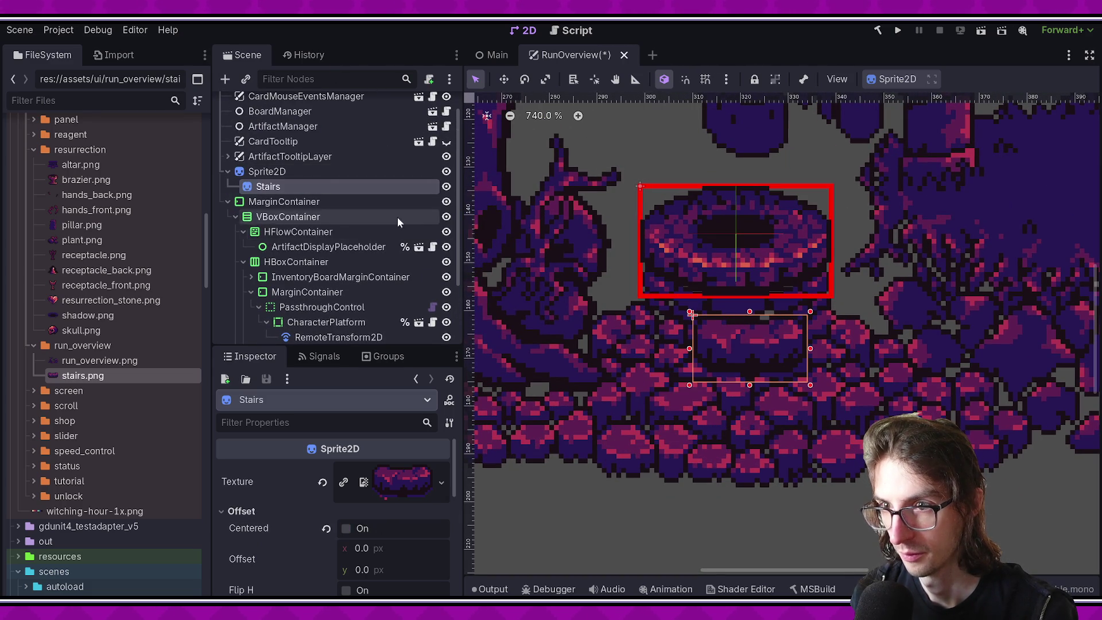
{"action": "left_click", "coordinate": [294, 172]}
{"action": "key", "text": "F2"}
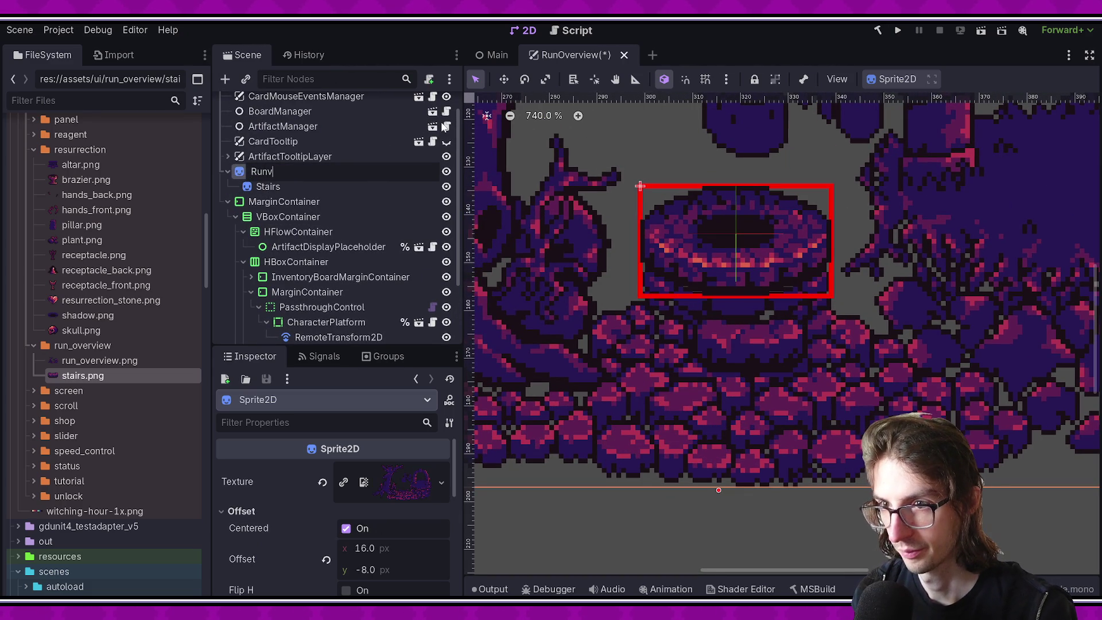
{"action": "type", "text": "t"}
{"action": "key", "text": "Return"}
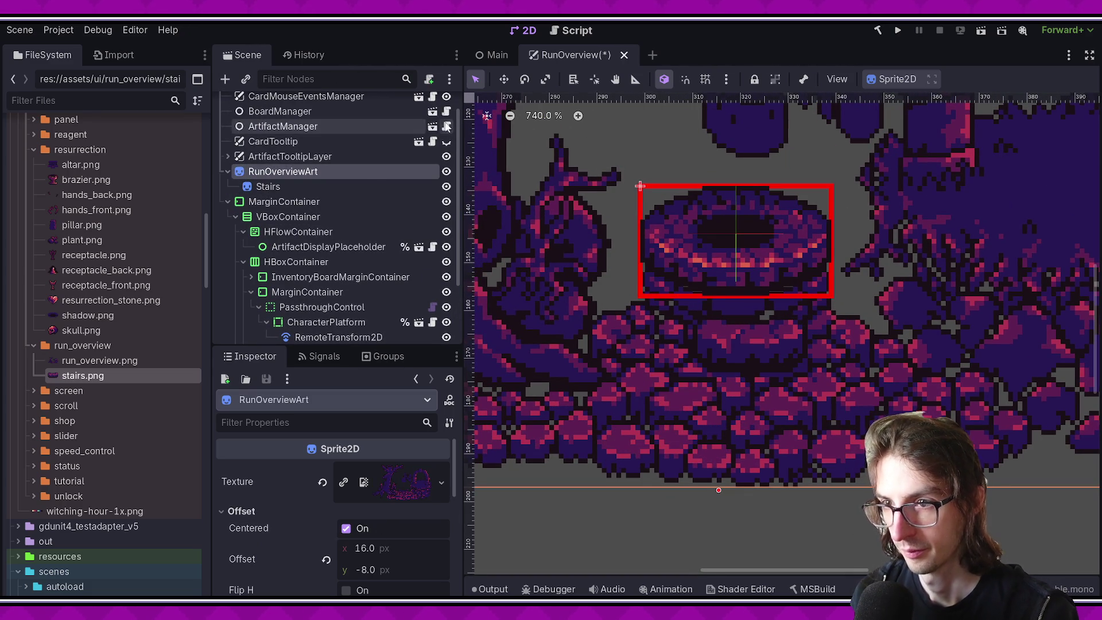
{"action": "key", "text": "ctrl+s"}
Step: Move the Stairs sprite up-left to sit under the well
{"action": "scroll", "coordinate": [684, 278], "scroll_direction": "up", "scroll_amount": 2}
{"action": "left_click", "coordinate": [268, 186]}
{"action": "key", "text": "w"}
{"action": "left_click_drag", "start_coordinate": [700, 438], "coordinate": [693, 405]}
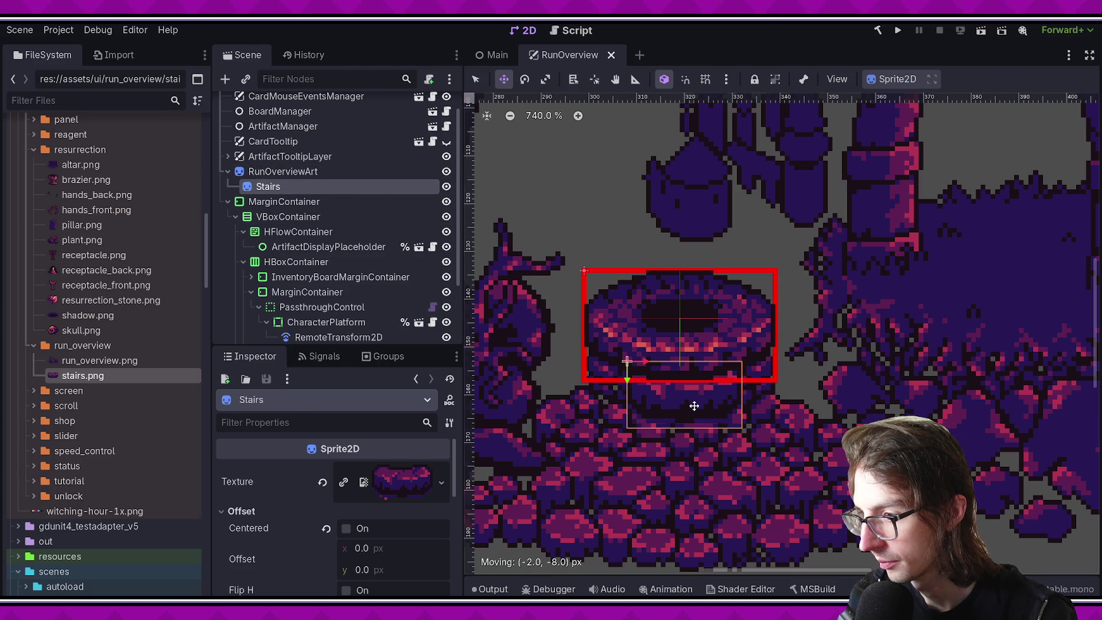
{"action": "key", "text": "alt+Tab"}
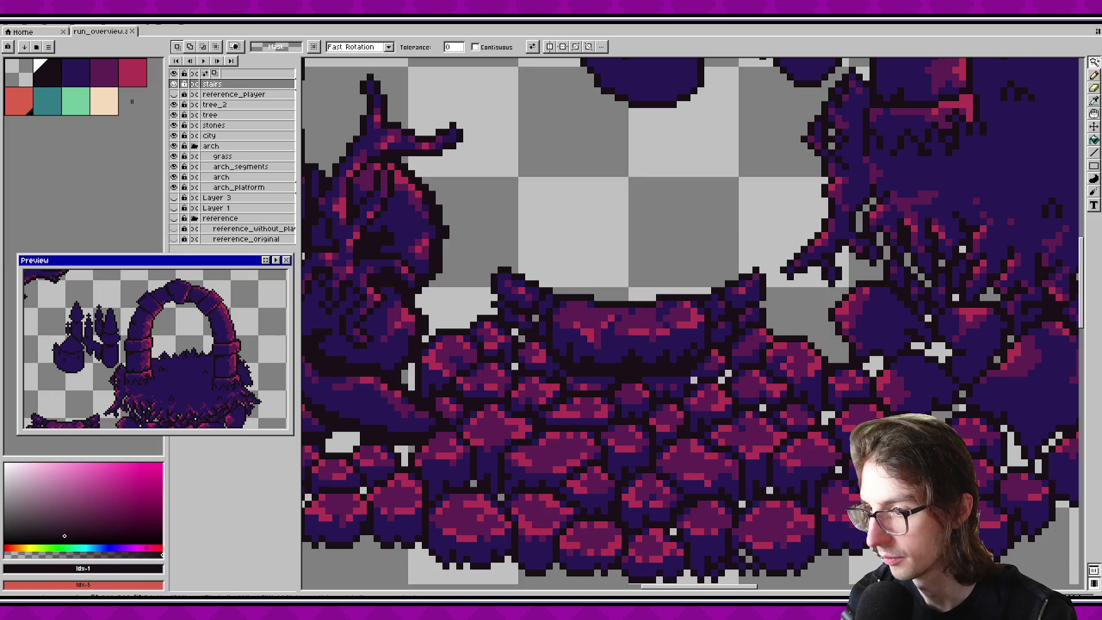
Step: Nudge the Stairs sprite pixel by pixel under the well, comparing against the Aseprite artwork
{"action": "key", "text": "alt+Tab"}
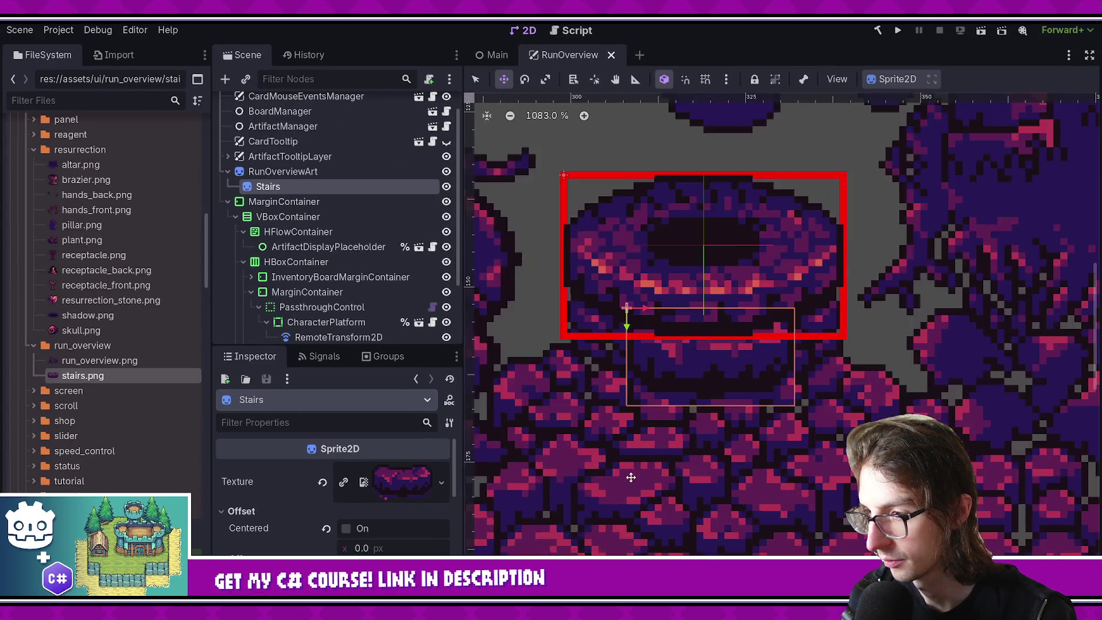
{"action": "scroll", "coordinate": [700, 379], "scroll_direction": "up", "scroll_amount": 3}
{"action": "left_click_drag", "start_coordinate": [700, 379], "coordinate": [691, 380]}
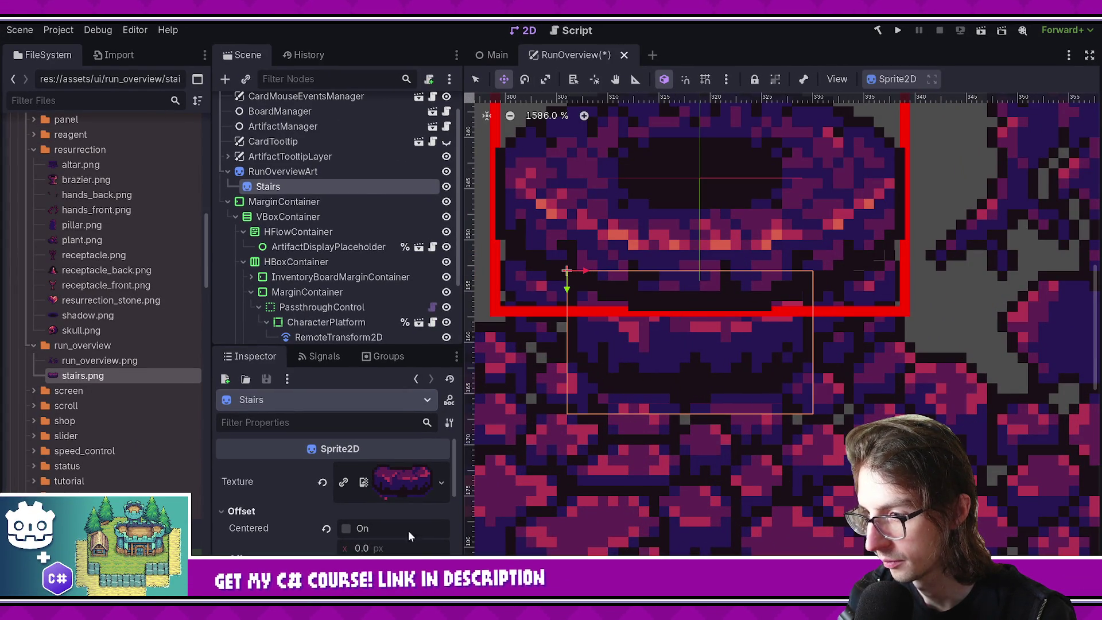
{"action": "key", "text": "alt+Tab"}
{"action": "key", "text": "alt+Tab"}
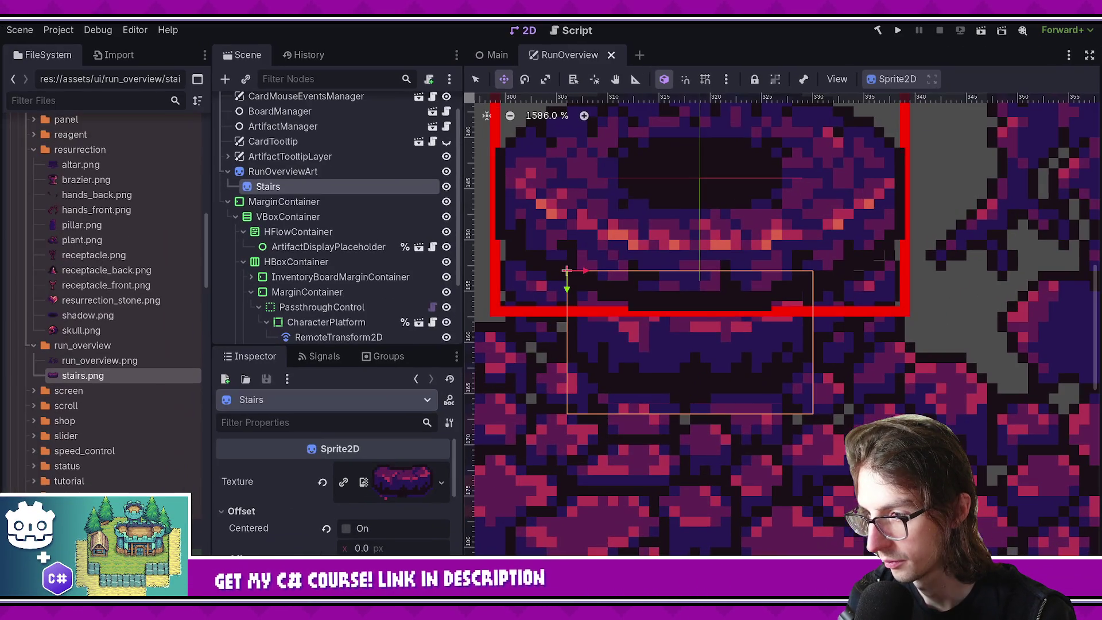
{"action": "mouse_move", "coordinate": [647, 379]}
{"action": "left_mouse_down"}
{"action": "mouse_move", "coordinate": [652, 344]}
{"action": "mouse_move", "coordinate": [648, 382]}
{"action": "mouse_move", "coordinate": [649, 365]}
{"action": "left_mouse_up"}
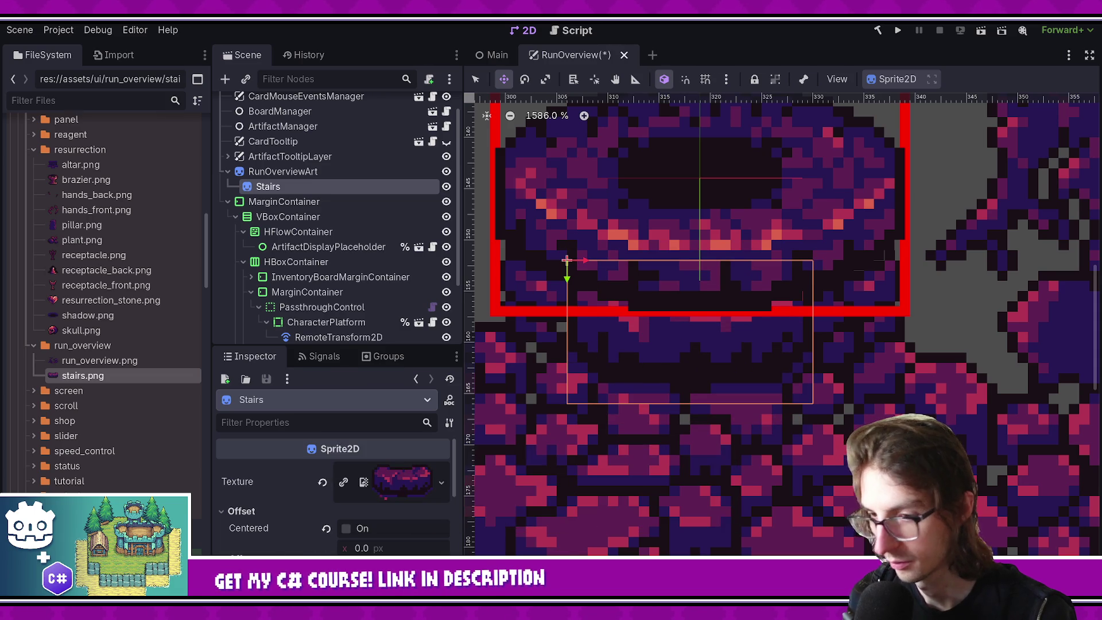
{"action": "key", "text": "alt+Tab"}
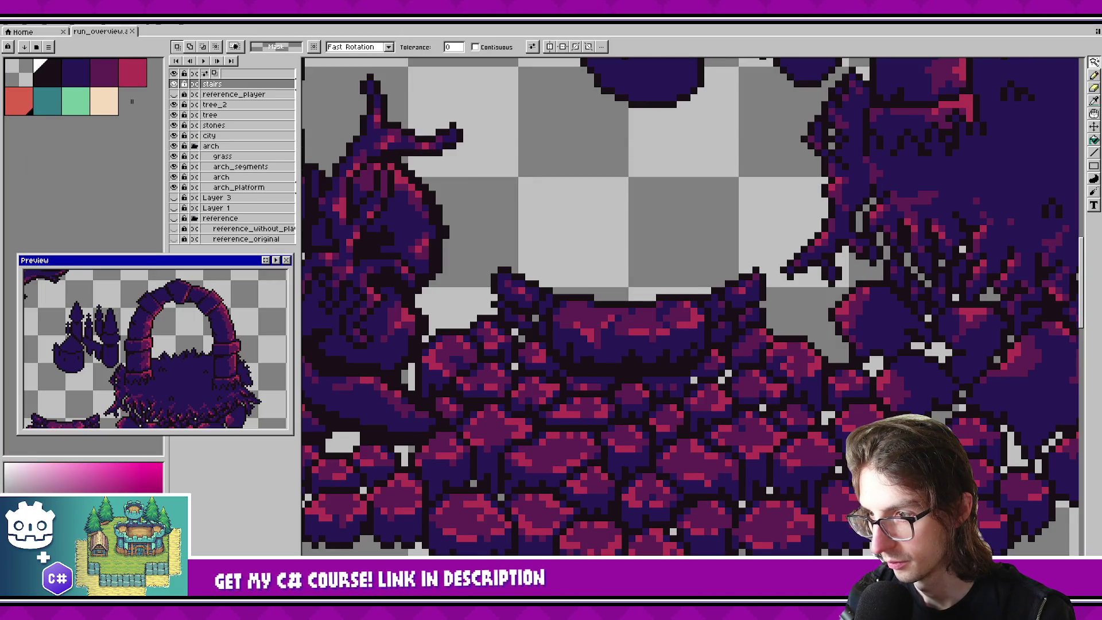
{"action": "key", "text": "alt+Tab"}
{"action": "key", "text": "alt+Tab"}
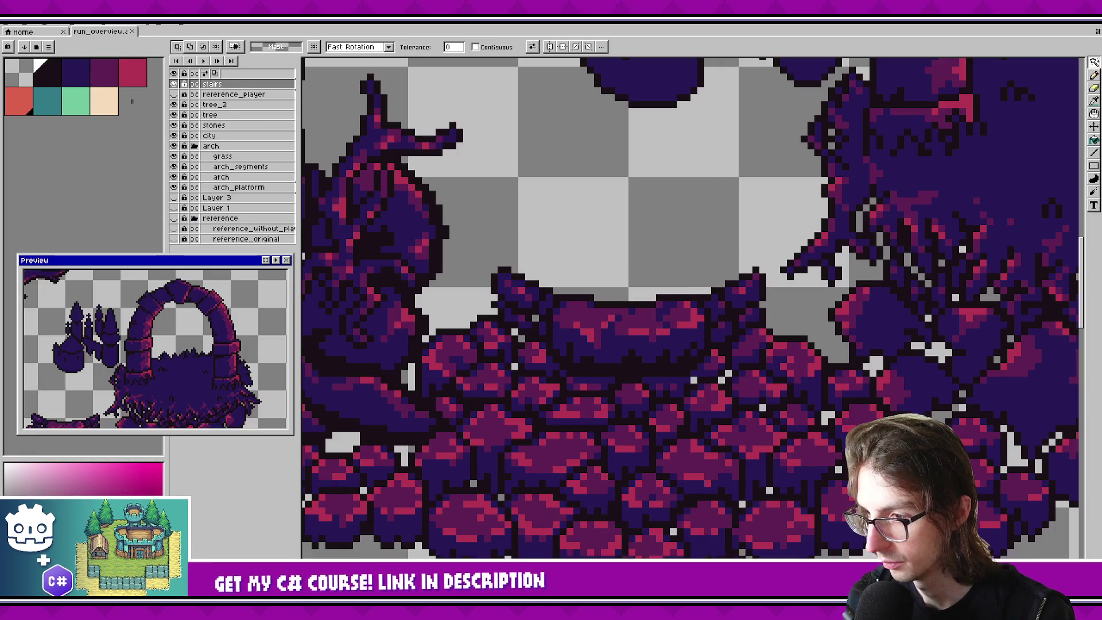
{"action": "key", "text": "alt+Tab"}
{"action": "key", "text": "alt+Tab"}
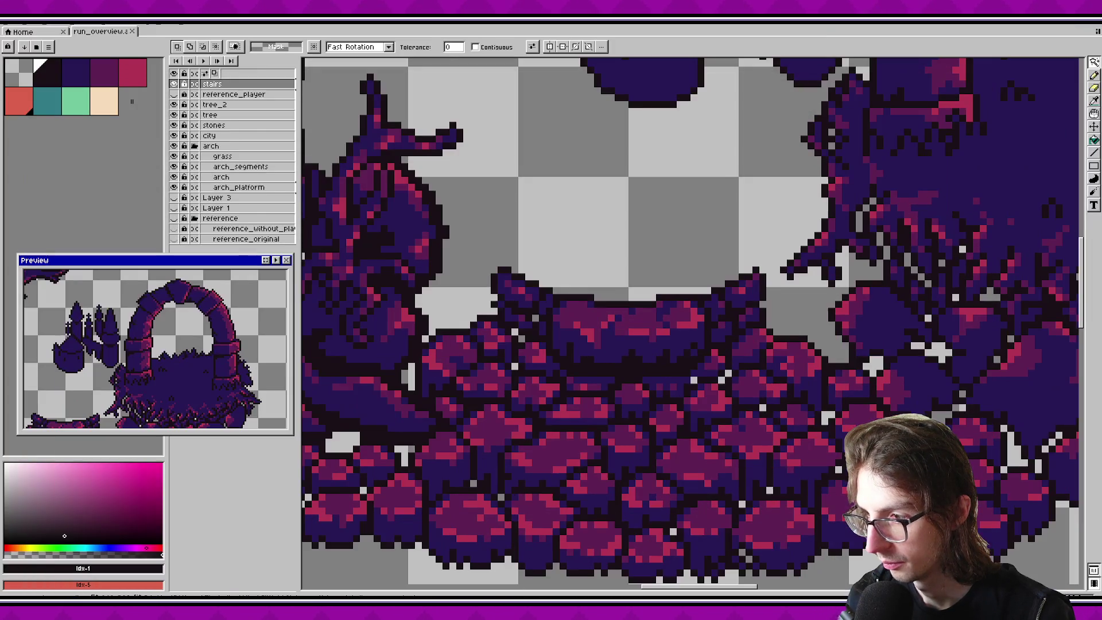
{"action": "key", "text": "alt+Tab"}
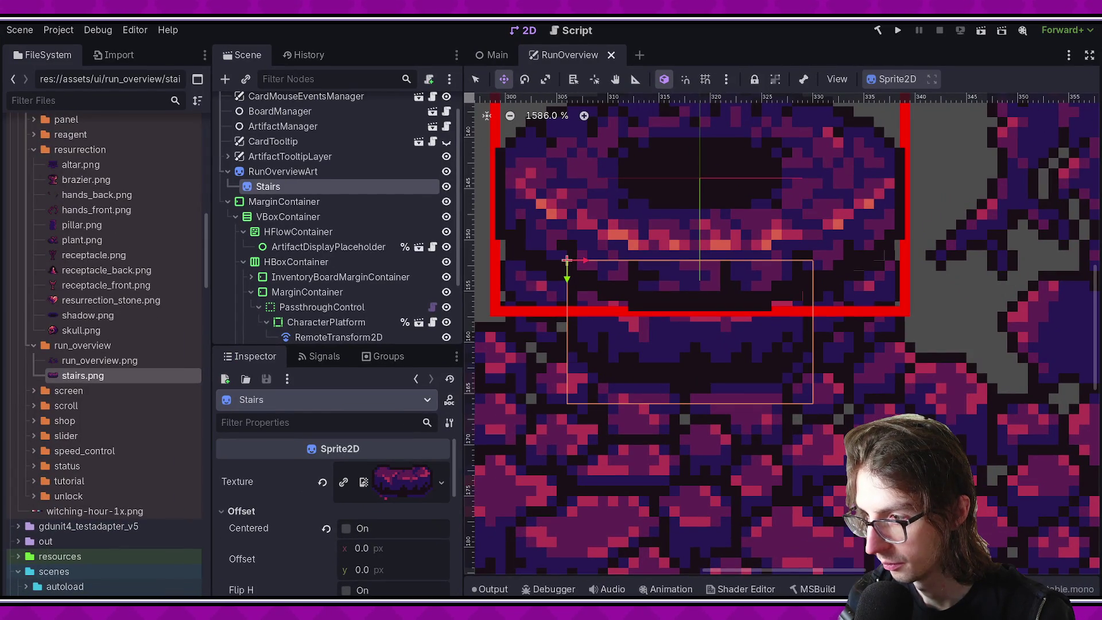
{"action": "mouse_move", "coordinate": [633, 353]}
{"action": "left_mouse_down"}
{"action": "mouse_move", "coordinate": [630, 339]}
{"action": "mouse_move", "coordinate": [646, 341]}
{"action": "left_mouse_up"}
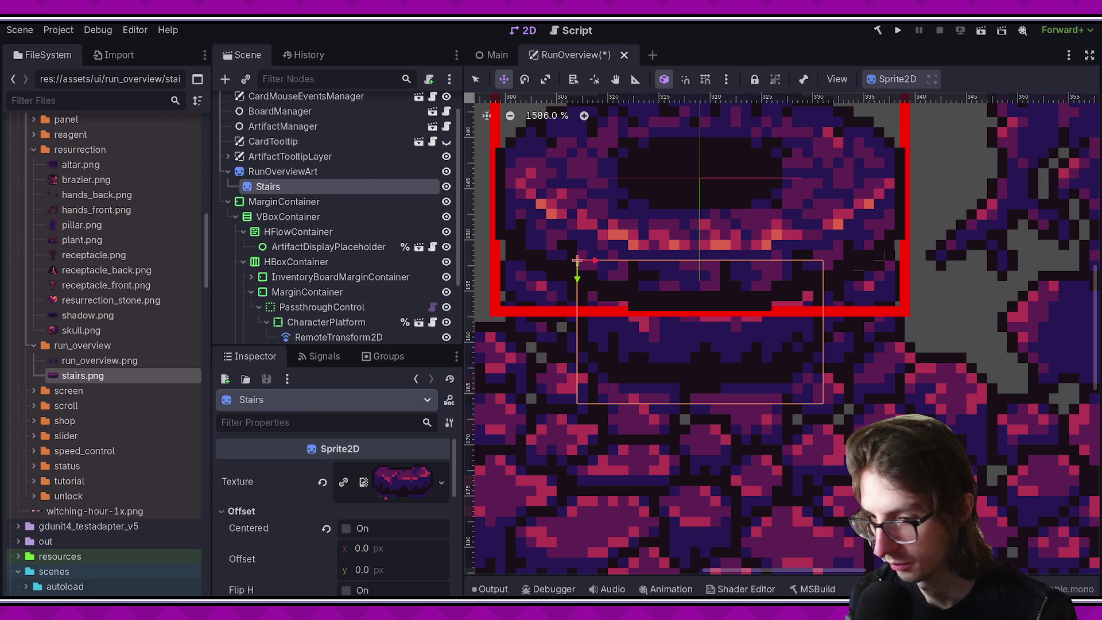
{"action": "key", "text": "alt+Tab"}
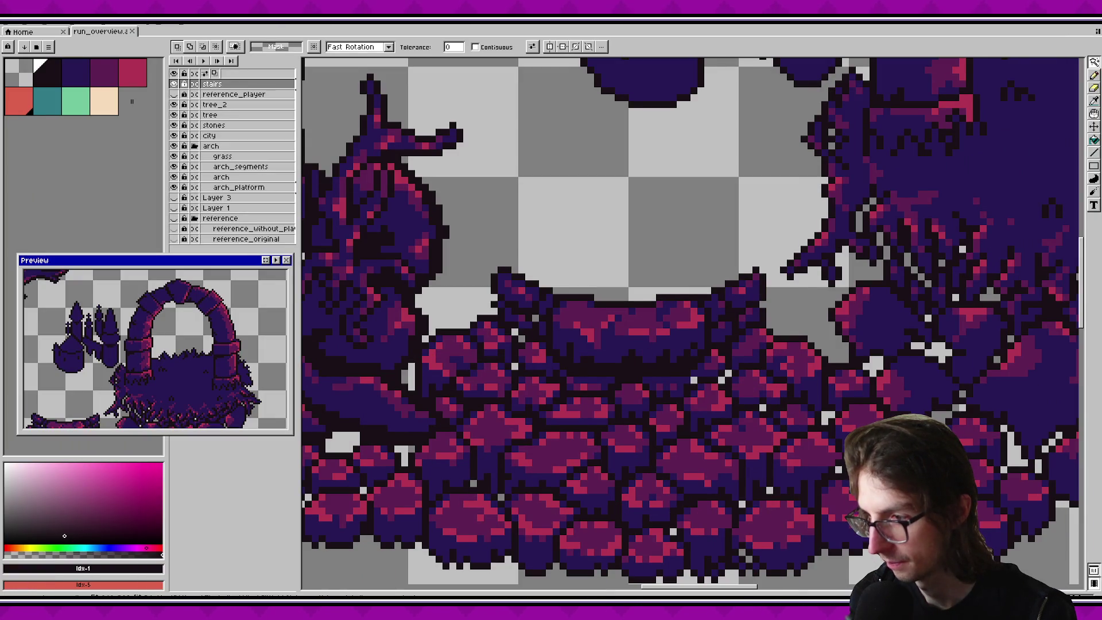
{"action": "key", "text": "alt+Tab"}
{"action": "mouse_move", "coordinate": [681, 340]}
{"action": "left_mouse_down"}
{"action": "mouse_move", "coordinate": [666, 342]}
{"action": "mouse_move", "coordinate": [673, 310]}
{"action": "mouse_move", "coordinate": [659, 334]}
{"action": "mouse_move", "coordinate": [669, 298]}
{"action": "mouse_move", "coordinate": [654, 367]}
{"action": "mouse_move", "coordinate": [647, 584]}
{"action": "mouse_move", "coordinate": [682, 327]}
{"action": "left_mouse_up"}
{"action": "scroll", "coordinate": [325, 553], "scroll_direction": "down", "scroll_amount": 3}
{"action": "scroll", "coordinate": [325, 552], "scroll_direction": "up", "scroll_amount": 3}
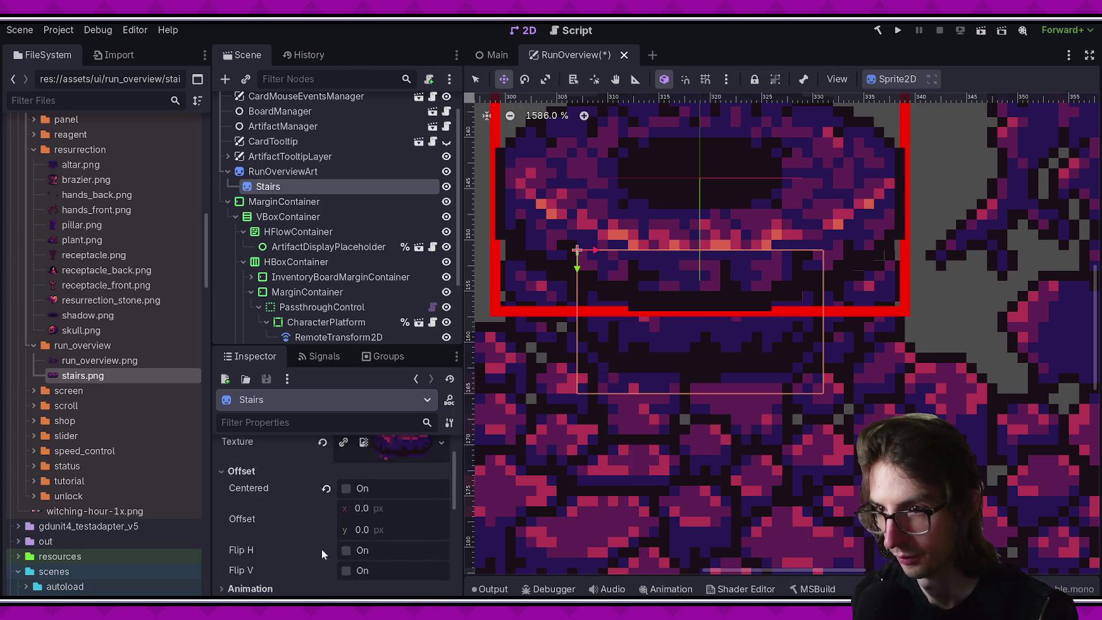
{"action": "scroll", "coordinate": [659, 288], "scroll_direction": "down", "scroll_amount": 4}
Step: Move Stairs to root level after MarginContainer, lower it 4 px, and save
{"action": "left_click_drag", "start_coordinate": [281, 189], "coordinate": [263, 168]}
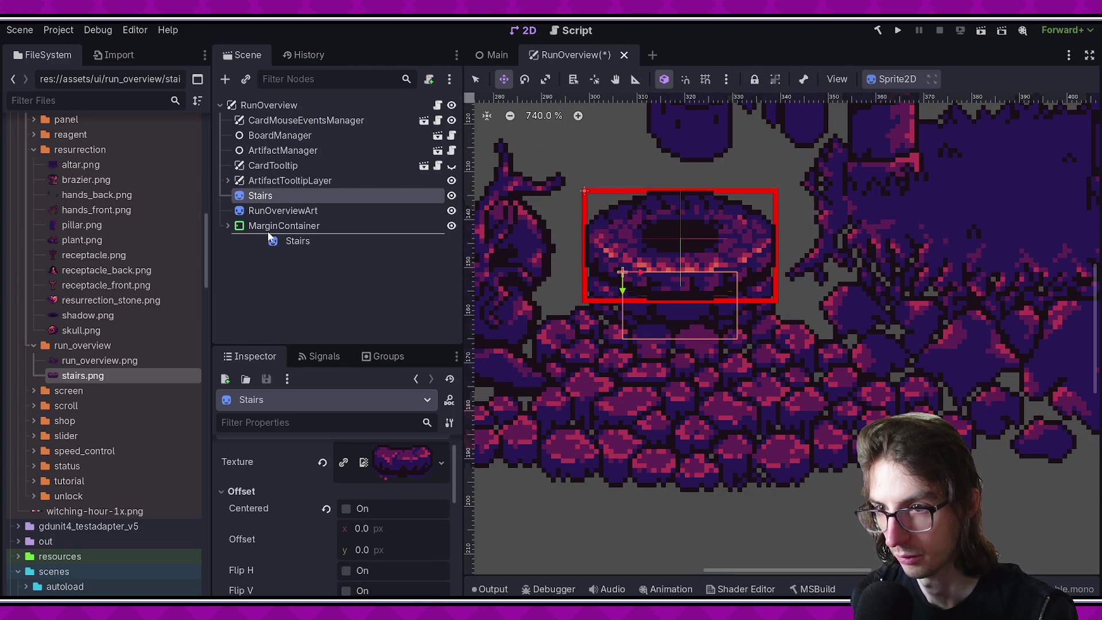
{"action": "left_click_drag", "start_coordinate": [268, 235], "coordinate": [268, 237]}
{"action": "scroll", "coordinate": [499, 310], "scroll_direction": "up", "scroll_amount": 2}
{"action": "left_click", "coordinate": [227, 210]}
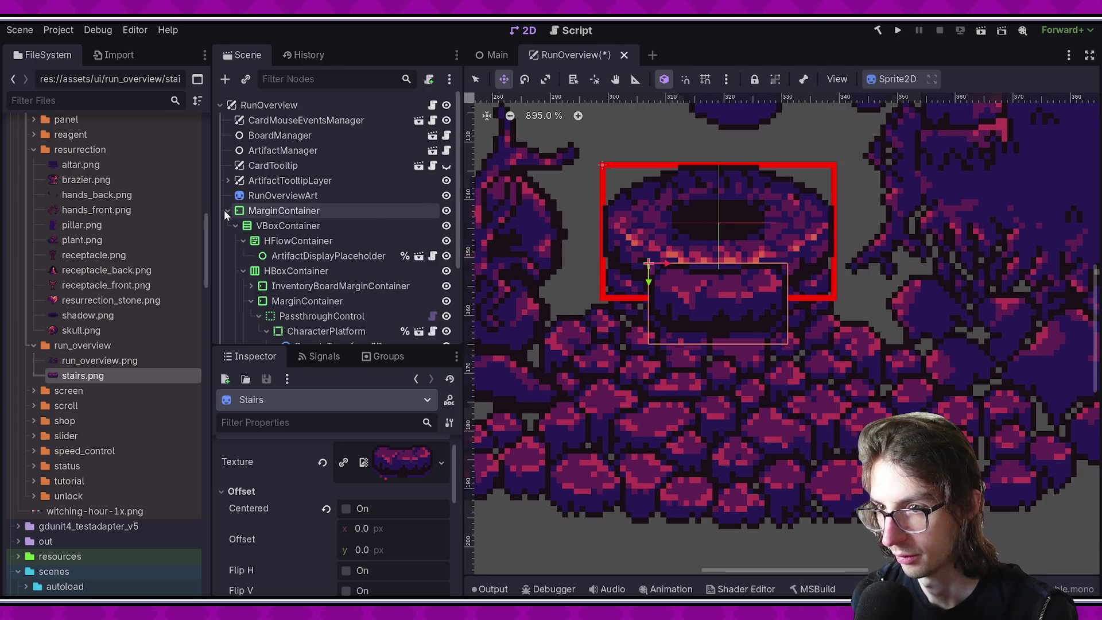
{"action": "left_click", "coordinate": [226, 212]}
{"action": "mouse_move", "coordinate": [811, 311]}
{"action": "left_mouse_down"}
{"action": "mouse_move", "coordinate": [800, 436]}
{"action": "mouse_move", "coordinate": [897, 315]}
{"action": "mouse_move", "coordinate": [795, 360]}
{"action": "left_mouse_up"}
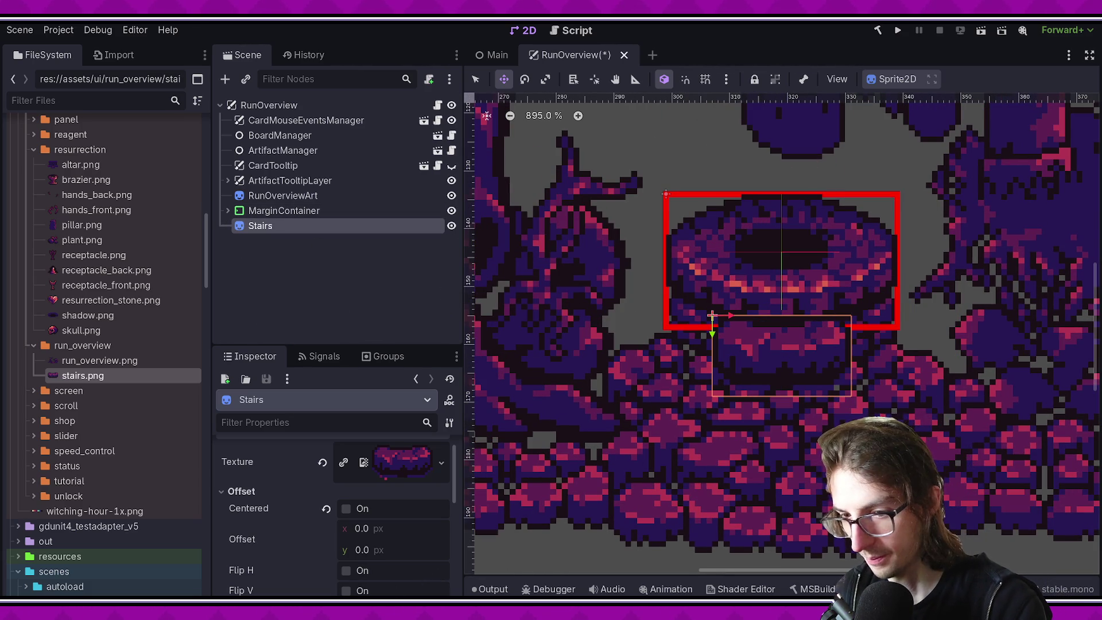
{"action": "key", "text": "alt+Tab"}
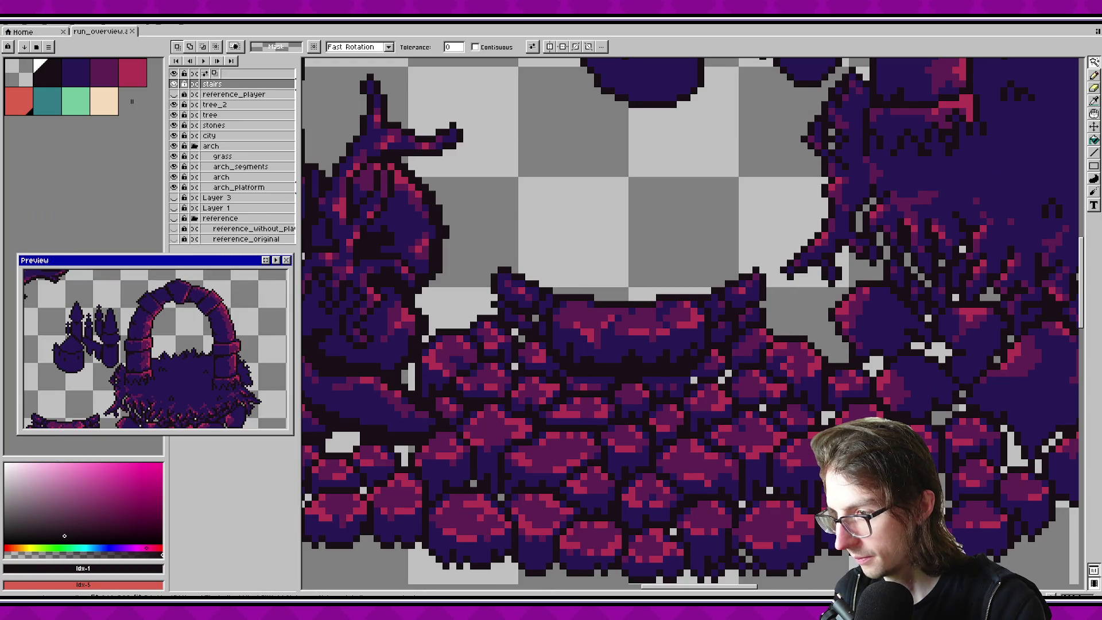
{"action": "key", "text": "alt+Tab"}
{"action": "key", "text": "alt+Tab"}
{"action": "key", "text": "alt+Tab"}
{"action": "scroll", "coordinate": [781, 321], "scroll_direction": "down", "scroll_amount": 2}
{"action": "left_click", "coordinate": [333, 288]}
{"action": "key", "text": "ctrl+s"}
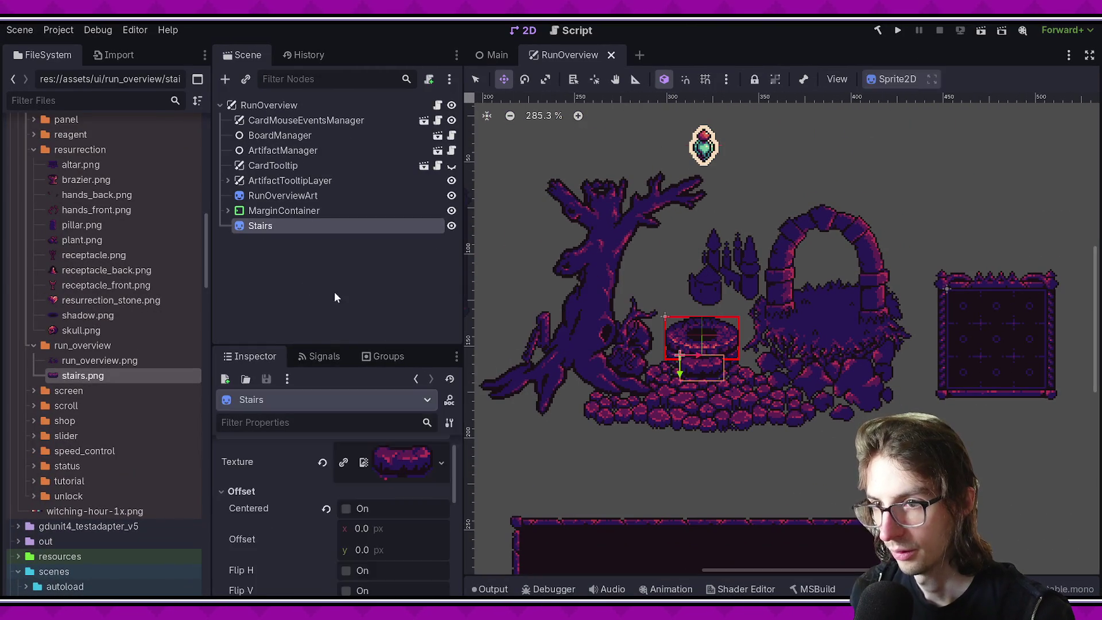
Step: Pan and zoom around the well to check the Stairs sprite, then save RunOverview
{"action": "scroll", "coordinate": [718, 251], "scroll_direction": "up", "scroll_amount": 2}
{"action": "scroll", "coordinate": [718, 250], "scroll_direction": "down", "scroll_amount": 2}
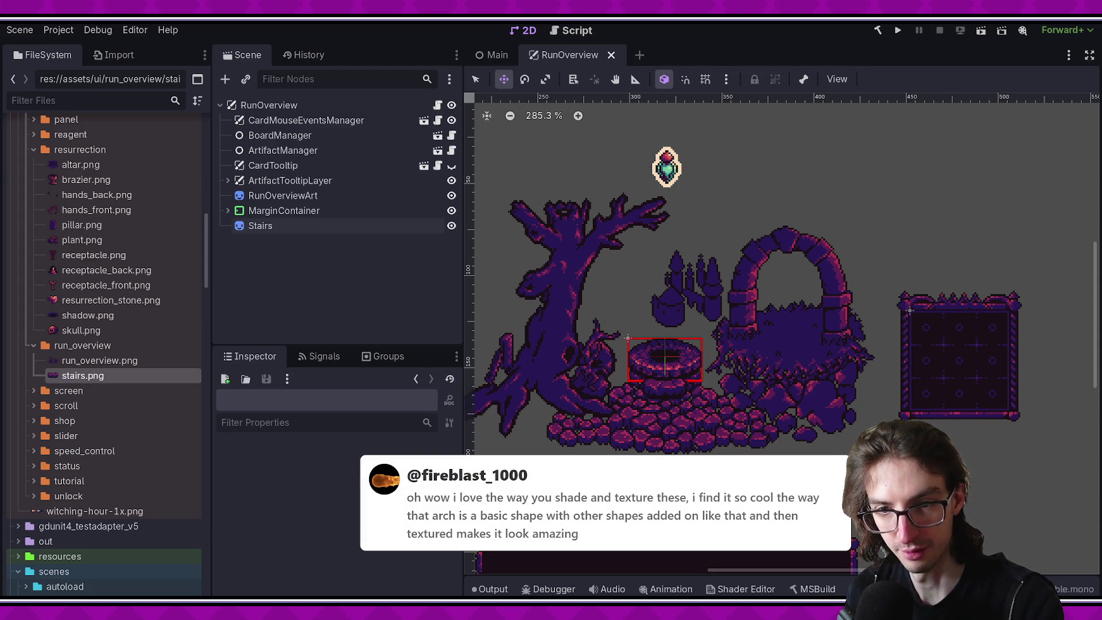
{"action": "scroll", "coordinate": [830, 300], "scroll_direction": "up", "scroll_amount": 2}
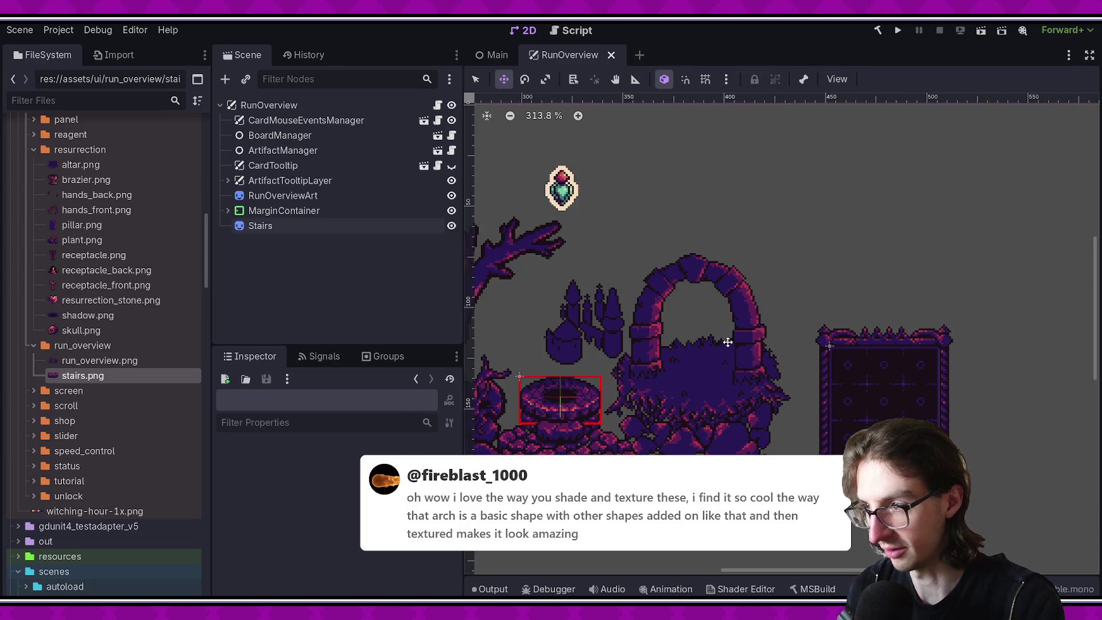
{"action": "scroll", "coordinate": [700, 347], "scroll_direction": "up", "scroll_amount": 1}
{"action": "left_click_drag", "start_coordinate": [699, 347], "coordinate": [768, 295]}
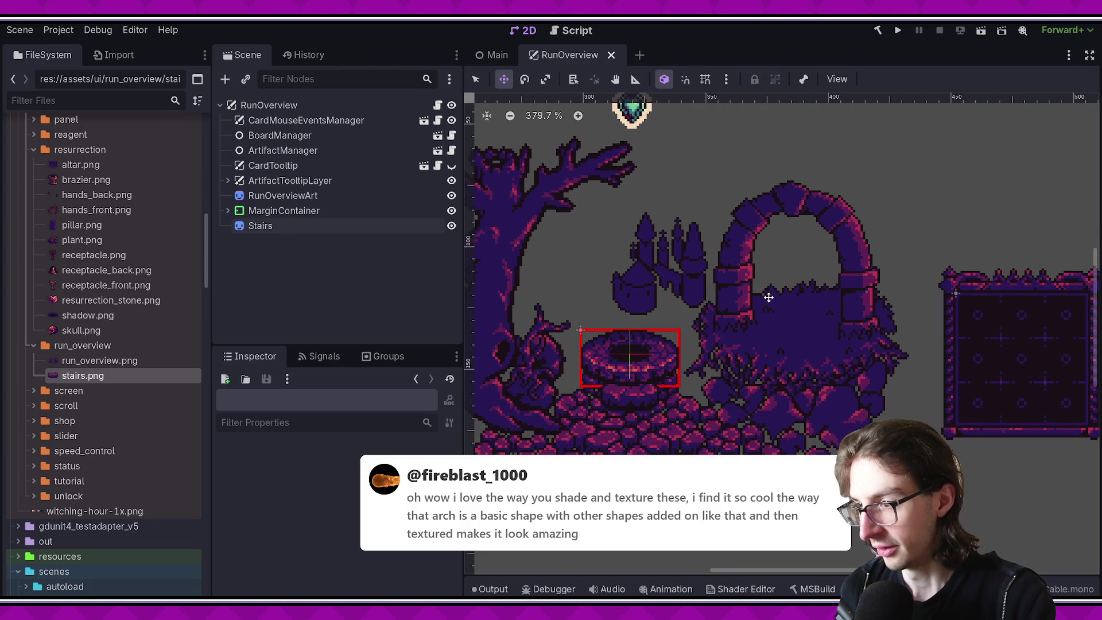
{"action": "scroll", "coordinate": [753, 449], "scroll_direction": "down", "scroll_amount": 1}
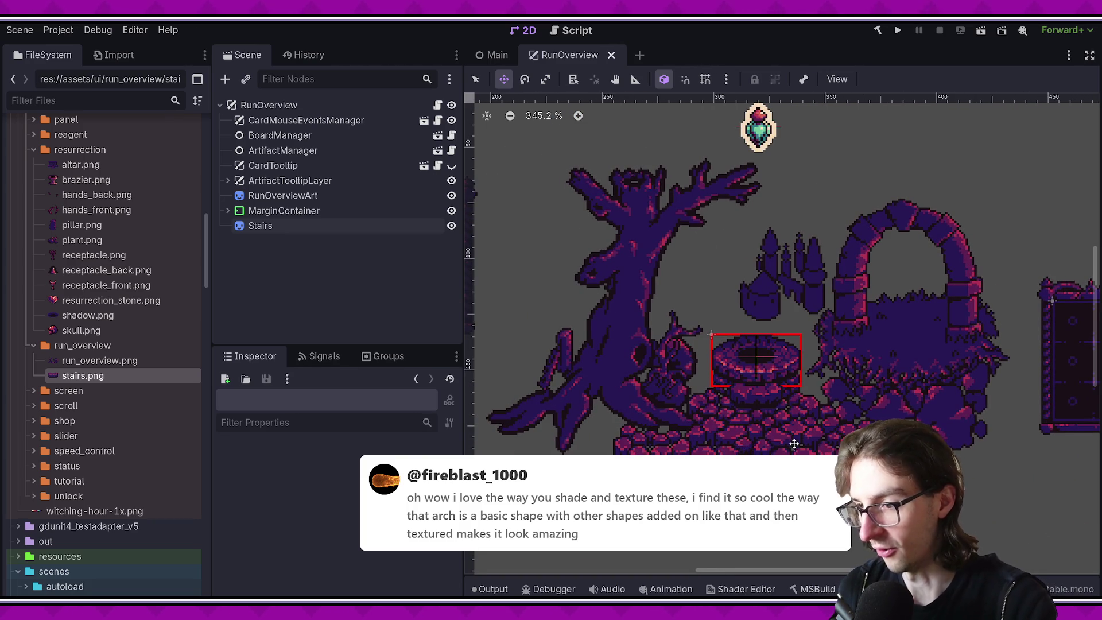
{"action": "scroll", "coordinate": [743, 449], "scroll_direction": "up", "scroll_amount": 1}
{"action": "left_click_drag", "start_coordinate": [743, 450], "coordinate": [662, 504]}
{"action": "scroll", "coordinate": [668, 493], "scroll_direction": "up", "scroll_amount": 1}
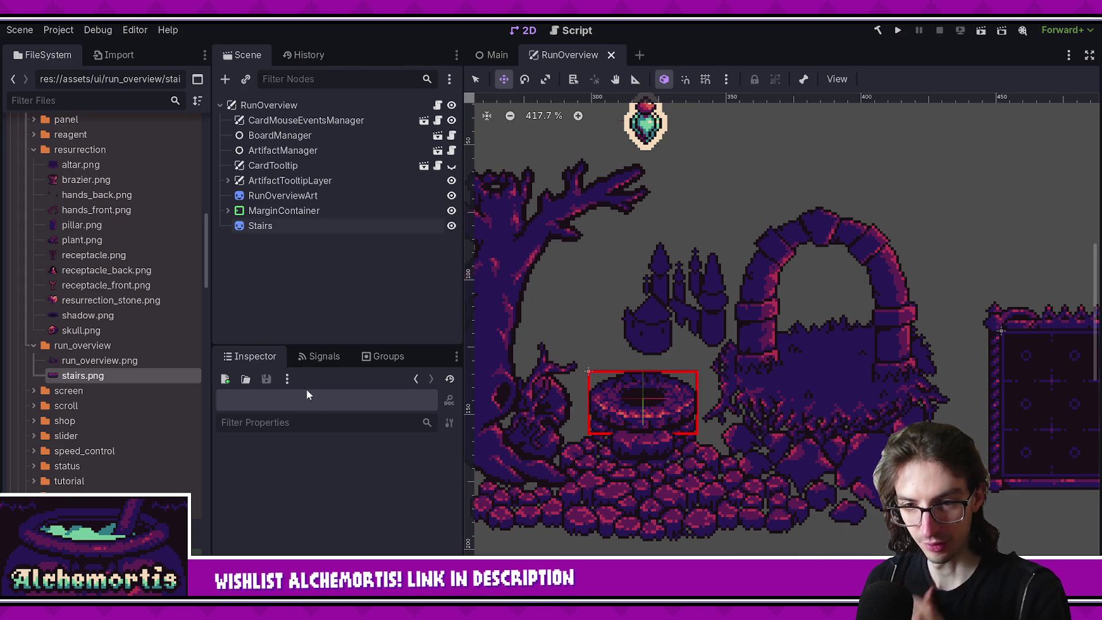
{"action": "key", "text": "ctrl+s"}
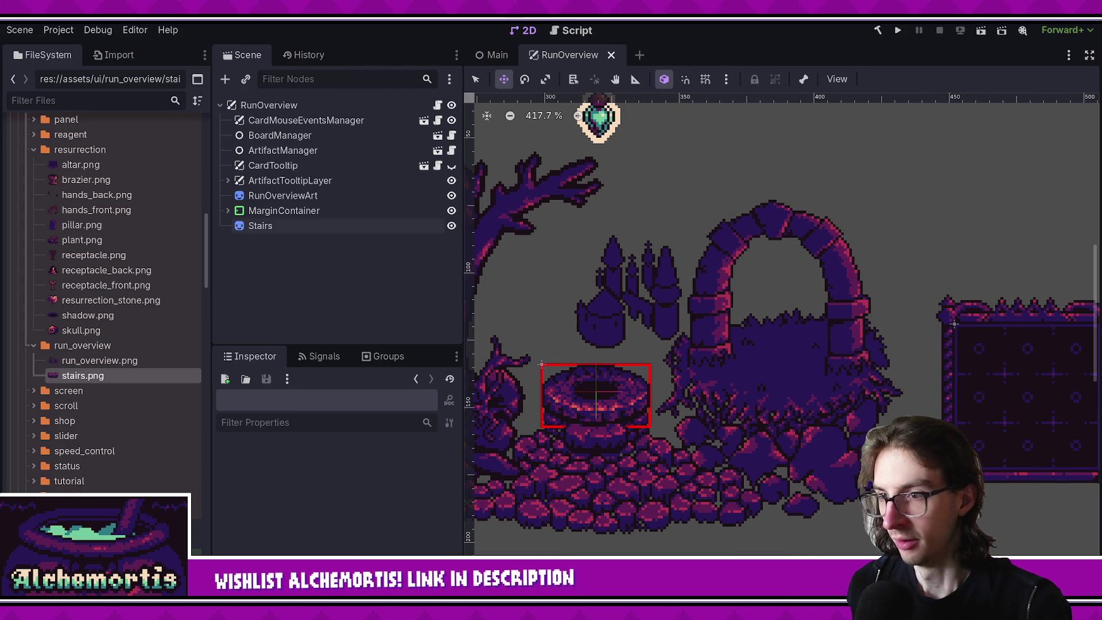
Step: Review the changed stairs.png, run_overview.png, their import files and run_overview.aseprite in Source Control
{"action": "key", "text": "alt+Tab"}
{"action": "left_click", "coordinate": [15, 102]}
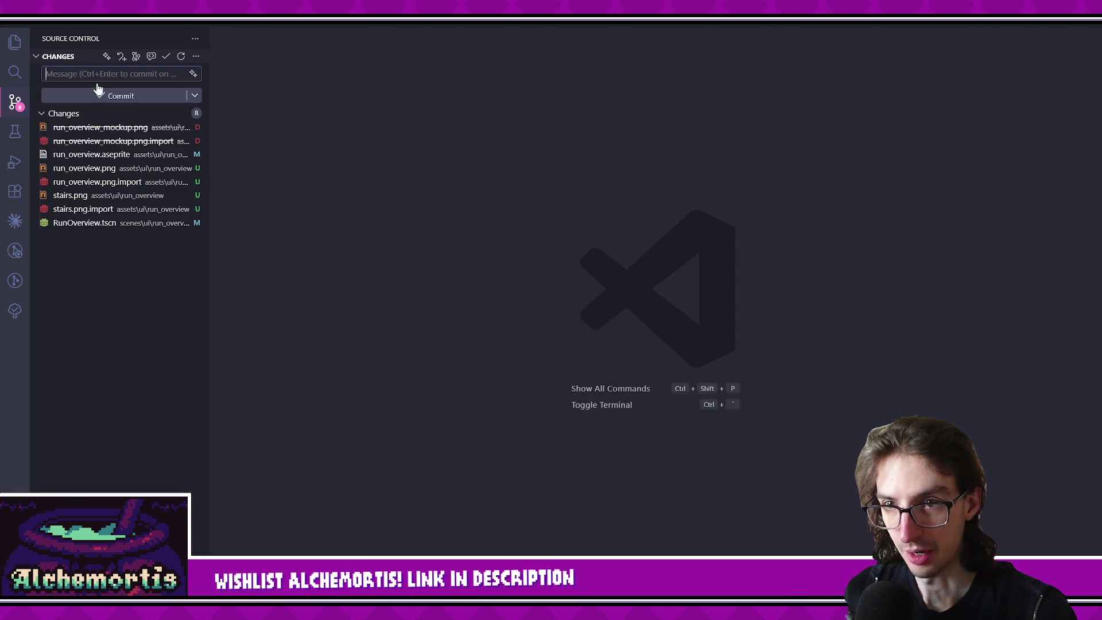
{"action": "left_click", "coordinate": [99, 210]}
{"action": "left_click", "coordinate": [105, 196]}
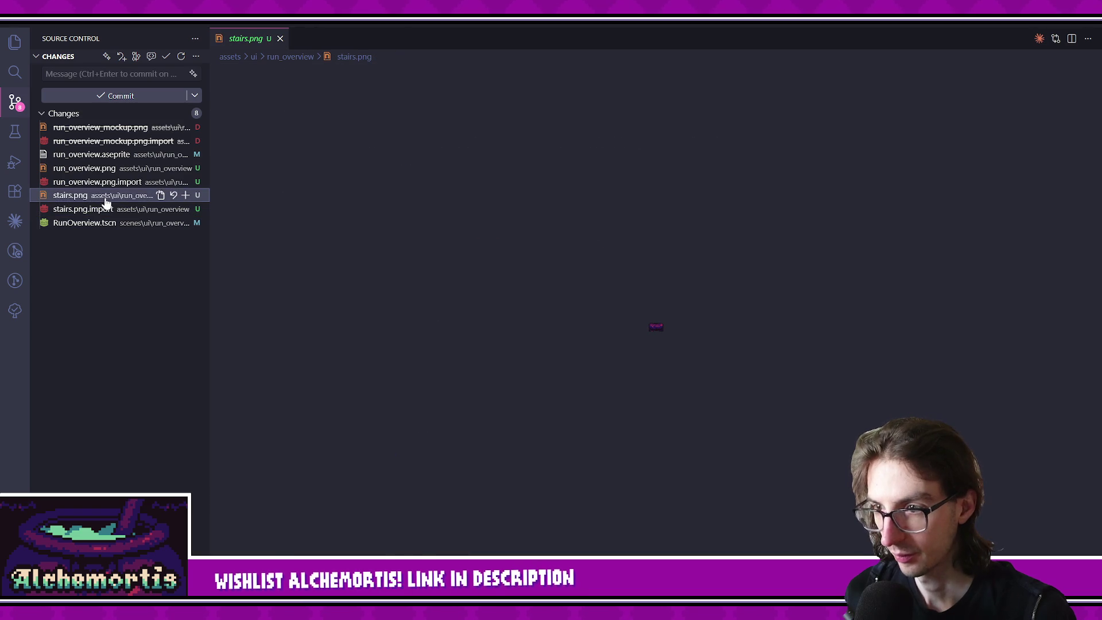
{"action": "left_click", "coordinate": [108, 182]}
{"action": "left_click", "coordinate": [107, 168]}
{"action": "left_click", "coordinate": [106, 159]}
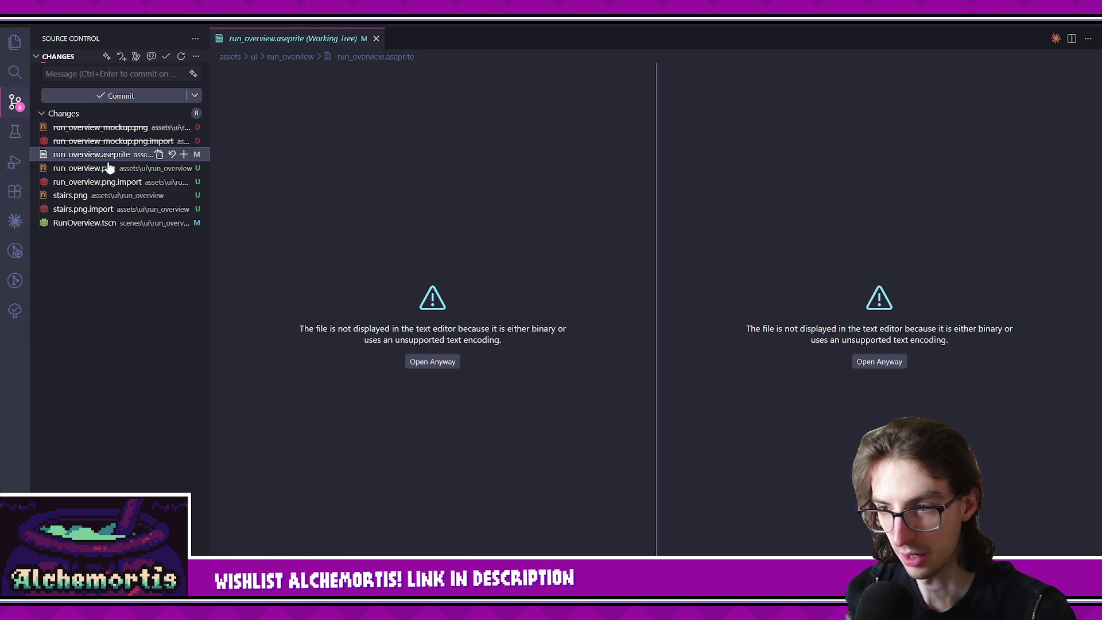
{"action": "left_click", "coordinate": [92, 209]}
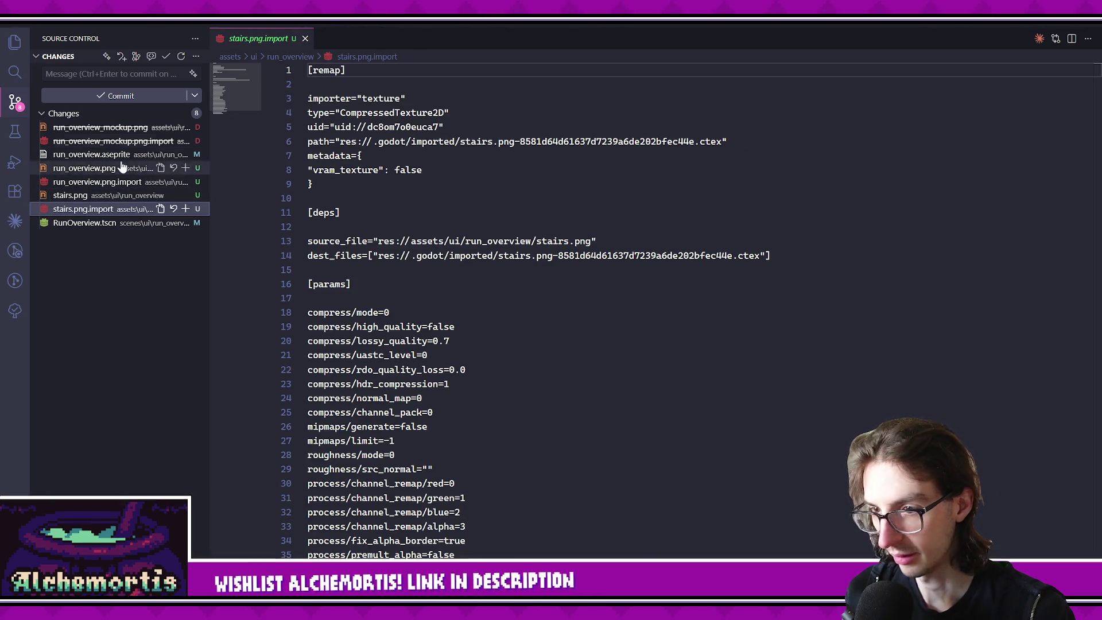
Step: Write a commit message, commit and sync all changes, and close the stairs import tab
{"action": "left_click", "coordinate": [115, 74]}
{"action": "type", "text": "work on"}
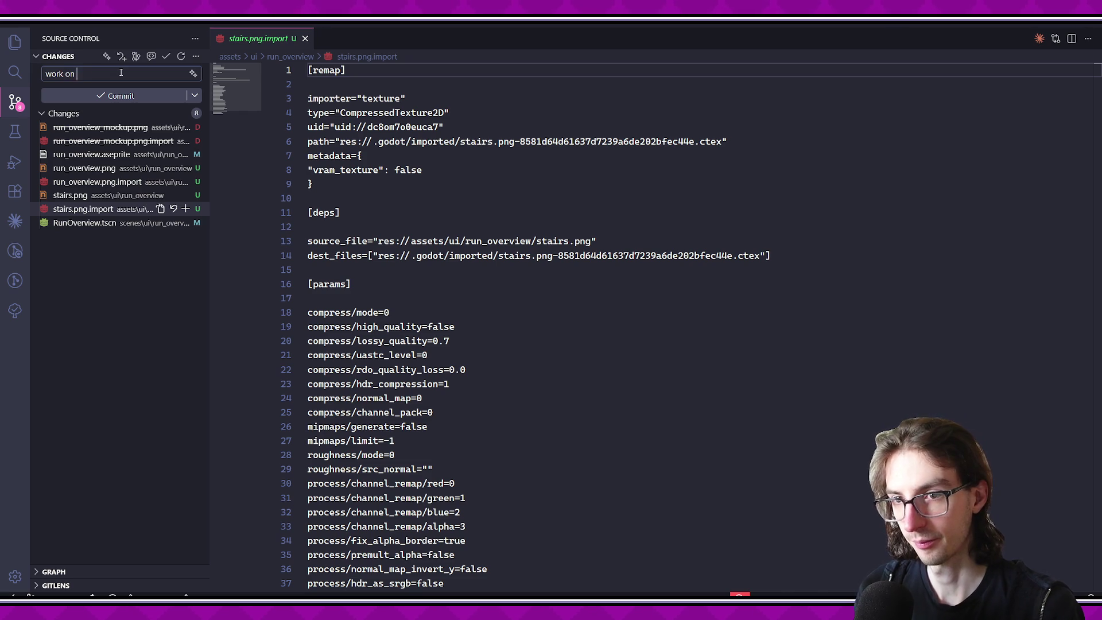
{"action": "left_click", "coordinate": [125, 99]}
{"action": "left_click", "coordinate": [126, 101]}
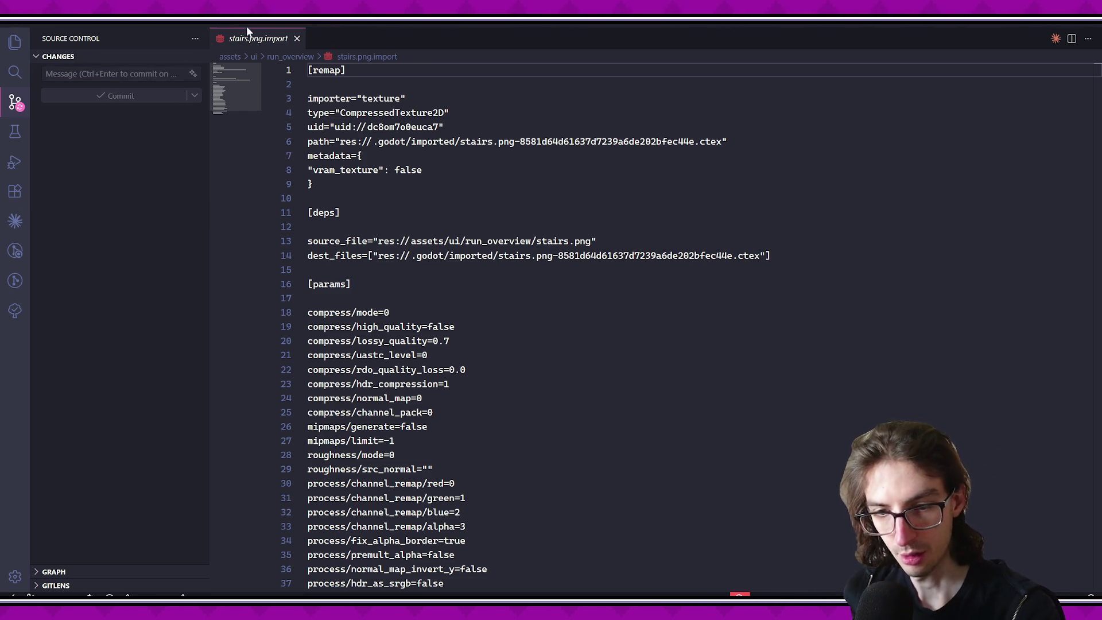
{"action": "middle_click", "coordinate": [257, 38]}
{"action": "key", "text": "alt+Tab"}
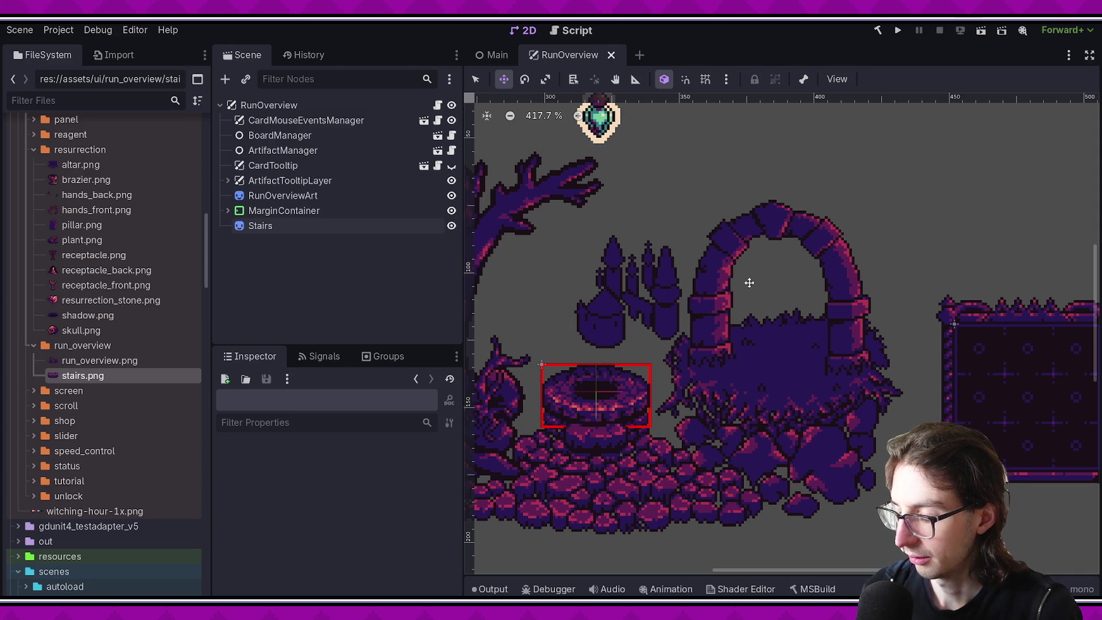
{"action": "scroll", "coordinate": [707, 285], "scroll_direction": "down", "scroll_amount": 1}
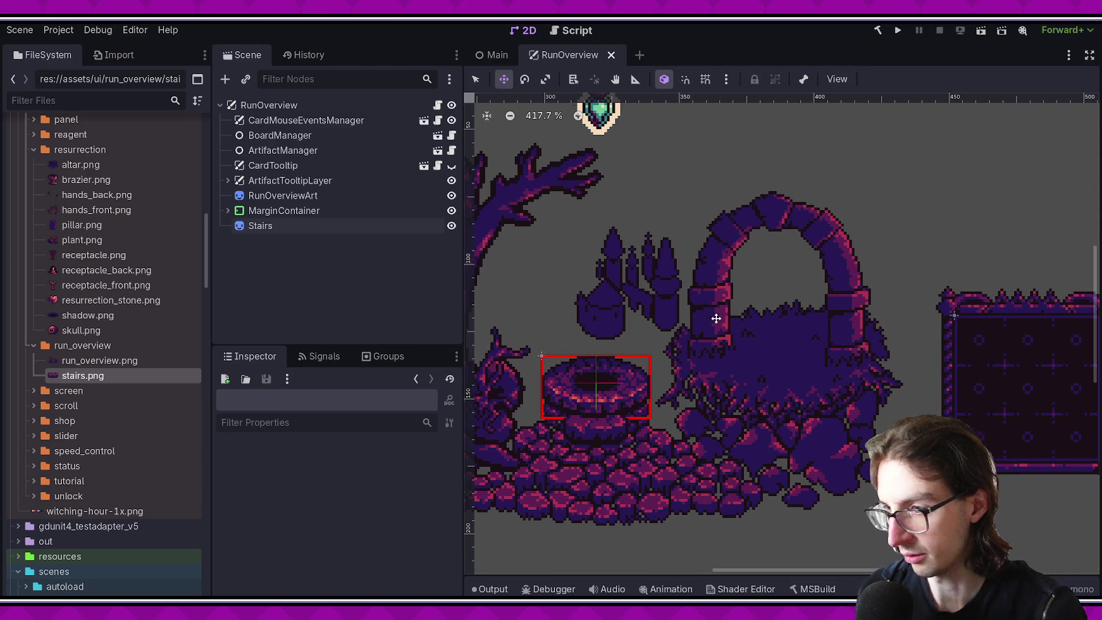
{"action": "scroll", "coordinate": [715, 313], "scroll_direction": "left", "scroll_amount": 3}
{"action": "scroll", "coordinate": [715, 313], "scroll_direction": "down", "scroll_amount": 1}
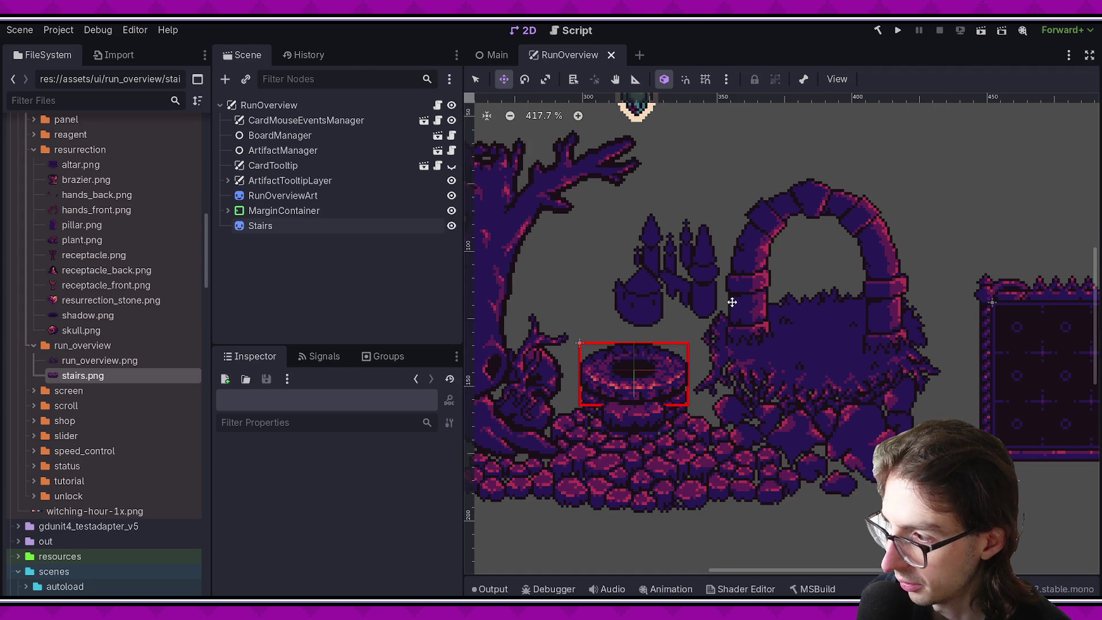
{"action": "scroll", "coordinate": [715, 315], "scroll_direction": "left", "scroll_amount": 3}
{"action": "scroll", "coordinate": [694, 333], "scroll_direction": "down", "scroll_amount": 3}
{"action": "left_click_drag", "start_coordinate": [686, 342], "coordinate": [702, 318]}
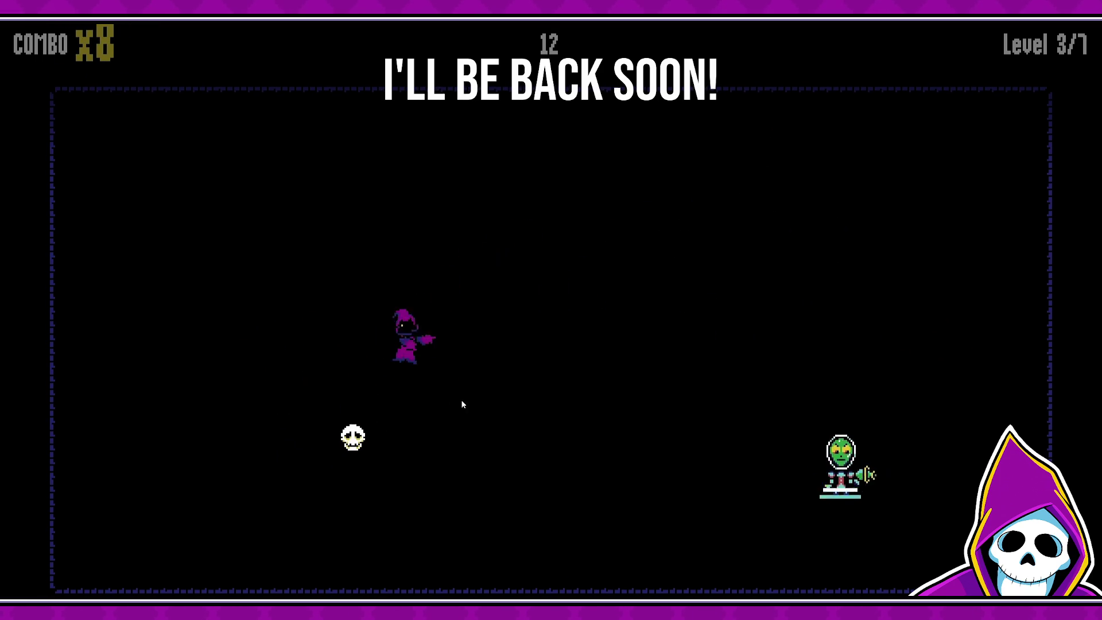
{"action": "left_click", "coordinate": [853, 466]}
{"action": "key", "text": "d"}
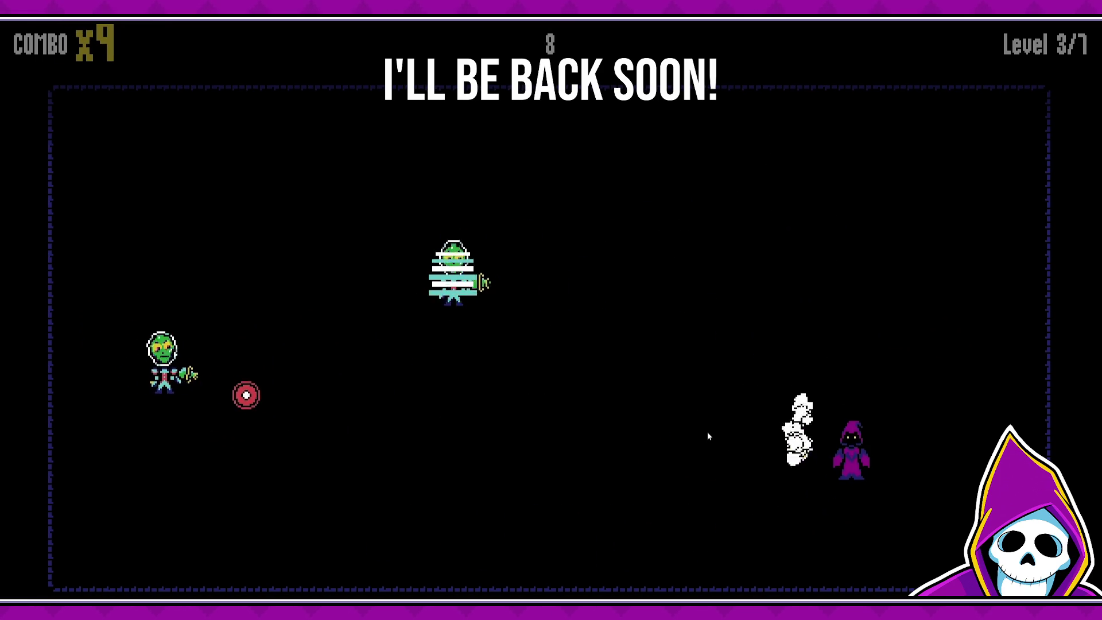
{"action": "left_click", "coordinate": [678, 431]}
{"action": "key", "text": "a"}
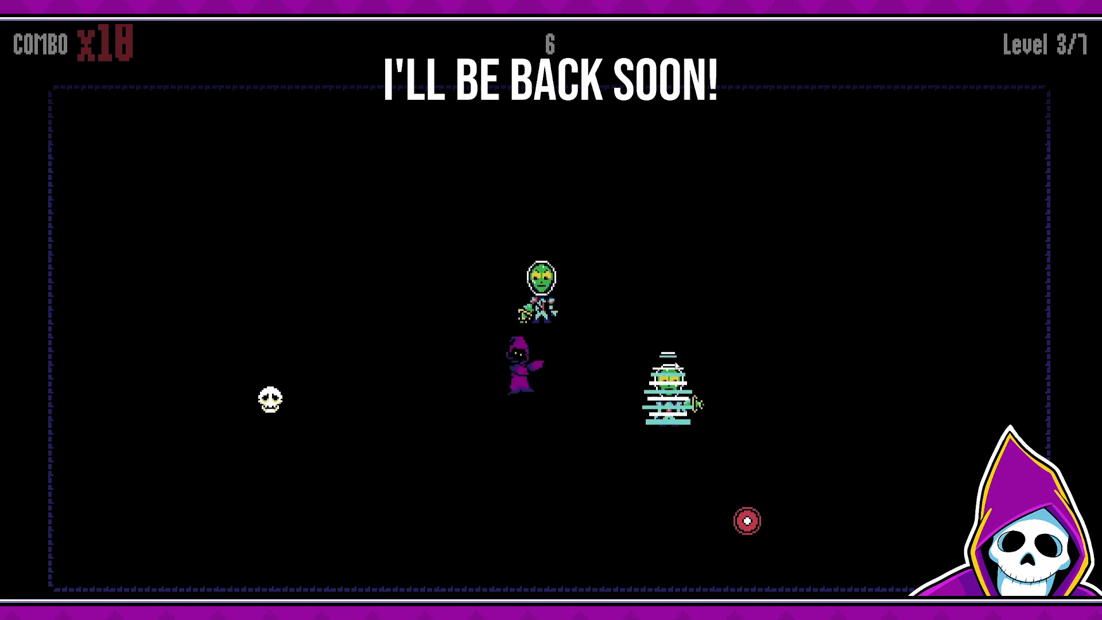
{"action": "left_click", "coordinate": [571, 316]}
{"action": "key", "text": "d"}
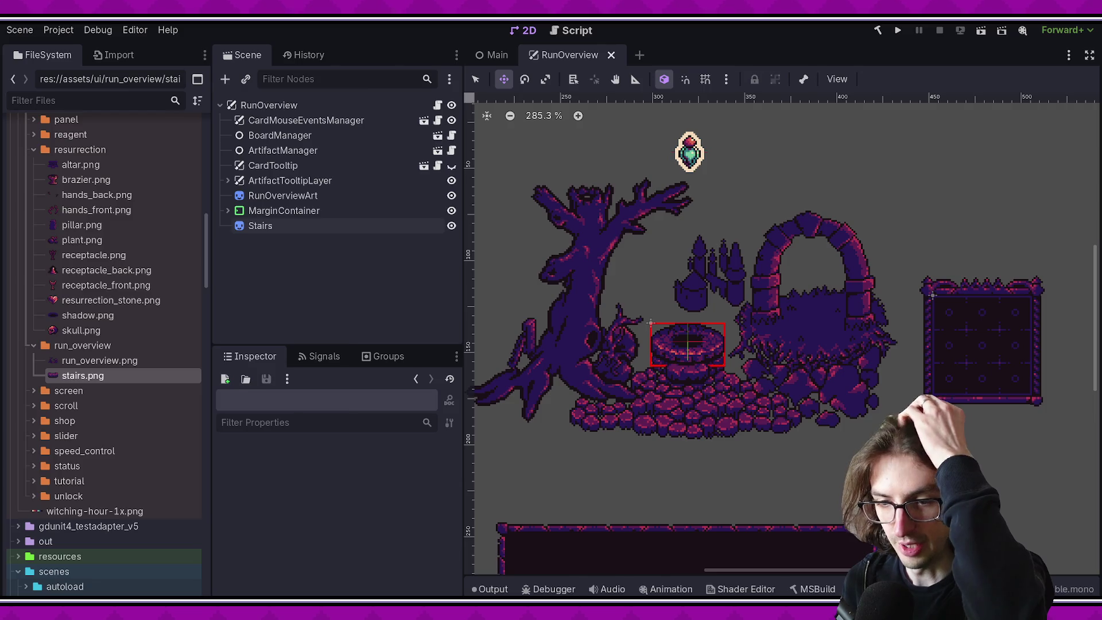
Step: Zoom and pan onto the arch, move the Preview window, and make arch_segments active
{"action": "key", "text": "alt+Tab"}
{"action": "scroll", "coordinate": [721, 347], "scroll_direction": "down", "scroll_amount": 3}
{"action": "scroll", "coordinate": [637, 313], "scroll_direction": "up", "scroll_amount": 3}
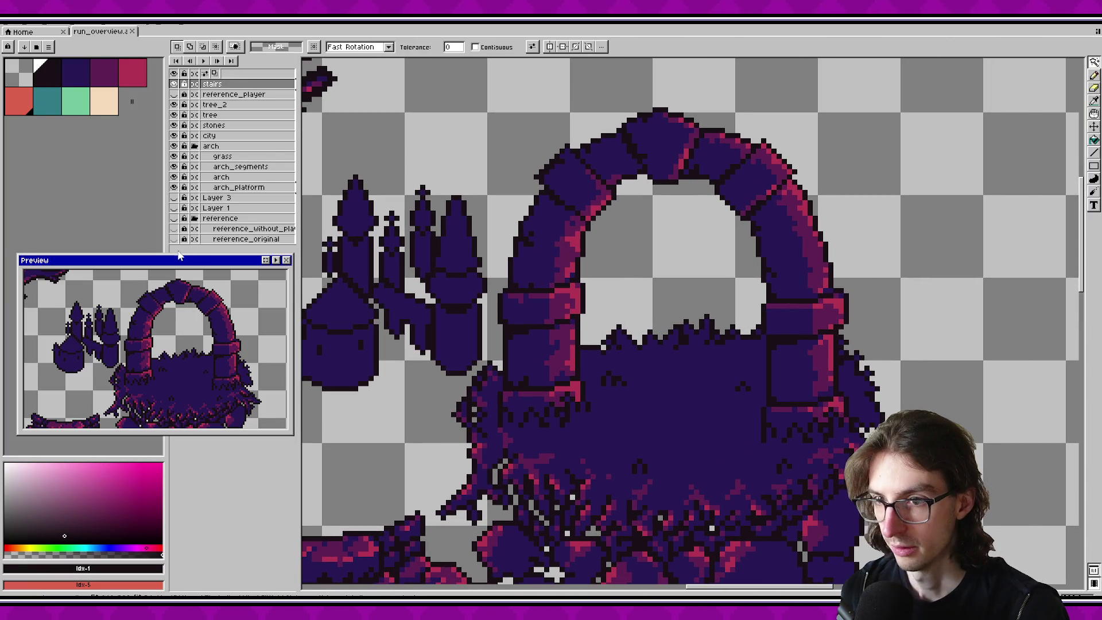
{"action": "left_click_drag", "start_coordinate": [179, 256], "coordinate": [186, 268]}
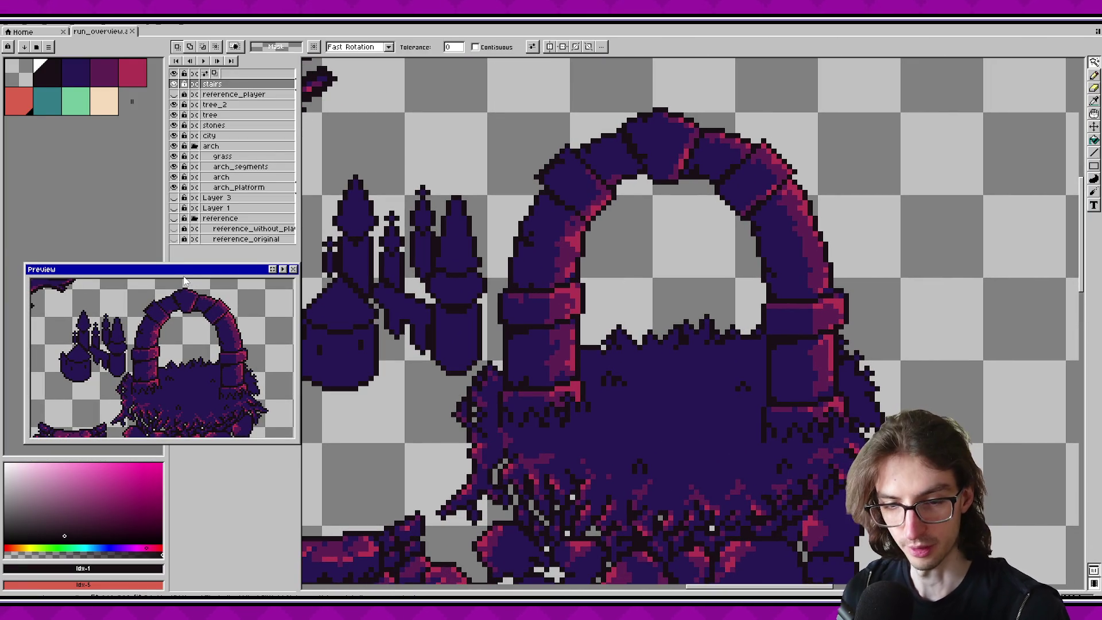
{"action": "mouse_move", "coordinate": [322, 275]}
{"action": "left_mouse_down"}
{"action": "mouse_move", "coordinate": [296, 269]}
{"action": "mouse_move", "coordinate": [239, 291]}
{"action": "left_mouse_up"}
{"action": "left_click", "coordinate": [243, 242]}
Step: Toggle the arch and arch_segments layers on and off to compare them
{"action": "left_click", "coordinate": [241, 167]}
{"action": "left_click", "coordinate": [174, 167]}
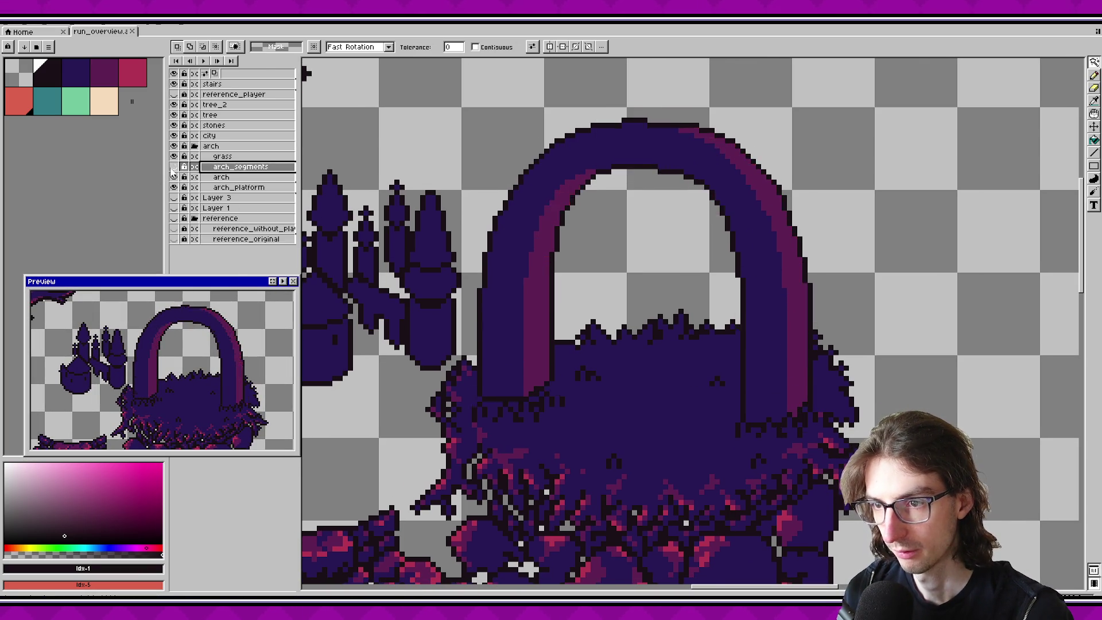
{"action": "left_click", "coordinate": [173, 167]}
{"action": "left_click", "coordinate": [173, 178]}
{"action": "left_click", "coordinate": [174, 177]}
{"action": "double_click", "coordinate": [174, 177]}
{"action": "left_click", "coordinate": [174, 167]}
{"action": "left_click", "coordinate": [174, 167]}
{"action": "left_click", "coordinate": [174, 167]}
{"action": "left_click", "coordinate": [173, 167]}
Step: Select the arch layer's pixels and add arch_segments to the selected layers
{"action": "left_click", "coordinate": [255, 181], "text": "ctrl"}
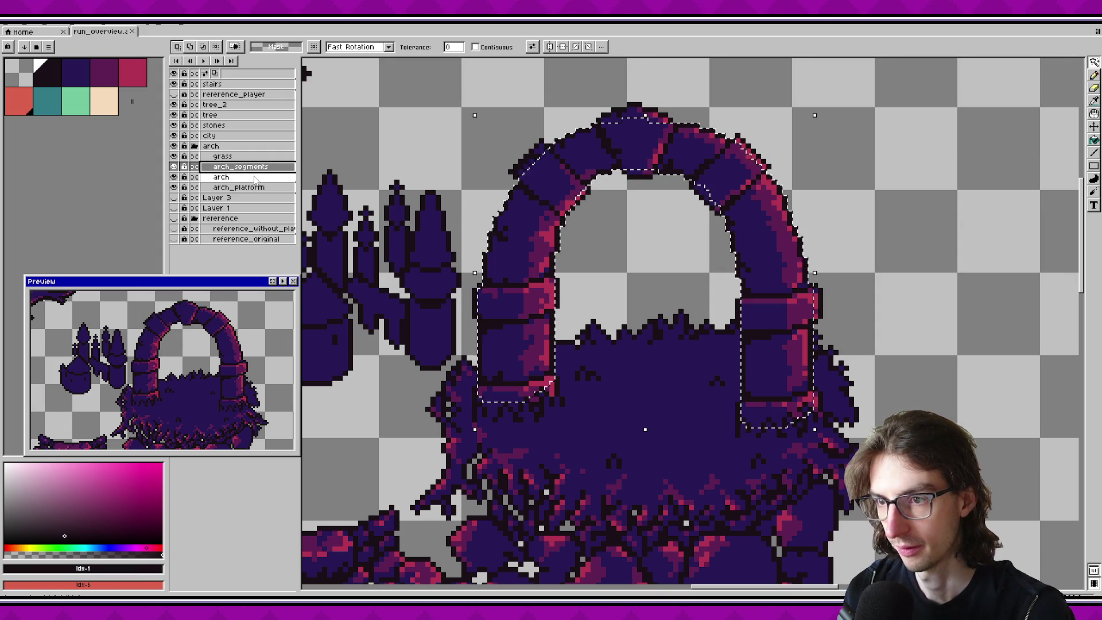
{"action": "left_click", "coordinate": [257, 179]}
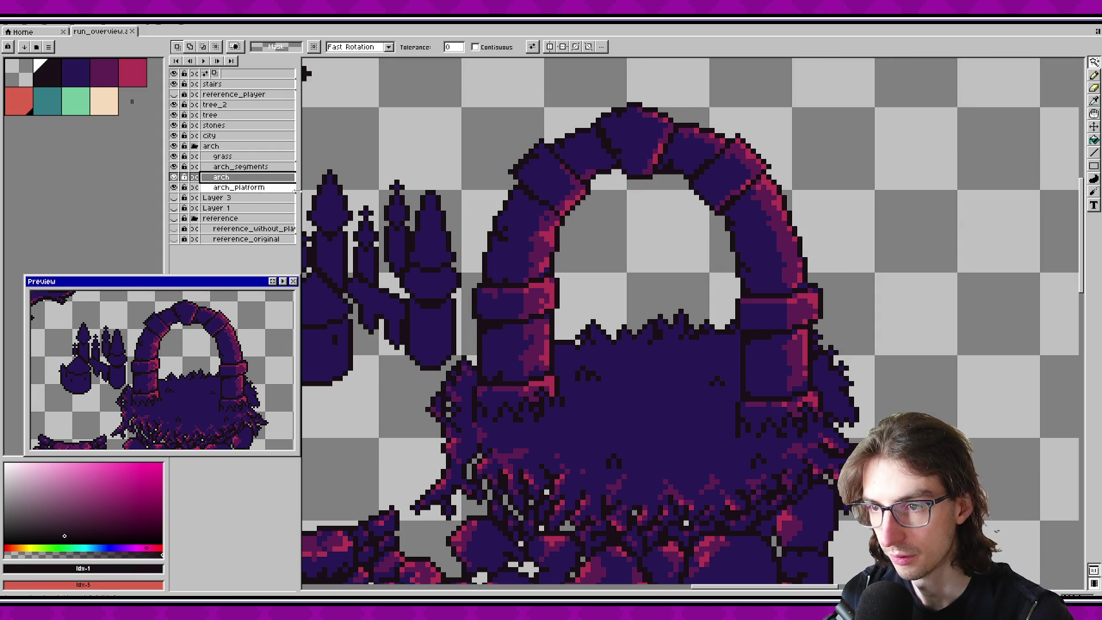
{"action": "left_click", "coordinate": [224, 177], "text": "ctrl"}
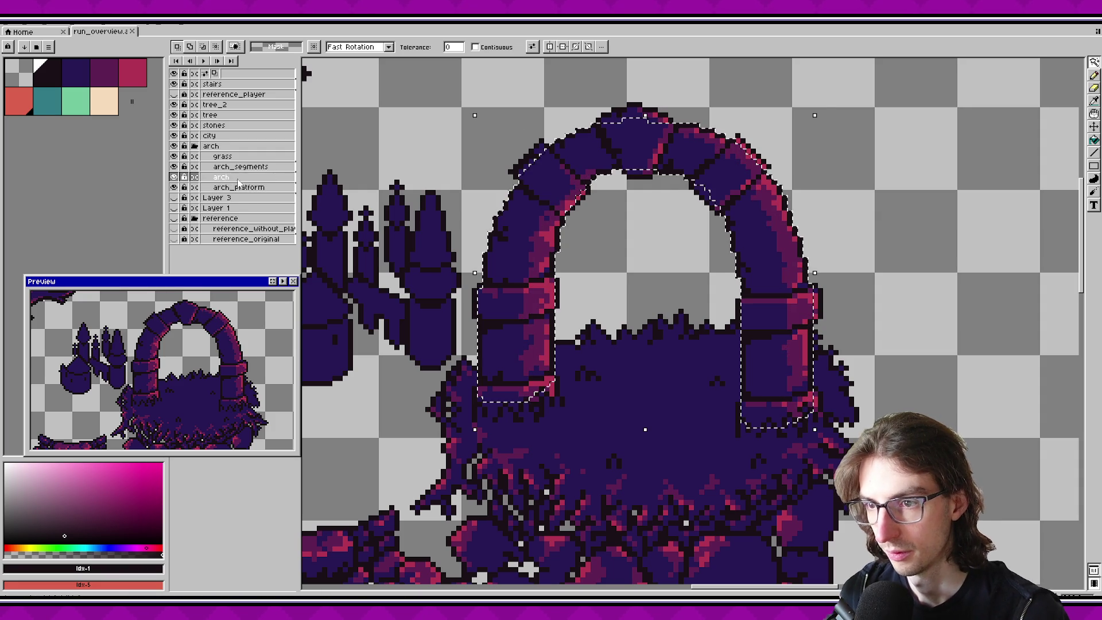
{"action": "scroll", "coordinate": [507, 289], "scroll_direction": "down", "scroll_amount": 1}
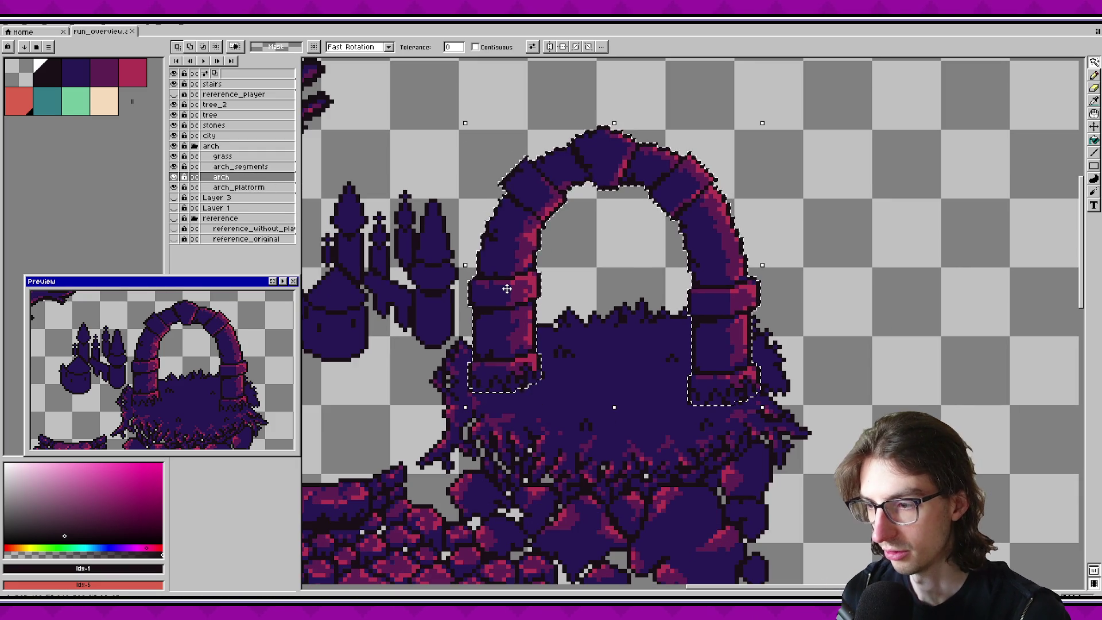
{"action": "left_click", "coordinate": [238, 170], "text": "shift"}
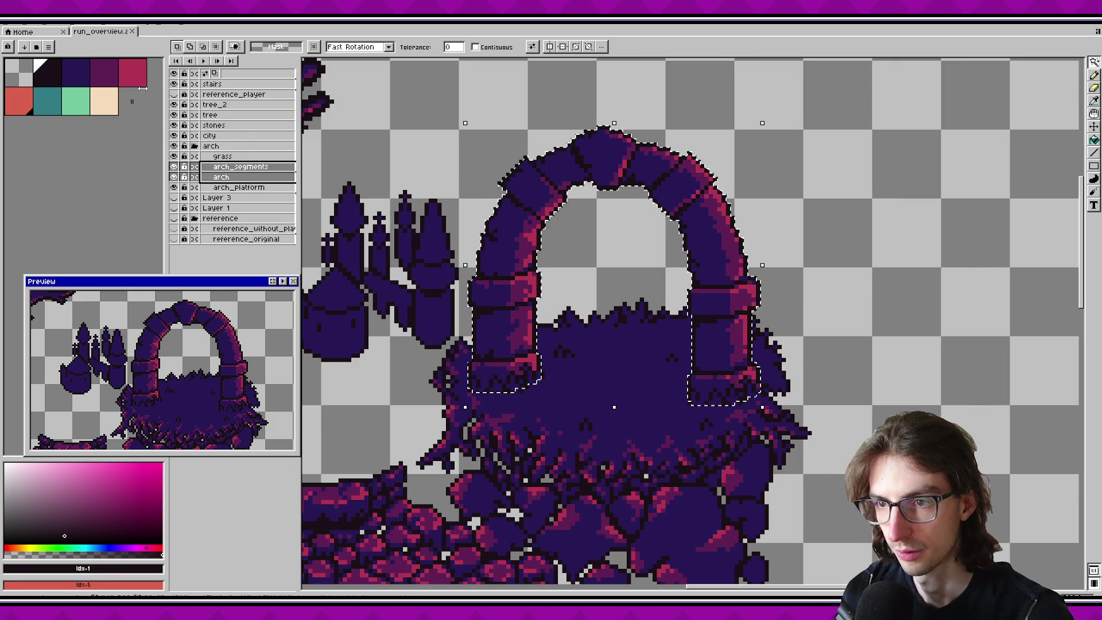
Step: Export the selected layers, limited to the selection, as arch.png
{"action": "key", "text": "ctrl+alt+shift+s"}
{"action": "left_click", "coordinate": [530, 280]}
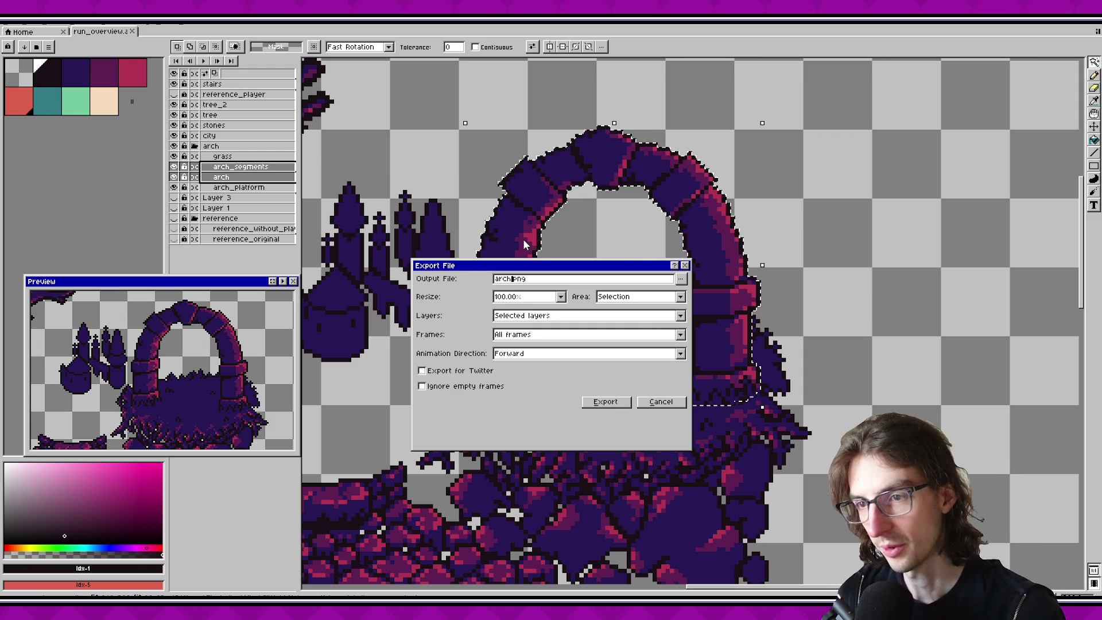
{"action": "key", "text": "Return"}
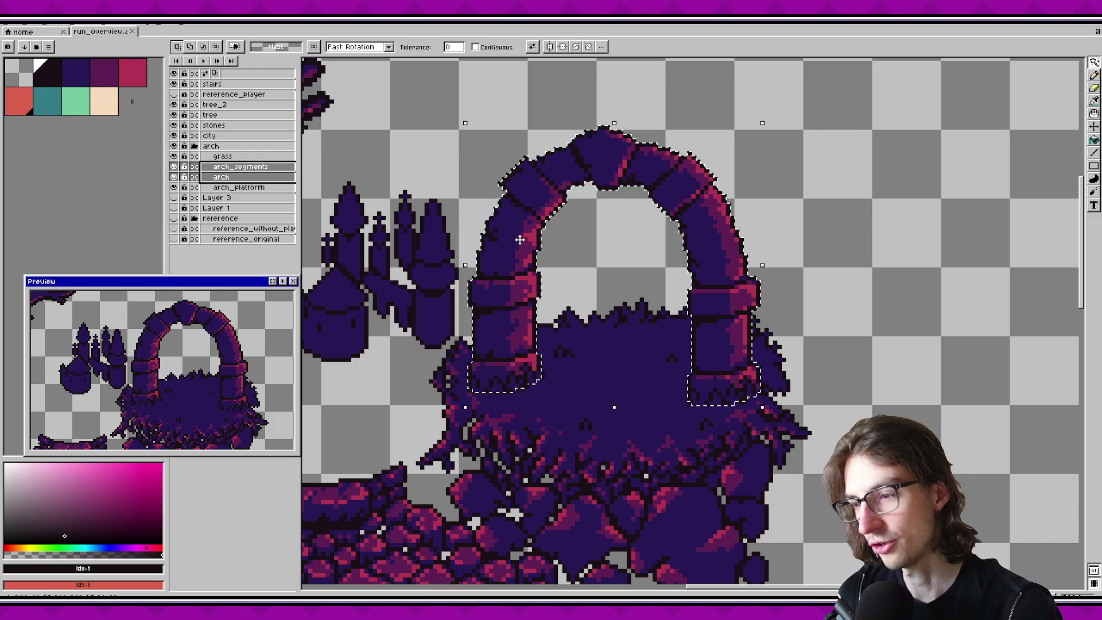
{"action": "scroll", "coordinate": [606, 271], "scroll_direction": "down", "scroll_amount": 2}
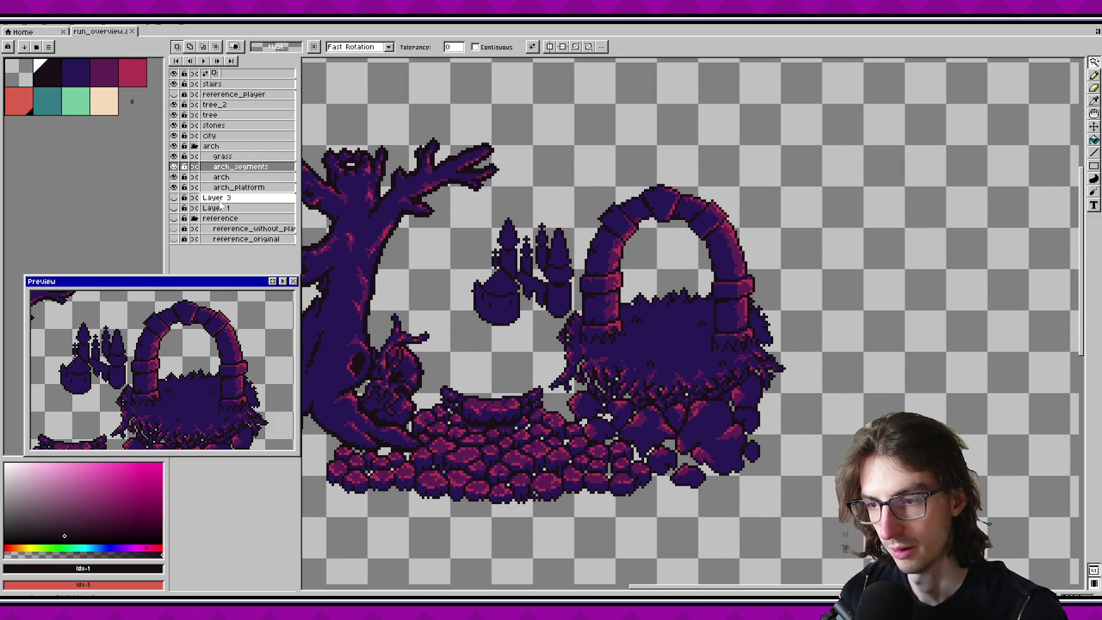
{"action": "scroll", "coordinate": [497, 234], "scroll_direction": "down", "scroll_amount": 1}
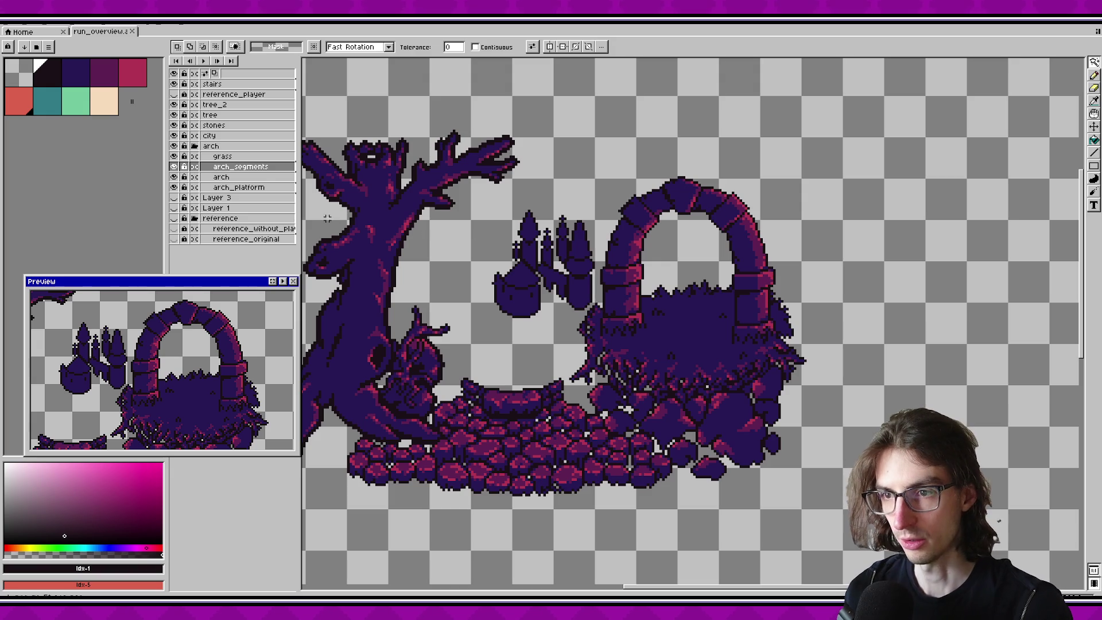
Step: Toggle the arch group's visibility to inspect it, then save the pixel-art file
{"action": "left_click", "coordinate": [233, 159]}
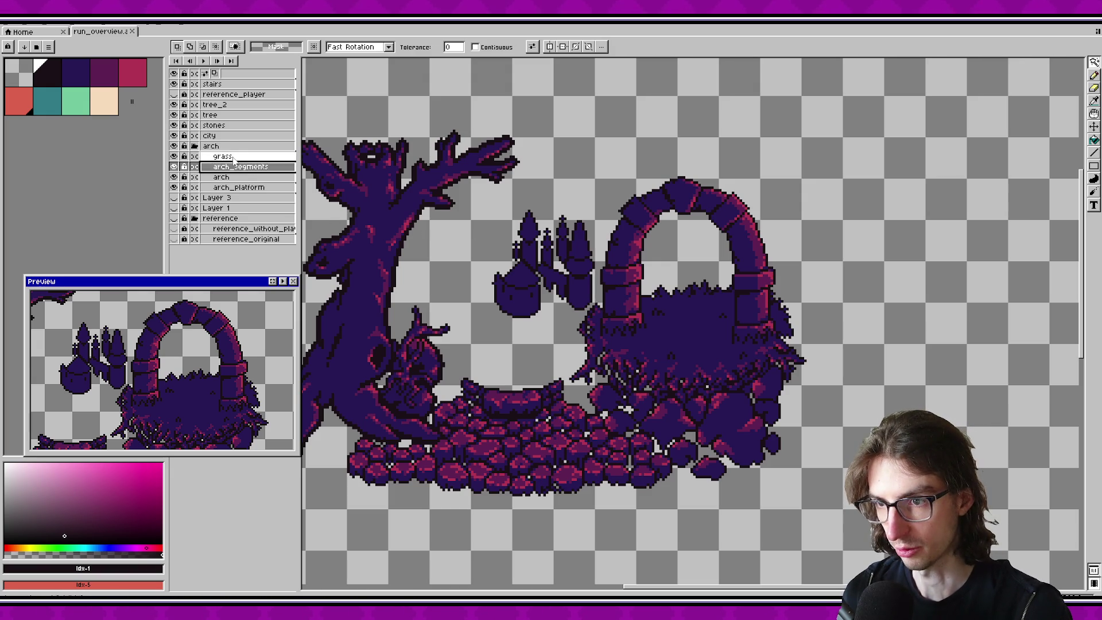
{"action": "left_click", "coordinate": [175, 146]}
{"action": "left_click", "coordinate": [174, 146]}
{"action": "left_click", "coordinate": [174, 146]}
{"action": "left_click", "coordinate": [174, 147]}
{"action": "left_click", "coordinate": [174, 147]}
{"action": "left_click", "coordinate": [173, 147]}
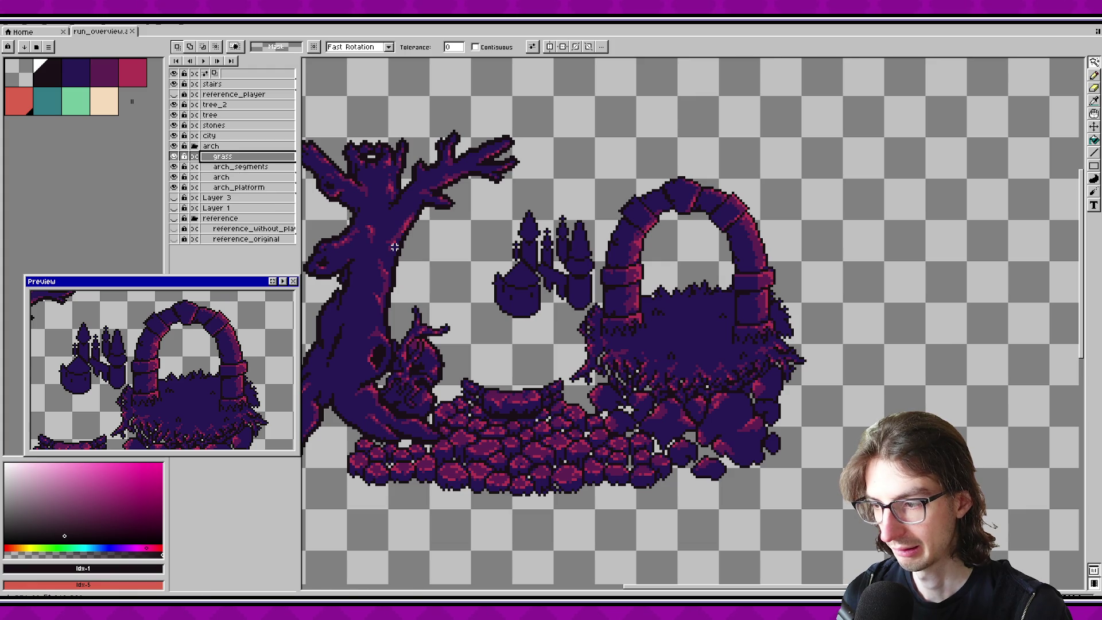
{"action": "left_click", "coordinate": [211, 146]}
{"action": "key", "text": "ctrl+s"}
{"action": "mouse_move", "coordinate": [493, 287]}
{"action": "left_mouse_down"}
{"action": "mouse_move", "coordinate": [591, 288]}
{"action": "mouse_move", "coordinate": [548, 280]}
{"action": "left_mouse_up"}
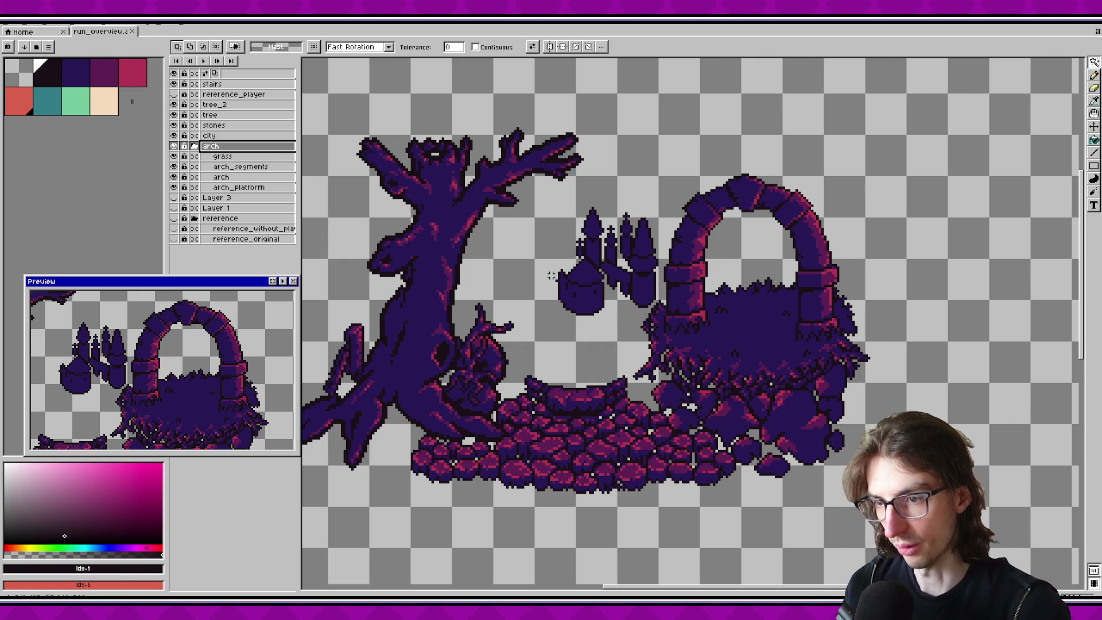
Step: Select the arch layers and toggle arch_platform and grass to check their contents
{"action": "left_click", "coordinate": [221, 177]}
{"action": "left_click", "coordinate": [240, 166], "text": "ctrl"}
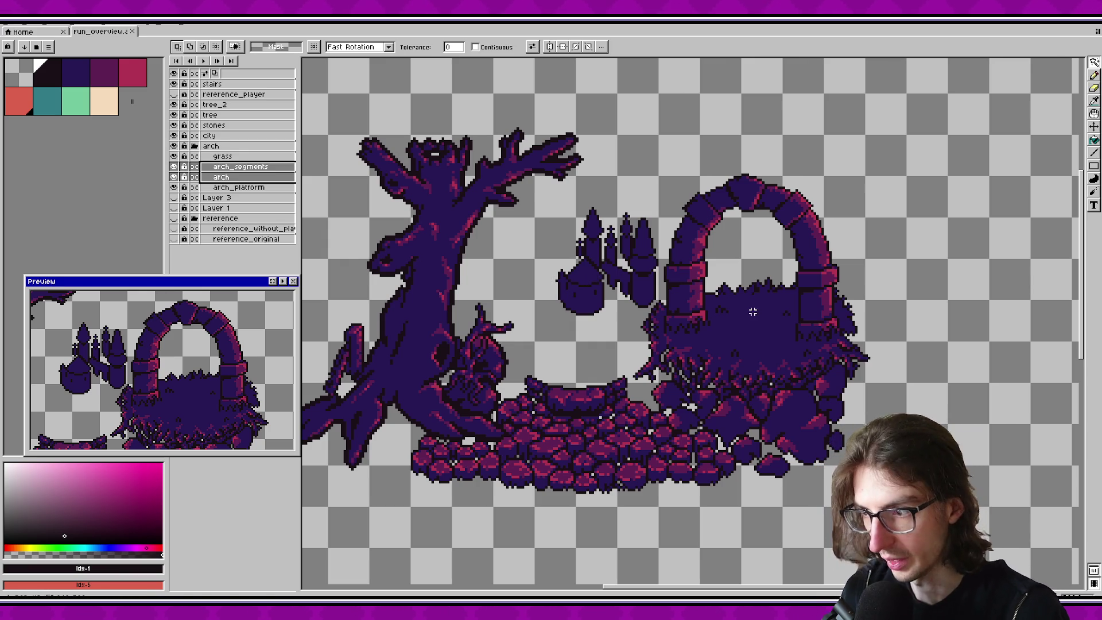
{"action": "left_click_drag", "start_coordinate": [708, 301], "coordinate": [610, 278]}
{"action": "left_click", "coordinate": [230, 166]}
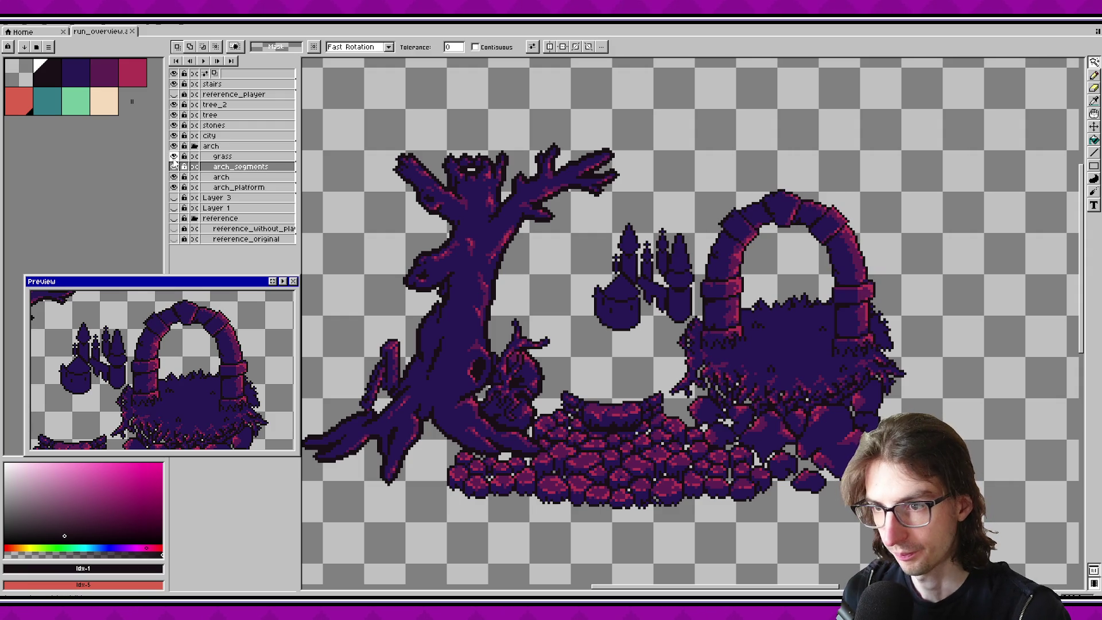
{"action": "left_click", "coordinate": [174, 188]}
{"action": "left_click", "coordinate": [174, 188]}
{"action": "left_click", "coordinate": [174, 177]}
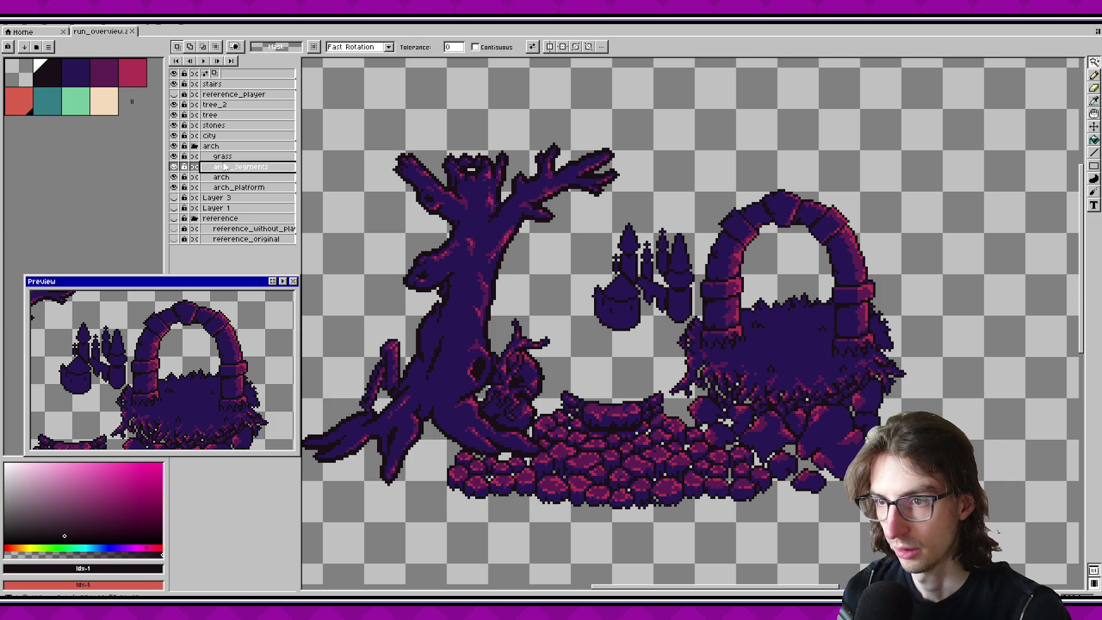
{"action": "left_click", "coordinate": [174, 157]}
{"action": "left_click", "coordinate": [174, 157]}
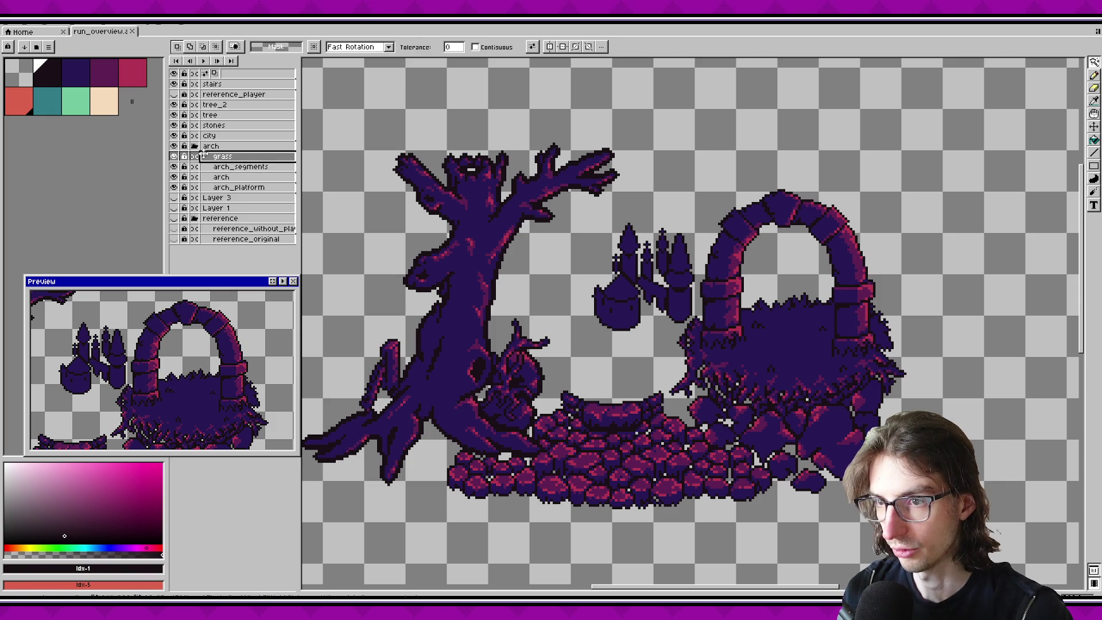
Step: Select the city and stairs layers, then bring up the File menu
{"action": "left_click", "coordinate": [209, 136]}
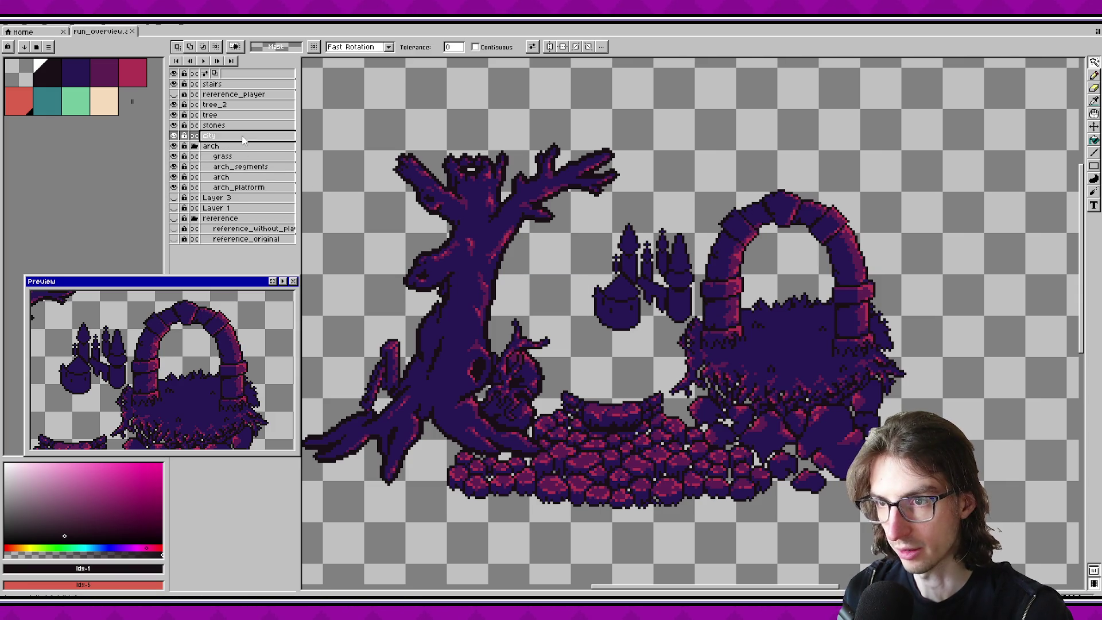
{"action": "left_click", "coordinate": [212, 84]}
{"action": "left_click_drag", "start_coordinate": [530, 203], "coordinate": [523, 189]}
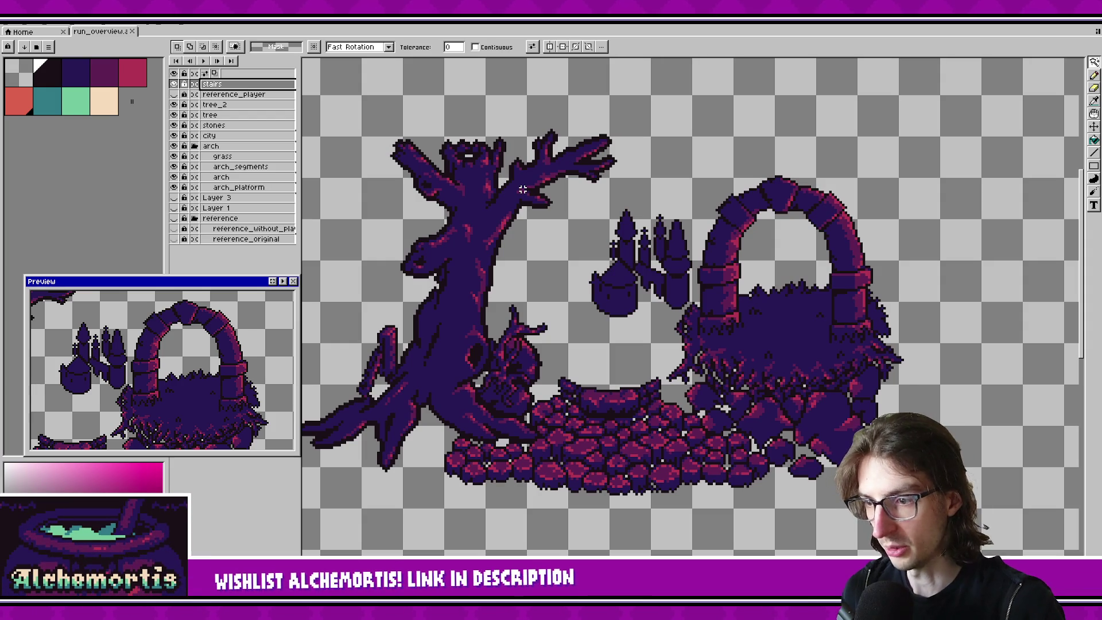
{"action": "left_click", "coordinate": [7, 26]}
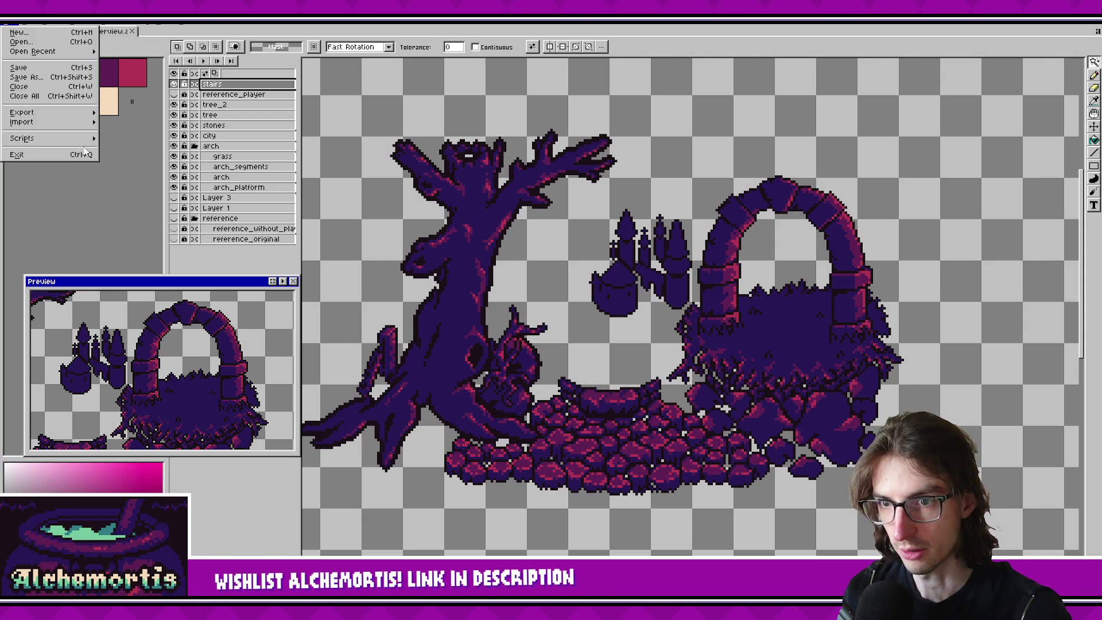
Step: Run the export_layers script with Save sprite ticked and export the visible layers
{"action": "mouse_move", "coordinate": [81, 139]}
{"action": "mouse_move", "coordinate": [168, 140]}
{"action": "left_click", "coordinate": [255, 149]}
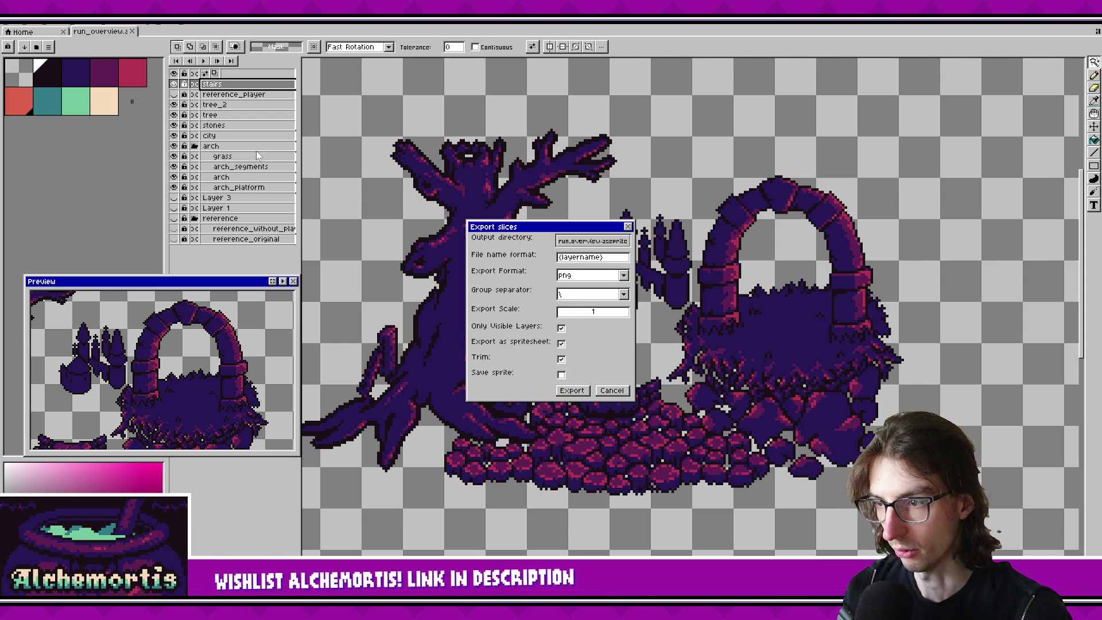
{"action": "left_click", "coordinate": [577, 374]}
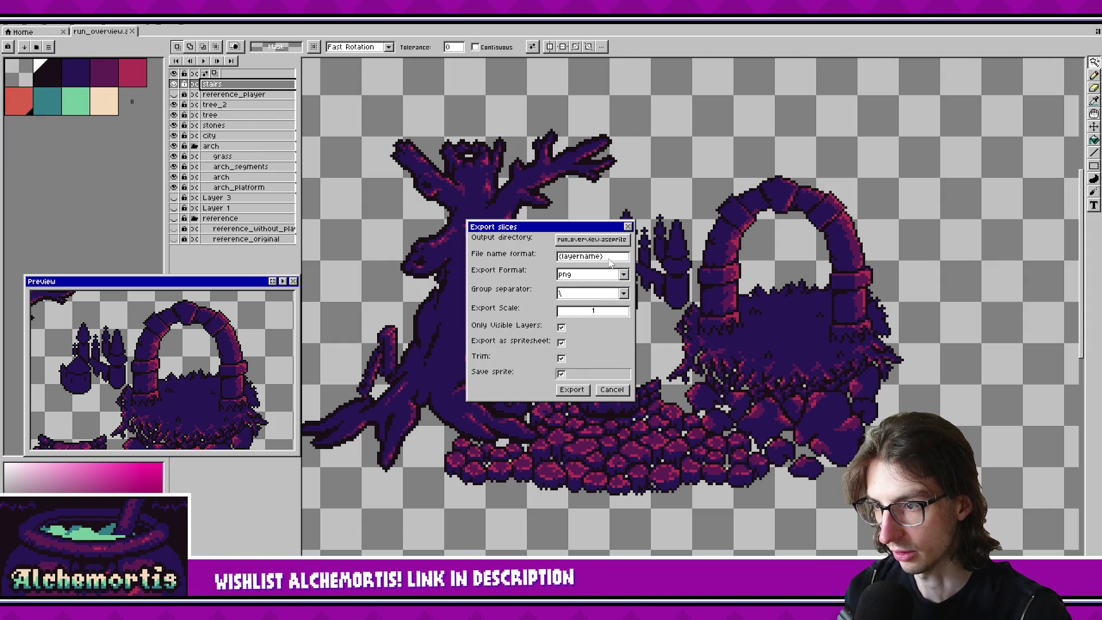
{"action": "left_click_drag", "start_coordinate": [485, 226], "coordinate": [510, 226]}
{"action": "left_click", "coordinate": [597, 391]}
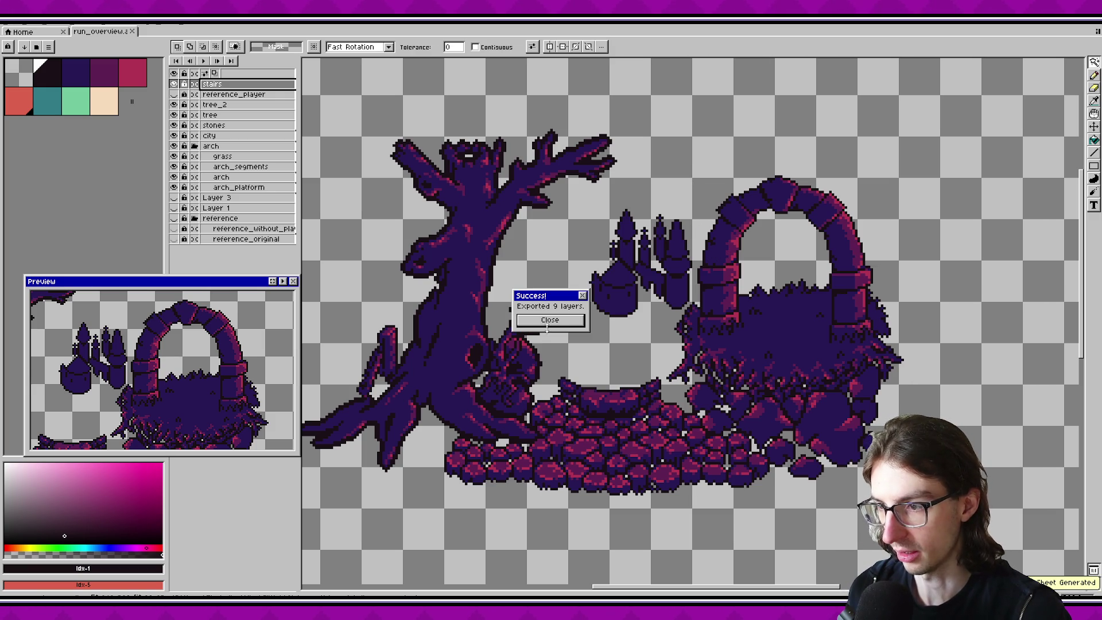
Step: Dismiss the success message, inspect the tree area, and switch back to Godot
{"action": "left_click", "coordinate": [549, 320]}
{"action": "scroll", "coordinate": [401, 343], "scroll_direction": "down", "scroll_amount": 3}
{"action": "scroll", "coordinate": [402, 342], "scroll_direction": "up", "scroll_amount": 2}
{"action": "scroll", "coordinate": [604, 376], "scroll_direction": "up", "scroll_amount": 1}
{"action": "scroll", "coordinate": [788, 448], "scroll_direction": "up", "scroll_amount": 2}
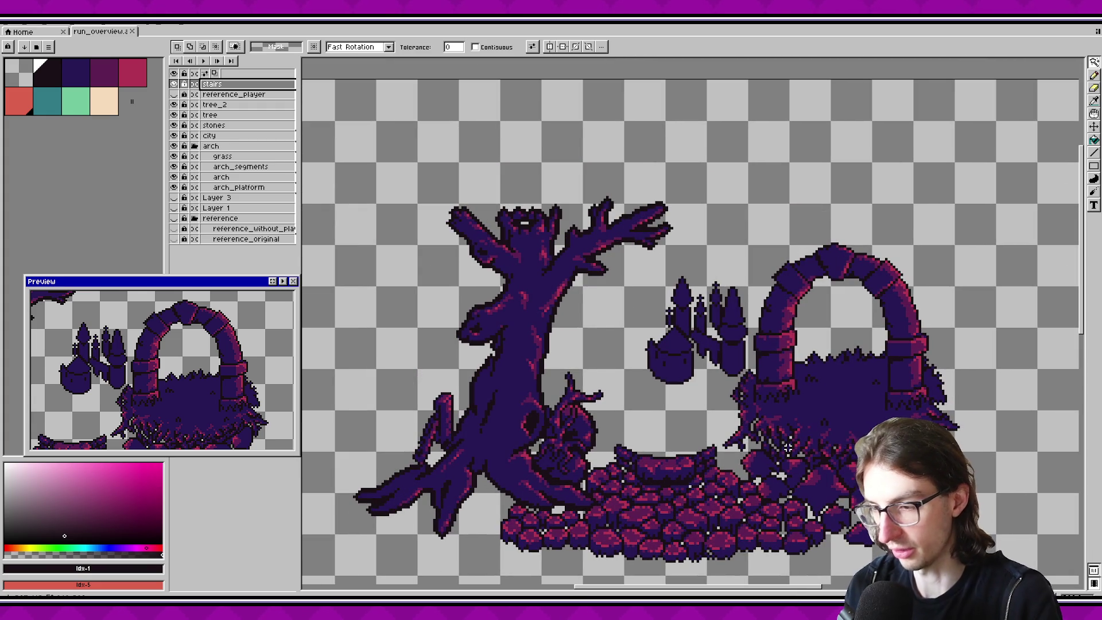
{"action": "scroll", "coordinate": [811, 456], "scroll_direction": "down", "scroll_amount": 3}
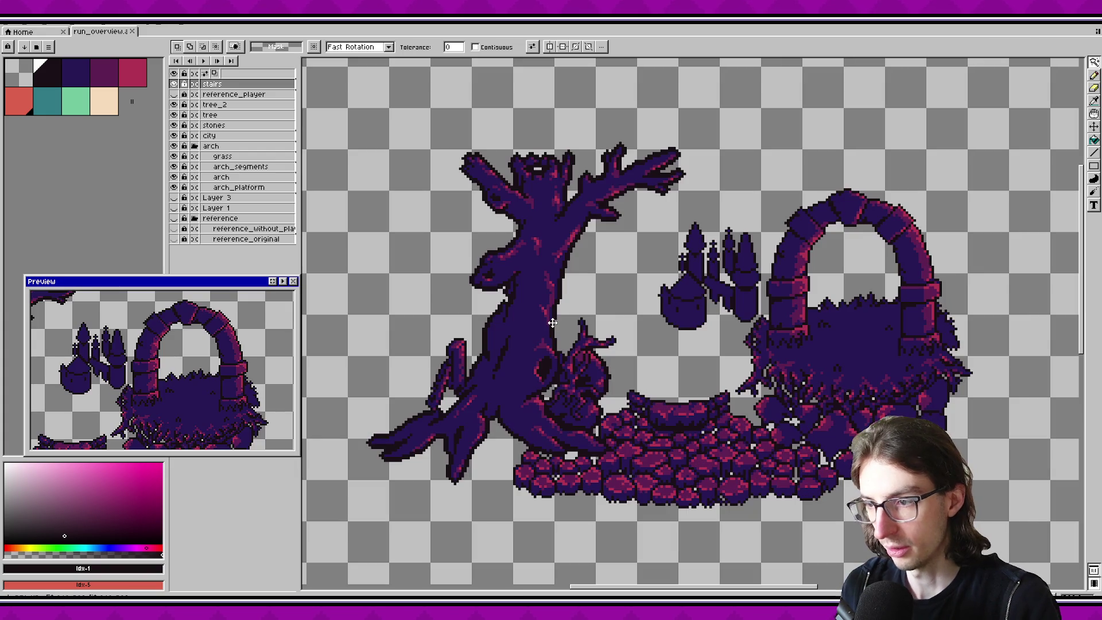
{"action": "left_click_drag", "start_coordinate": [359, 131], "coordinate": [756, 505]}
{"action": "scroll", "coordinate": [512, 320], "scroll_direction": "left", "scroll_amount": 5}
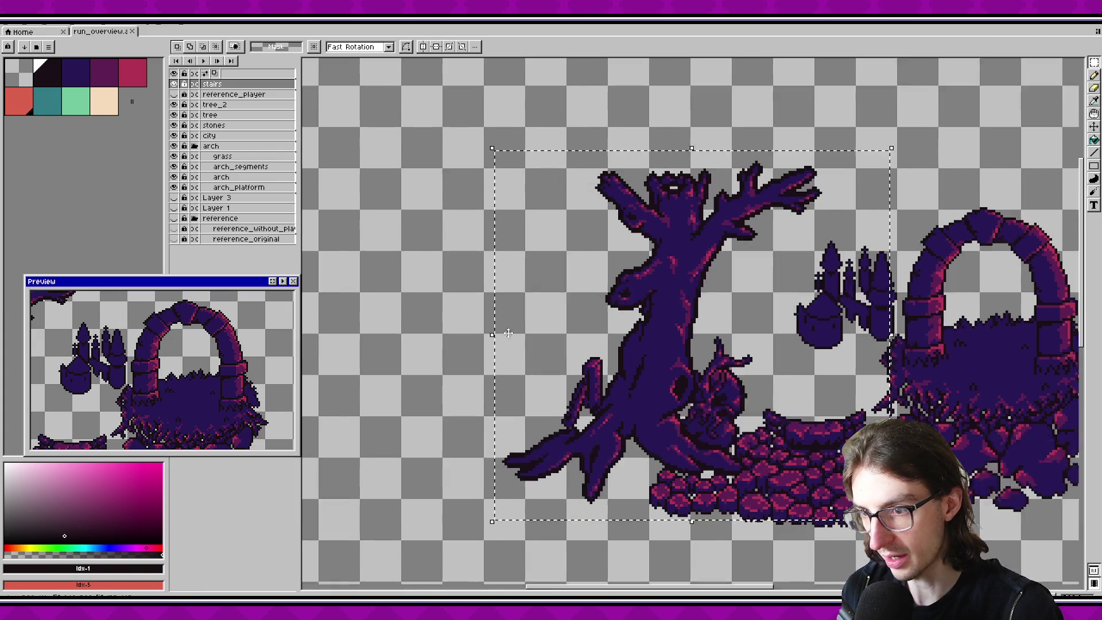
{"action": "left_click_drag", "start_coordinate": [436, 150], "coordinate": [622, 406]}
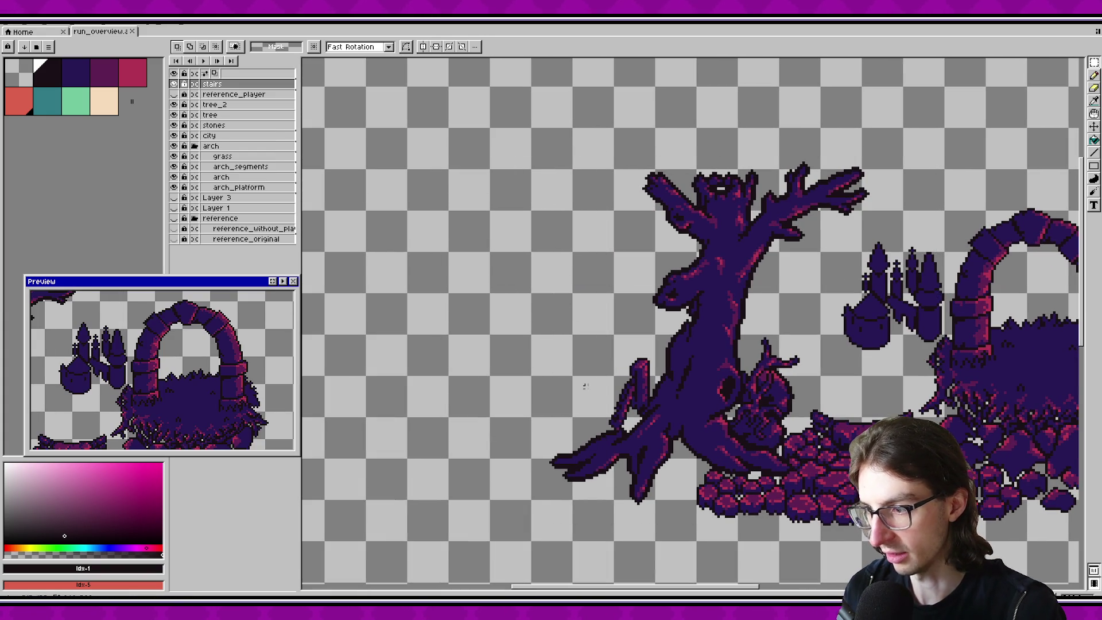
{"action": "scroll", "coordinate": [686, 296], "scroll_direction": "right", "scroll_amount": 5}
{"action": "scroll", "coordinate": [686, 296], "scroll_direction": "up", "scroll_amount": 2}
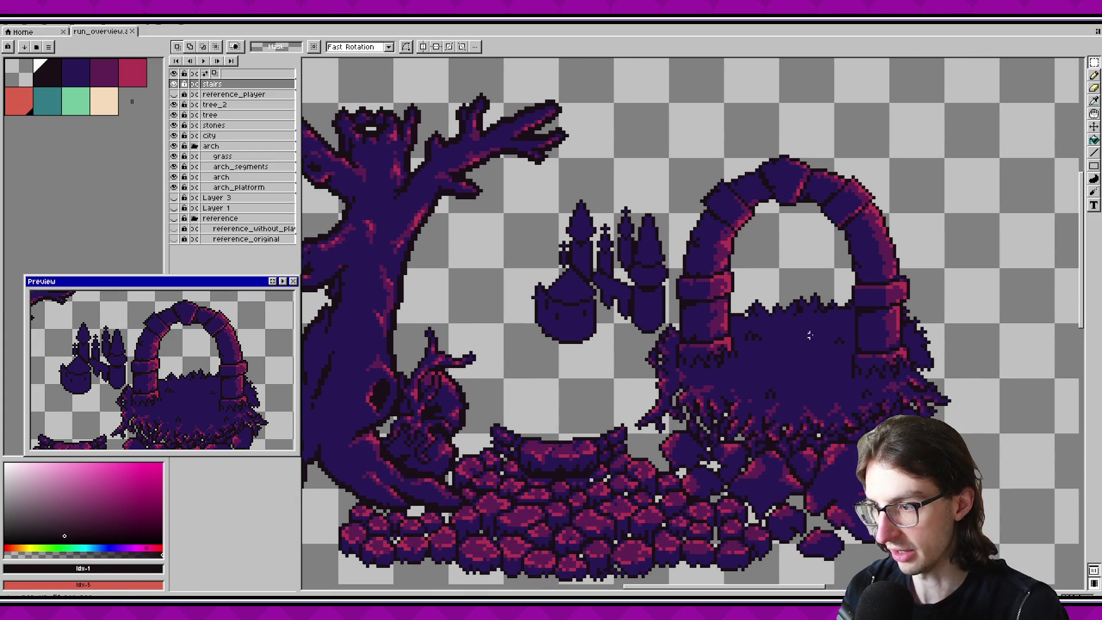
{"action": "scroll", "coordinate": [500, 329], "scroll_direction": "down", "scroll_amount": 2}
{"action": "scroll", "coordinate": [551, 332], "scroll_direction": "left", "scroll_amount": 5}
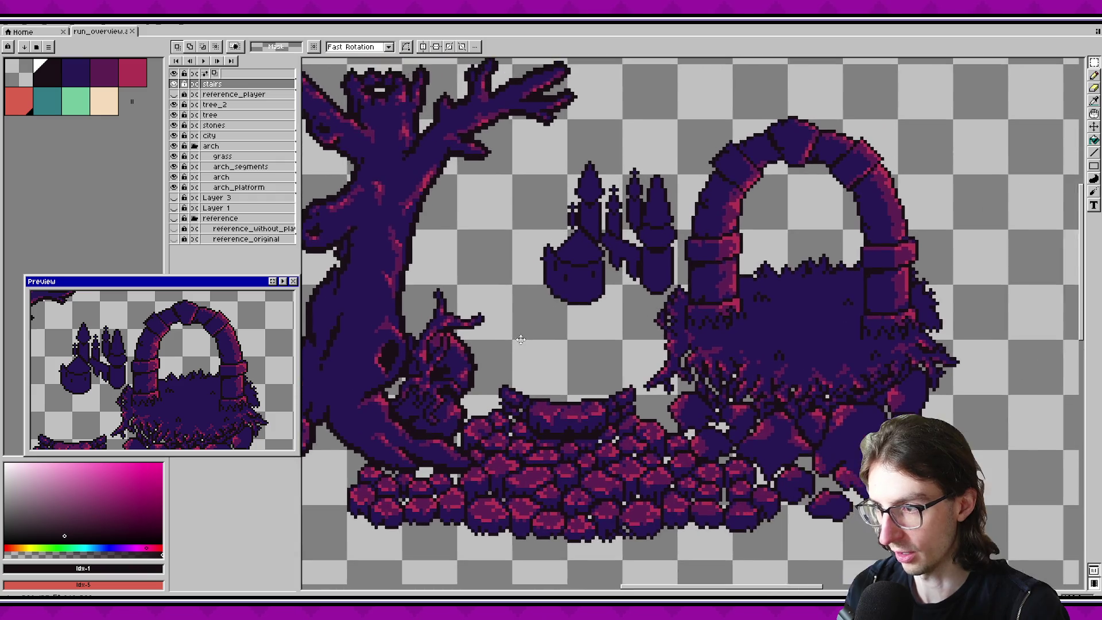
{"action": "scroll", "coordinate": [601, 339], "scroll_direction": "right", "scroll_amount": 3}
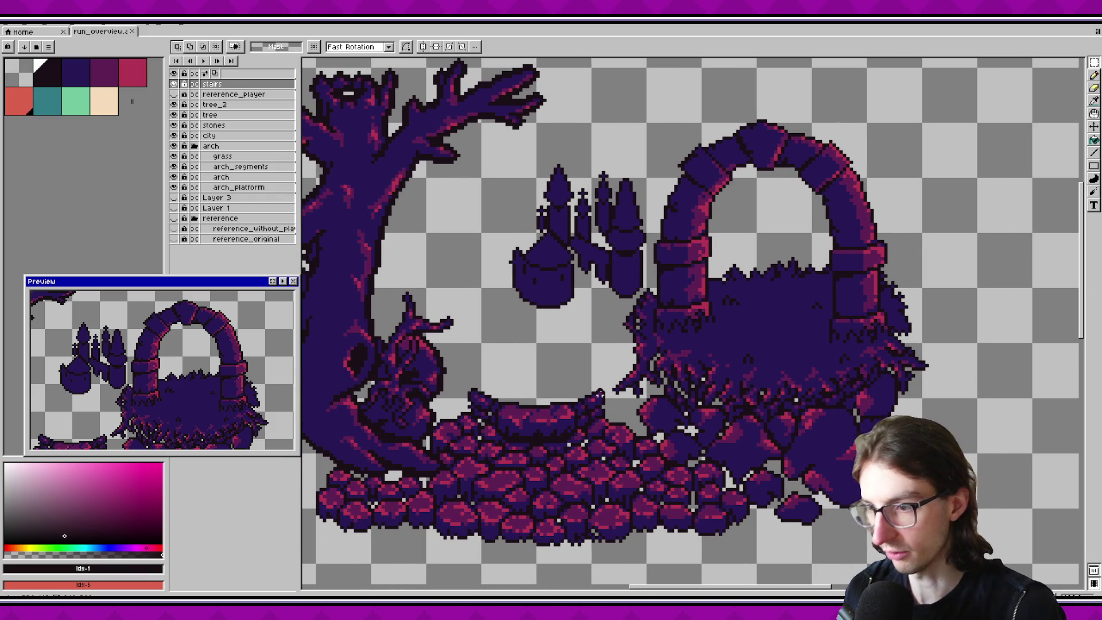
{"action": "scroll", "coordinate": [727, 406], "scroll_direction": "down", "scroll_amount": 5}
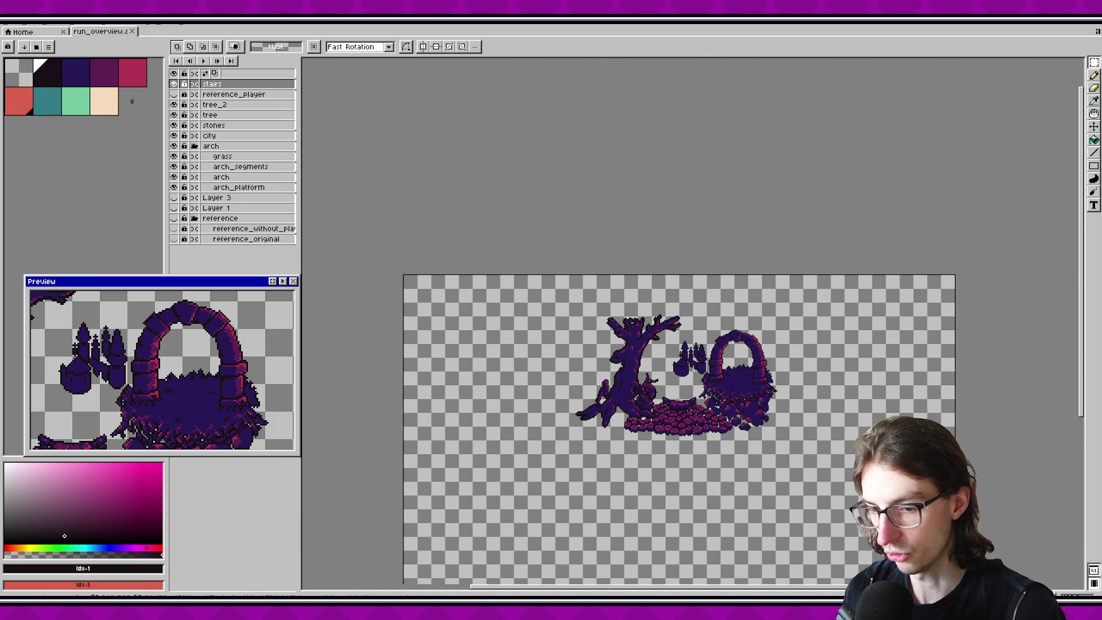
{"action": "key", "text": "alt+Tab"}
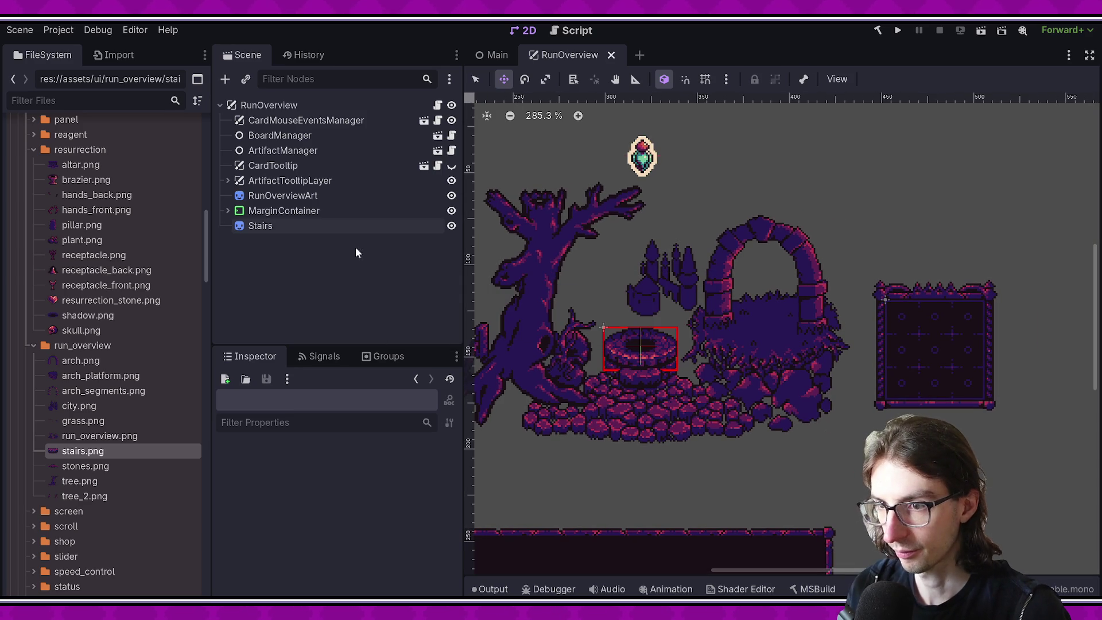
Step: Expand MarginContainer and inspect its child nodes, picking CharacterPlatform in the viewport
{"action": "left_click", "coordinate": [257, 196]}
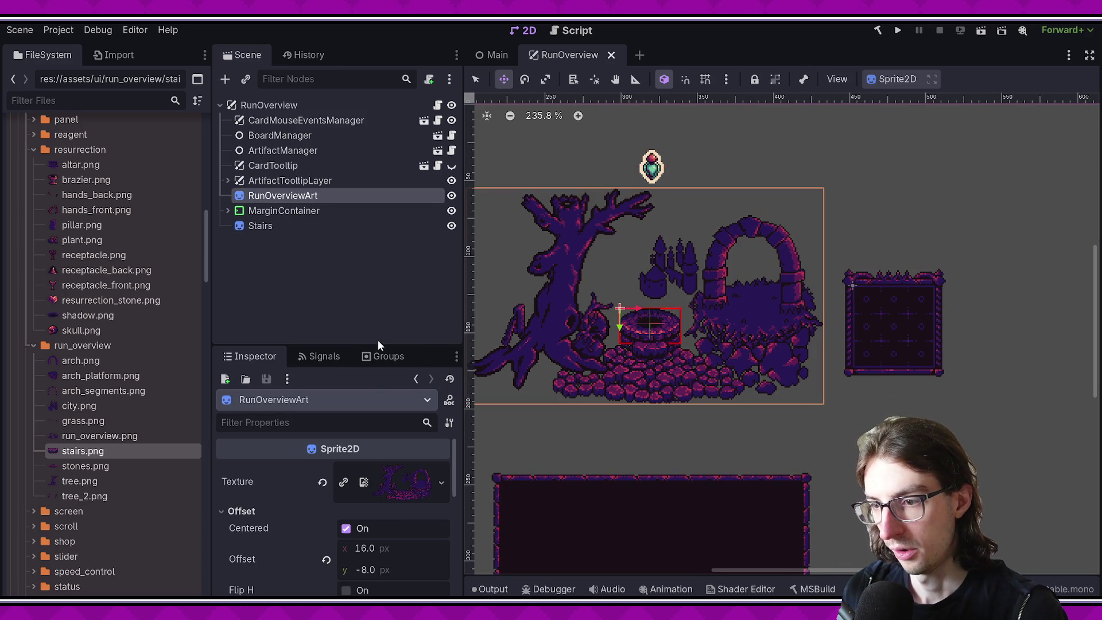
{"action": "left_click_drag", "start_coordinate": [378, 345], "coordinate": [378, 431]}
{"action": "left_click", "coordinate": [228, 210]}
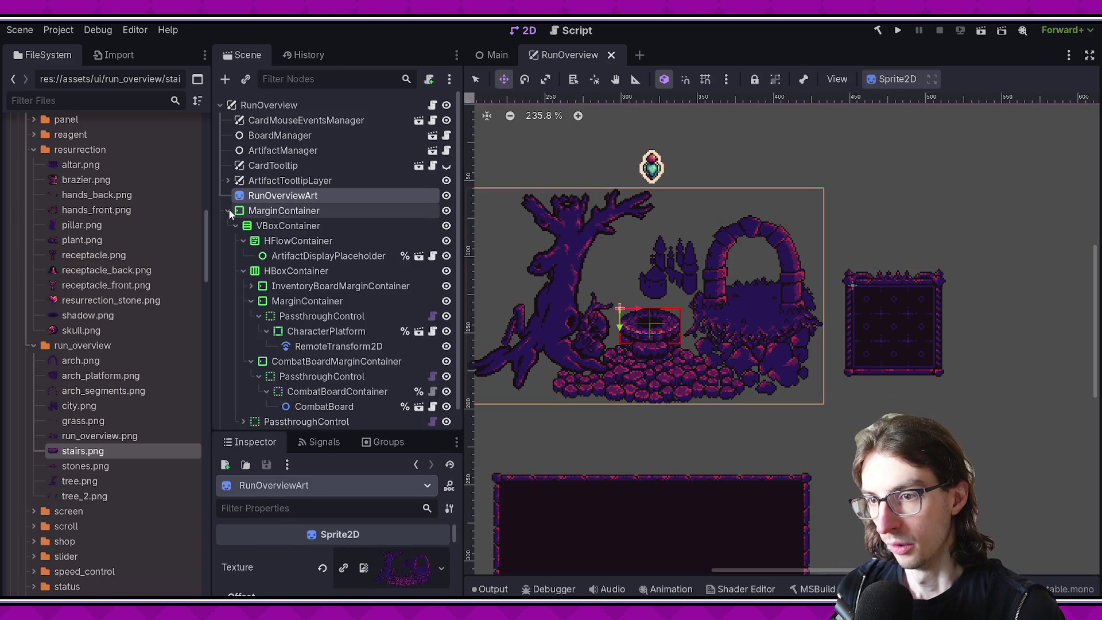
{"action": "left_click", "coordinate": [335, 260]}
{"action": "left_click", "coordinate": [305, 285]}
{"action": "scroll", "coordinate": [293, 327], "scroll_direction": "down", "scroll_amount": 1}
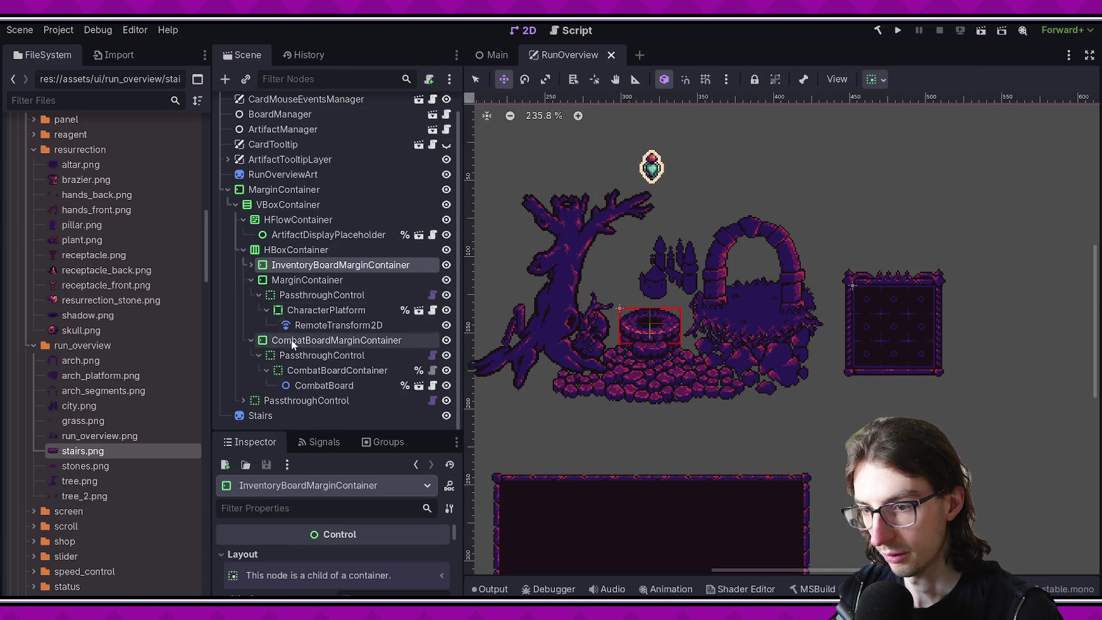
{"action": "left_click", "coordinate": [290, 400]}
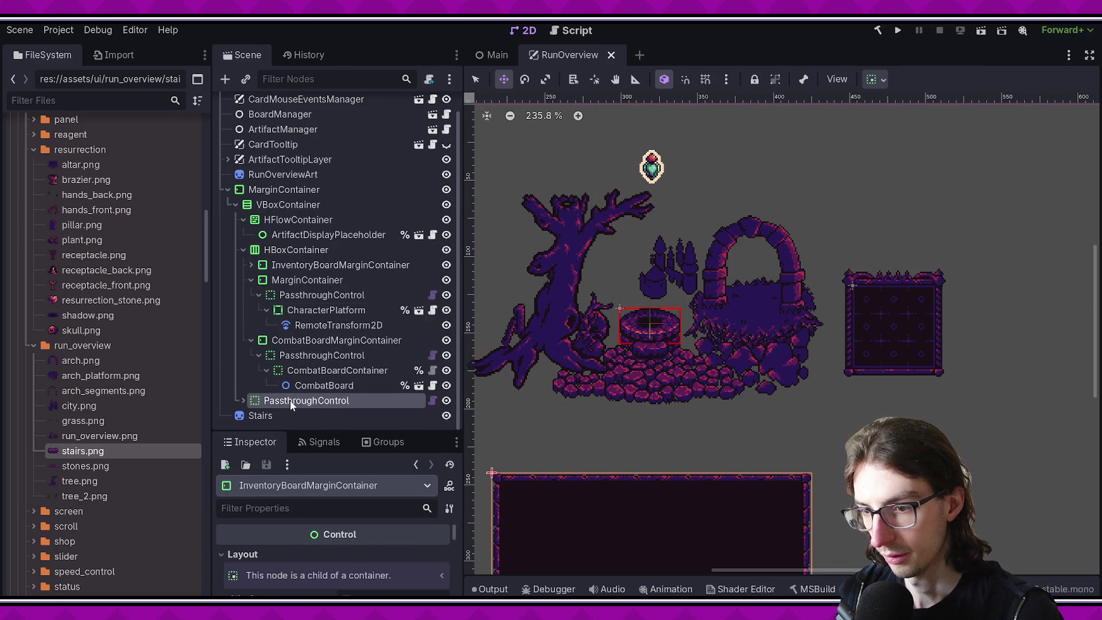
{"action": "key", "text": "q"}
{"action": "left_click", "coordinate": [662, 328]}
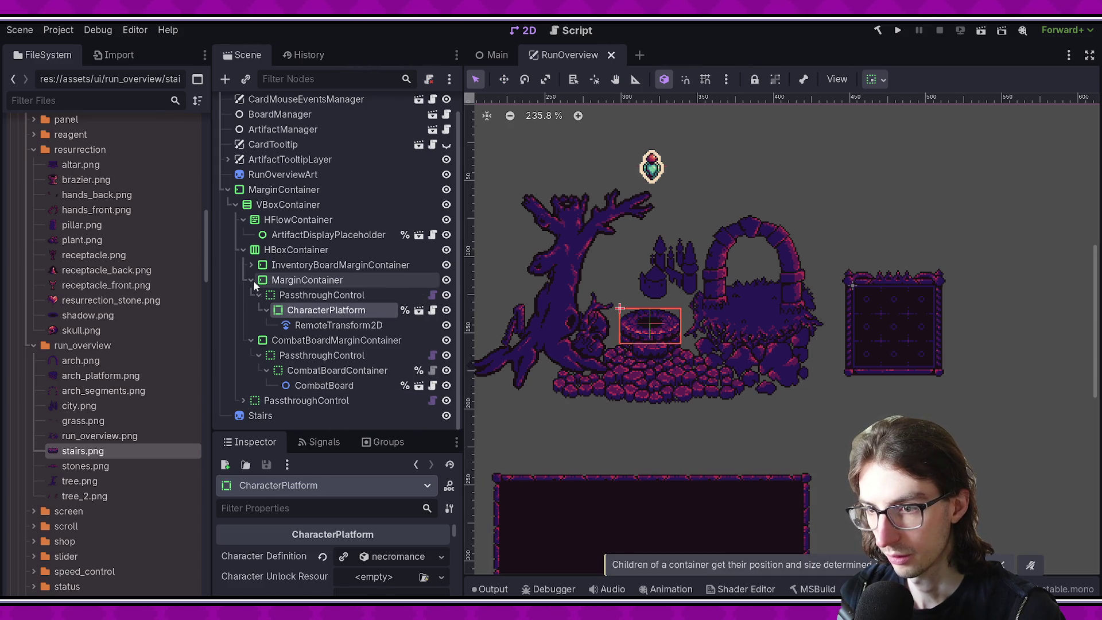
Step: Collapse and re-expand the MarginContainer branches, then select the top-level MarginContainer
{"action": "left_click", "coordinate": [252, 281]}
{"action": "left_click", "coordinate": [252, 283]}
{"action": "left_click", "coordinate": [251, 284]}
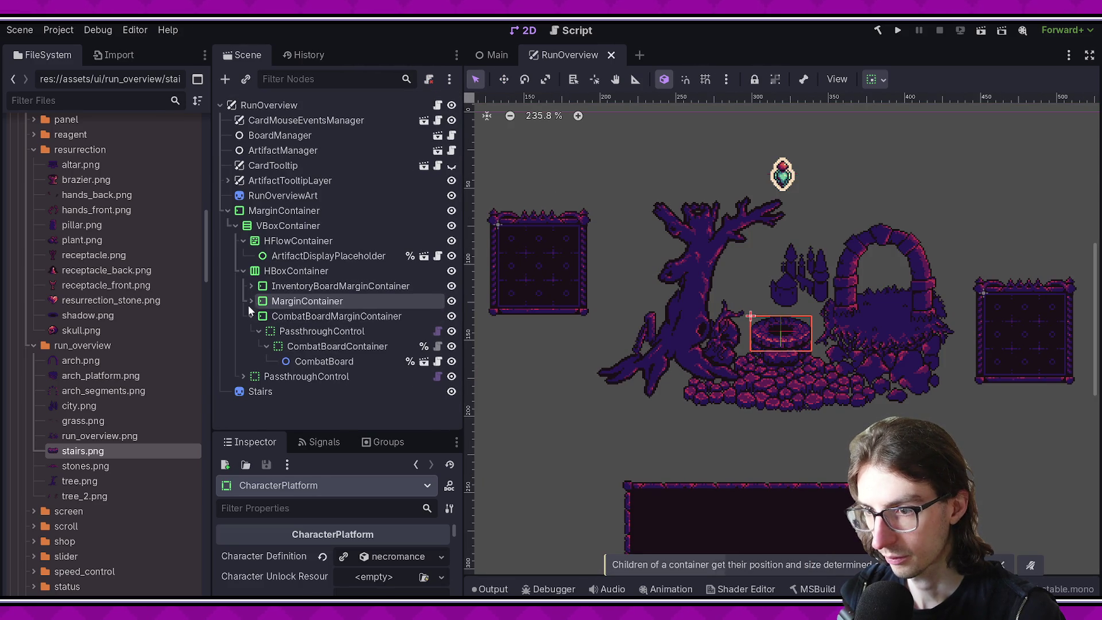
{"action": "left_click", "coordinate": [250, 303]}
{"action": "left_click", "coordinate": [341, 301]}
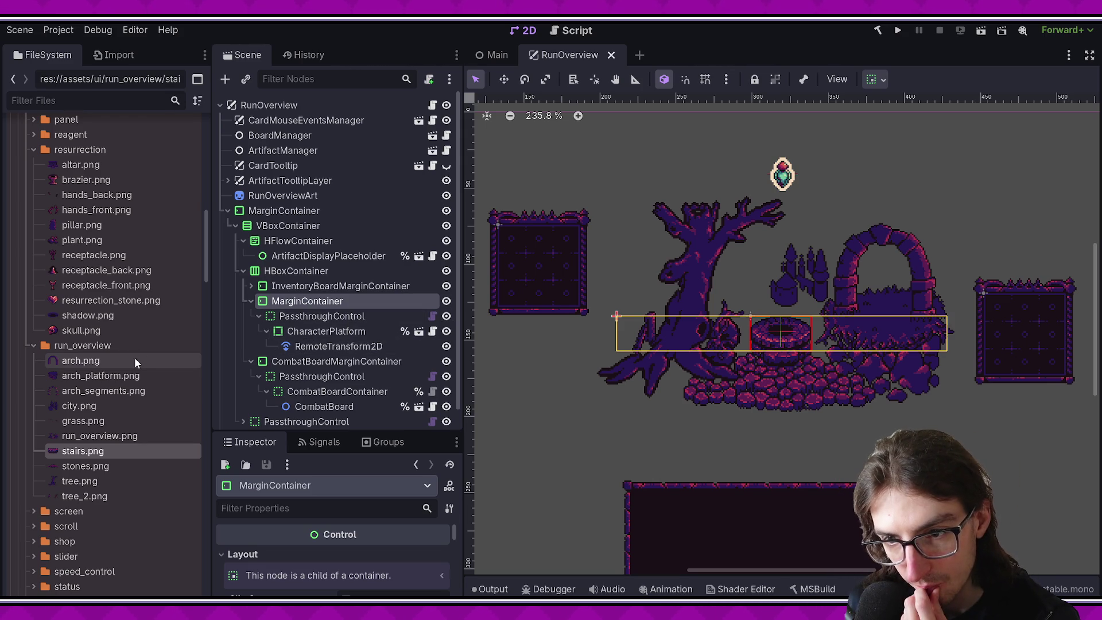
{"action": "left_click", "coordinate": [138, 391]}
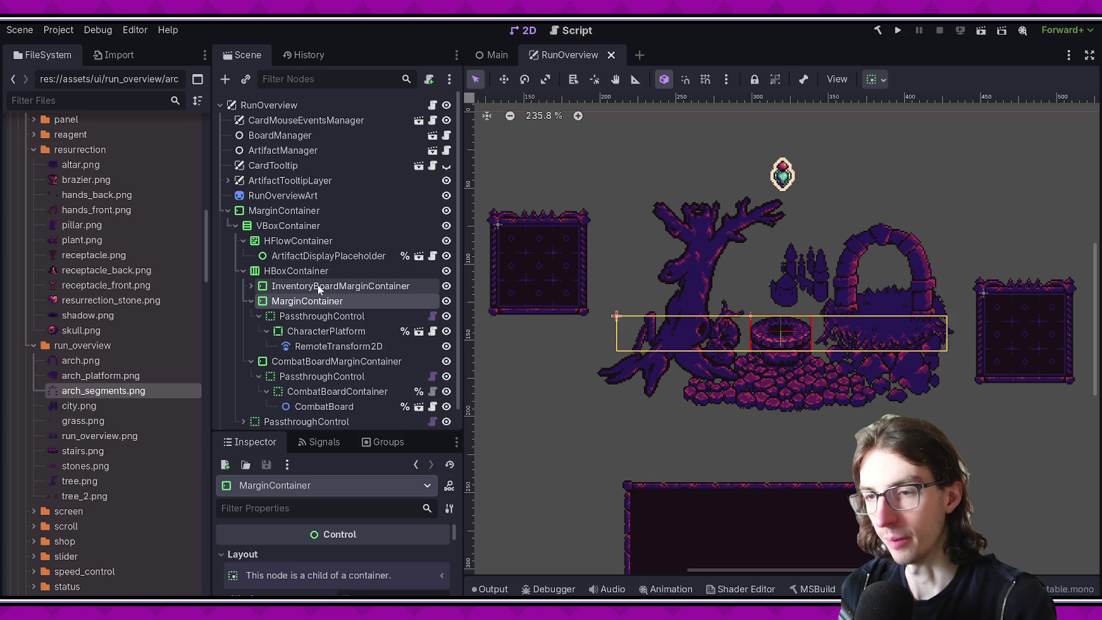
{"action": "left_click", "coordinate": [327, 211]}
Step: Save the RunOverview scene and collapse the MarginContainer branch
{"action": "scroll", "coordinate": [550, 285], "scroll_direction": "right", "scroll_amount": 3}
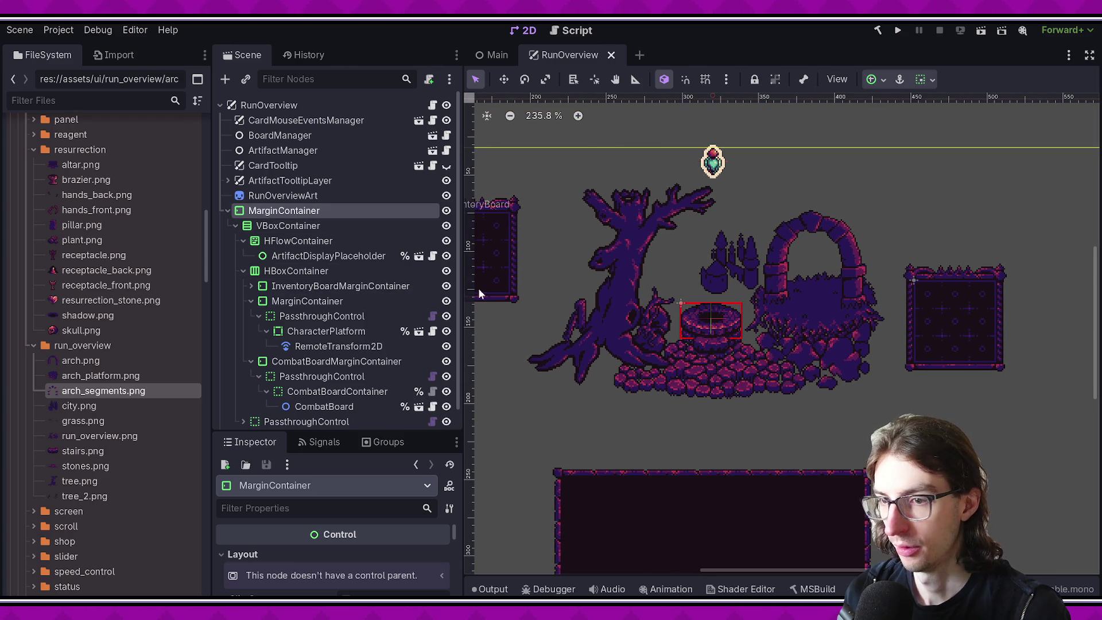
{"action": "left_click", "coordinate": [130, 375]}
{"action": "left_click", "coordinate": [80, 361]}
{"action": "key", "text": "ctrl+s"}
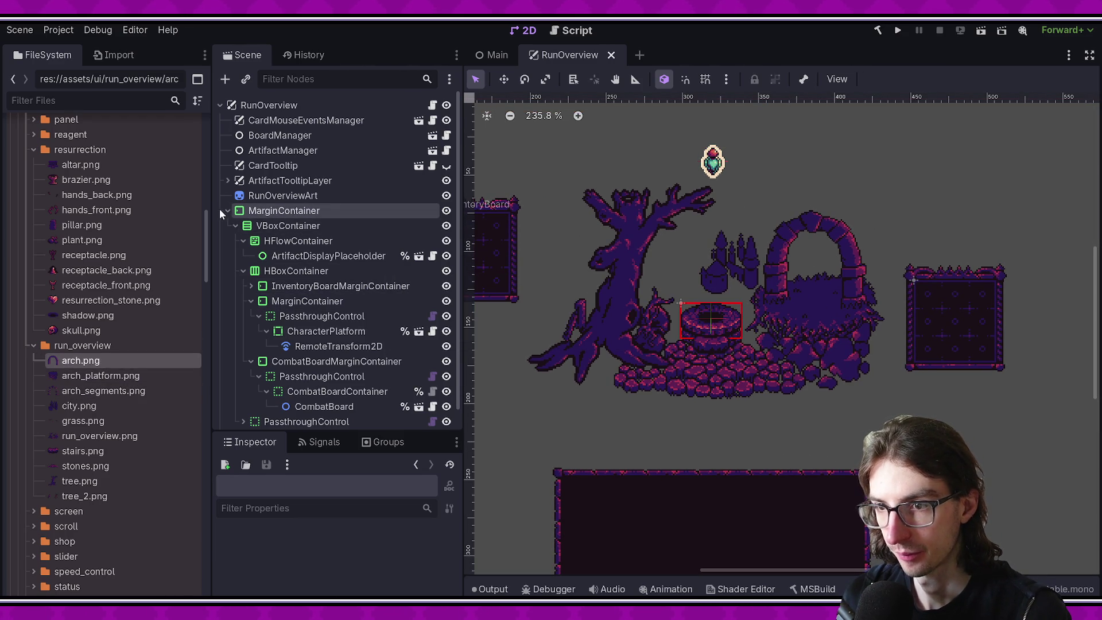
{"action": "left_click", "coordinate": [228, 210]}
{"action": "left_click", "coordinate": [284, 197]}
{"action": "right_click", "coordinate": [287, 104]}
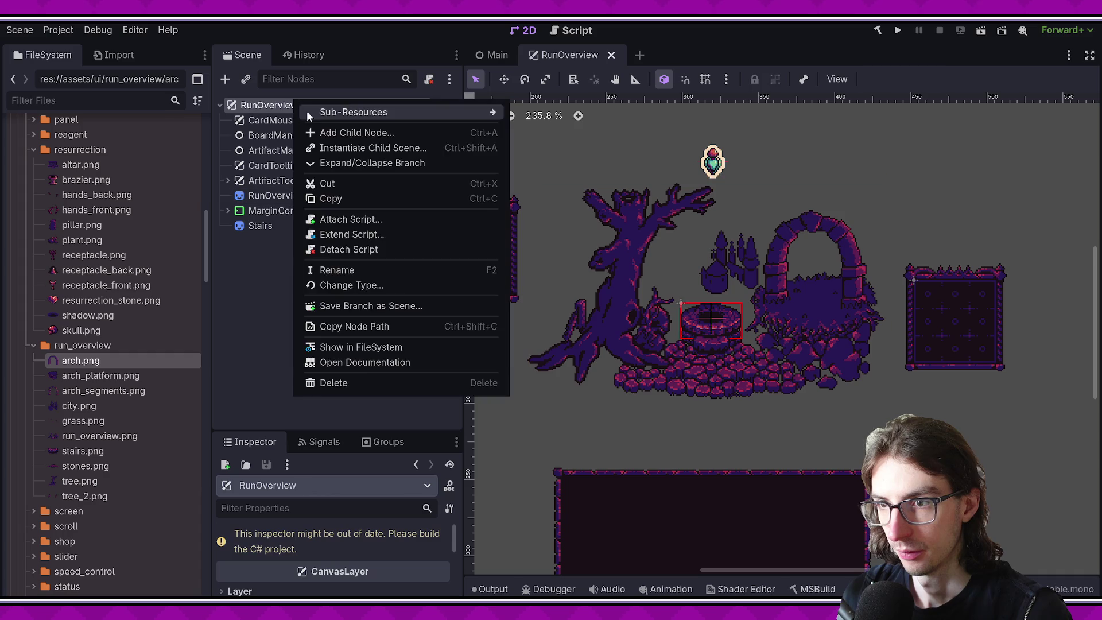
Step: Add a Sprite2D under RunOverview below RunOverviewArt, textured with stones.png
{"action": "left_click", "coordinate": [322, 133]}
{"action": "type", "text": "sprite"}
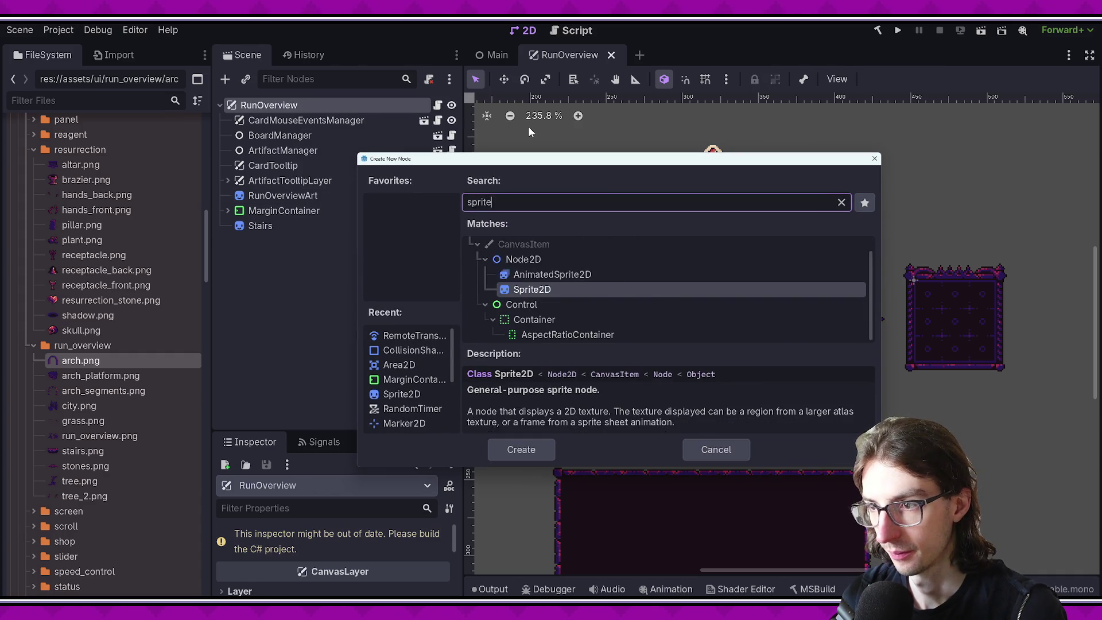
{"action": "key", "text": "Return"}
{"action": "left_click_drag", "start_coordinate": [263, 242], "coordinate": [272, 207]}
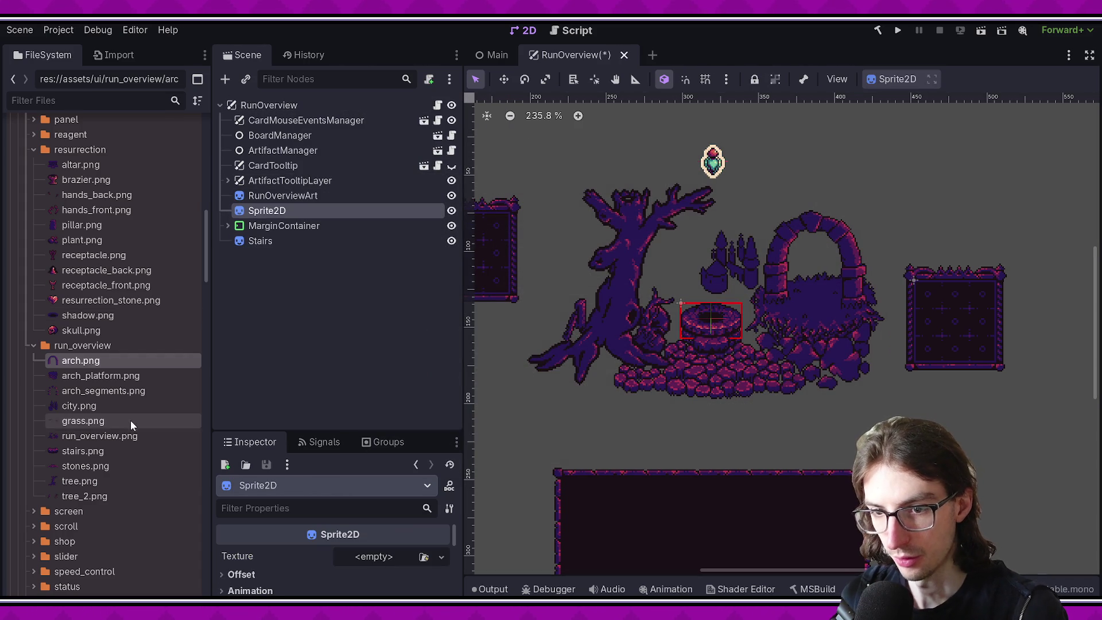
{"action": "left_click", "coordinate": [74, 380]}
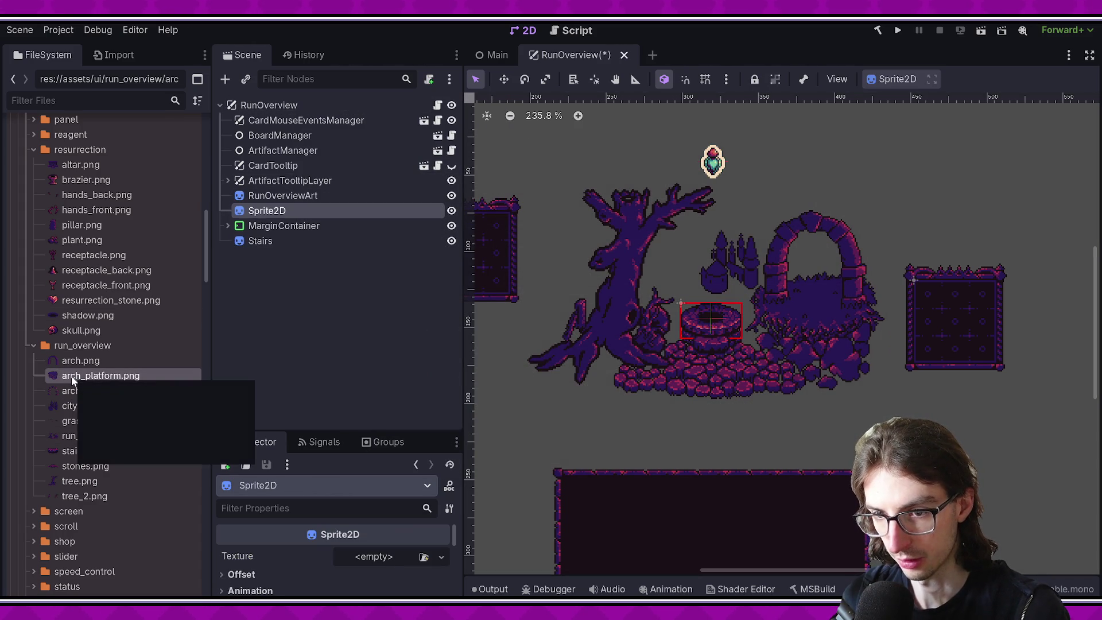
{"action": "mouse_move", "coordinate": [105, 467]}
{"action": "left_mouse_down"}
{"action": "mouse_move", "coordinate": [221, 487]}
{"action": "mouse_move", "coordinate": [368, 552]}
{"action": "left_mouse_up"}
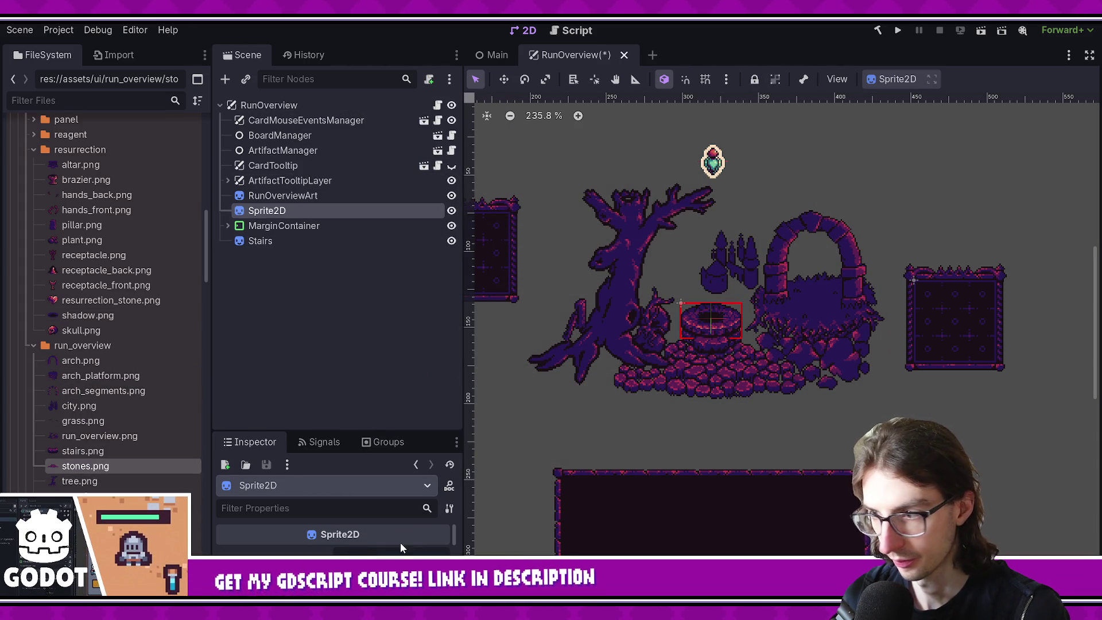
Step: Move the stones sprite into place beneath the well
{"action": "scroll", "coordinate": [558, 359], "scroll_direction": "down", "scroll_amount": 5}
{"action": "key", "text": "w"}
{"action": "left_click_drag", "start_coordinate": [900, 342], "coordinate": [1009, 410]}
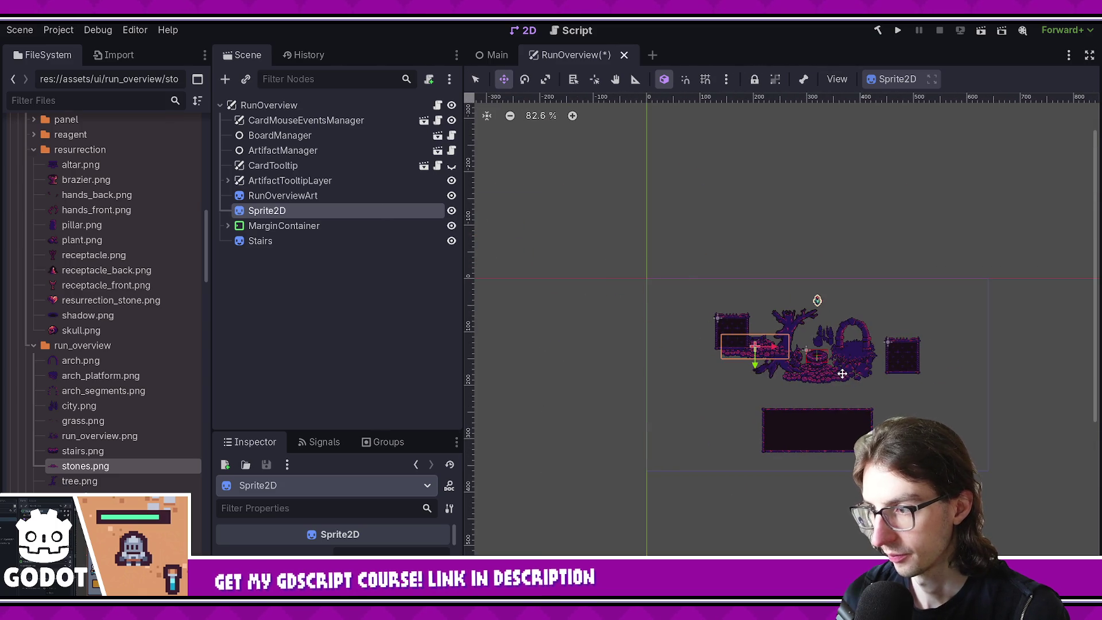
{"action": "scroll", "coordinate": [830, 382], "scroll_direction": "up", "scroll_amount": 3}
{"action": "scroll", "coordinate": [830, 383], "scroll_direction": "up", "scroll_amount": 1}
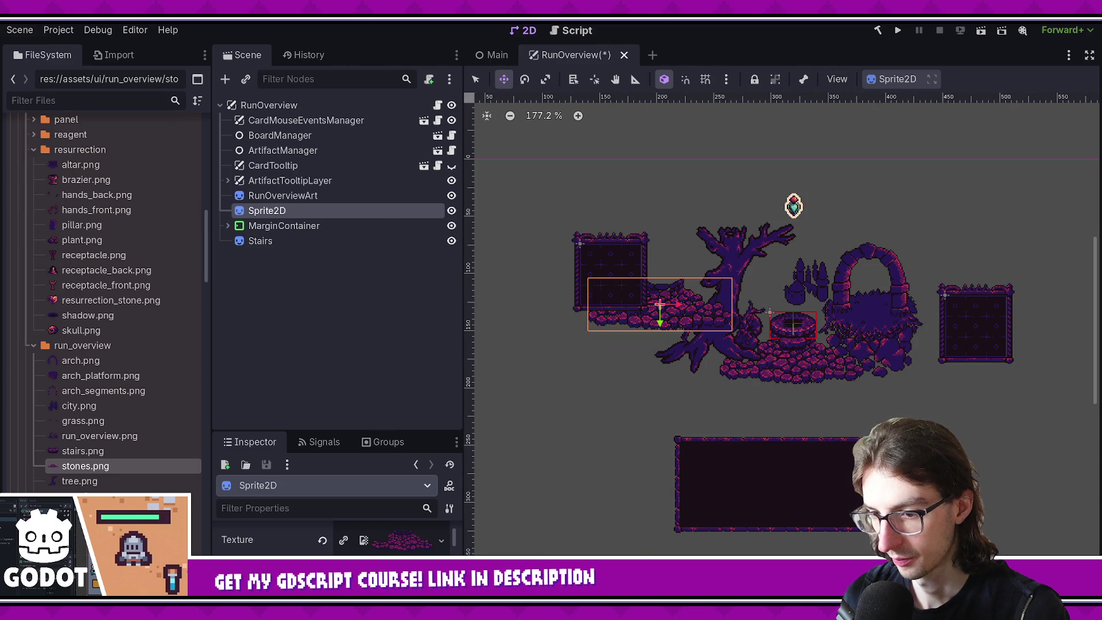
{"action": "scroll", "coordinate": [595, 493], "scroll_direction": "right", "scroll_amount": 4}
{"action": "mouse_move", "coordinate": [554, 370]}
{"action": "left_mouse_down"}
{"action": "mouse_move", "coordinate": [623, 394]}
{"action": "mouse_move", "coordinate": [632, 346]}
{"action": "left_mouse_up"}
{"action": "scroll", "coordinate": [608, 394], "scroll_direction": "up", "scroll_amount": 6}
{"action": "scroll", "coordinate": [608, 393], "scroll_direction": "up", "scroll_amount": 5}
Step: Rename the sprite to Stones, save, and add tree.png to the scene as a sprite
{"action": "double_click", "coordinate": [333, 211]}
{"action": "type", "text": "Stones"}
{"action": "key", "text": "Return"}
{"action": "key", "text": "ctrl+s"}
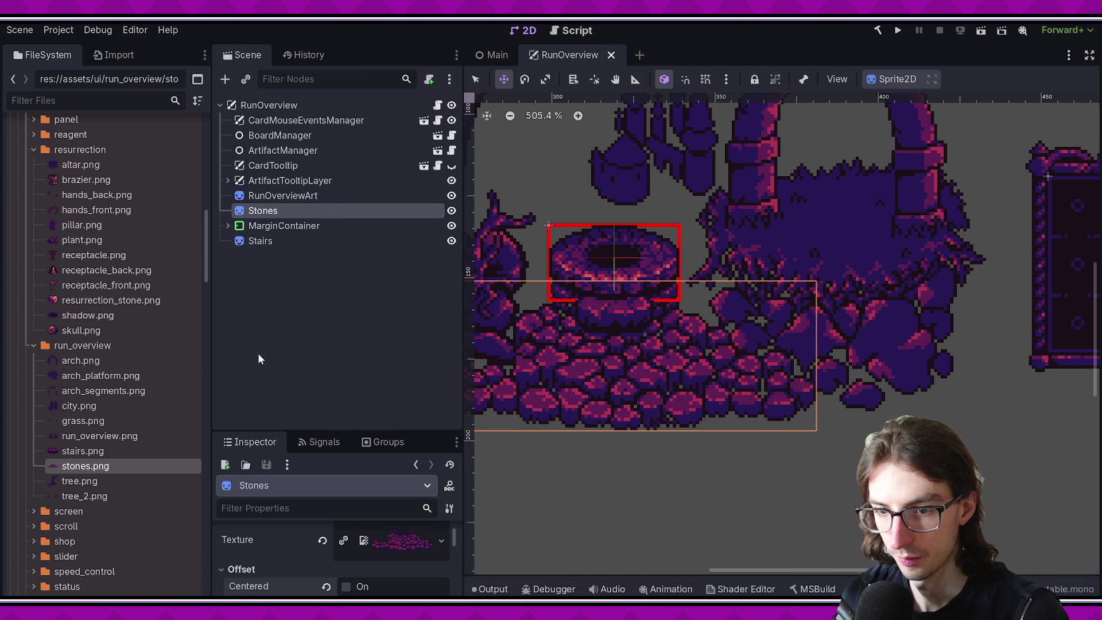
{"action": "left_click", "coordinate": [75, 482]}
{"action": "left_click_drag", "start_coordinate": [219, 459], "coordinate": [531, 407]}
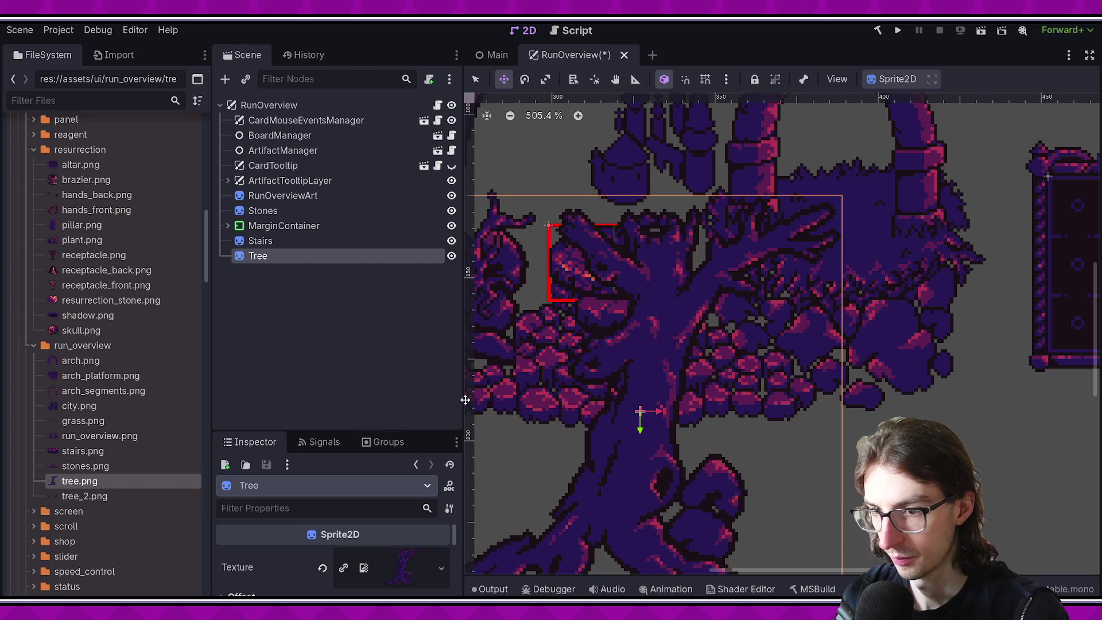
Step: Turn off Centered on Tree, align it over the tree art, and order it under Stones
{"action": "scroll", "coordinate": [837, 344], "scroll_direction": "down", "scroll_amount": 4}
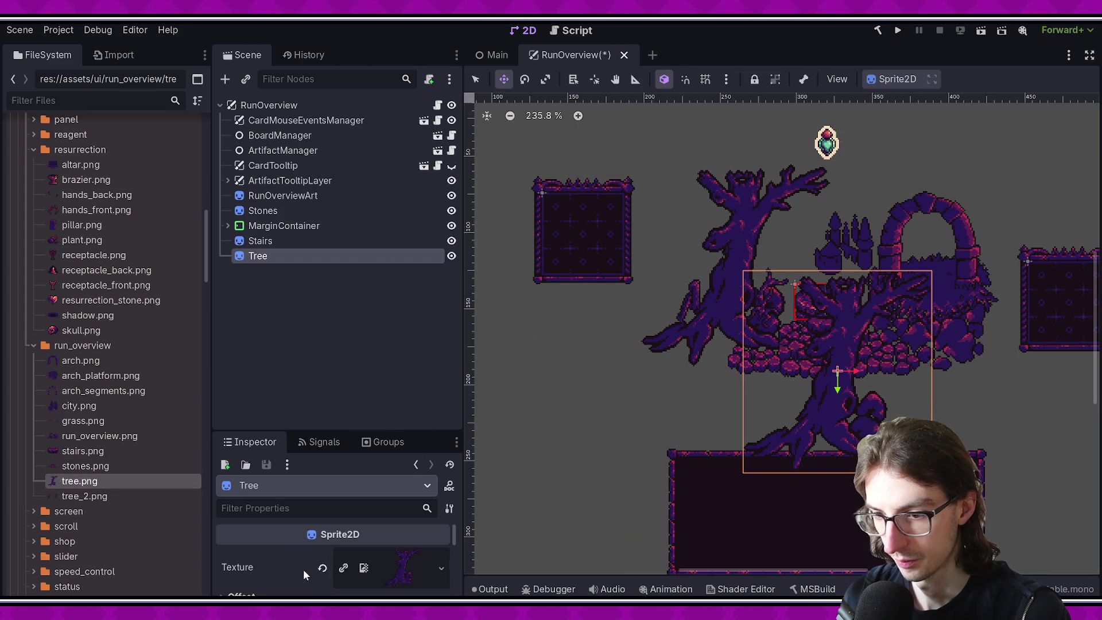
{"action": "scroll", "coordinate": [303, 561], "scroll_direction": "down", "scroll_amount": 2}
{"action": "left_click", "coordinate": [242, 550]}
{"action": "left_click", "coordinate": [346, 568]}
{"action": "mouse_move", "coordinate": [580, 527]}
{"action": "left_mouse_down"}
{"action": "mouse_move", "coordinate": [505, 519]}
{"action": "mouse_move", "coordinate": [660, 298]}
{"action": "mouse_move", "coordinate": [697, 286]}
{"action": "mouse_move", "coordinate": [727, 296]}
{"action": "left_mouse_up"}
{"action": "scroll", "coordinate": [689, 290], "scroll_direction": "up", "scroll_amount": 6}
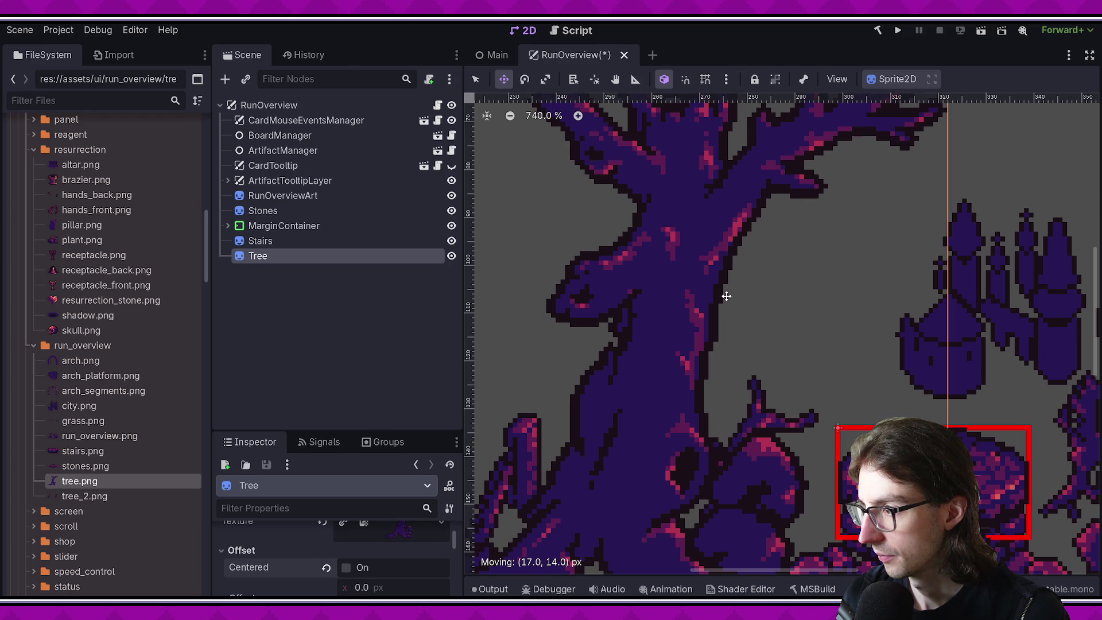
{"action": "scroll", "coordinate": [756, 291], "scroll_direction": "down", "scroll_amount": 6}
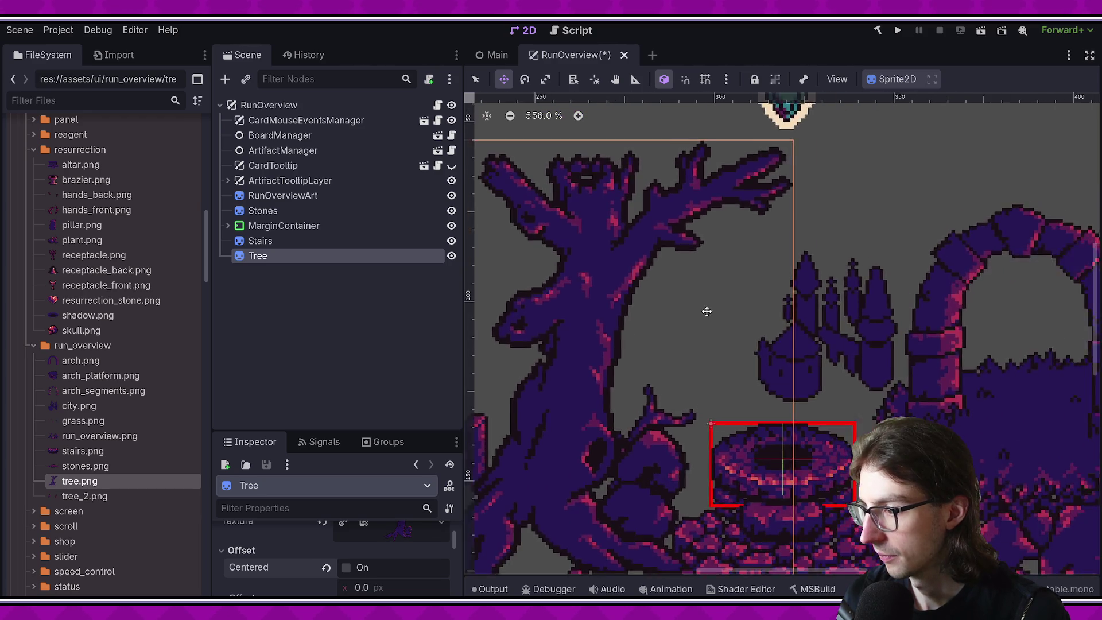
{"action": "key", "text": "ctrl+s"}
{"action": "left_click", "coordinate": [347, 245]}
{"action": "left_click_drag", "start_coordinate": [258, 256], "coordinate": [252, 218]}
{"action": "key", "text": "ctrl+s"}
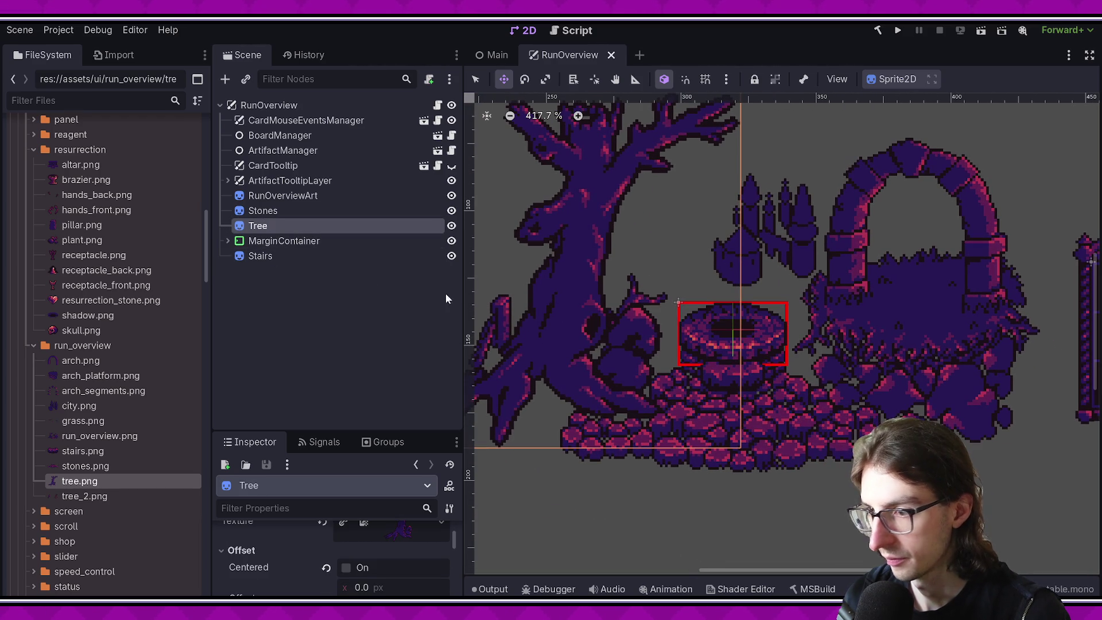
Step: Add tree_2.png as Tree2, align it, place it just below Tree, and save
{"action": "mouse_move", "coordinate": [74, 496]}
{"action": "left_mouse_down"}
{"action": "mouse_move", "coordinate": [712, 453]}
{"action": "mouse_move", "coordinate": [663, 502]}
{"action": "mouse_move", "coordinate": [608, 472]}
{"action": "mouse_move", "coordinate": [595, 353]}
{"action": "left_mouse_up"}
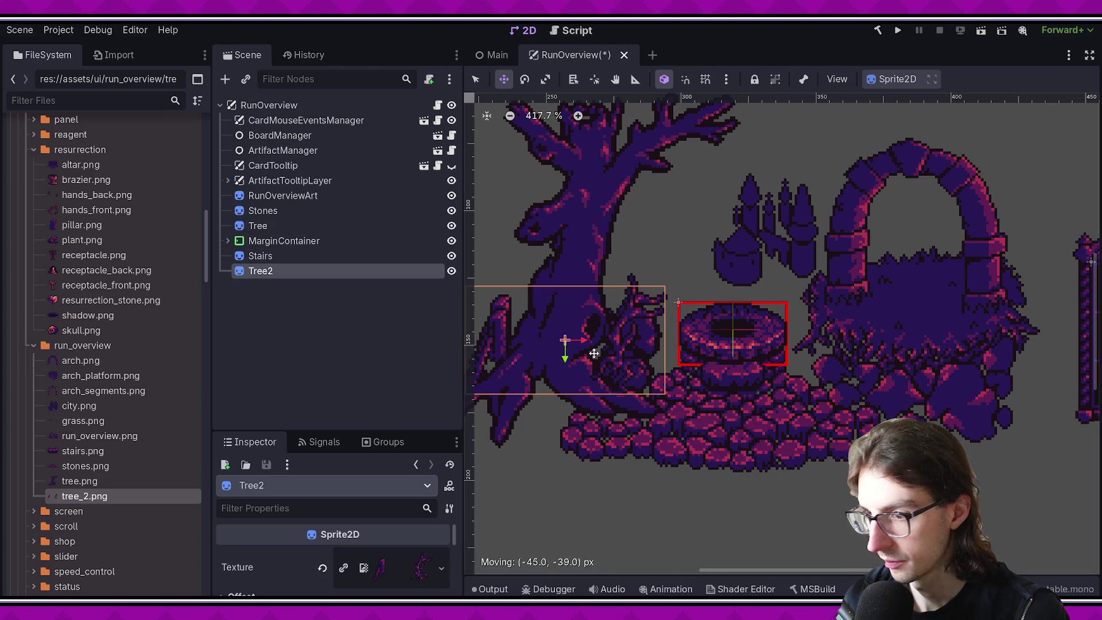
{"action": "left_click_drag", "start_coordinate": [260, 259], "coordinate": [253, 225]}
{"action": "mouse_move", "coordinate": [646, 352]}
{"action": "left_mouse_down"}
{"action": "mouse_move", "coordinate": [622, 364]}
{"action": "mouse_move", "coordinate": [685, 339]}
{"action": "mouse_move", "coordinate": [583, 342]}
{"action": "mouse_move", "coordinate": [664, 339]}
{"action": "mouse_move", "coordinate": [646, 340]}
{"action": "left_mouse_up"}
{"action": "left_click_drag", "start_coordinate": [274, 243], "coordinate": [274, 246]}
{"action": "mouse_move", "coordinate": [633, 355]}
{"action": "left_mouse_down"}
{"action": "mouse_move", "coordinate": [585, 358]}
{"action": "mouse_move", "coordinate": [634, 358]}
{"action": "left_mouse_up"}
{"action": "key", "text": "ctrl+s"}
Step: Pan the scene view and select tree.png in the file list
{"action": "scroll", "coordinate": [678, 402], "scroll_direction": "down", "scroll_amount": 2}
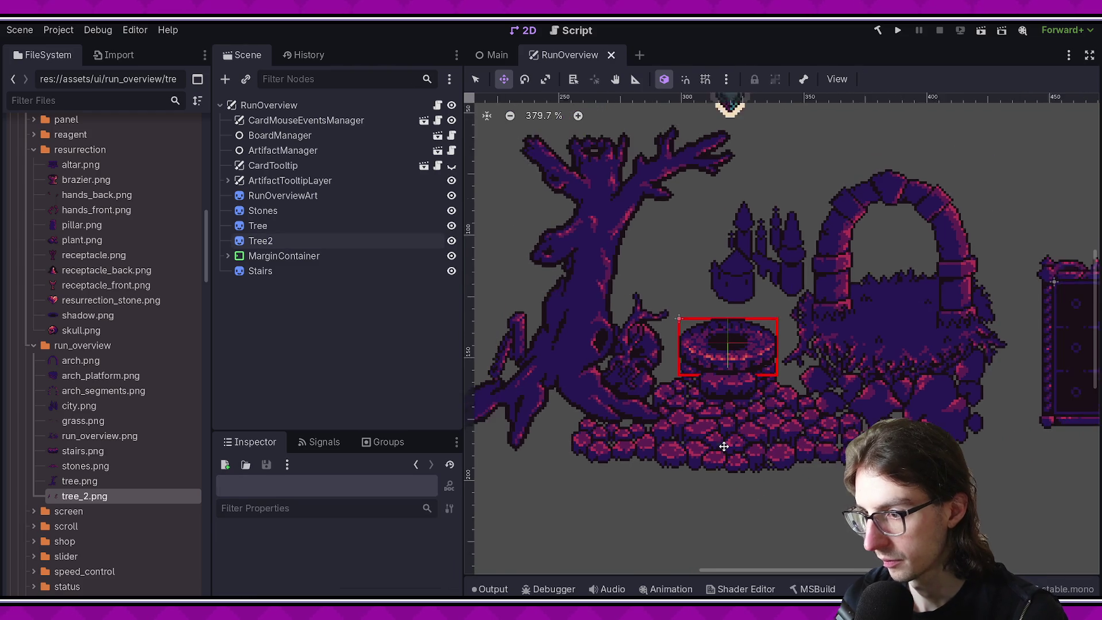
{"action": "scroll", "coordinate": [625, 440], "scroll_direction": "up", "scroll_amount": 1}
{"action": "left_click_drag", "start_coordinate": [625, 439], "coordinate": [691, 442]}
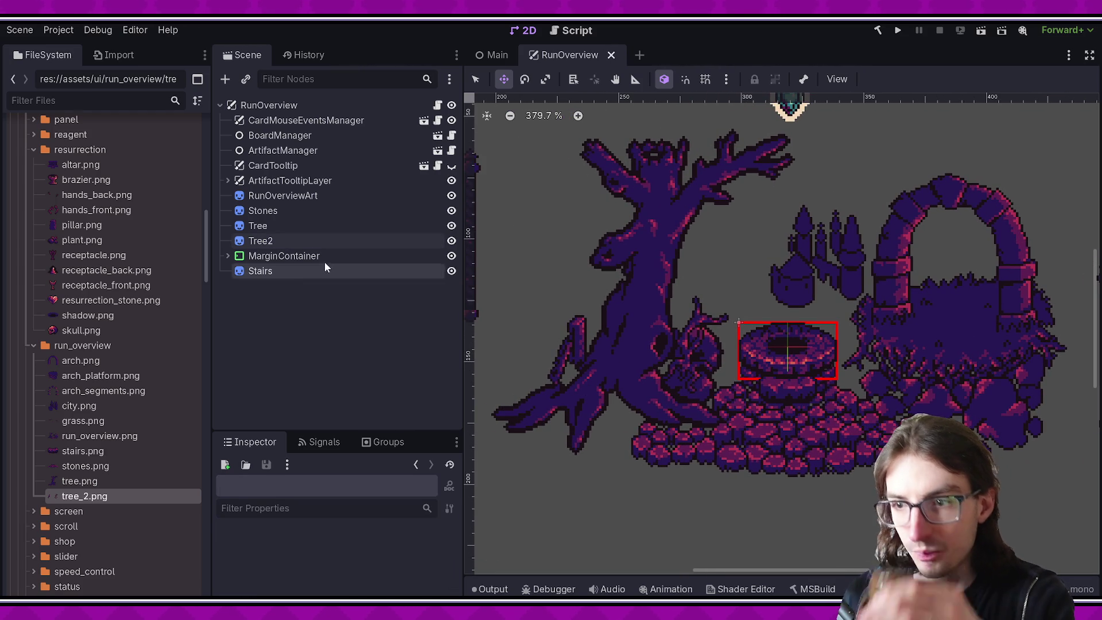
{"action": "left_click", "coordinate": [142, 478]}
Step: Add city.png to the scene as a new City sprite
{"action": "left_click", "coordinate": [141, 455]}
{"action": "left_click", "coordinate": [138, 438]}
{"action": "left_click", "coordinate": [85, 424]}
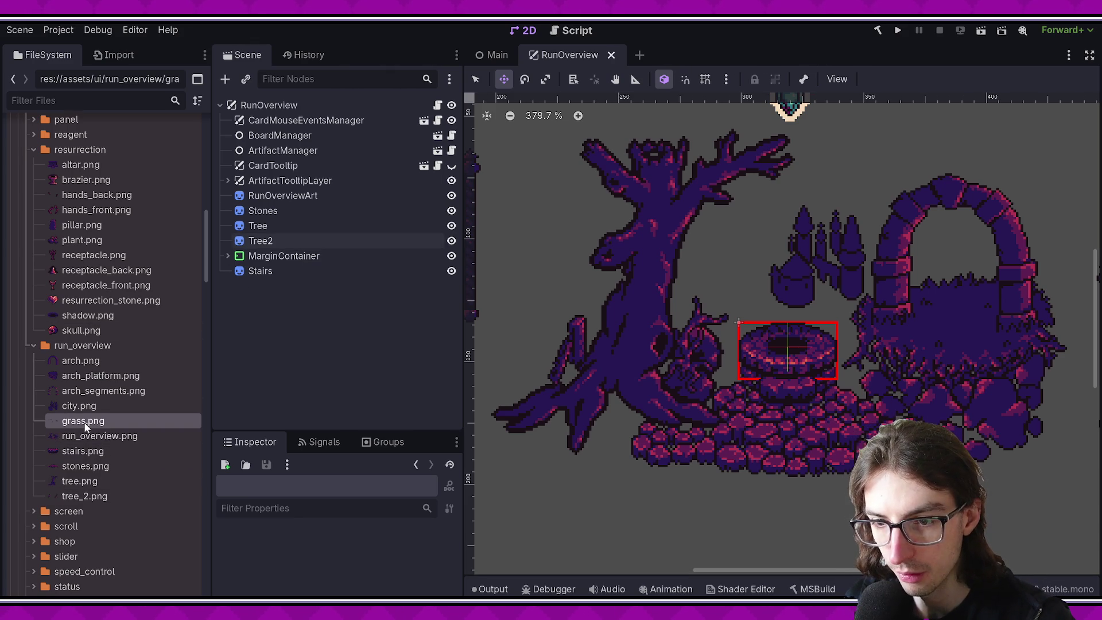
{"action": "left_click", "coordinate": [77, 405]}
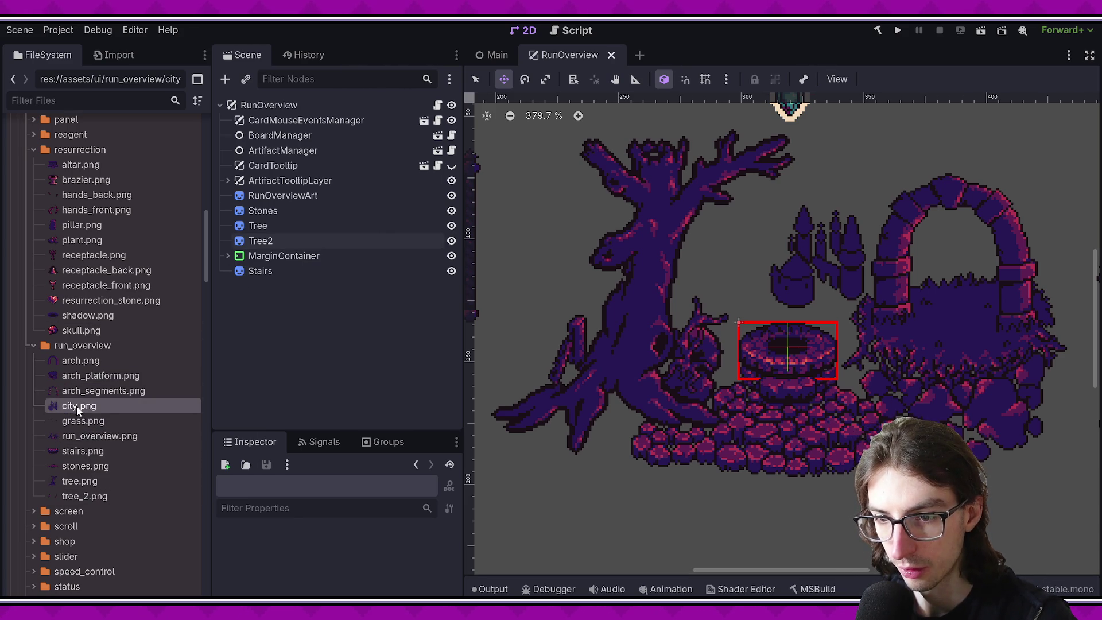
{"action": "left_click_drag", "start_coordinate": [453, 402], "coordinate": [518, 375]}
Step: Turn off centering on Tree2 and move it up-left into alignment with the artwork
{"action": "left_click", "coordinate": [259, 274]}
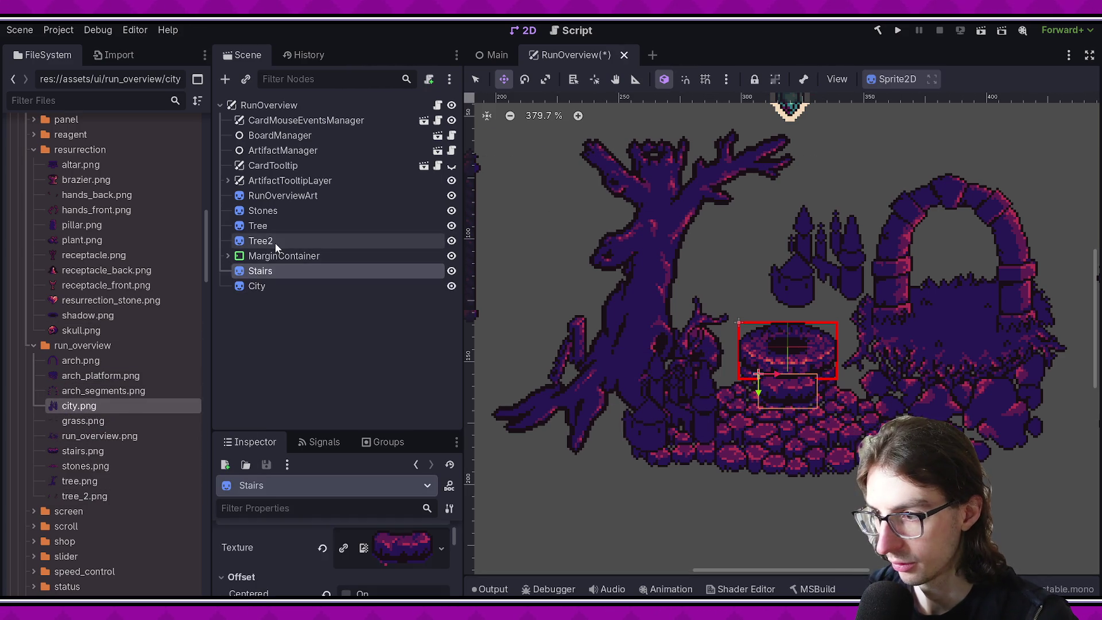
{"action": "left_click", "coordinate": [274, 243]}
{"action": "scroll", "coordinate": [294, 517], "scroll_direction": "down", "scroll_amount": 2}
{"action": "left_click", "coordinate": [241, 559]}
{"action": "left_click", "coordinate": [346, 577]}
{"action": "left_click_drag", "start_coordinate": [666, 391], "coordinate": [586, 347]}
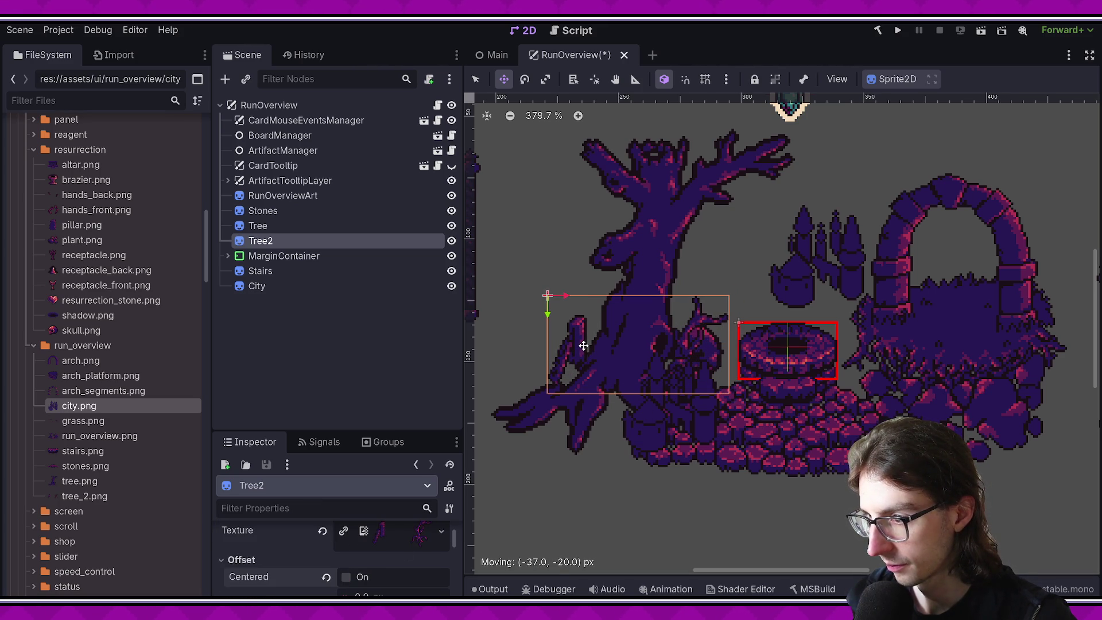
Step: Order City right after RunOverviewArt, uncenter it, place it on the small buildings, and save
{"action": "left_click", "coordinate": [261, 288]}
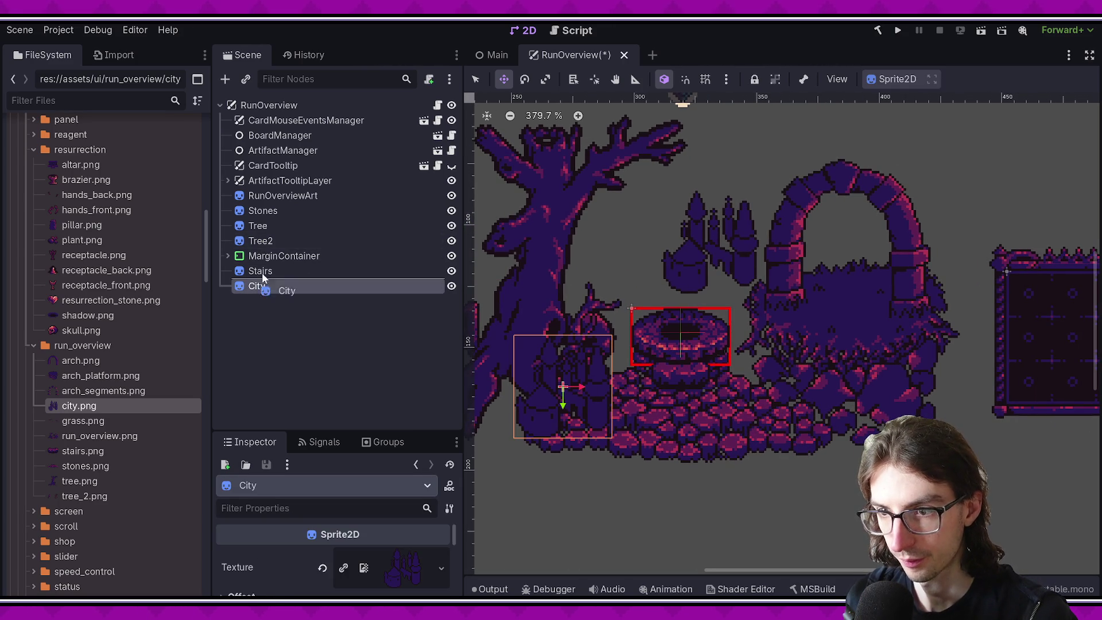
{"action": "left_click_drag", "start_coordinate": [274, 210], "coordinate": [274, 211]}
{"action": "left_click_drag", "start_coordinate": [569, 396], "coordinate": [645, 264]}
{"action": "scroll", "coordinate": [321, 551], "scroll_direction": "down", "scroll_amount": 5}
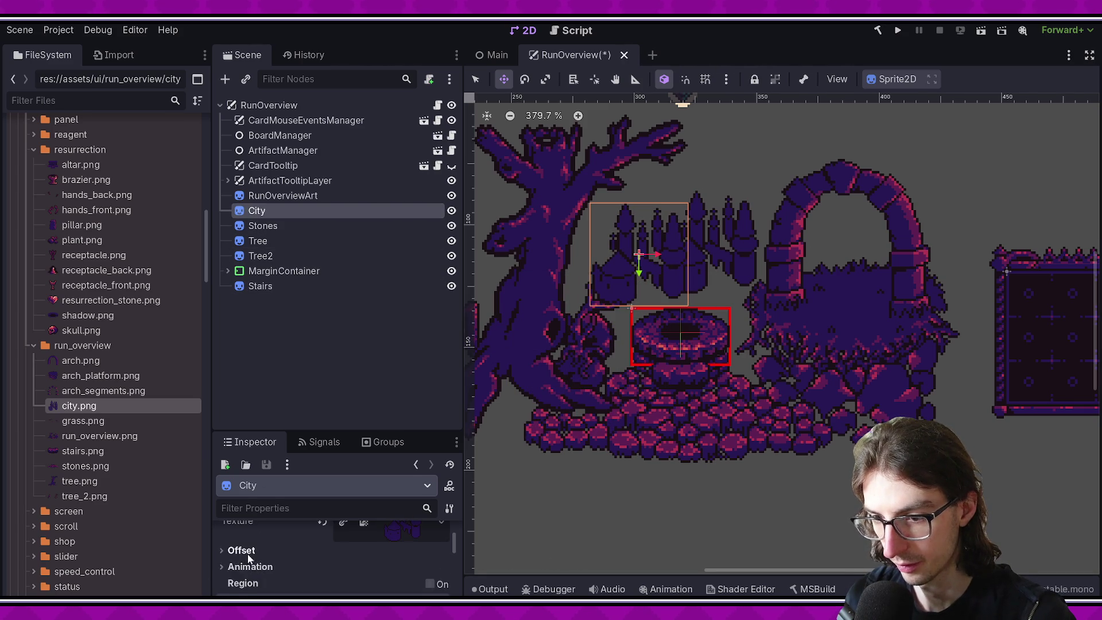
{"action": "left_click", "coordinate": [346, 567]}
{"action": "key", "text": "ctrl+s"}
Step: Nudge the City sprite up one pixel and save the scene
{"action": "mouse_move", "coordinate": [723, 284]}
{"action": "left_mouse_down"}
{"action": "mouse_move", "coordinate": [714, 217]}
{"action": "mouse_move", "coordinate": [709, 233]}
{"action": "left_mouse_up"}
{"action": "scroll", "coordinate": [714, 217], "scroll_direction": "up", "scroll_amount": 5}
{"action": "scroll", "coordinate": [711, 243], "scroll_direction": "down", "scroll_amount": 6}
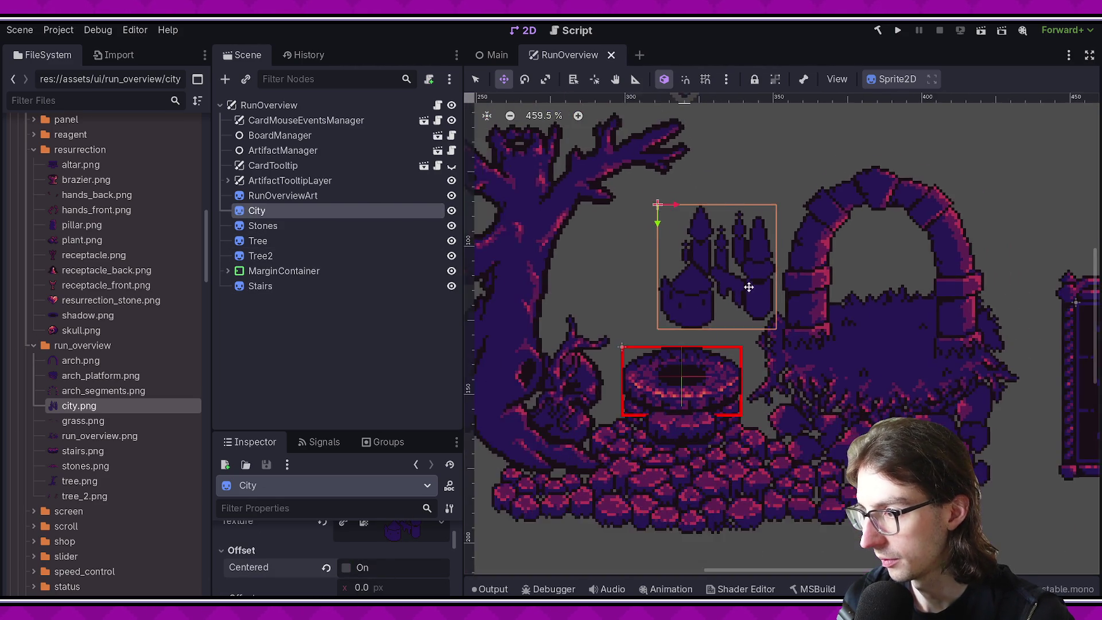
{"action": "scroll", "coordinate": [747, 286], "scroll_direction": "up", "scroll_amount": 3}
{"action": "key", "text": "ctrl+s"}
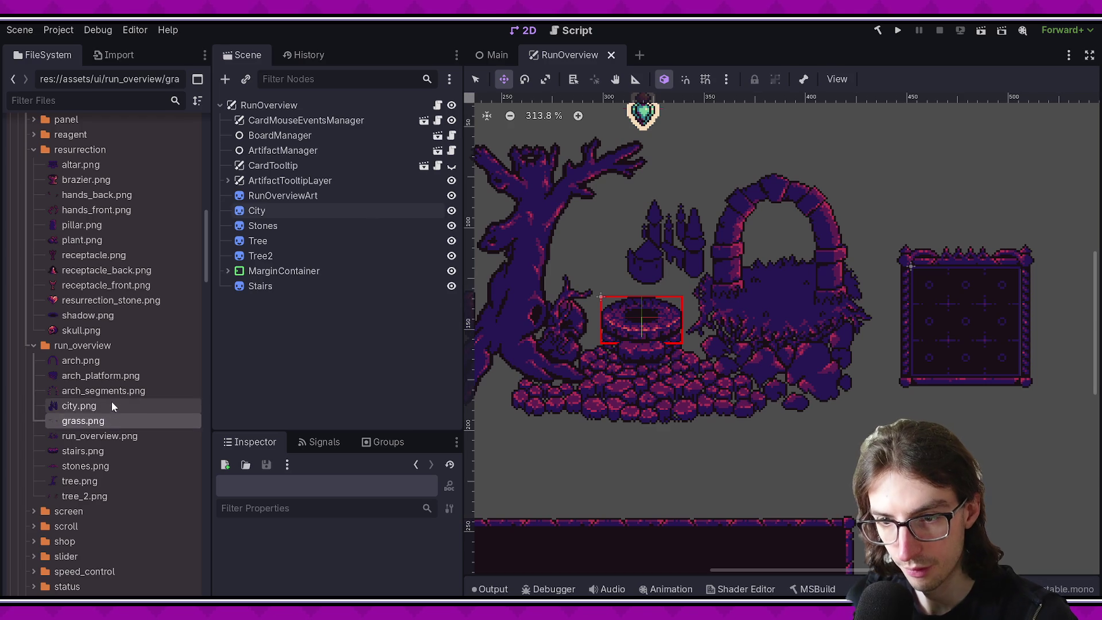
Step: Add arch.png to the scene as an Arch sprite and nudge it into place
{"action": "left_click", "coordinate": [132, 393]}
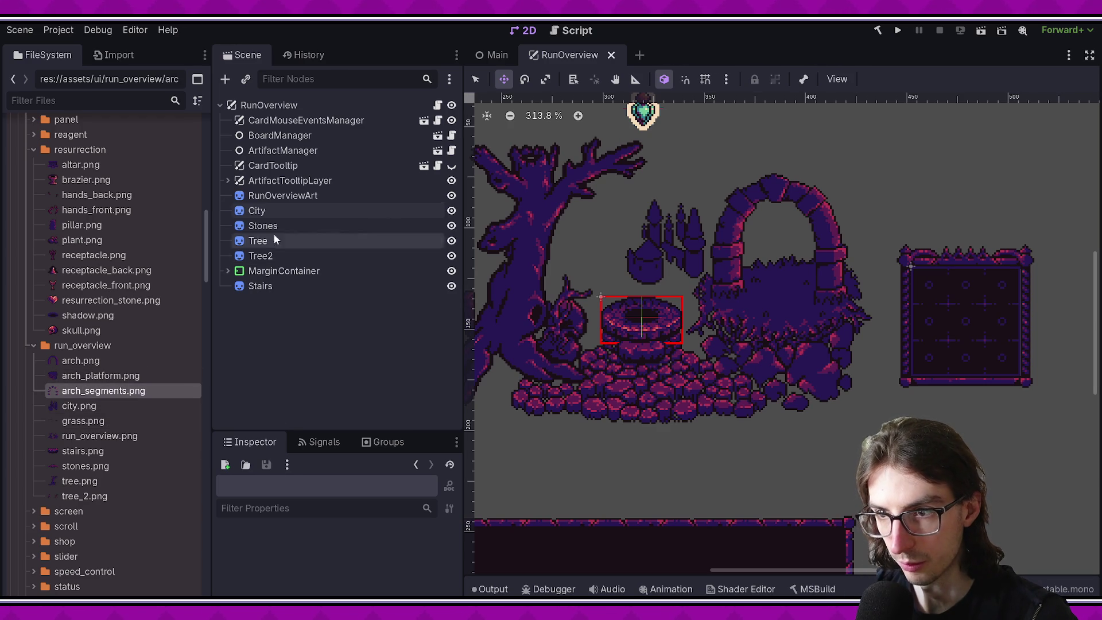
{"action": "mouse_move", "coordinate": [104, 361]}
{"action": "left_mouse_down"}
{"action": "mouse_move", "coordinate": [675, 420]}
{"action": "mouse_move", "coordinate": [857, 291]}
{"action": "mouse_move", "coordinate": [804, 278]}
{"action": "mouse_move", "coordinate": [659, 282]}
{"action": "mouse_move", "coordinate": [652, 266]}
{"action": "mouse_move", "coordinate": [704, 274]}
{"action": "left_mouse_up"}
{"action": "scroll", "coordinate": [846, 295], "scroll_direction": "up", "scroll_amount": 6}
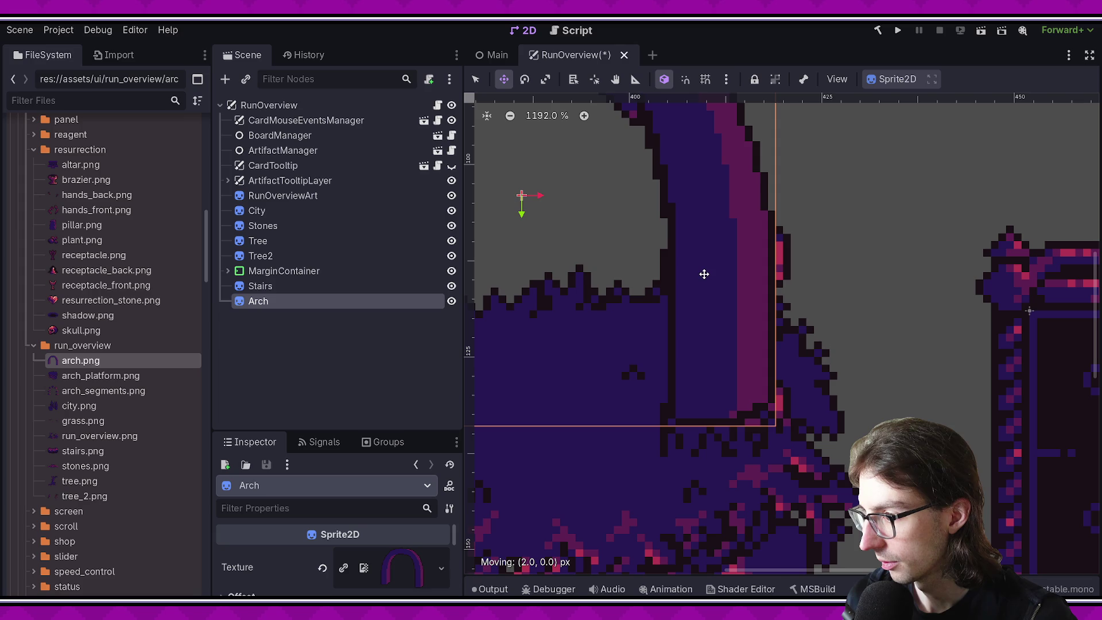
{"action": "scroll", "coordinate": [696, 274], "scroll_direction": "down", "scroll_amount": 4}
{"action": "scroll", "coordinate": [669, 283], "scroll_direction": "up", "scroll_amount": 2}
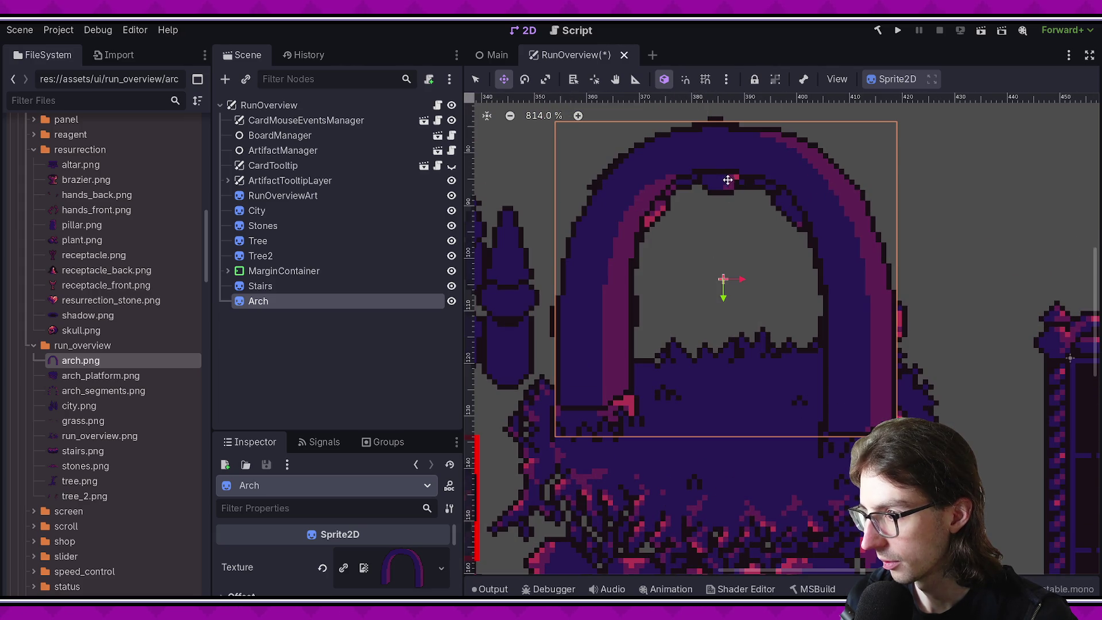
{"action": "mouse_move", "coordinate": [728, 167]}
{"action": "left_mouse_down"}
{"action": "mouse_move", "coordinate": [721, 259]}
{"action": "mouse_move", "coordinate": [729, 179]}
{"action": "left_mouse_up"}
{"action": "scroll", "coordinate": [734, 243], "scroll_direction": "down", "scroll_amount": 2}
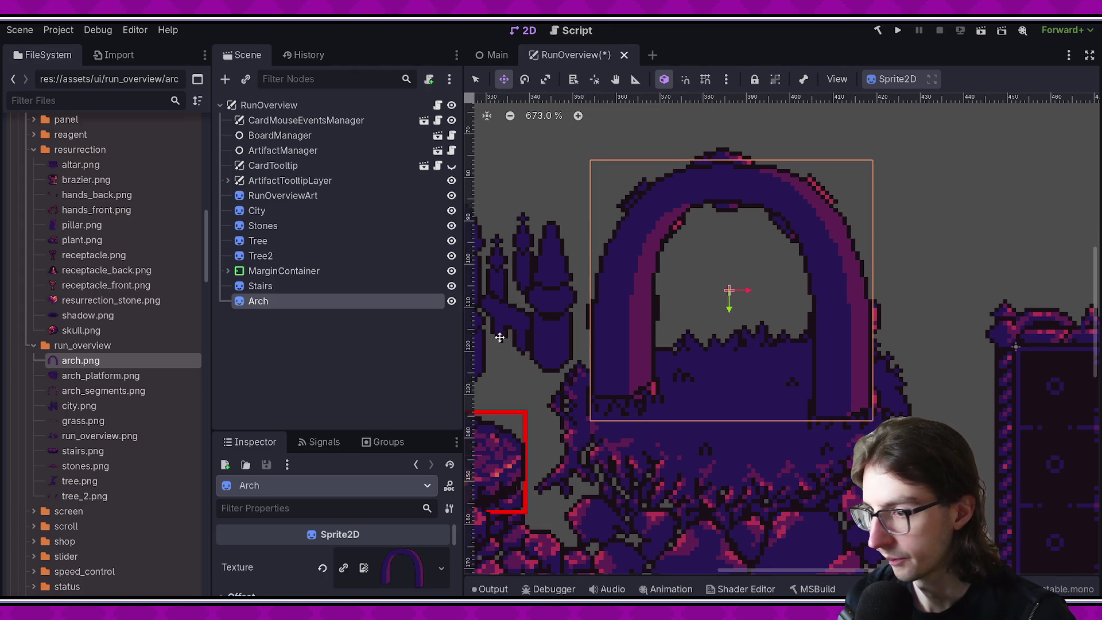
Step: Move the Arch node between Tree2 and MarginContainer in the scene order
{"action": "right_click", "coordinate": [300, 304]}
{"action": "left_click", "coordinate": [240, 305]}
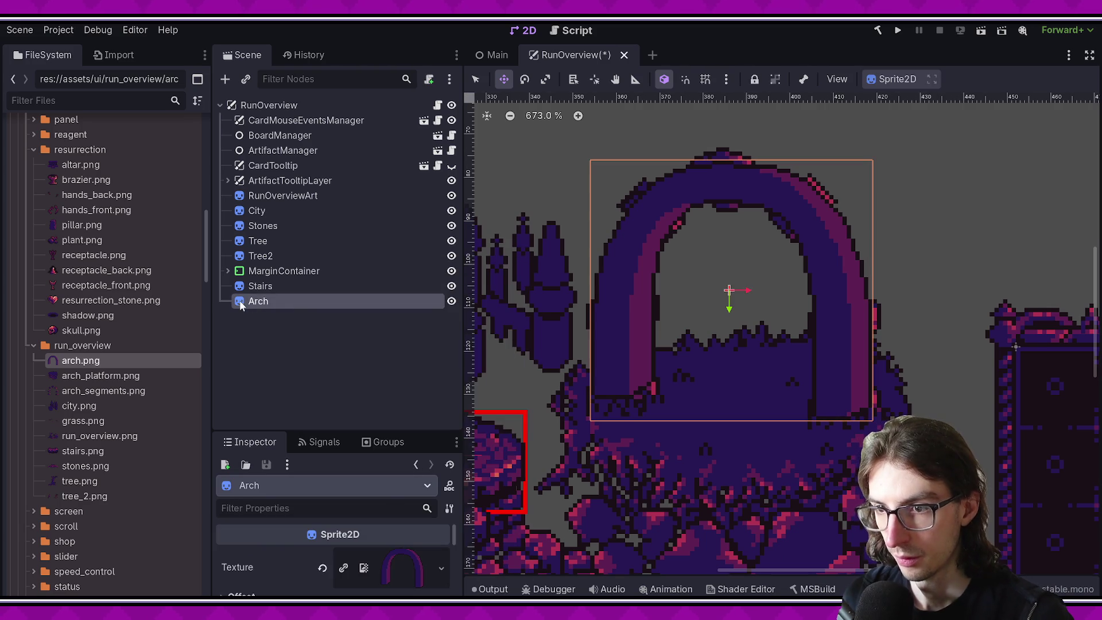
{"action": "left_click_drag", "start_coordinate": [270, 264], "coordinate": [272, 269]}
{"action": "right_click", "coordinate": [274, 271]}
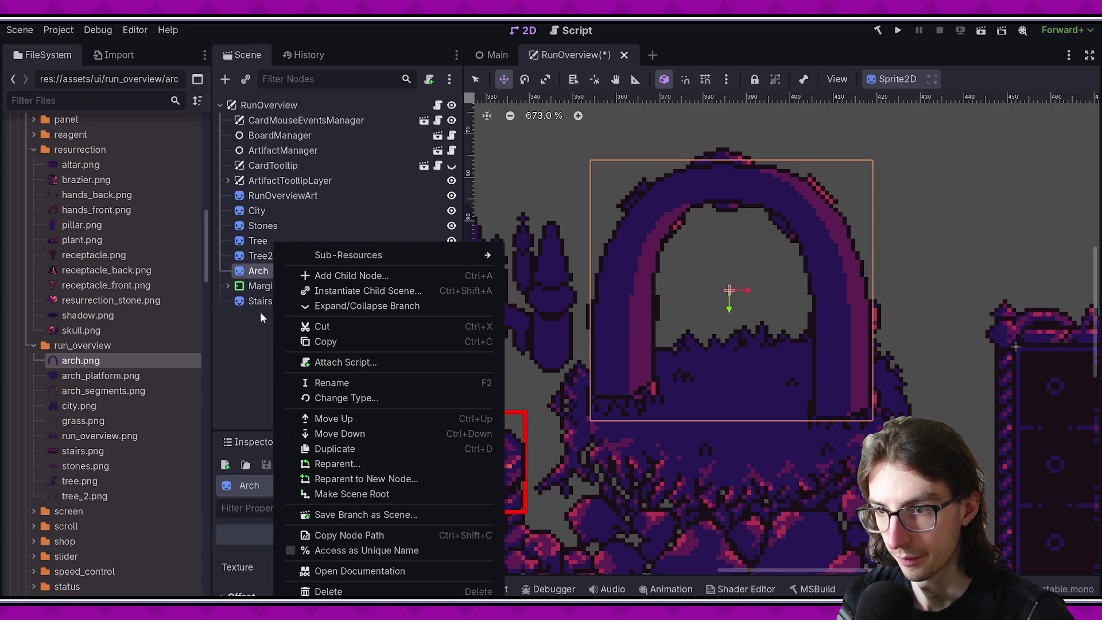
{"action": "key", "text": "Escape"}
{"action": "key", "text": "Down"}
{"action": "key", "text": "Down"}
{"action": "scroll", "coordinate": [274, 554], "scroll_direction": "down", "scroll_amount": 1}
Step: Turn off centering for Arch, realign it with the artwork, and save
{"action": "left_click", "coordinate": [241, 559]}
{"action": "left_click", "coordinate": [347, 577]}
{"action": "mouse_move", "coordinate": [796, 344]}
{"action": "left_mouse_down"}
{"action": "mouse_move", "coordinate": [687, 221]}
{"action": "mouse_move", "coordinate": [662, 234]}
{"action": "mouse_move", "coordinate": [671, 229]}
{"action": "left_mouse_up"}
{"action": "key", "text": "ctrl+s"}
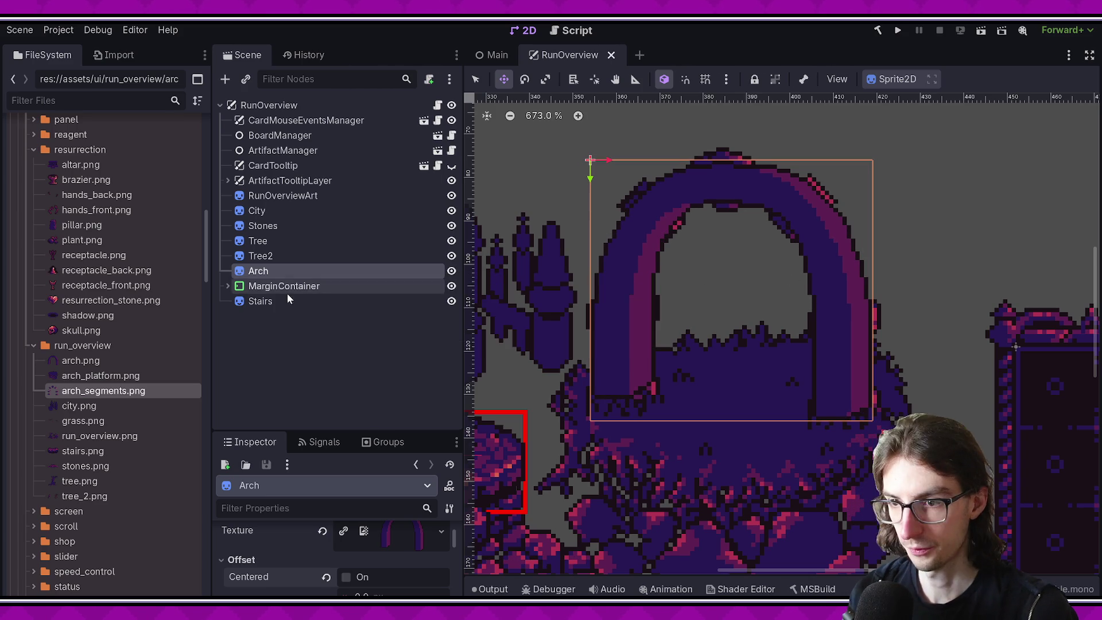
Step: Add arch_segments.png as an uncentered ArchSegments sprite parented under Arch, and save
{"action": "left_click_drag", "start_coordinate": [112, 392], "coordinate": [709, 357]}
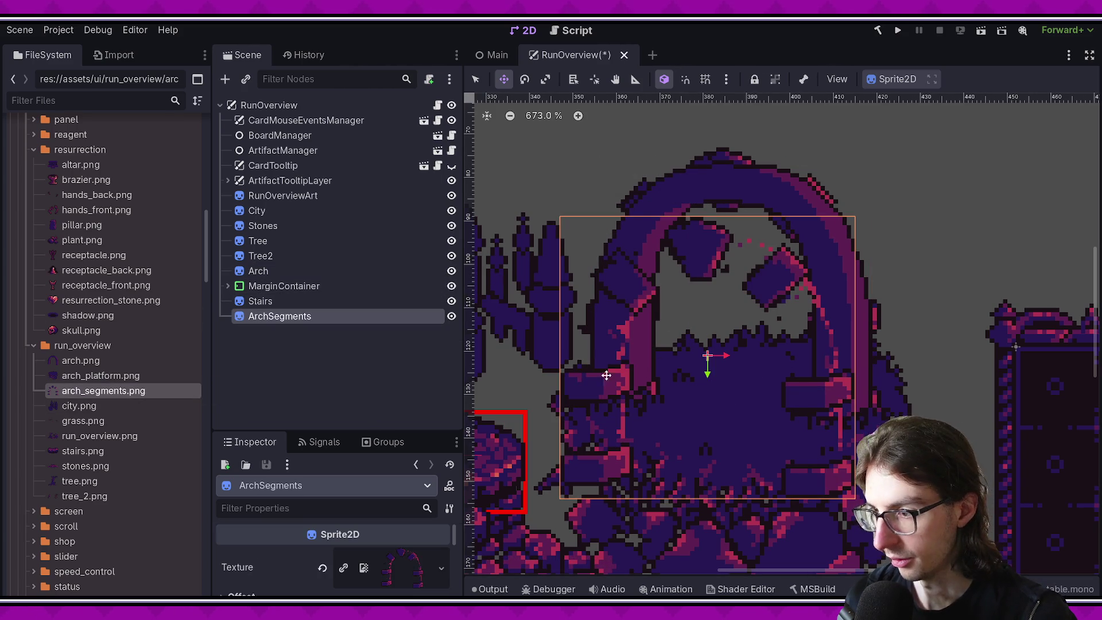
{"action": "scroll", "coordinate": [362, 531], "scroll_direction": "down", "scroll_amount": 2}
{"action": "left_click", "coordinate": [279, 561]}
{"action": "left_click", "coordinate": [362, 576]}
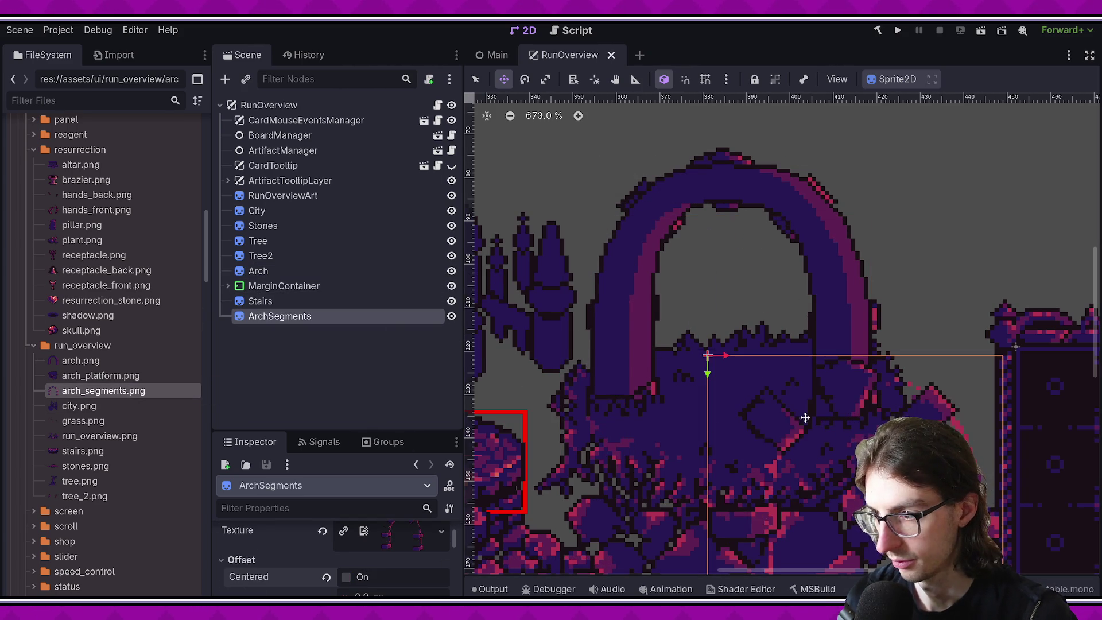
{"action": "mouse_move", "coordinate": [257, 321]}
{"action": "left_mouse_down"}
{"action": "mouse_move", "coordinate": [299, 302]}
{"action": "mouse_move", "coordinate": [259, 272]}
{"action": "left_mouse_up"}
{"action": "key", "text": "ctrl+s"}
Step: Align the ArchSegments sprite onto the stone arch and save the scene
{"action": "left_click_drag", "start_coordinate": [622, 415], "coordinate": [706, 300]}
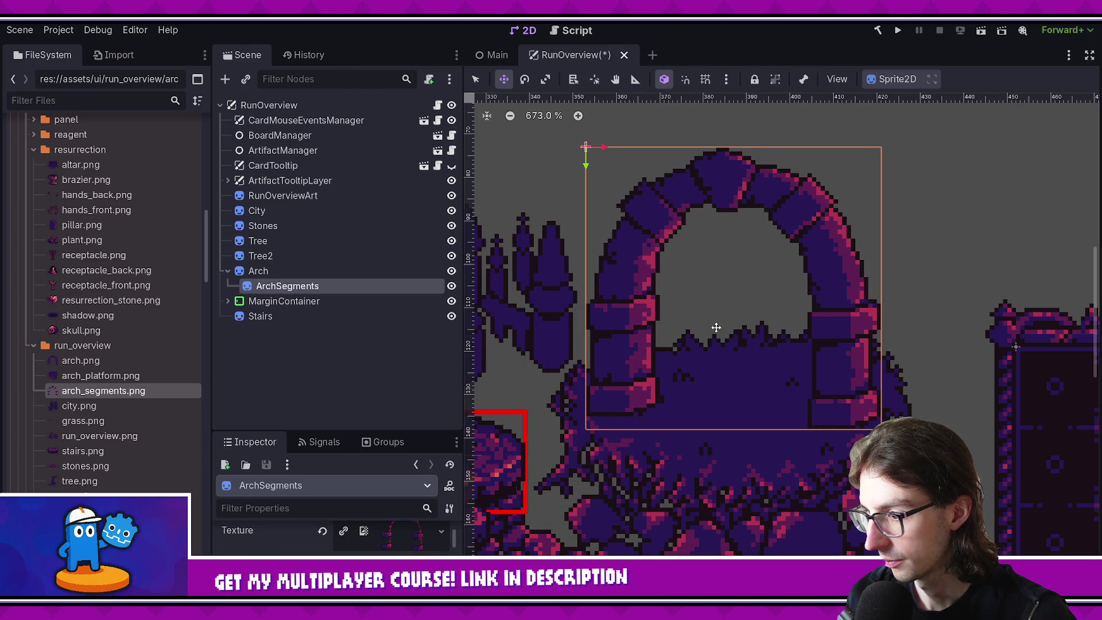
{"action": "scroll", "coordinate": [706, 300], "scroll_direction": "down", "scroll_amount": 5}
{"action": "key", "text": "Escape"}
{"action": "scroll", "coordinate": [702, 357], "scroll_direction": "up", "scroll_amount": 4}
{"action": "key", "text": "ctrl+s"}
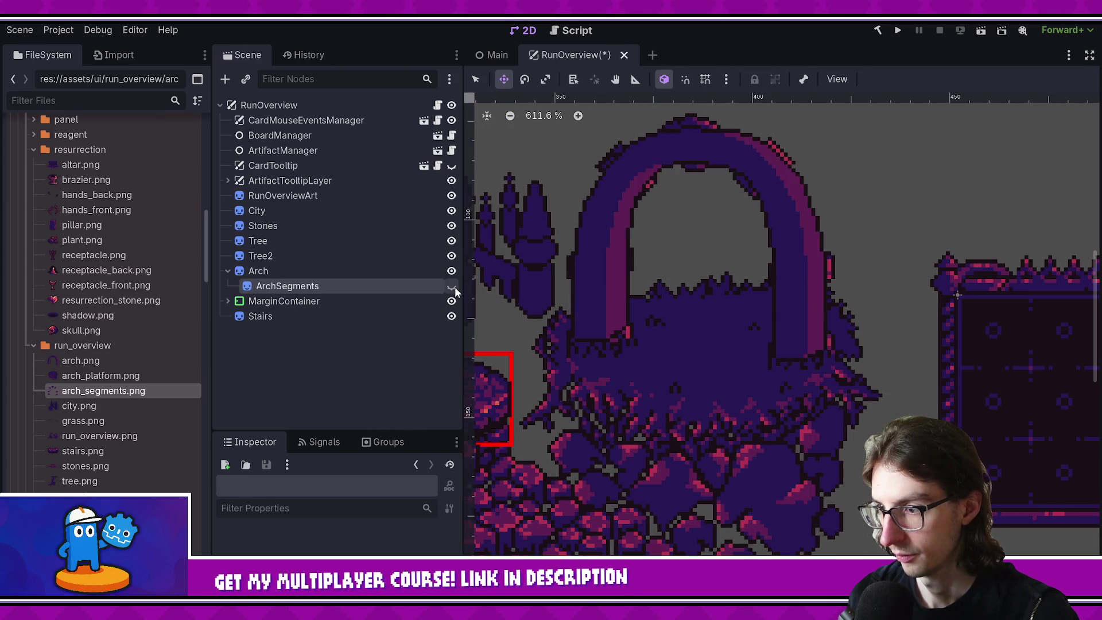
{"action": "left_click", "coordinate": [434, 271]}
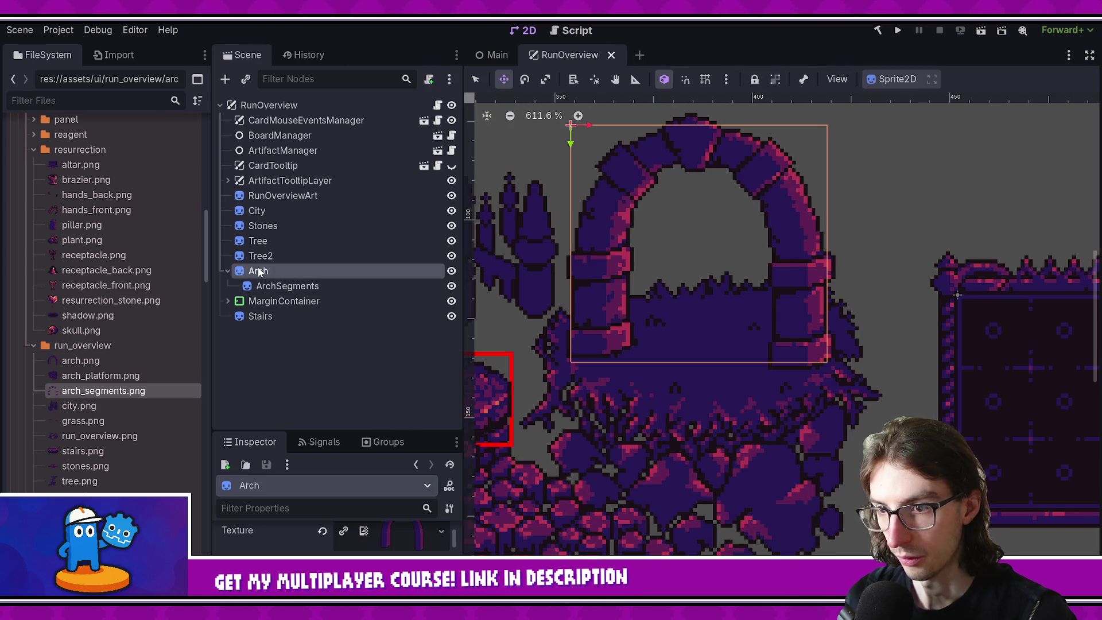
{"action": "left_click", "coordinate": [105, 424]}
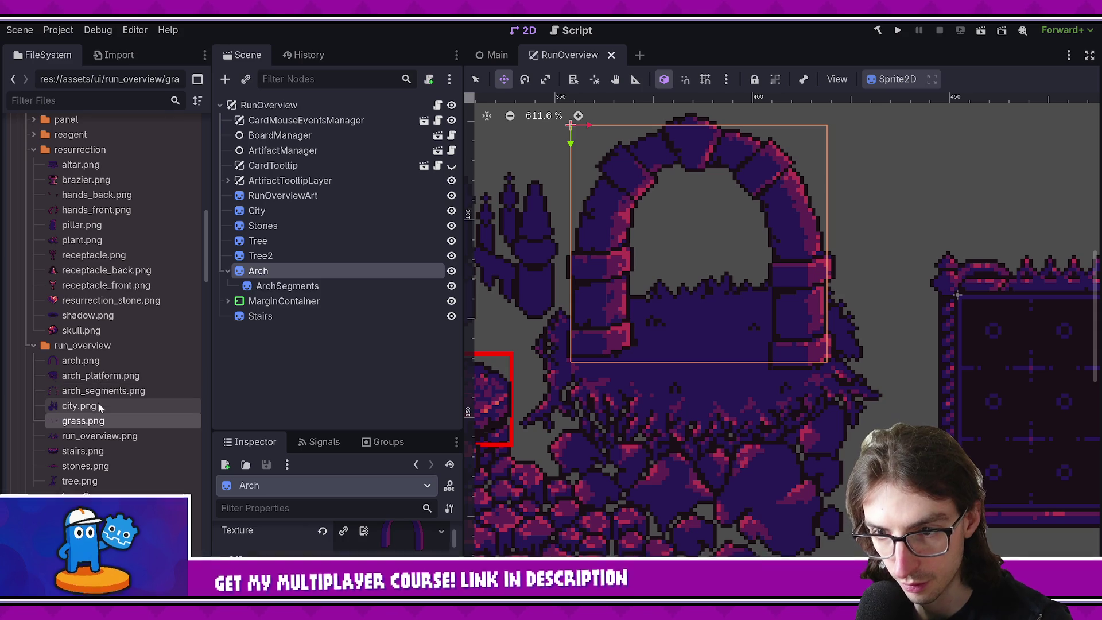
Step: Add arch_platform.png as an uncentered sprite under the arch, ordered between Tree2 and Arch
{"action": "left_click_drag", "start_coordinate": [96, 376], "coordinate": [688, 427]}
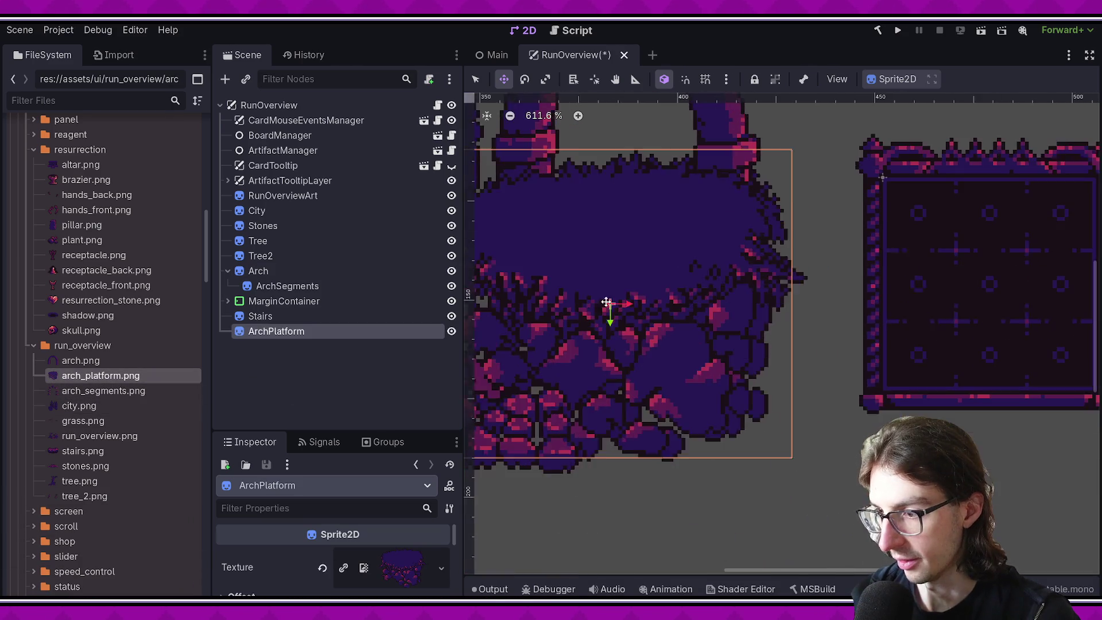
{"action": "mouse_move", "coordinate": [753, 484]}
{"action": "left_mouse_down"}
{"action": "mouse_move", "coordinate": [669, 424]}
{"action": "mouse_move", "coordinate": [700, 368]}
{"action": "mouse_move", "coordinate": [674, 374]}
{"action": "left_mouse_up"}
{"action": "left_click", "coordinate": [346, 587]}
{"action": "mouse_move", "coordinate": [277, 331]}
{"action": "left_mouse_down"}
{"action": "mouse_move", "coordinate": [279, 315]}
{"action": "mouse_move", "coordinate": [268, 312]}
{"action": "left_mouse_up"}
{"action": "left_click_drag", "start_coordinate": [274, 269], "coordinate": [275, 265]}
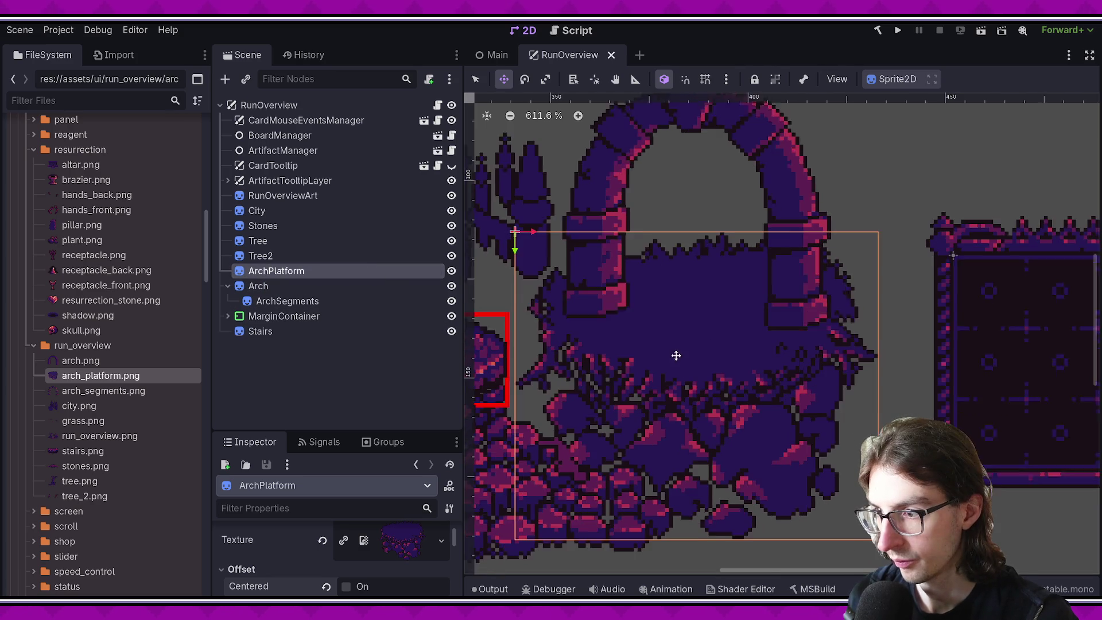
{"action": "scroll", "coordinate": [681, 353], "scroll_direction": "down", "scroll_amount": 5}
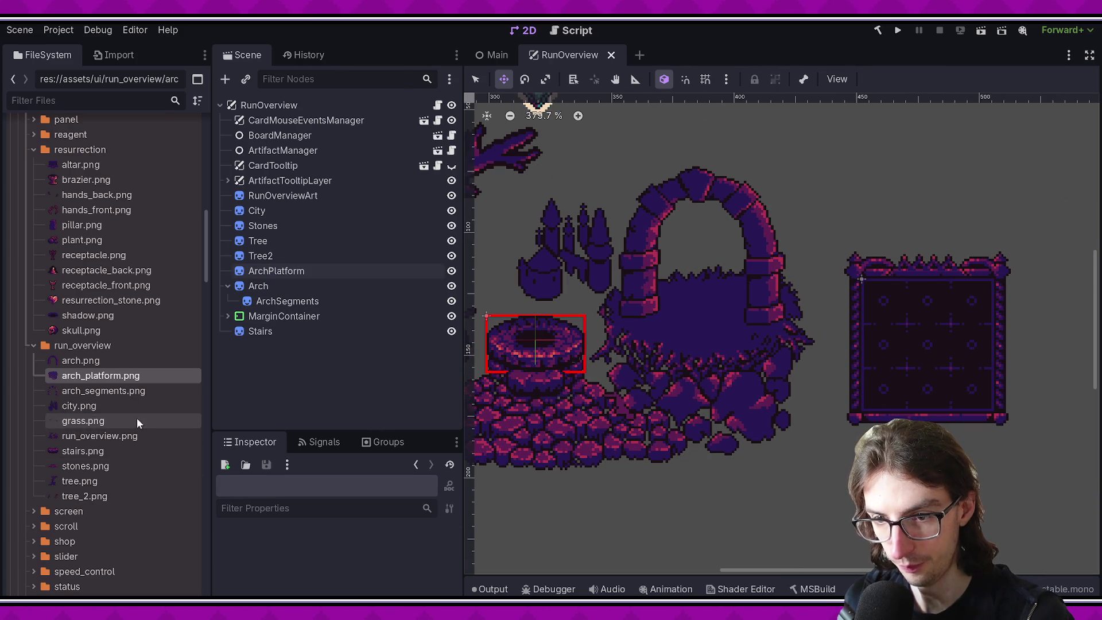
Step: Hide the Arch node and save the scene
{"action": "left_click", "coordinate": [125, 422]}
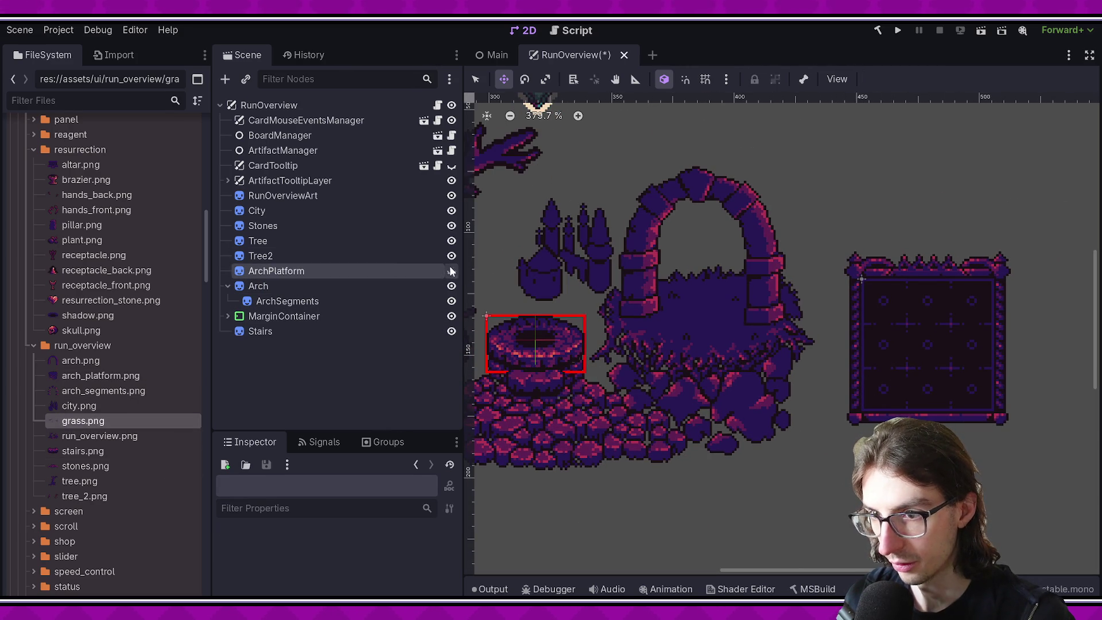
{"action": "left_click", "coordinate": [367, 284]}
{"action": "left_click", "coordinate": [452, 285]}
{"action": "key", "text": "ctrl+s"}
Step: Add grass.png as a Grass sprite positioned over the arch base, and save
{"action": "mouse_move", "coordinate": [83, 420]}
{"action": "left_mouse_down"}
{"action": "mouse_move", "coordinate": [623, 393]}
{"action": "mouse_move", "coordinate": [659, 291]}
{"action": "mouse_move", "coordinate": [726, 360]}
{"action": "mouse_move", "coordinate": [773, 350]}
{"action": "left_mouse_up"}
{"action": "scroll", "coordinate": [712, 295], "scroll_direction": "up", "scroll_amount": 4}
{"action": "scroll", "coordinate": [274, 553], "scroll_direction": "down", "scroll_amount": 2}
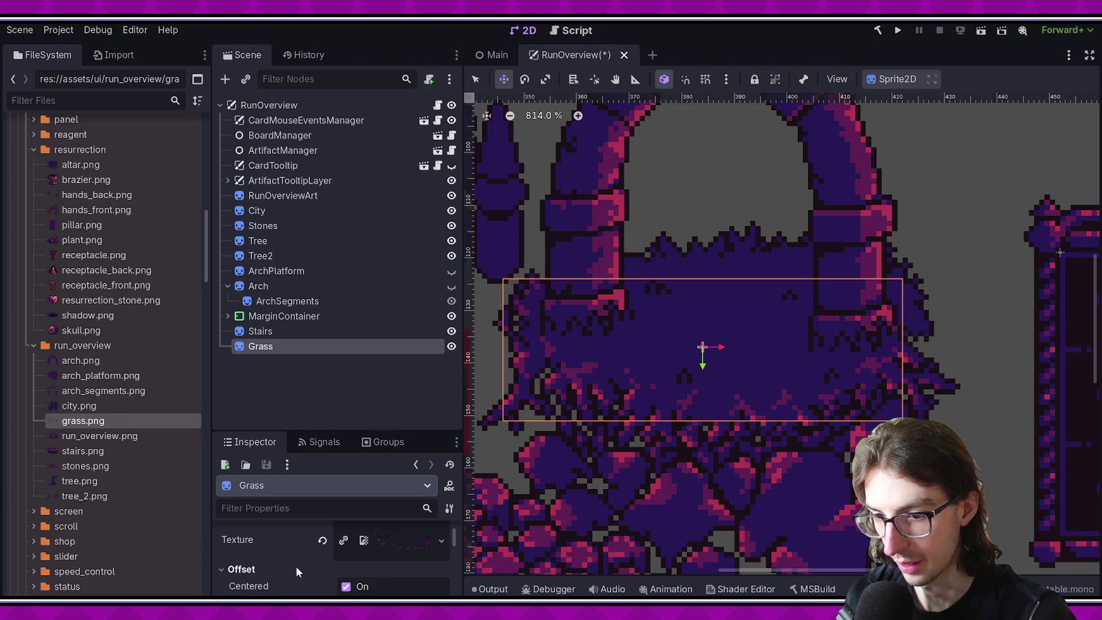
{"action": "scroll", "coordinate": [310, 568], "scroll_direction": "down", "scroll_amount": 3}
{"action": "scroll", "coordinate": [293, 569], "scroll_direction": "up", "scroll_amount": 4}
{"action": "mouse_move", "coordinate": [614, 350]}
{"action": "left_mouse_down"}
{"action": "mouse_move", "coordinate": [813, 416]}
{"action": "mouse_move", "coordinate": [623, 330]}
{"action": "mouse_move", "coordinate": [620, 349]}
{"action": "left_mouse_up"}
{"action": "key", "text": "ctrl+s"}
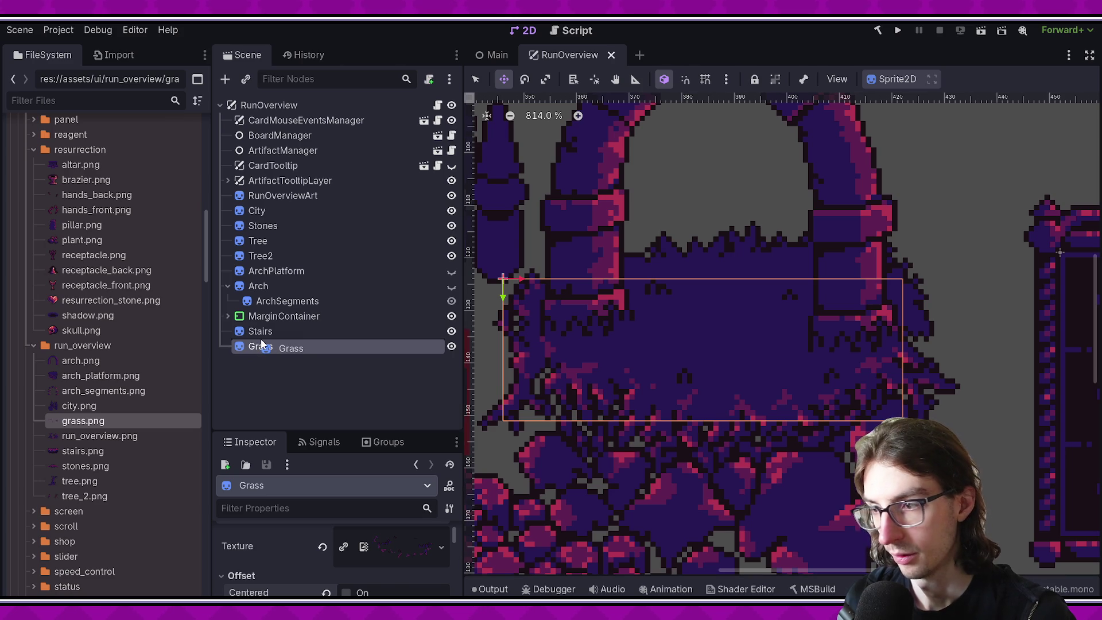
Step: Order Grass right after Arch, save, and toggle Arch, Grass and ArchPlatform visibility to check layering
{"action": "mouse_move", "coordinate": [265, 346]}
{"action": "left_mouse_down"}
{"action": "mouse_move", "coordinate": [267, 289]}
{"action": "mouse_move", "coordinate": [287, 313]}
{"action": "mouse_move", "coordinate": [335, 320]}
{"action": "left_mouse_up"}
{"action": "key", "text": "ctrl+s"}
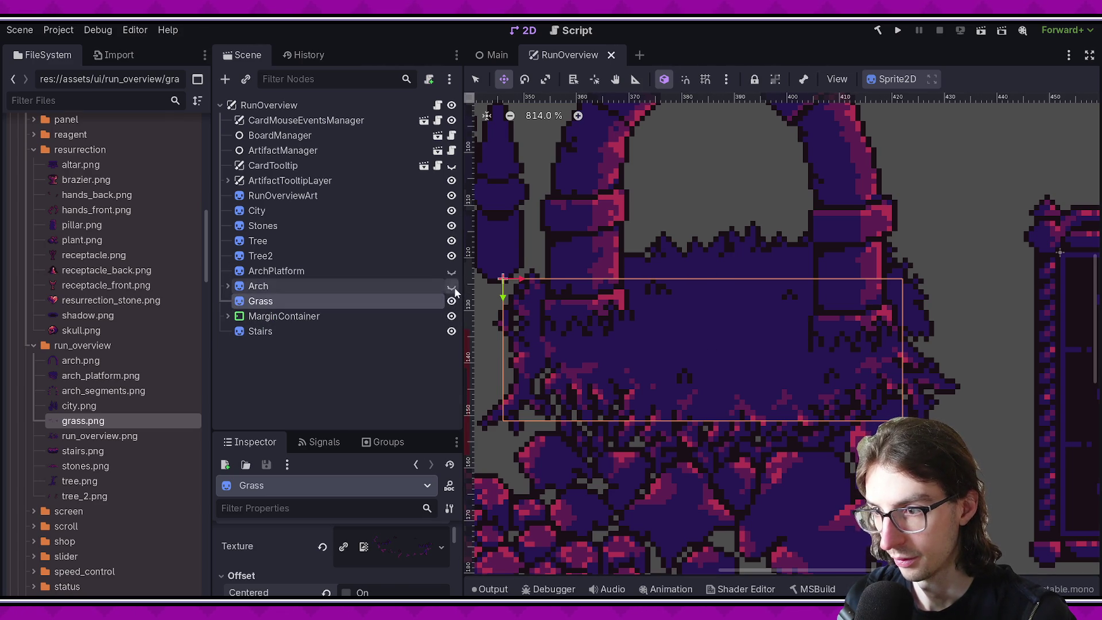
{"action": "scroll", "coordinate": [653, 349], "scroll_direction": "down", "scroll_amount": 5}
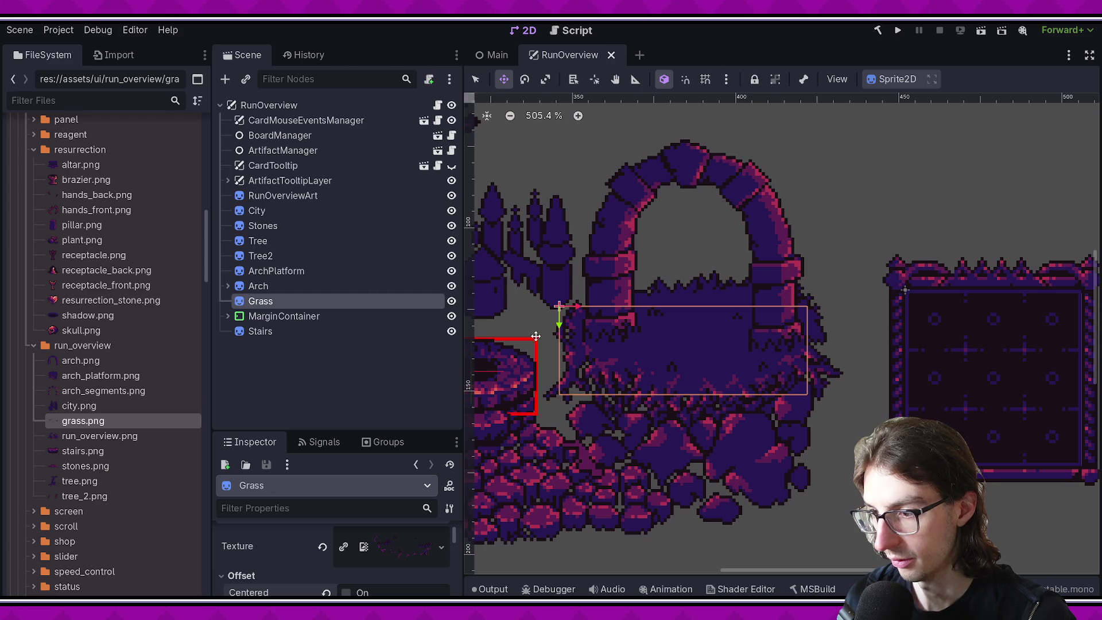
{"action": "left_click", "coordinate": [452, 285]}
{"action": "left_click", "coordinate": [452, 286]}
{"action": "left_click", "coordinate": [452, 301]}
{"action": "left_click", "coordinate": [451, 301]}
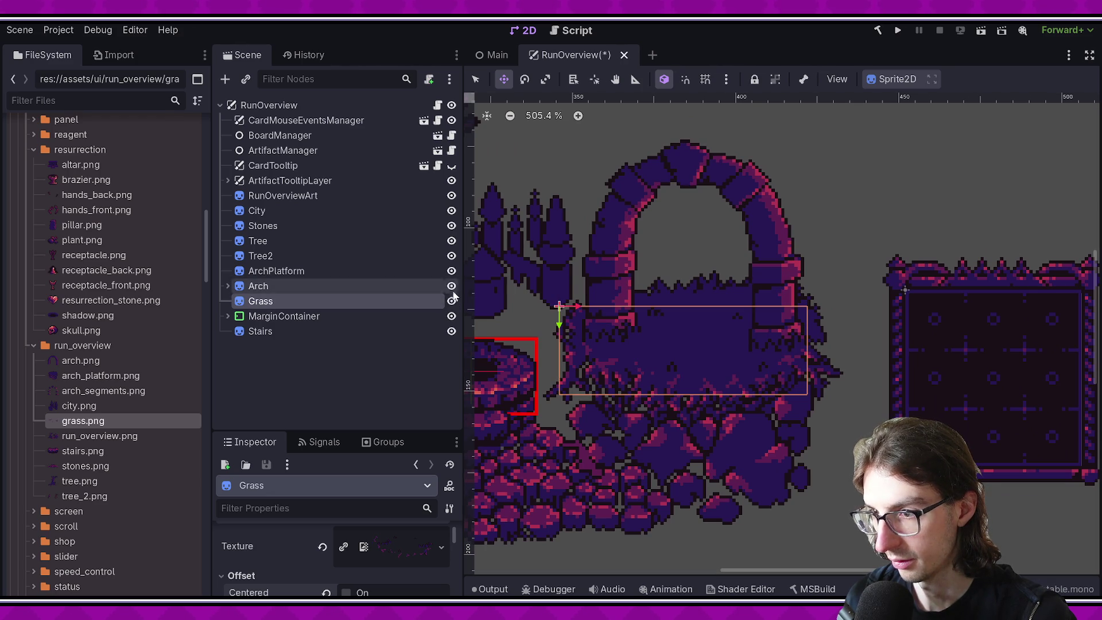
{"action": "left_click", "coordinate": [452, 271]}
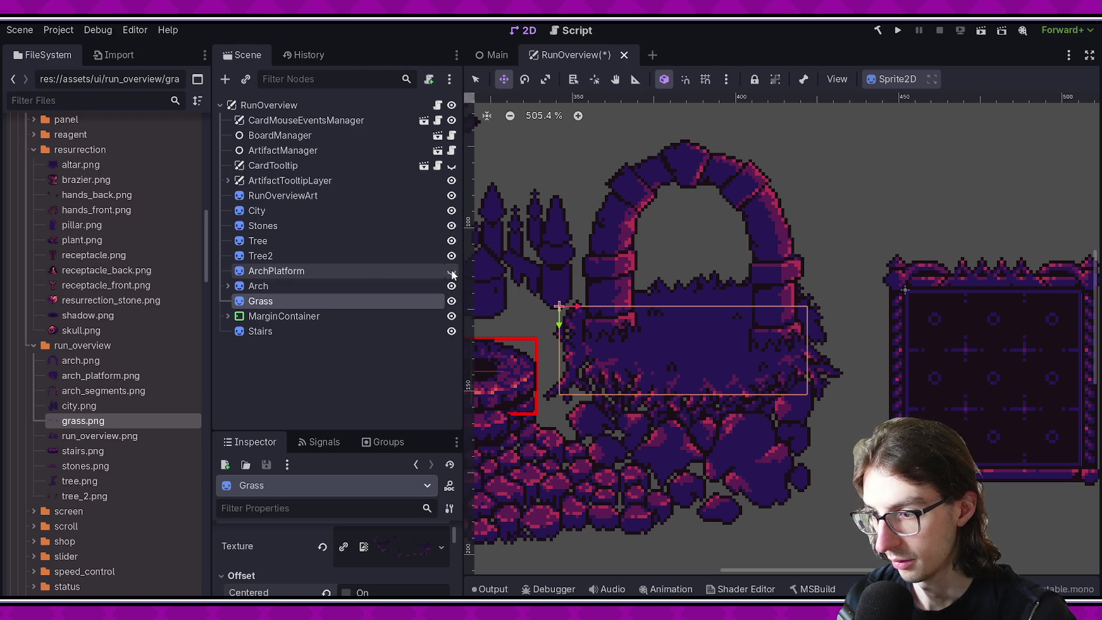
{"action": "left_click", "coordinate": [396, 277]}
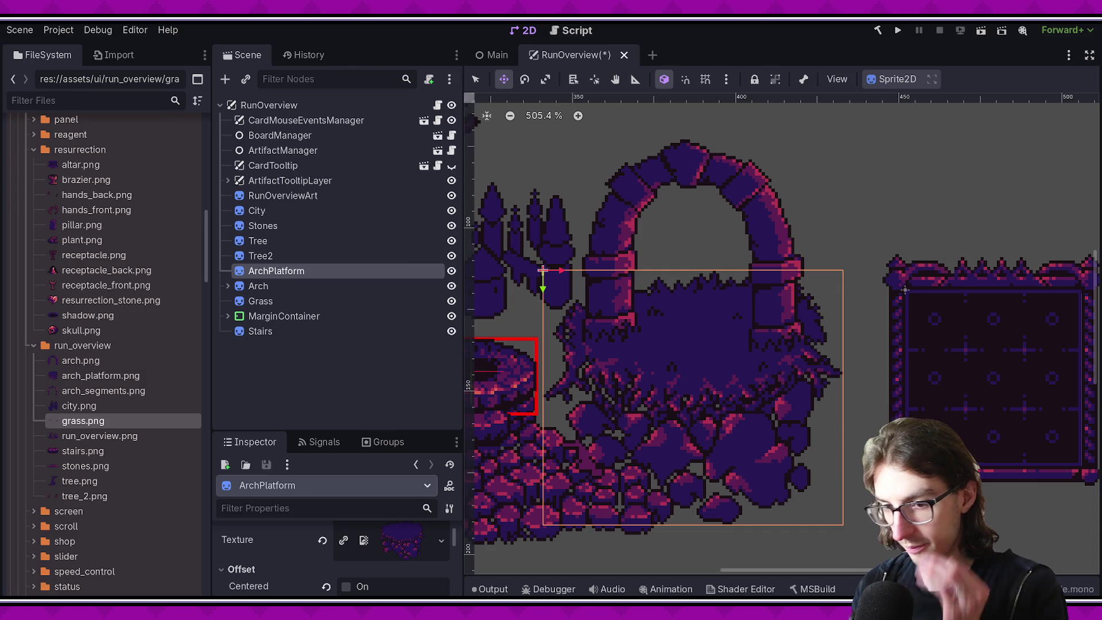
{"action": "key", "text": "alt+Tab"}
Step: Hide the arch, arch_segments, grass, city, stones and tree layers
{"action": "scroll", "coordinate": [575, 308], "scroll_direction": "up", "scroll_amount": 4}
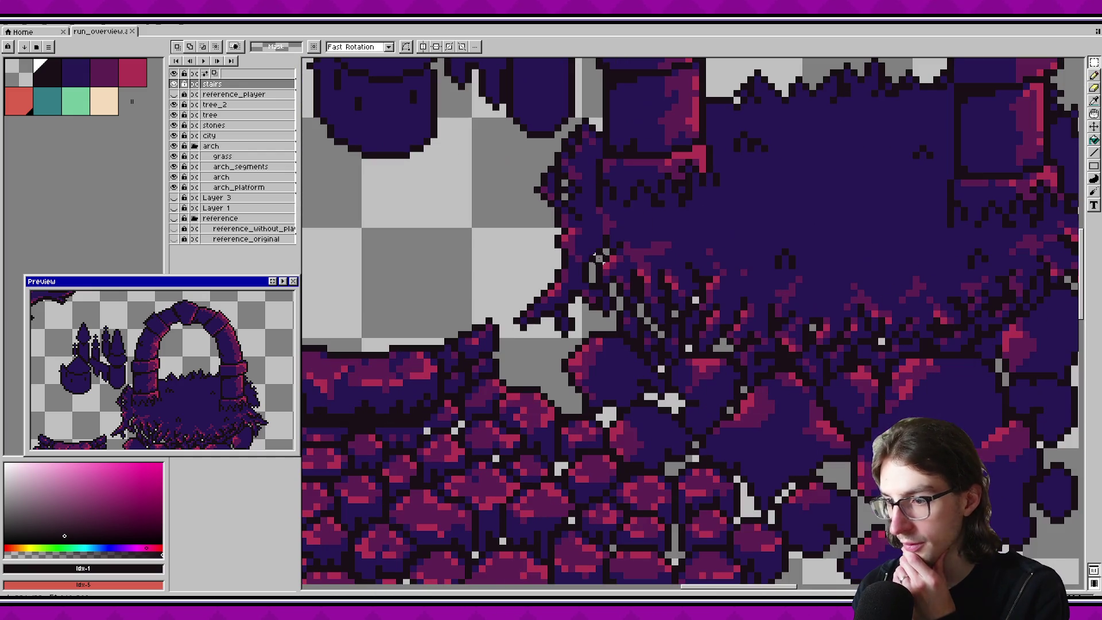
{"action": "left_click", "coordinate": [173, 176]}
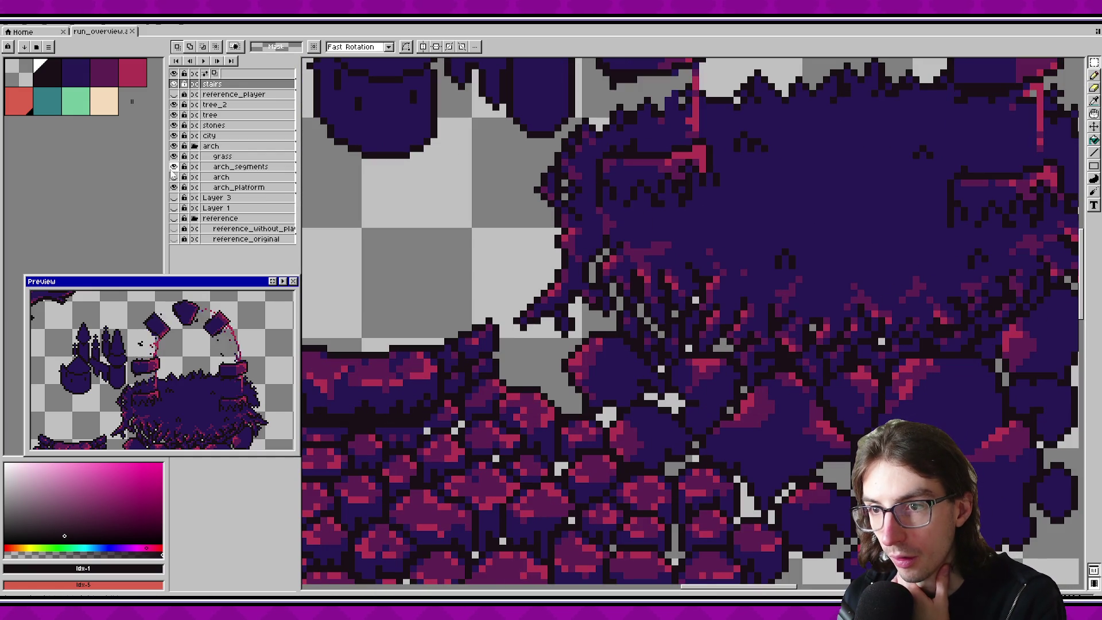
{"action": "left_click", "coordinate": [174, 167]}
{"action": "left_click", "coordinate": [174, 156]}
{"action": "left_click", "coordinate": [173, 135]}
{"action": "left_click", "coordinate": [173, 125]}
{"action": "left_click", "coordinate": [174, 114]}
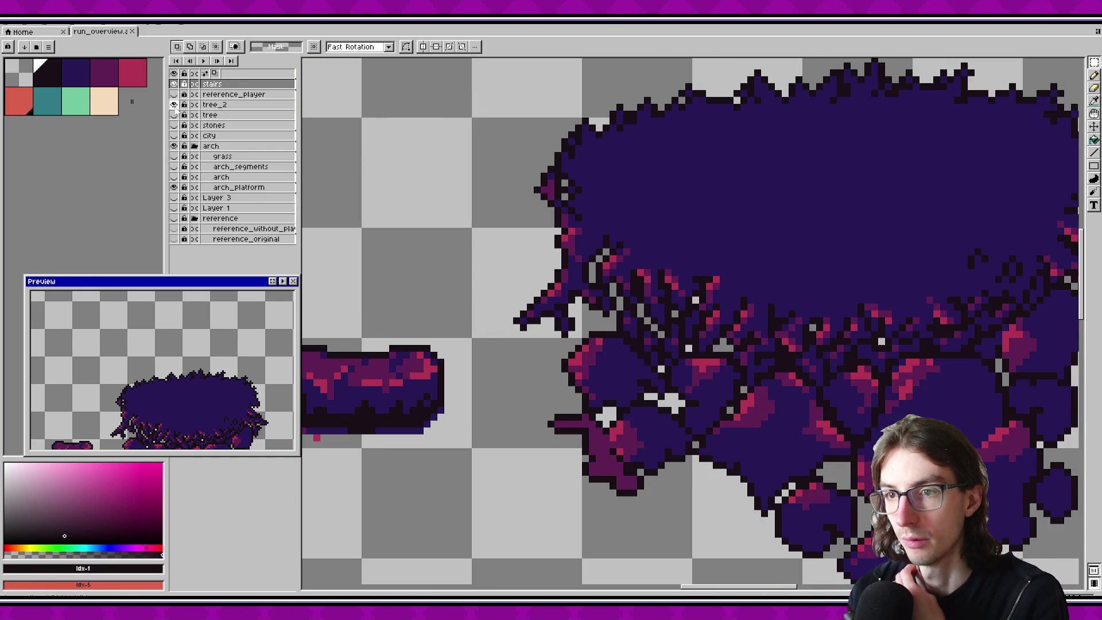
{"action": "scroll", "coordinate": [486, 305], "scroll_direction": "up", "scroll_amount": 2}
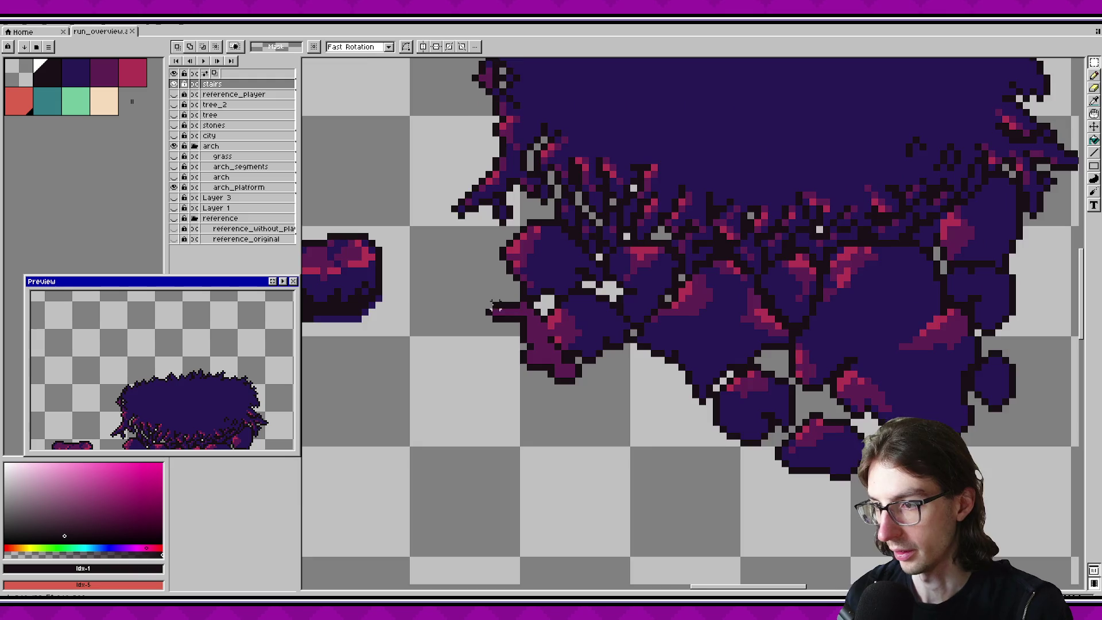
Step: Clean up stray pixels along the arch_platform layer's edges and save the artwork
{"action": "key", "text": "b"}
{"action": "left_click", "coordinate": [554, 292], "text": "ctrl"}
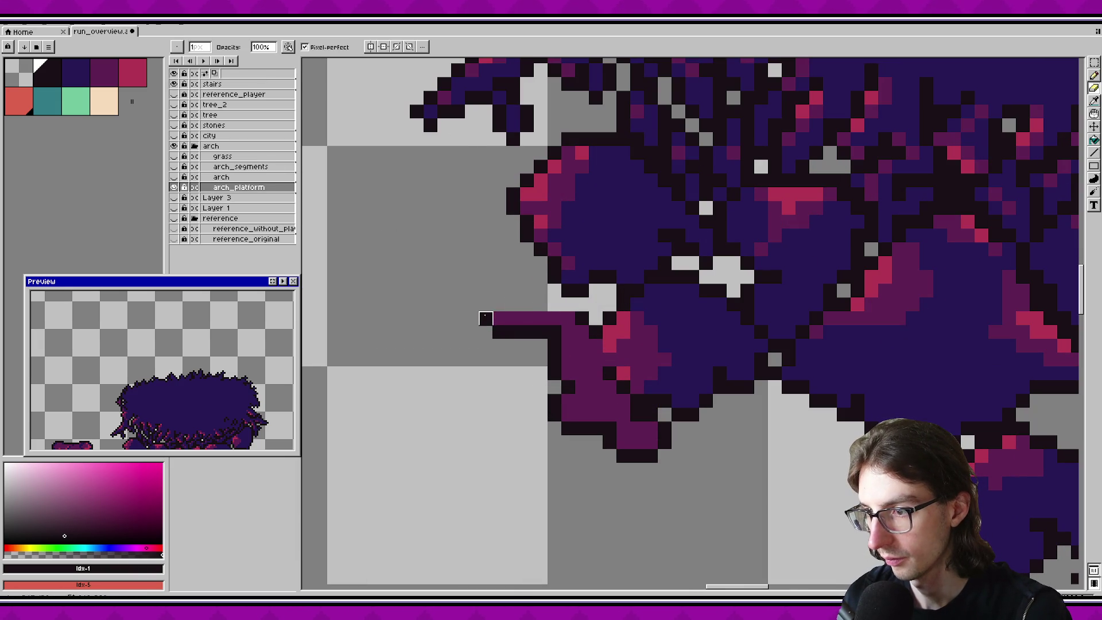
{"action": "left_click_drag", "start_coordinate": [499, 346], "coordinate": [569, 319]}
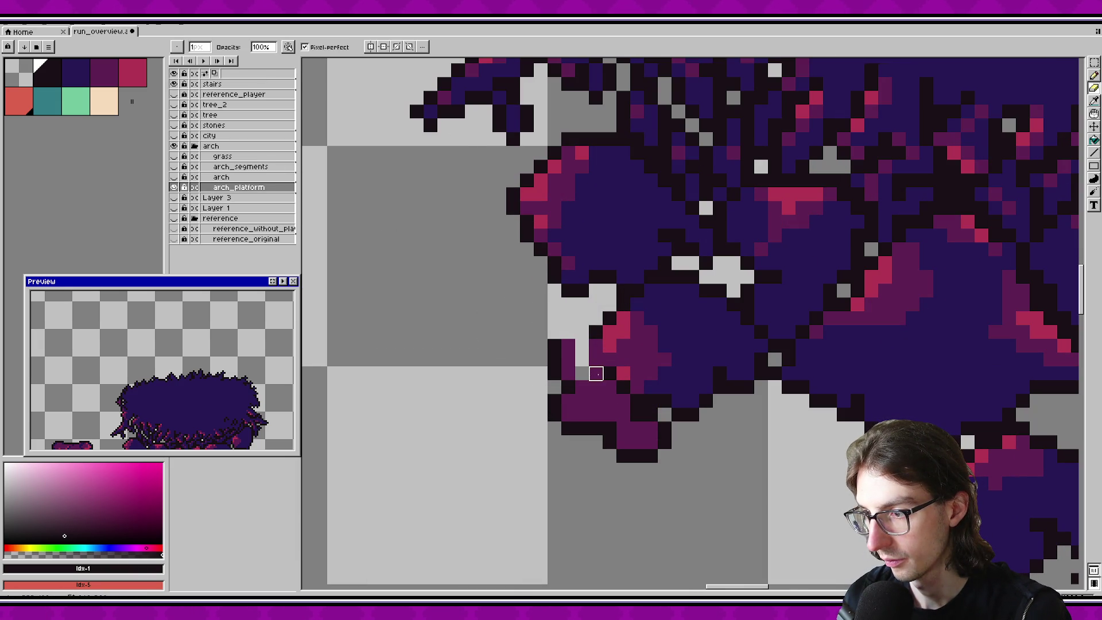
{"action": "left_click_drag", "start_coordinate": [572, 339], "coordinate": [568, 414]}
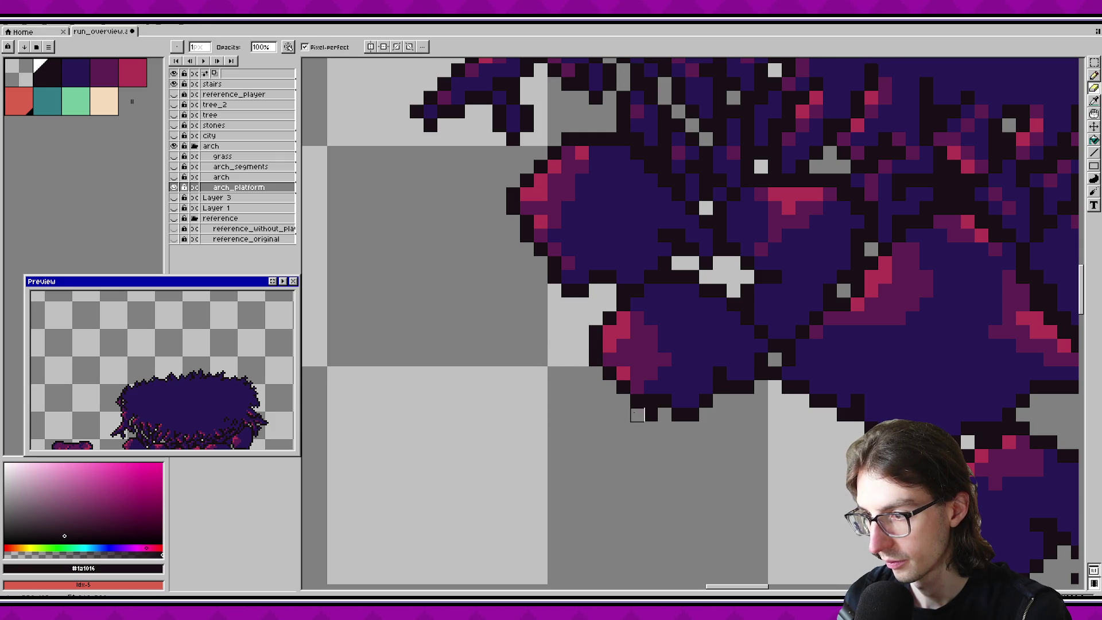
{"action": "scroll", "coordinate": [637, 415], "scroll_direction": "down", "scroll_amount": 5}
{"action": "key", "text": "ctrl+s"}
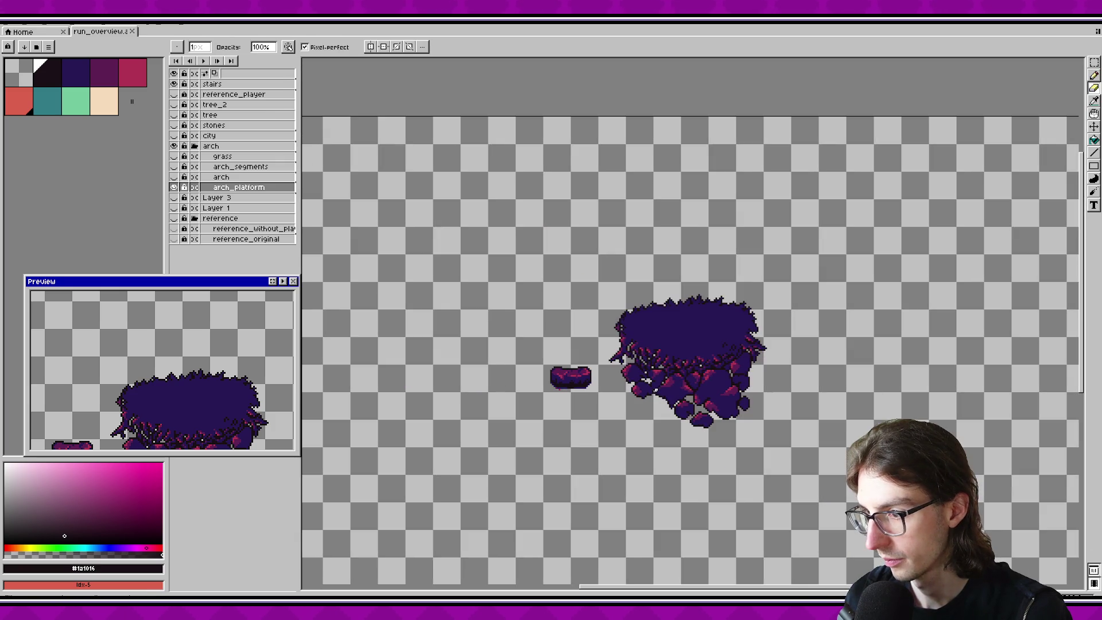
Step: Export the arch_platform layer with the gaspi export_slices script and return to Godot
{"action": "scroll", "coordinate": [540, 396], "scroll_direction": "up", "scroll_amount": 3}
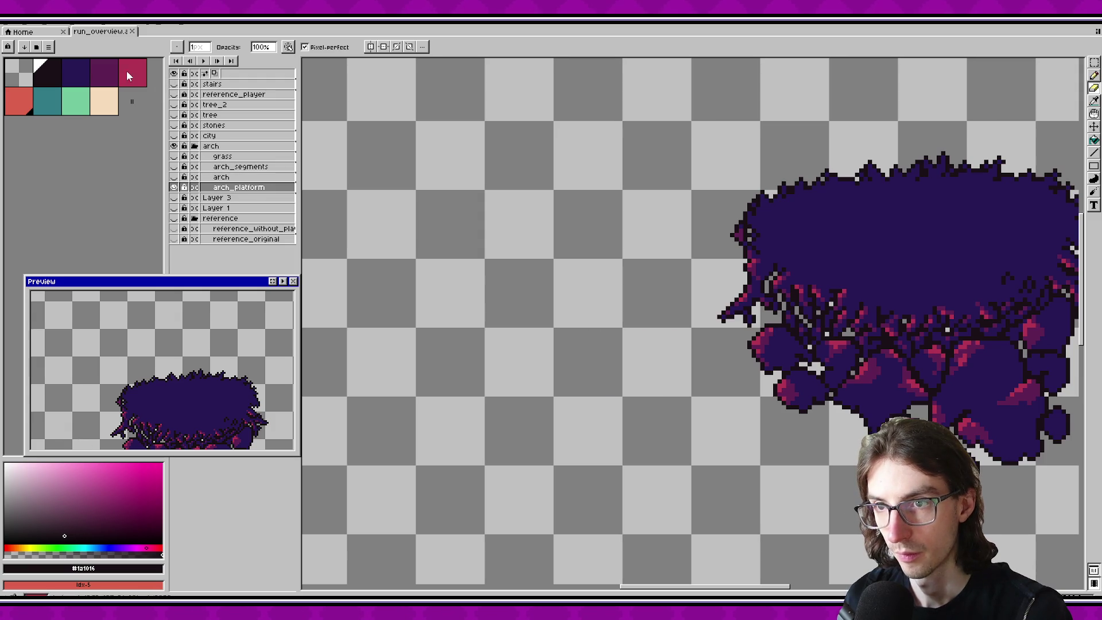
{"action": "left_click", "coordinate": [17, 26]}
{"action": "mouse_move", "coordinate": [33, 140]}
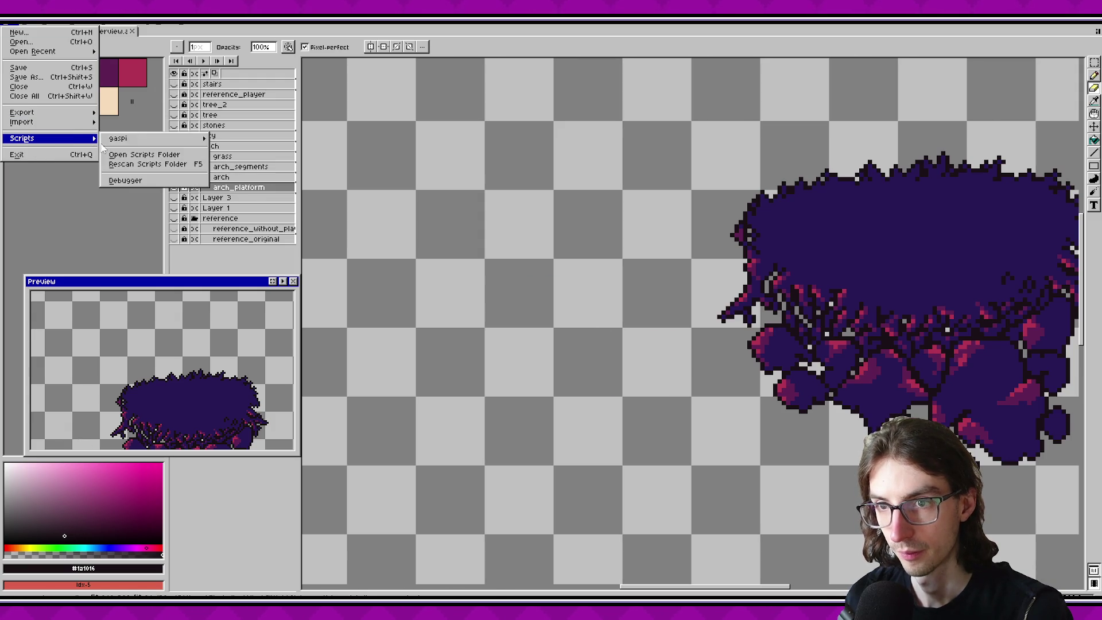
{"action": "mouse_move", "coordinate": [189, 138]}
{"action": "left_click", "coordinate": [243, 156]}
{"action": "left_click", "coordinate": [571, 390]}
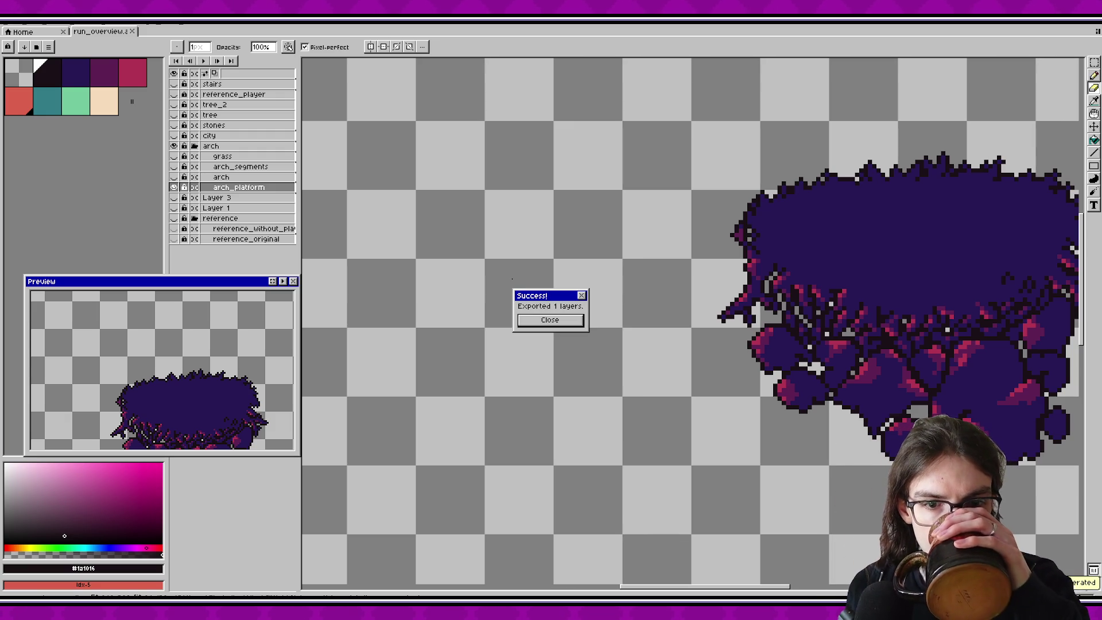
{"action": "left_click", "coordinate": [556, 321]}
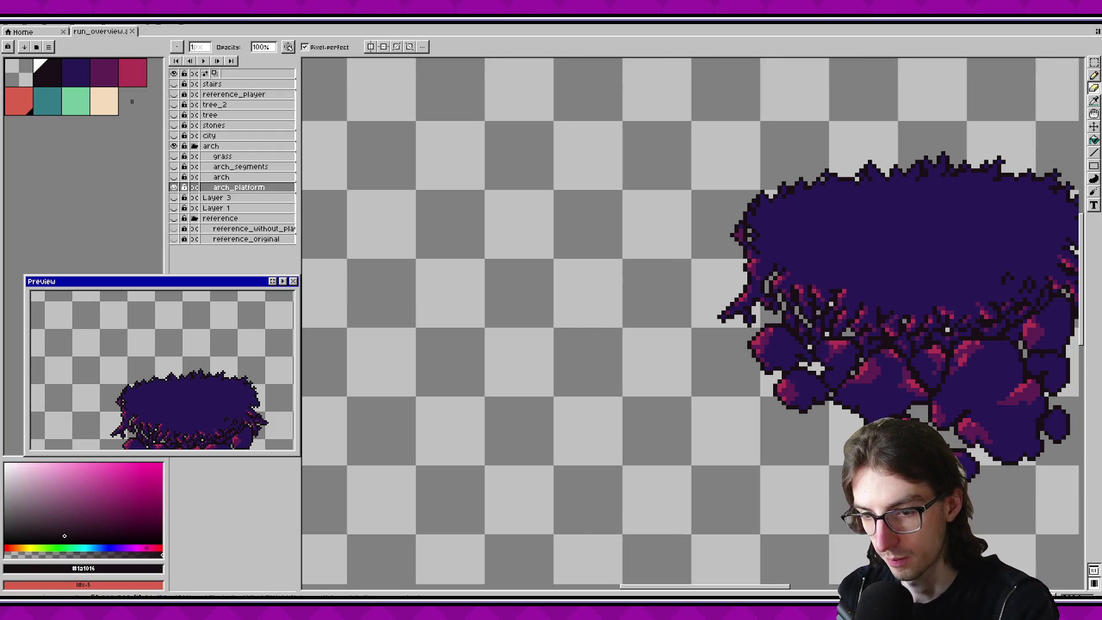
{"action": "key", "text": "alt+Tab"}
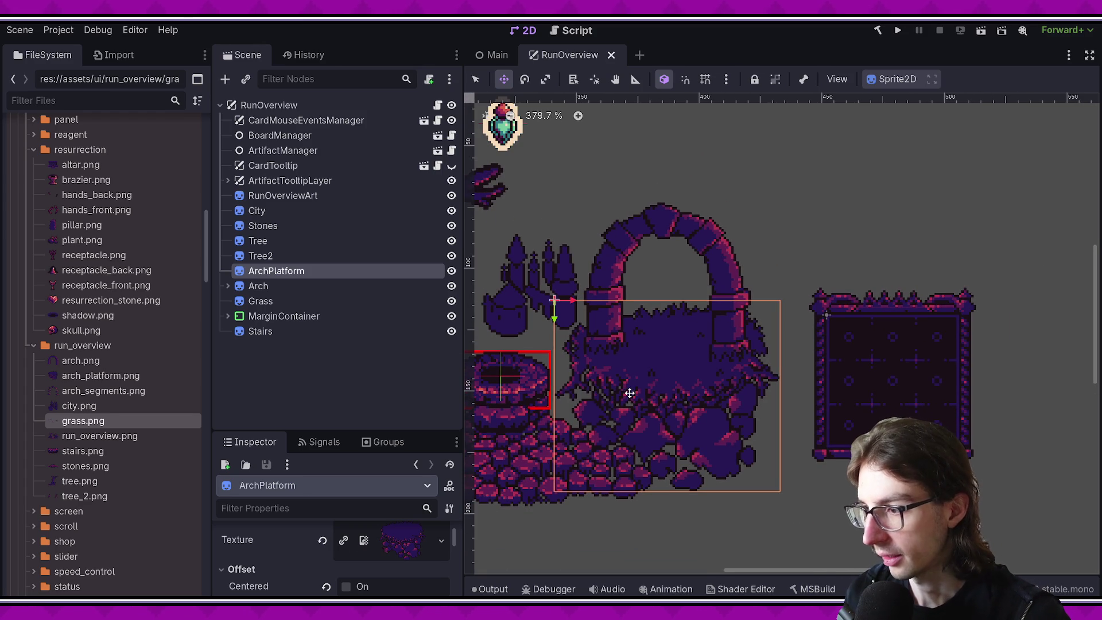
Step: Move the Stones node below Grass in the scene order and save
{"action": "left_click_drag", "start_coordinate": [629, 394], "coordinate": [630, 394]}
{"action": "scroll", "coordinate": [629, 394], "scroll_direction": "up", "scroll_amount": 1}
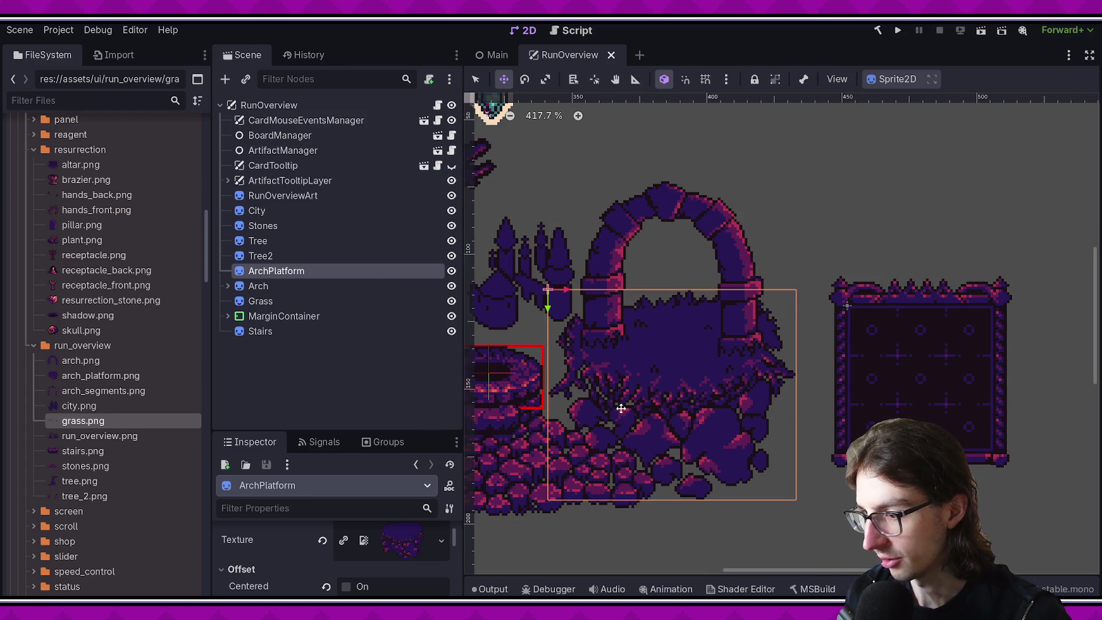
{"action": "left_click", "coordinate": [270, 230]}
{"action": "left_click_drag", "start_coordinate": [270, 229], "coordinate": [268, 312]}
{"action": "key", "text": "ctrl+s"}
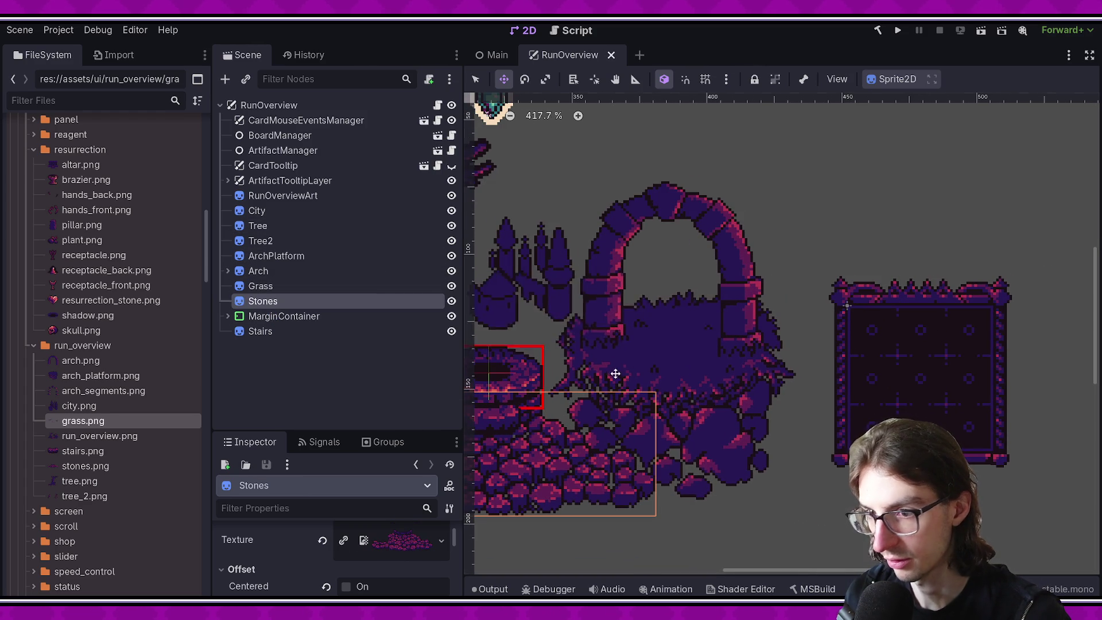
Step: Hide the RunOverviewArt reference image
{"action": "scroll", "coordinate": [723, 355], "scroll_direction": "down", "scroll_amount": 1}
{"action": "scroll", "coordinate": [723, 355], "scroll_direction": "up", "scroll_amount": 1}
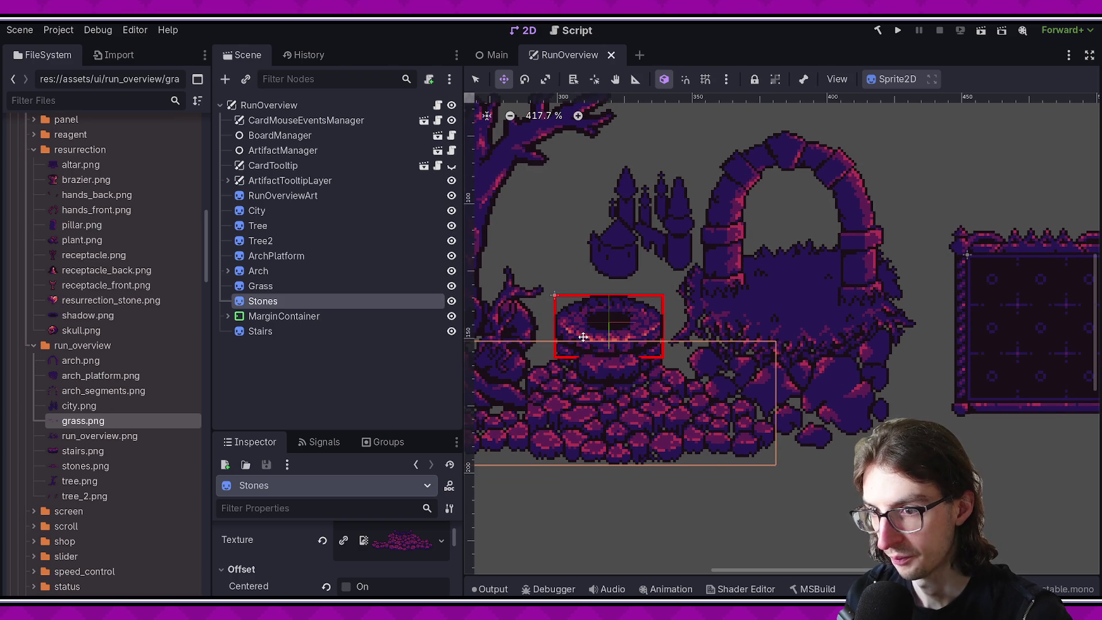
{"action": "scroll", "coordinate": [666, 357], "scroll_direction": "up", "scroll_amount": 3}
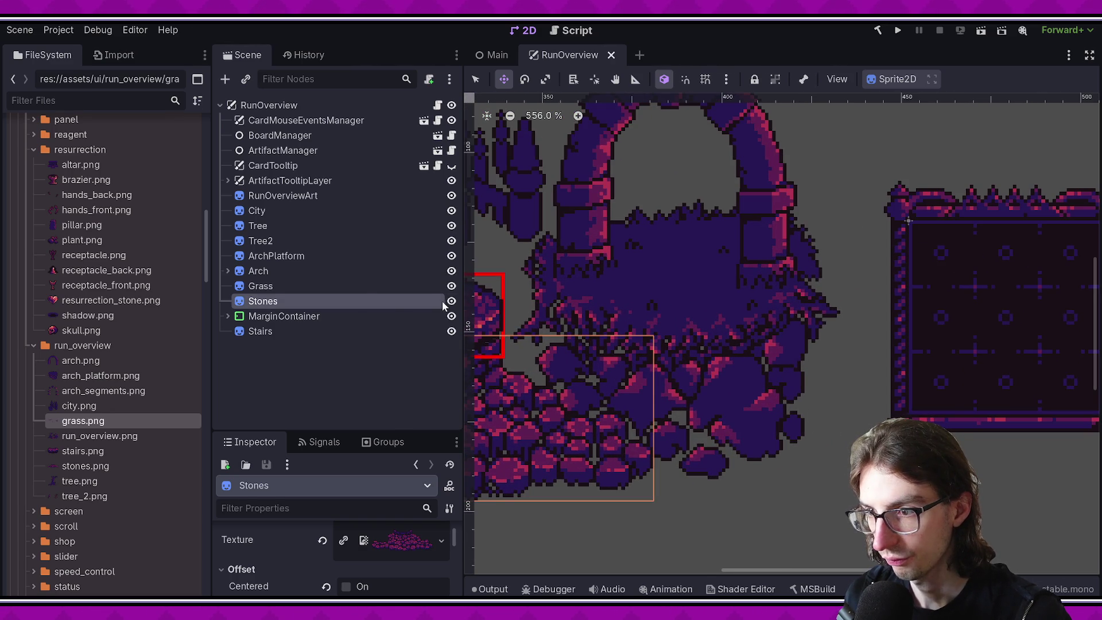
{"action": "left_click", "coordinate": [452, 195]}
{"action": "scroll", "coordinate": [511, 246], "scroll_direction": "down", "scroll_amount": 1}
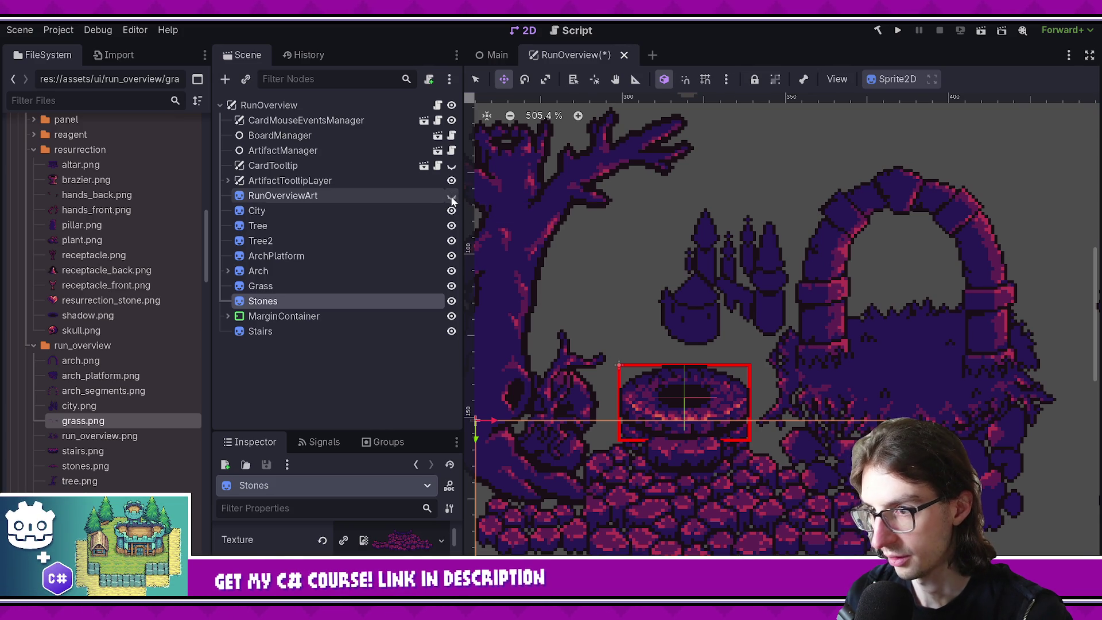
Step: Toggle the Tree, City, RunOverviewArt and ArchPlatform sprites' visibility to compare against the reference
{"action": "scroll", "coordinate": [504, 207], "scroll_direction": "down", "scroll_amount": 3}
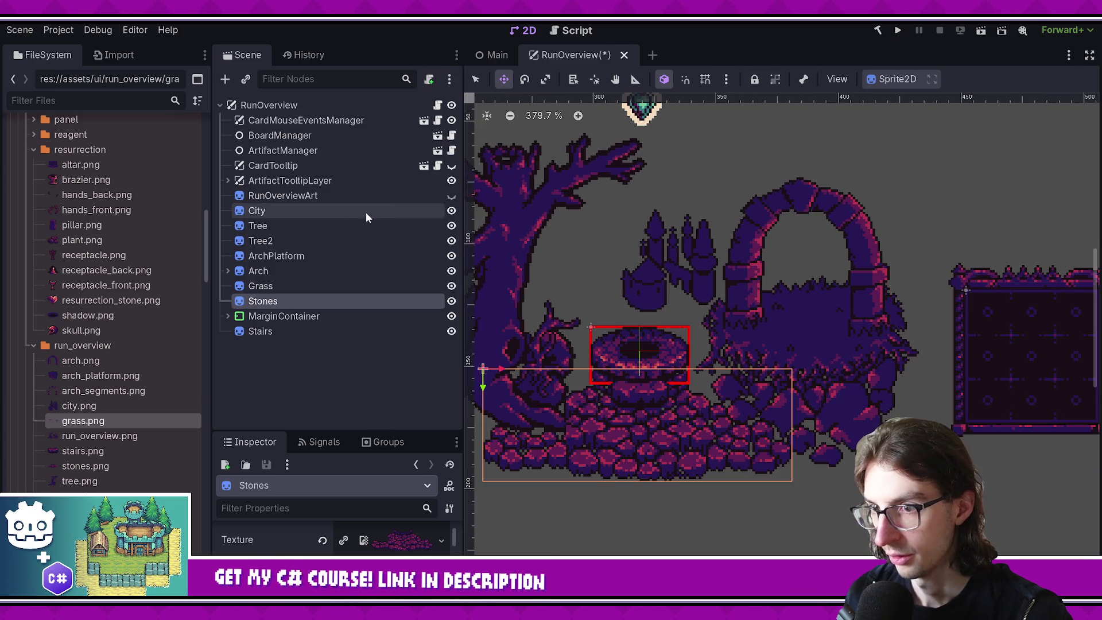
{"action": "left_click", "coordinate": [452, 227]}
{"action": "left_click", "coordinate": [451, 226]}
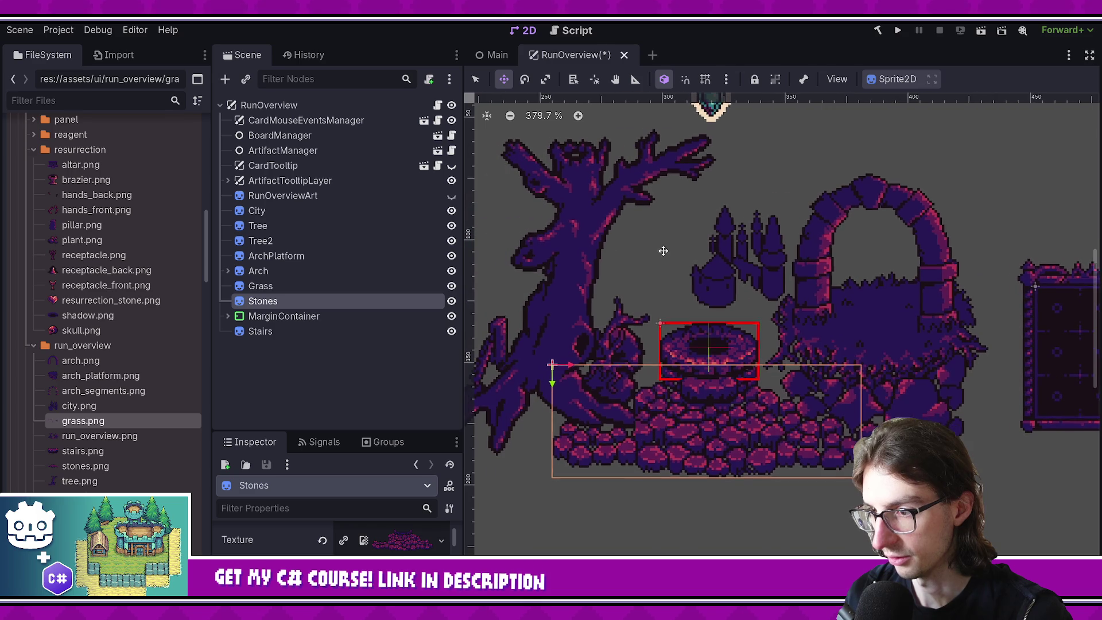
{"action": "left_click", "coordinate": [452, 211]}
{"action": "left_click", "coordinate": [452, 211]}
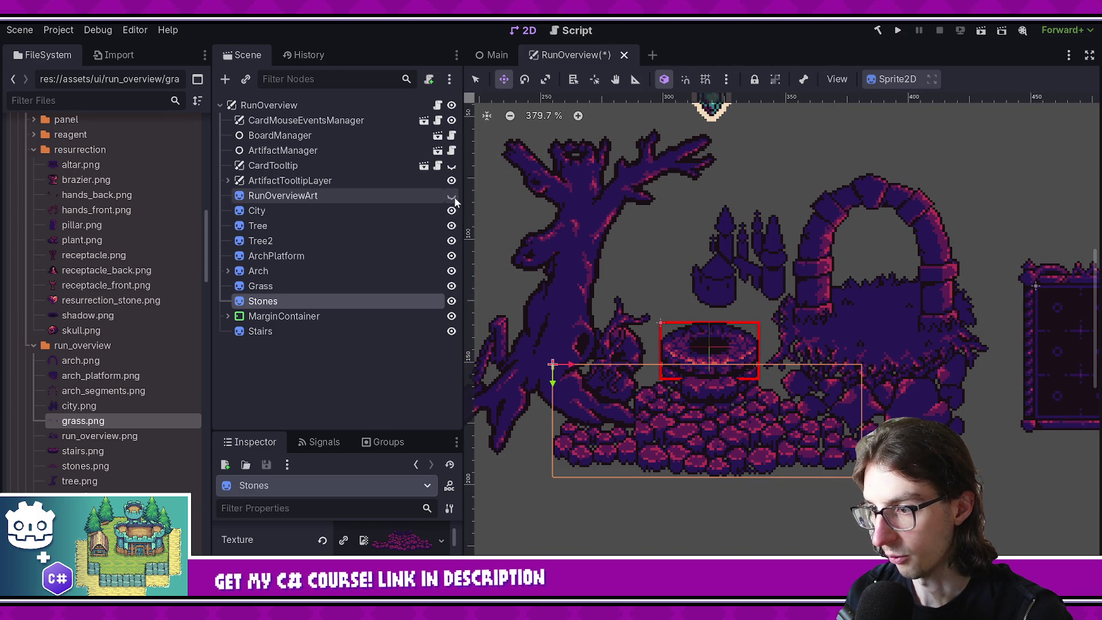
{"action": "left_click", "coordinate": [452, 197]}
{"action": "left_click", "coordinate": [452, 227]}
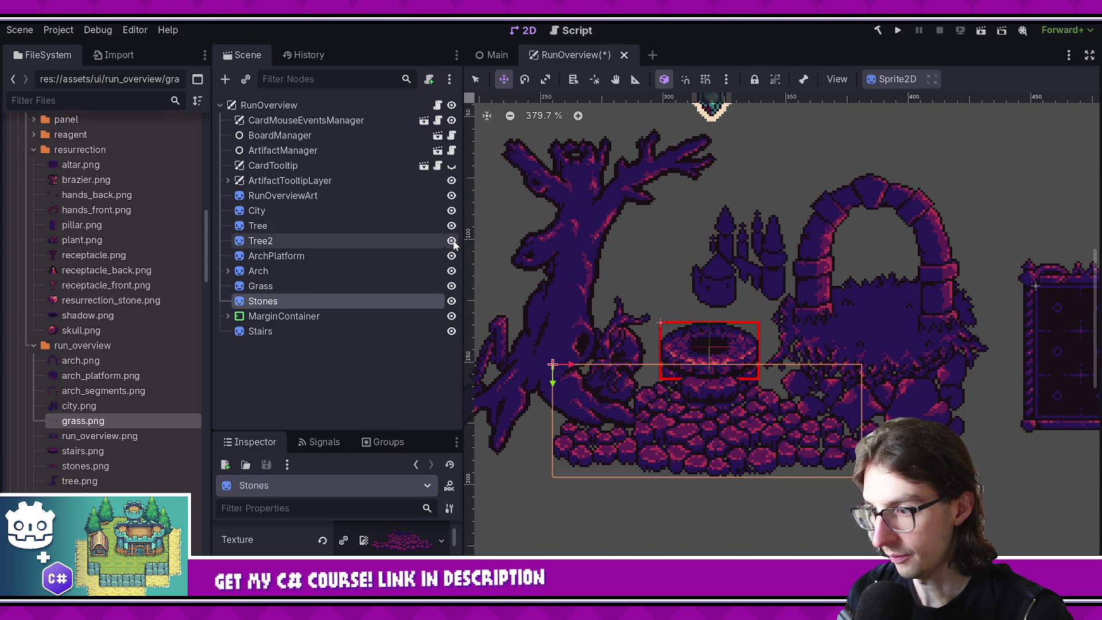
{"action": "left_click", "coordinate": [452, 257]}
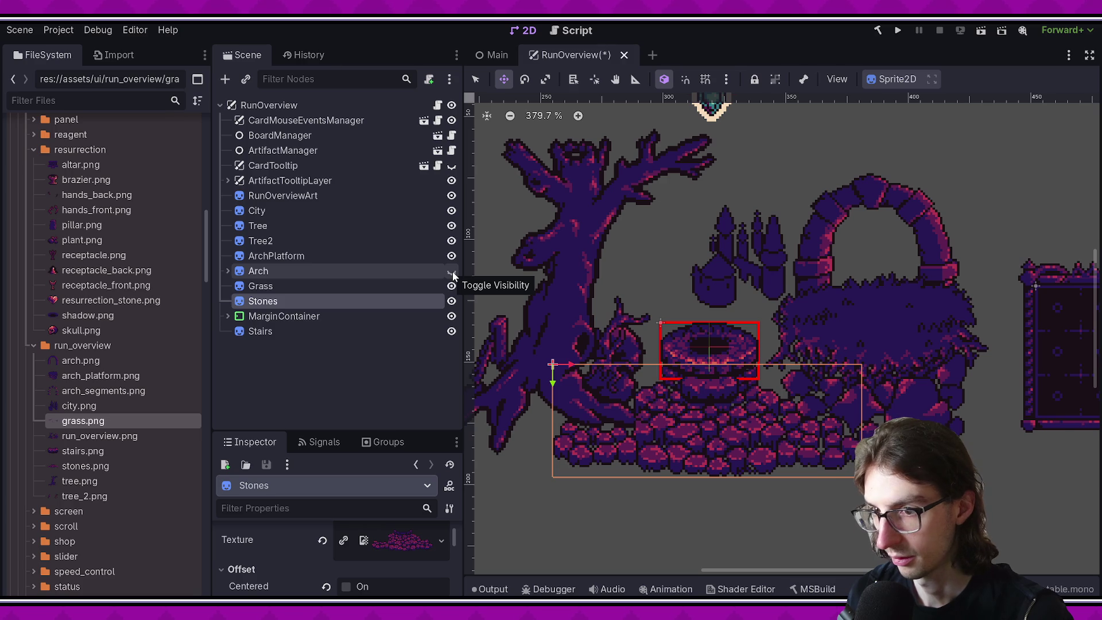
Step: Expand Arch, show the Grass sprite, and delete the RunOverviewArt reference node
{"action": "left_click", "coordinate": [228, 271]}
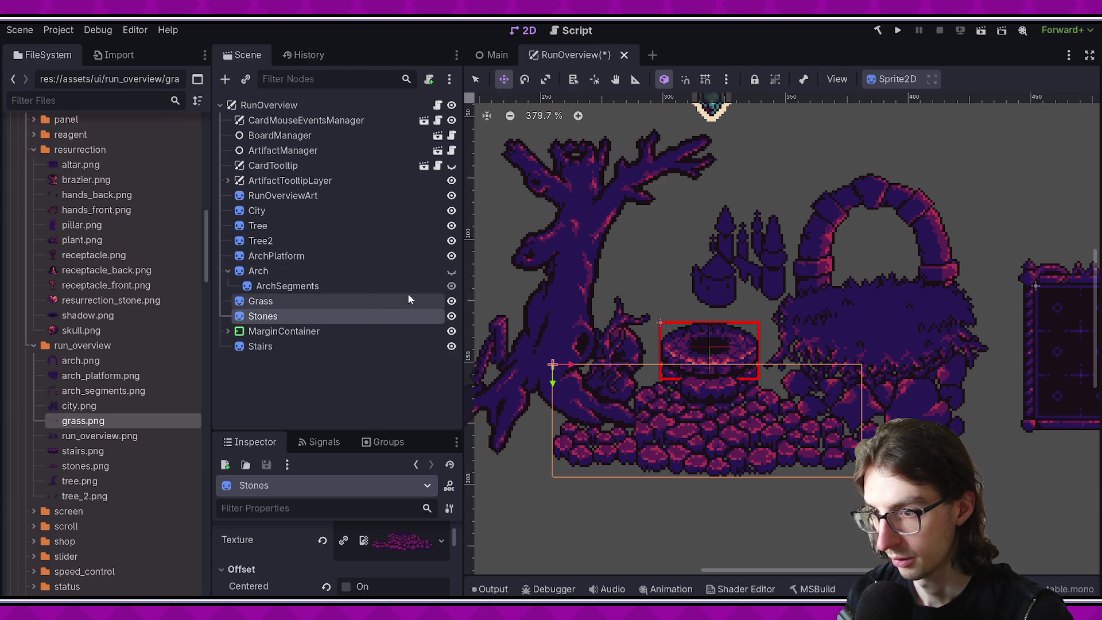
{"action": "left_click", "coordinate": [453, 256]}
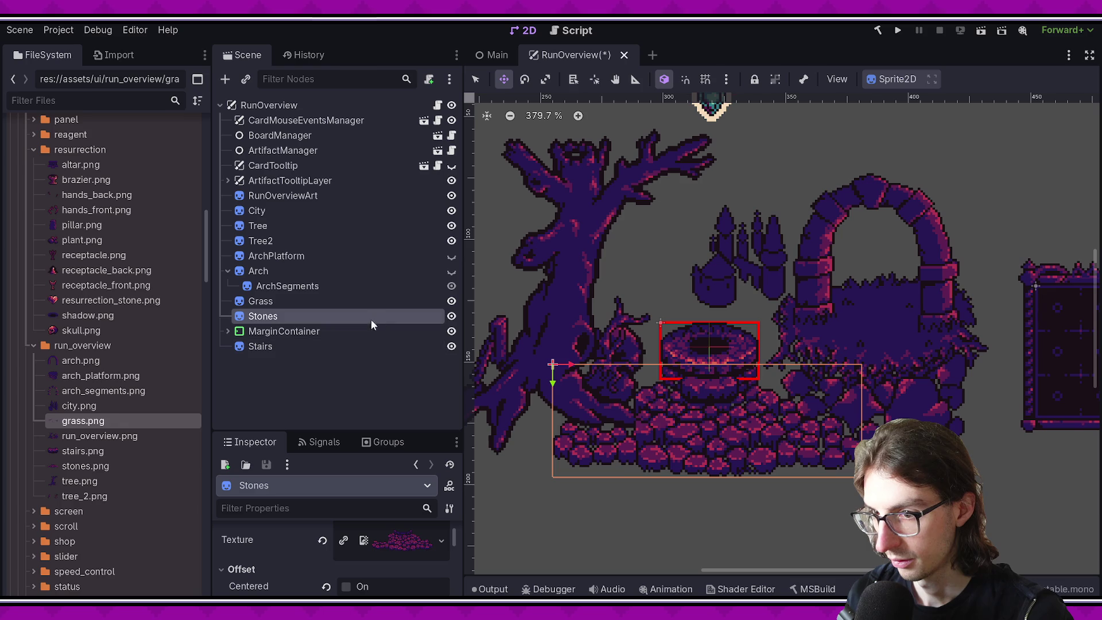
{"action": "left_click", "coordinate": [453, 301]}
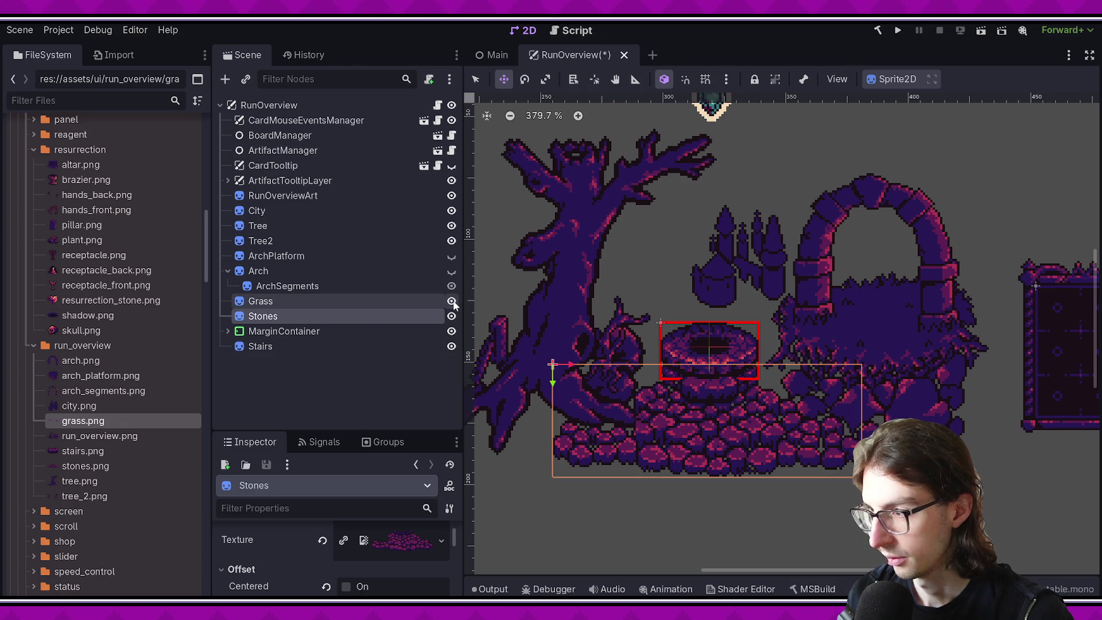
{"action": "left_click", "coordinate": [452, 195]}
{"action": "left_click", "coordinate": [368, 196]}
{"action": "key", "text": "Delete"}
{"action": "key", "text": "Return"}
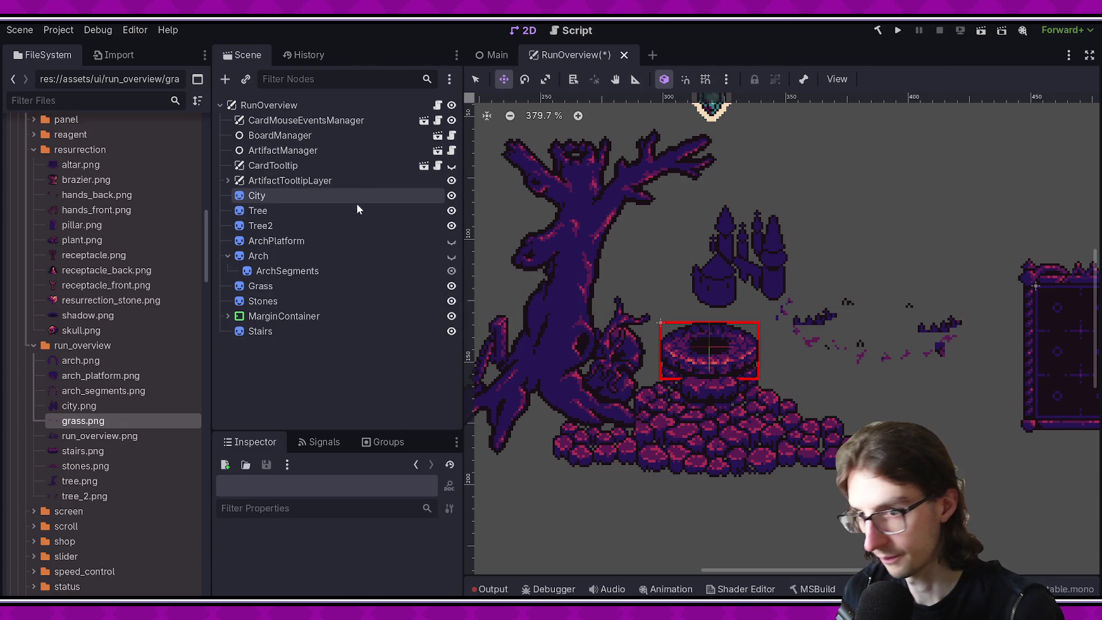
Step: Show the Arch sprite, toggle ArchPlatform on and off to compare, and save the scene
{"action": "left_click", "coordinate": [451, 255]}
{"action": "left_click", "coordinate": [452, 243]}
{"action": "left_click", "coordinate": [452, 243]}
{"action": "left_click", "coordinate": [453, 243]}
{"action": "left_click", "coordinate": [452, 242]}
{"action": "left_click", "coordinate": [452, 242]}
{"action": "key", "text": "ctrl+s"}
Step: Nudge the Arch sprite to line up with the arch platform and save the scene
{"action": "left_click", "coordinate": [325, 243]}
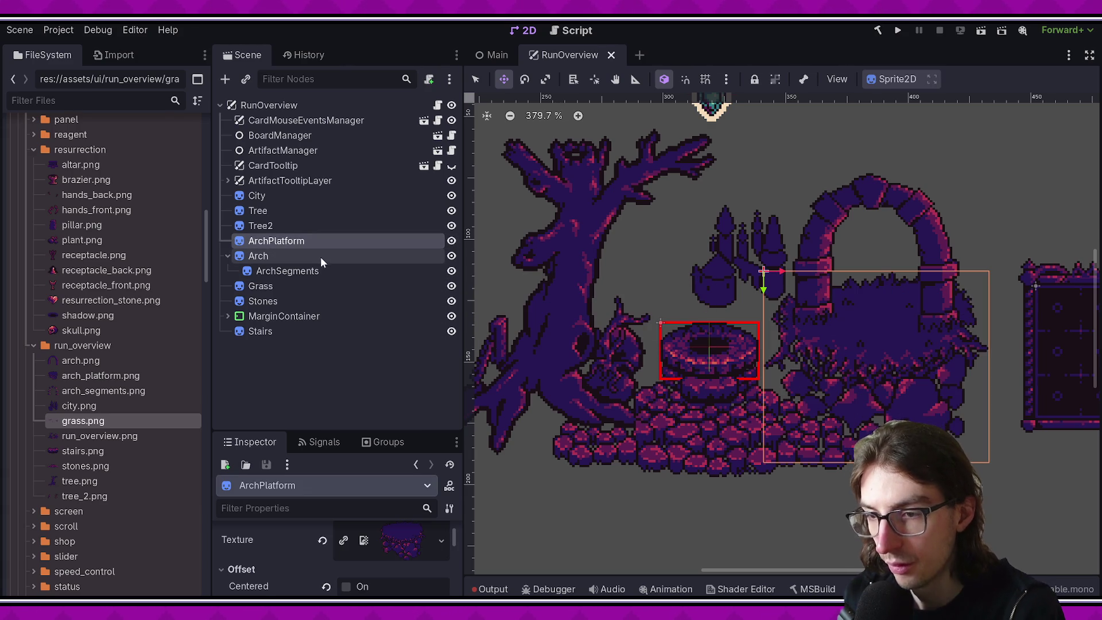
{"action": "left_click", "coordinate": [313, 282]}
{"action": "left_click", "coordinate": [303, 243]}
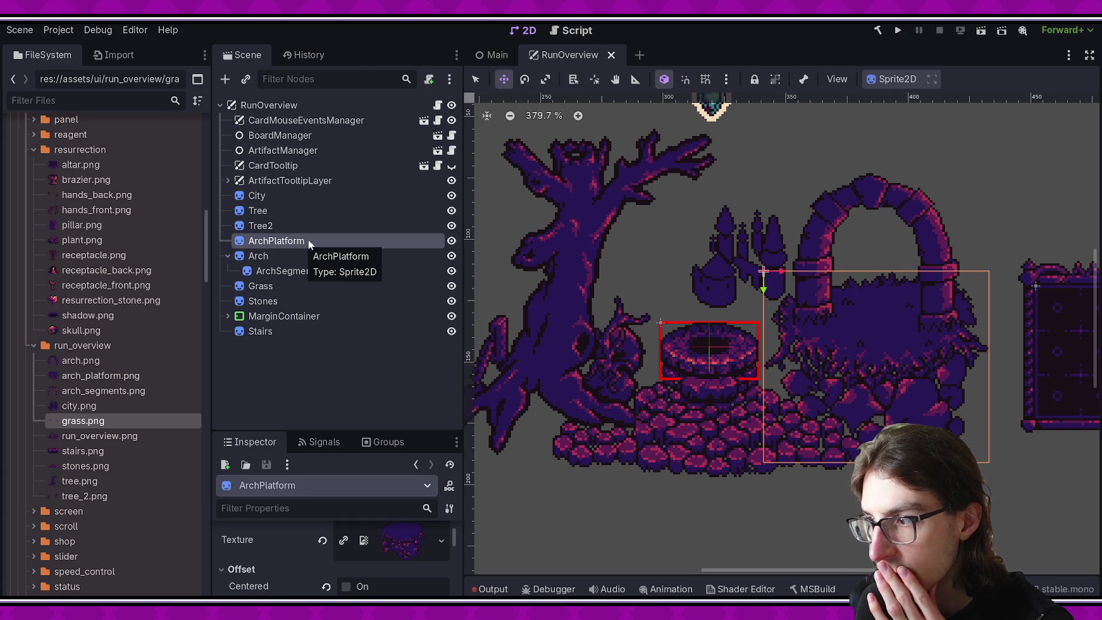
{"action": "scroll", "coordinate": [556, 292], "scroll_direction": "right", "scroll_amount": 8}
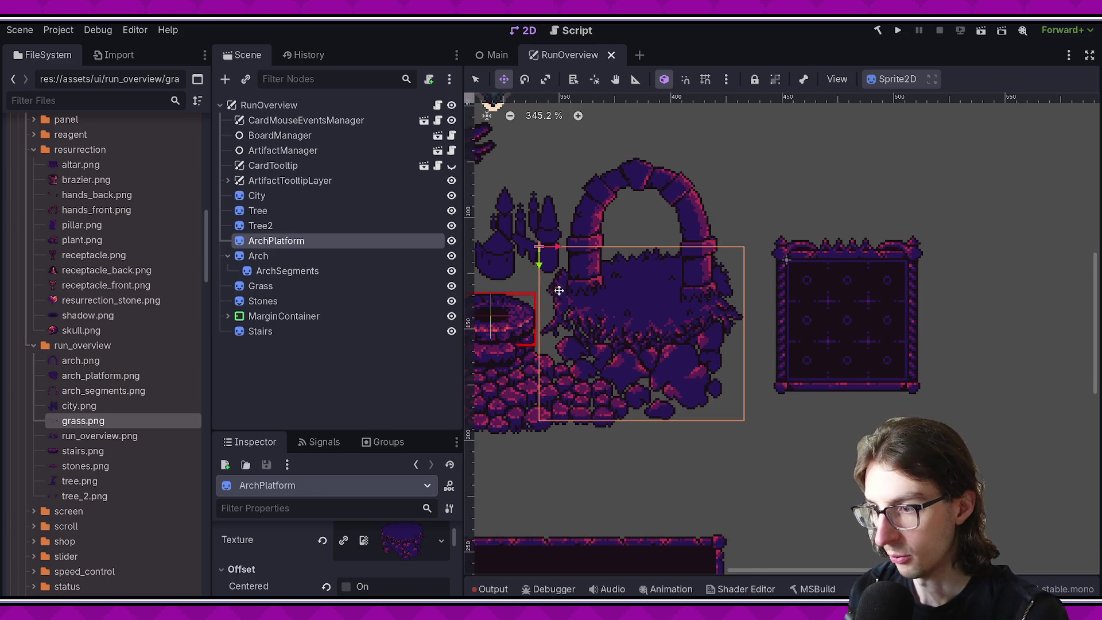
{"action": "scroll", "coordinate": [548, 276], "scroll_direction": "up", "scroll_amount": 3}
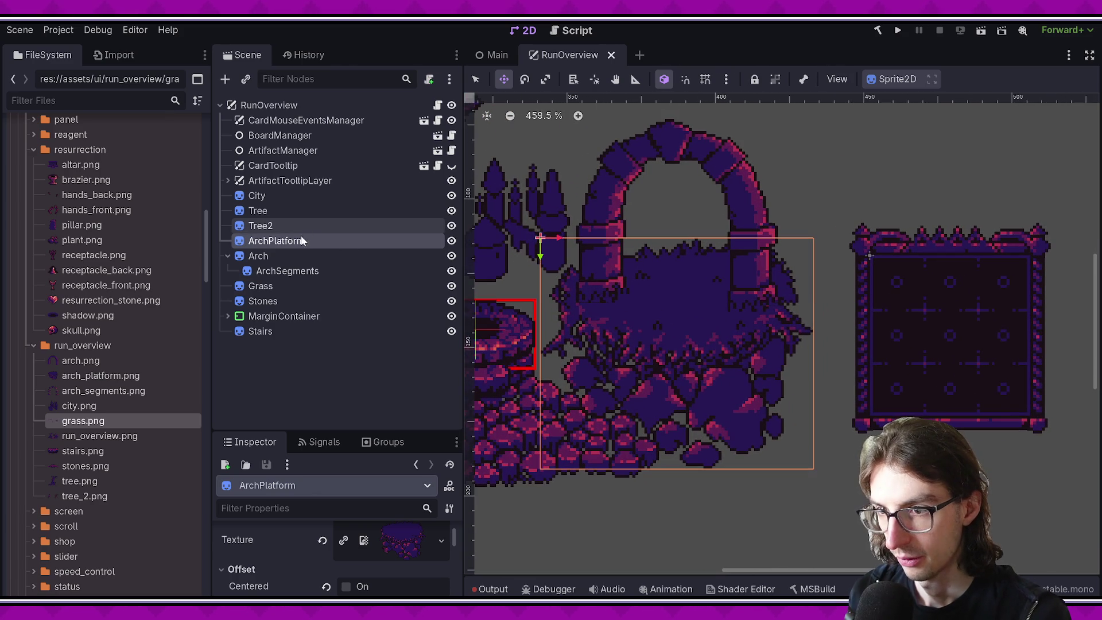
{"action": "left_click", "coordinate": [310, 256]}
{"action": "mouse_move", "coordinate": [659, 257]}
{"action": "left_mouse_down"}
{"action": "mouse_move", "coordinate": [704, 249]}
{"action": "mouse_move", "coordinate": [831, 260]}
{"action": "mouse_move", "coordinate": [675, 253]}
{"action": "mouse_move", "coordinate": [777, 316]}
{"action": "mouse_move", "coordinate": [706, 217]}
{"action": "mouse_move", "coordinate": [710, 270]}
{"action": "mouse_move", "coordinate": [676, 239]}
{"action": "mouse_move", "coordinate": [677, 357]}
{"action": "mouse_move", "coordinate": [677, 241]}
{"action": "left_mouse_up"}
{"action": "key", "text": "ctrl+s"}
Step: Select the ArchPlatform node and bring up its context menu in the Scene dock
{"action": "left_click", "coordinate": [277, 287]}
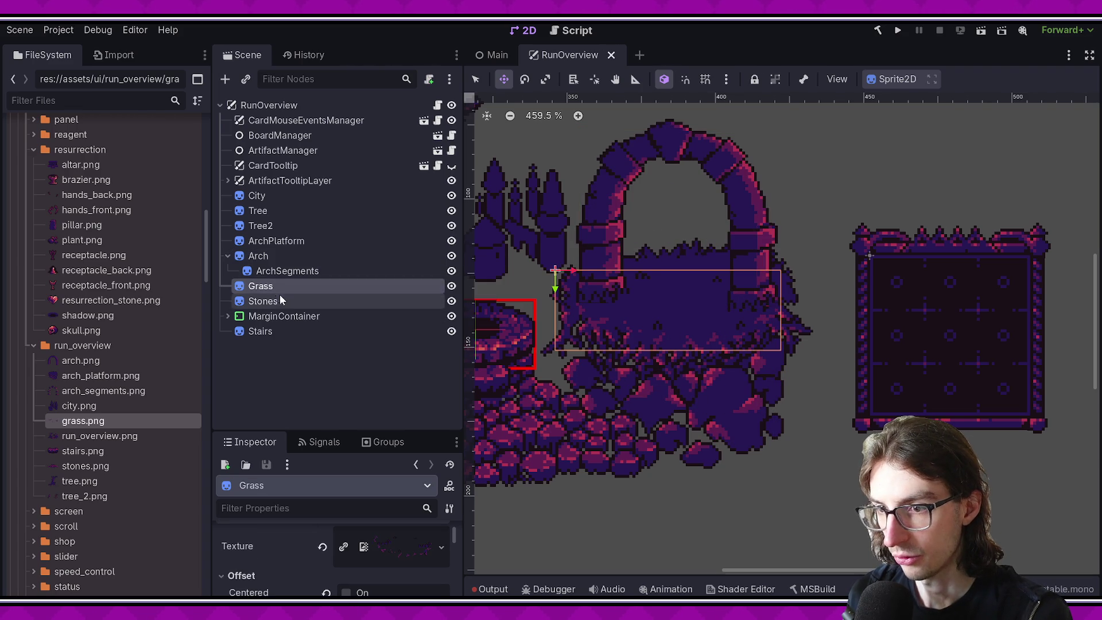
{"action": "scroll", "coordinate": [581, 294], "scroll_direction": "up", "scroll_amount": 3}
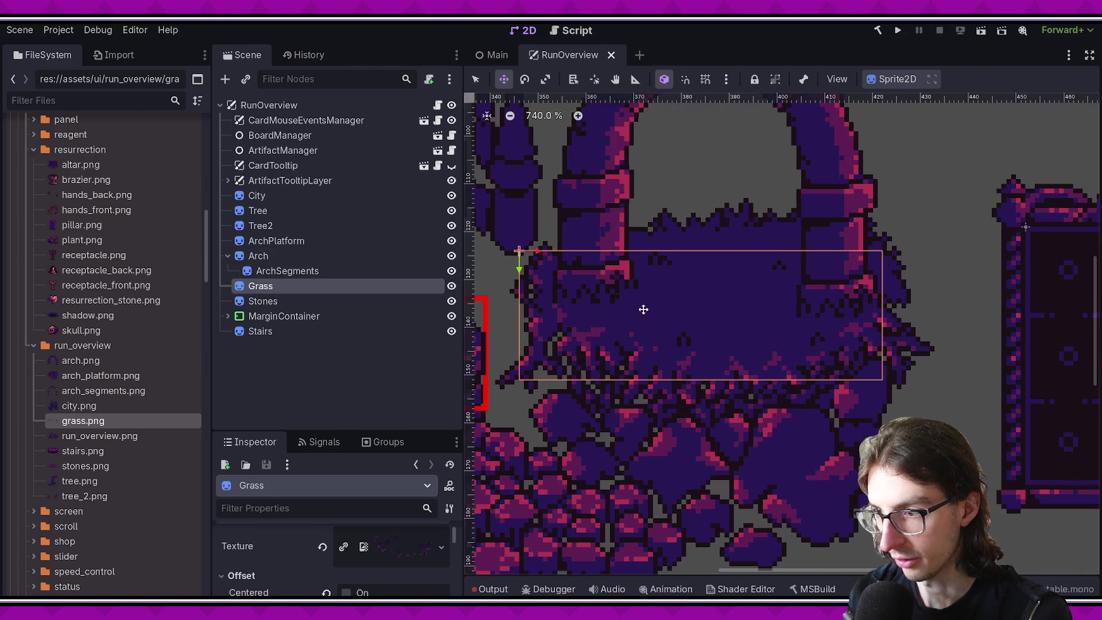
{"action": "scroll", "coordinate": [628, 278], "scroll_direction": "down", "scroll_amount": 3}
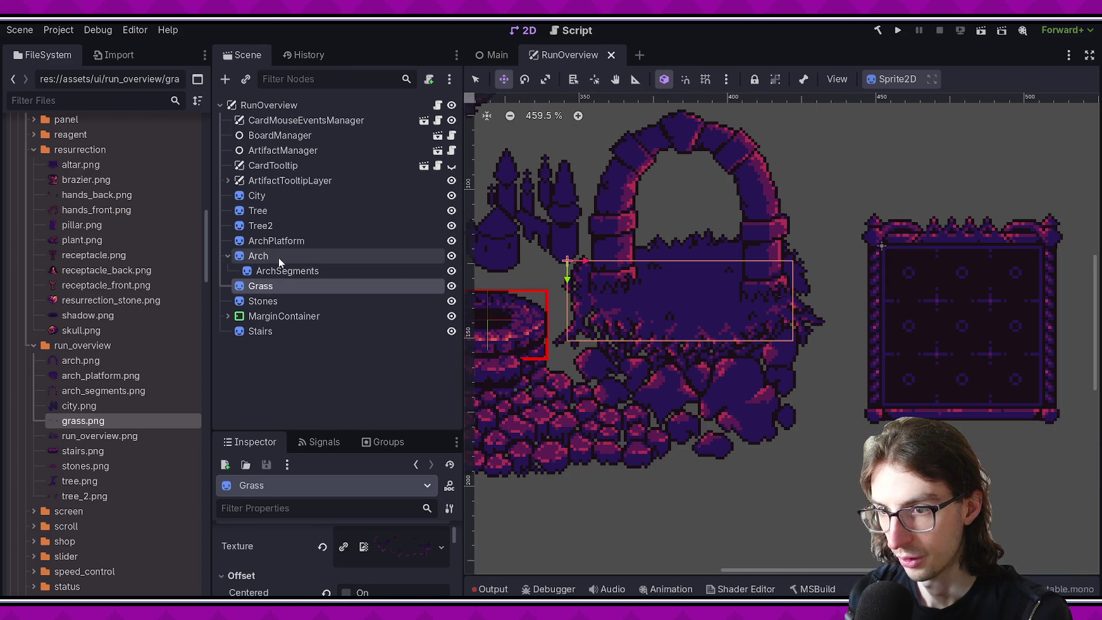
{"action": "left_click", "coordinate": [285, 243]}
{"action": "left_click", "coordinate": [310, 256]}
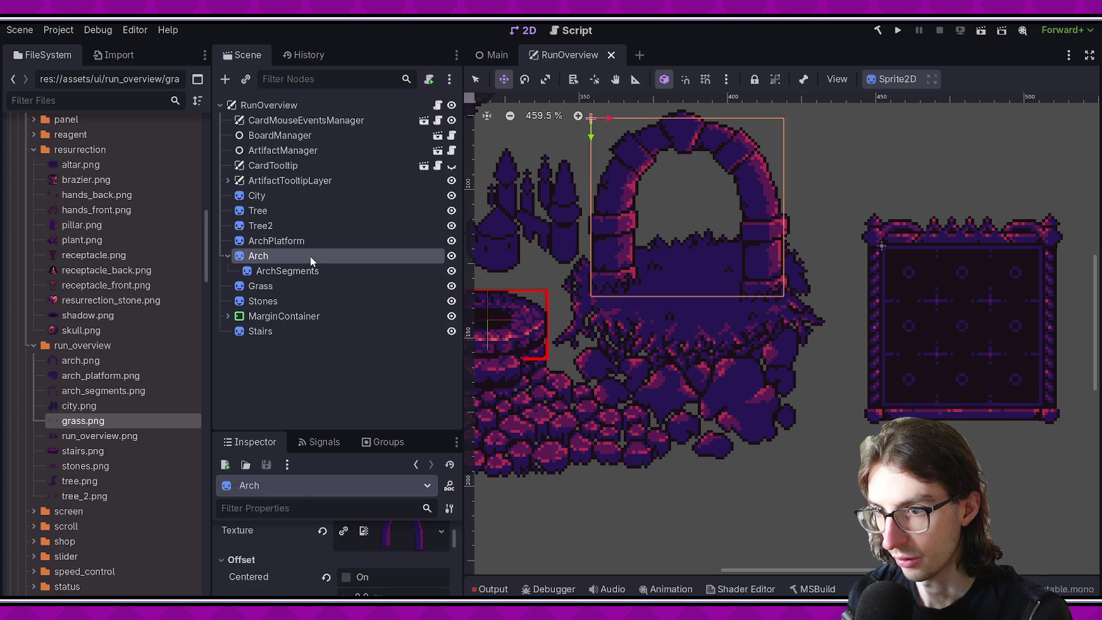
{"action": "left_click", "coordinate": [311, 240]}
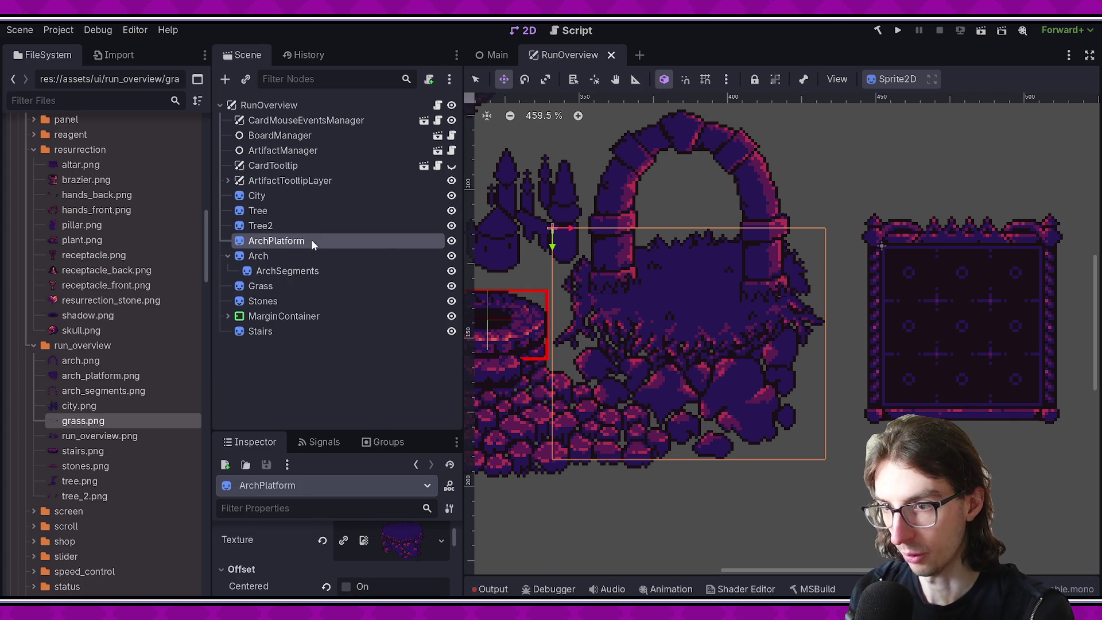
{"action": "right_click", "coordinate": [312, 240]}
{"action": "left_click", "coordinate": [313, 239]}
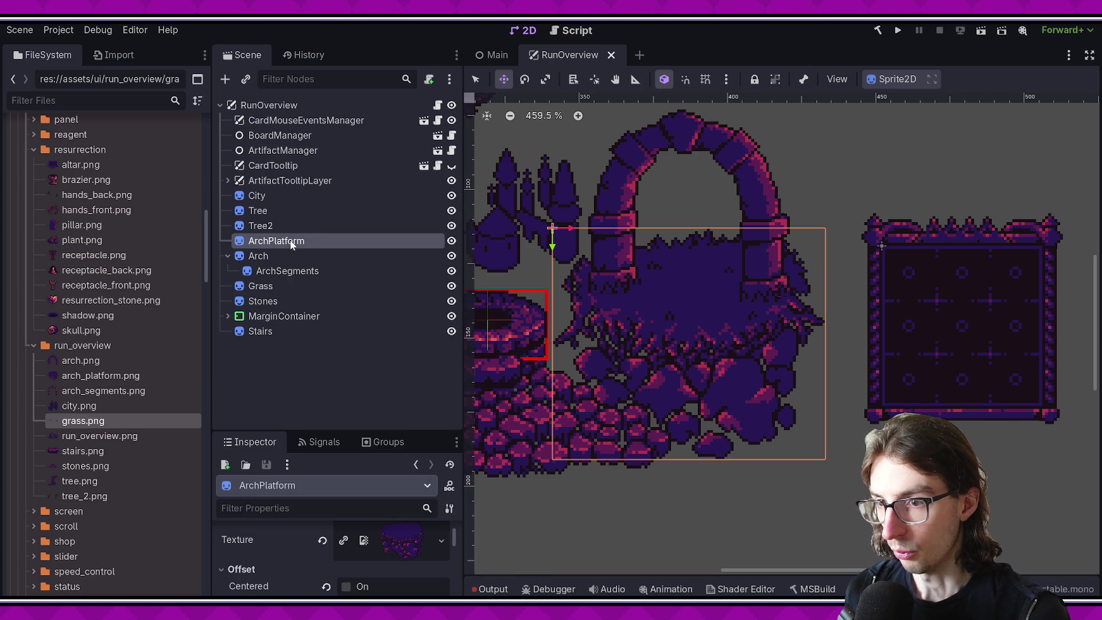
{"action": "right_click", "coordinate": [291, 246]}
{"action": "left_click", "coordinate": [289, 244]}
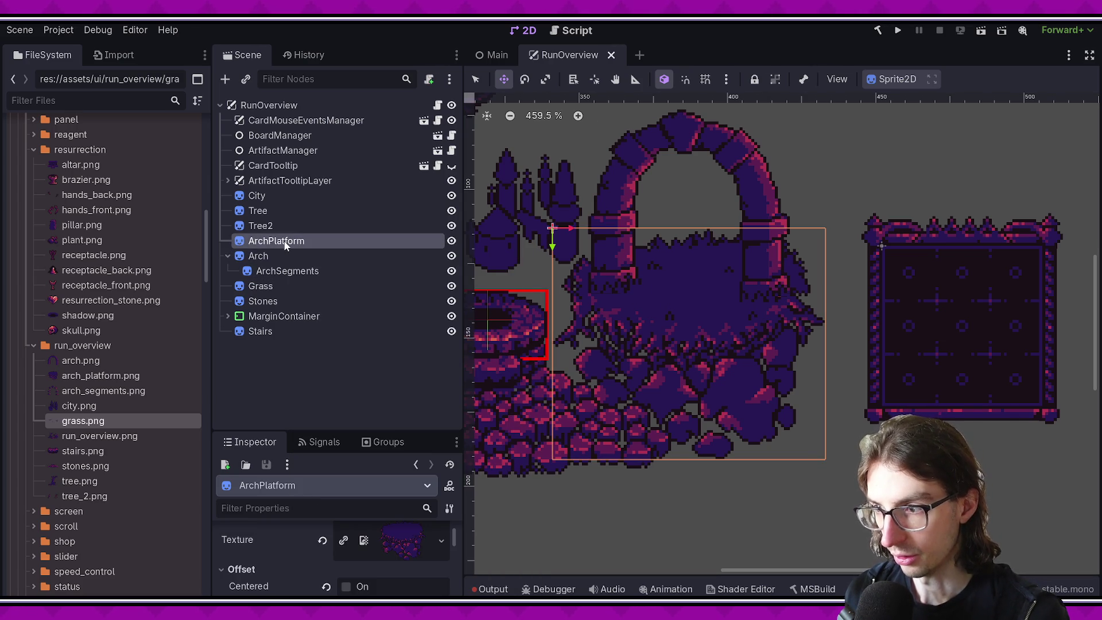
{"action": "right_click", "coordinate": [284, 240]}
Step: Add a RemoteTransform2D child to ArchPlatform with Grass as its remote path, and save
{"action": "left_click", "coordinate": [344, 269]}
{"action": "type", "text": "remote"}
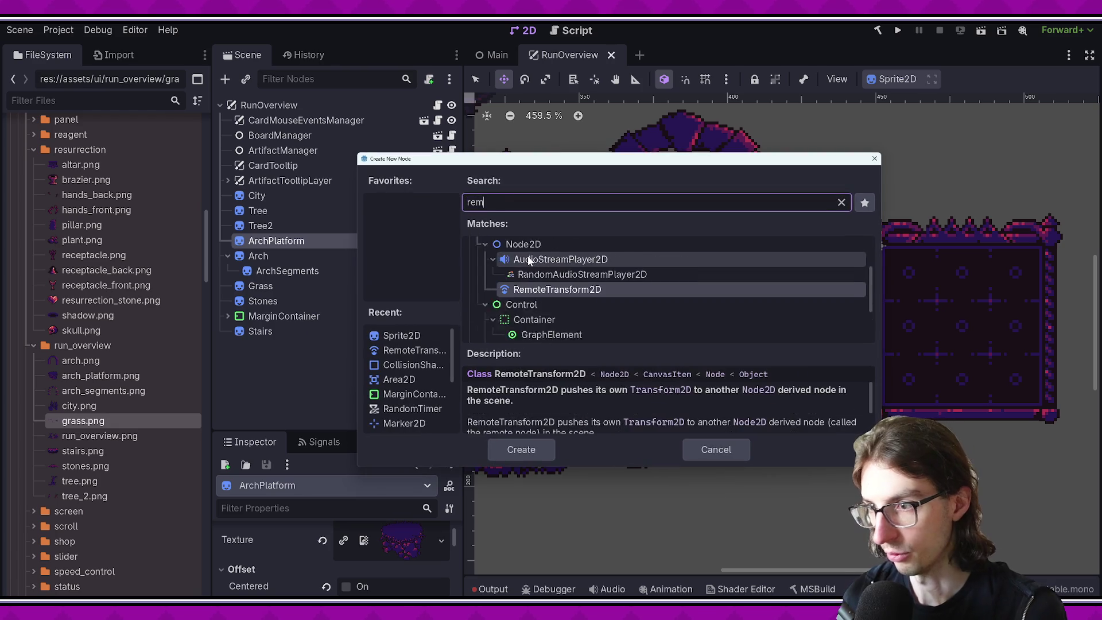
{"action": "key", "text": "Return"}
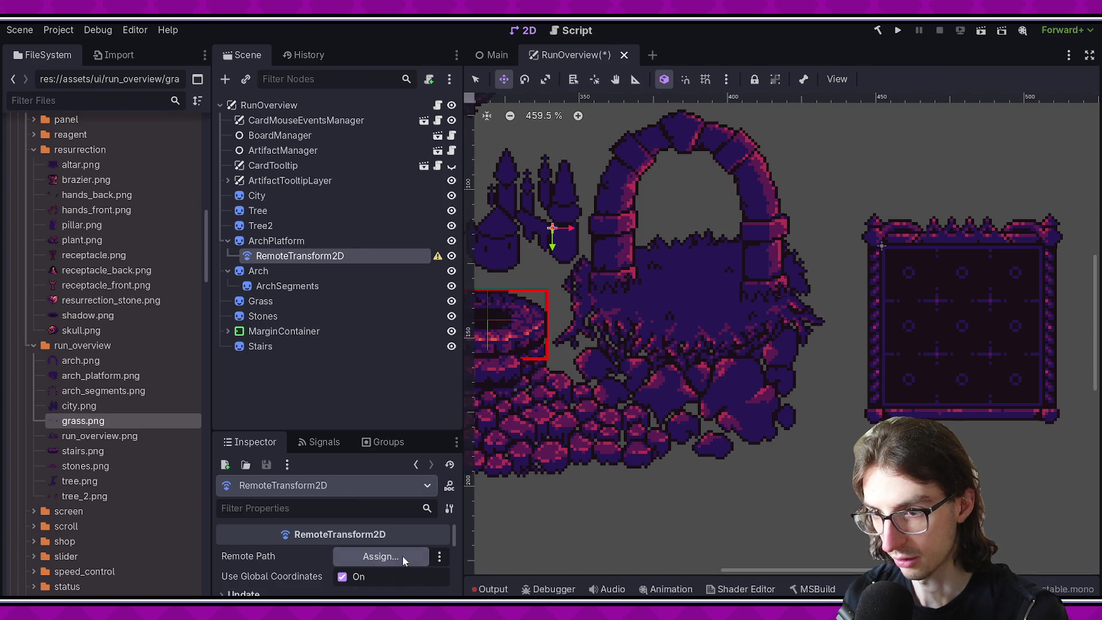
{"action": "left_click", "coordinate": [403, 557]}
{"action": "double_click", "coordinate": [534, 276]}
{"action": "key", "text": "ctrl+s"}
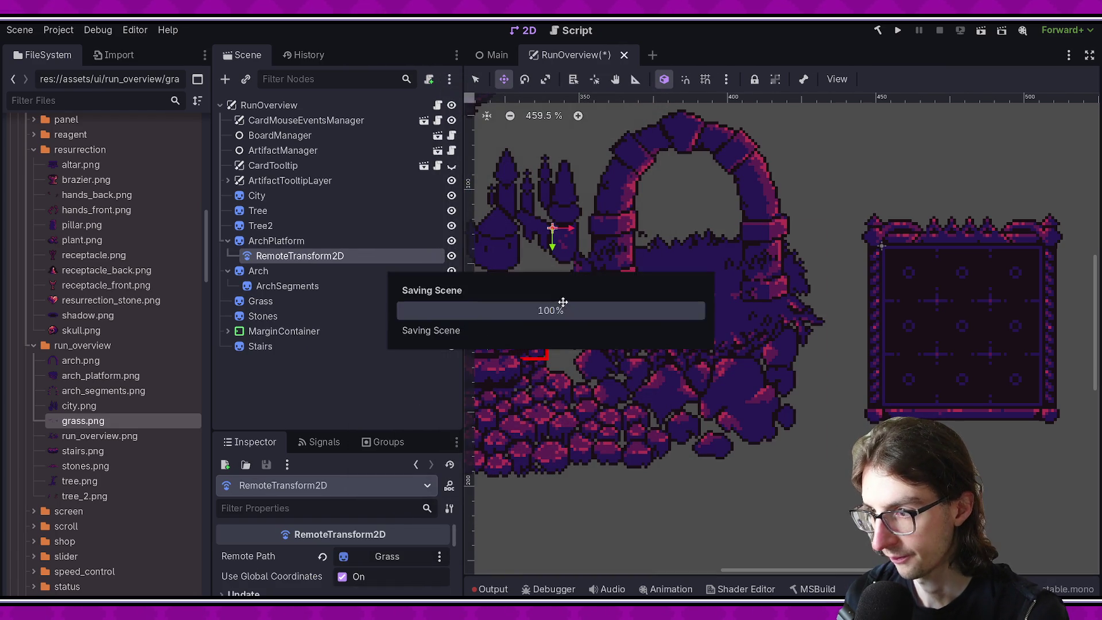
Step: Set the Grass offset to 5, 11 and move the ArchPlatform sprite slightly right
{"action": "left_click", "coordinate": [295, 287]}
{"action": "left_click", "coordinate": [321, 303]}
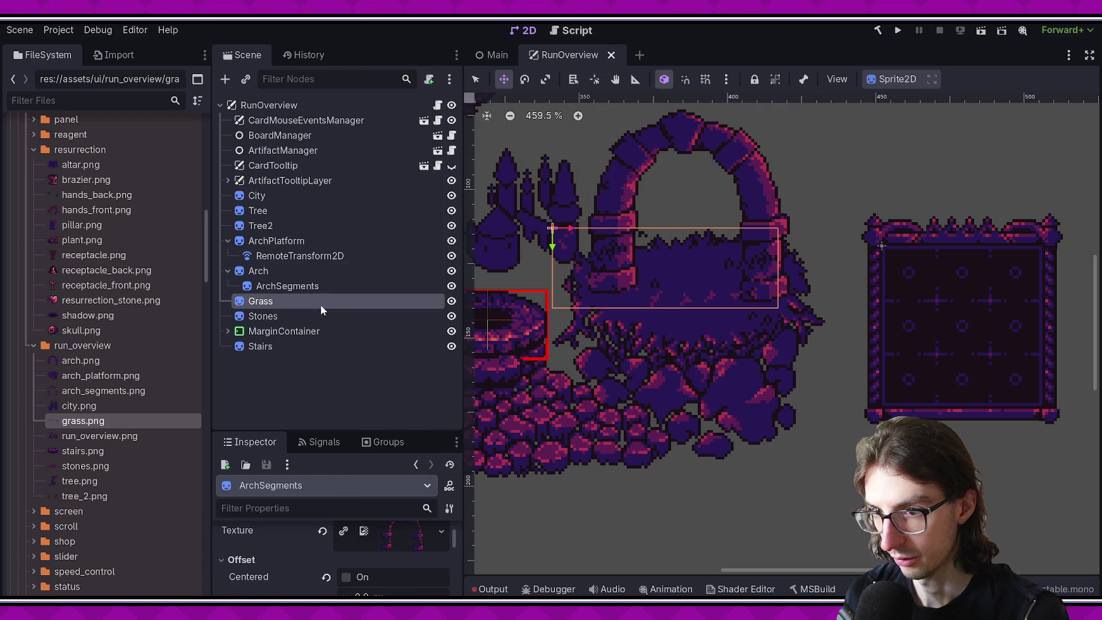
{"action": "scroll", "coordinate": [367, 563], "scroll_direction": "down", "scroll_amount": 3}
{"action": "mouse_move", "coordinate": [377, 546]}
{"action": "left_mouse_down"}
{"action": "mouse_move", "coordinate": [402, 546]}
{"action": "mouse_move", "coordinate": [384, 569]}
{"action": "mouse_move", "coordinate": [409, 569]}
{"action": "left_mouse_up"}
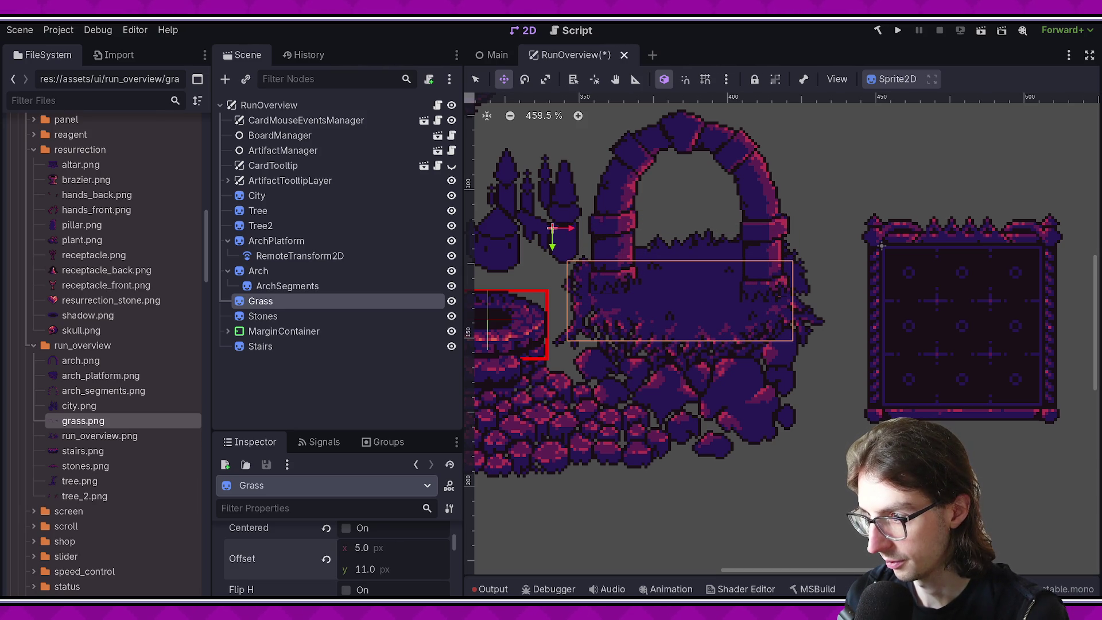
{"action": "left_click", "coordinate": [276, 240]}
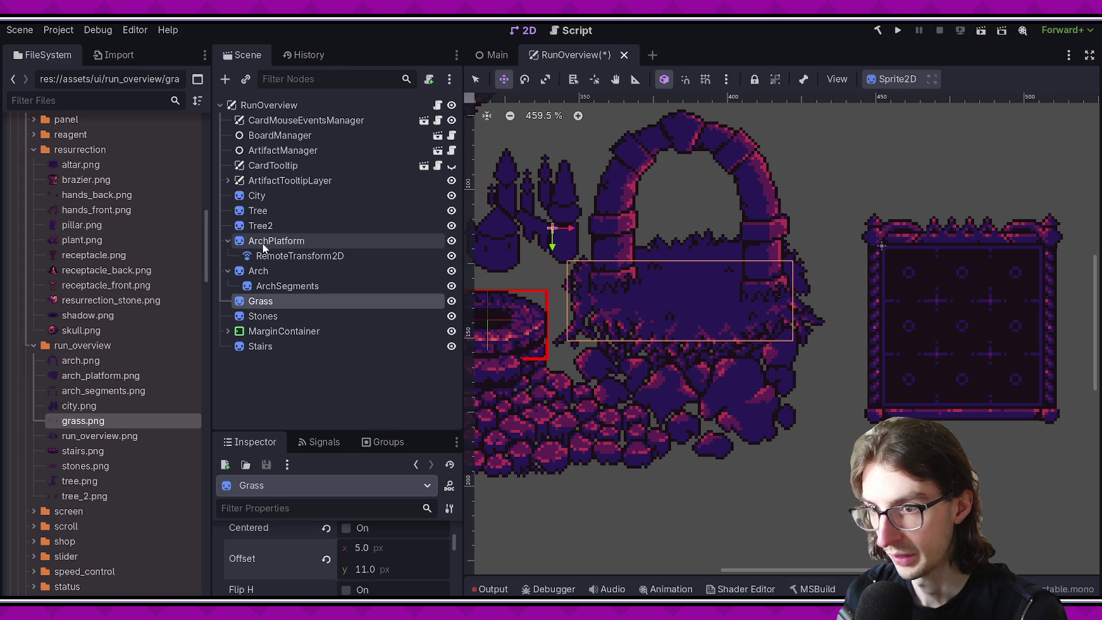
{"action": "mouse_move", "coordinate": [737, 357]}
{"action": "left_mouse_down"}
{"action": "mouse_move", "coordinate": [799, 364]}
{"action": "mouse_move", "coordinate": [561, 344]}
{"action": "mouse_move", "coordinate": [767, 361]}
{"action": "mouse_move", "coordinate": [622, 351]}
{"action": "mouse_move", "coordinate": [728, 356]}
{"action": "mouse_move", "coordinate": [632, 330]}
{"action": "mouse_move", "coordinate": [625, 237]}
{"action": "mouse_move", "coordinate": [758, 253]}
{"action": "mouse_move", "coordinate": [710, 376]}
{"action": "left_mouse_up"}
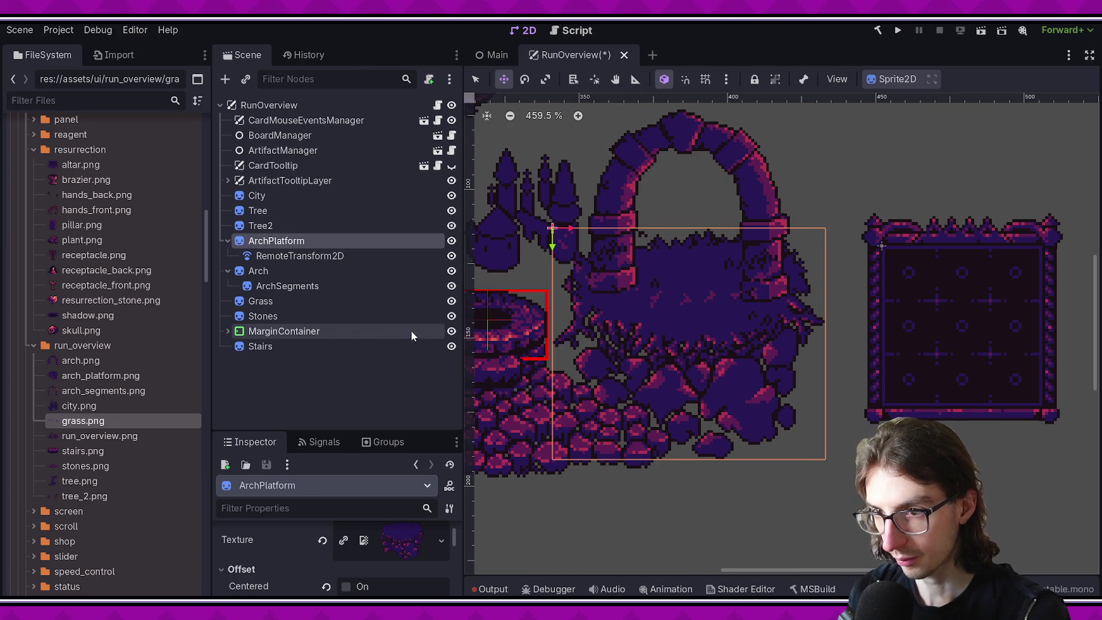
Step: Undo the RemoteTransform2D on ArchPlatform, save, and restore the Arch sprite
{"action": "key", "text": "ctrl+z"}
{"action": "key", "text": "ctrl+s"}
{"action": "left_click", "coordinate": [337, 261]}
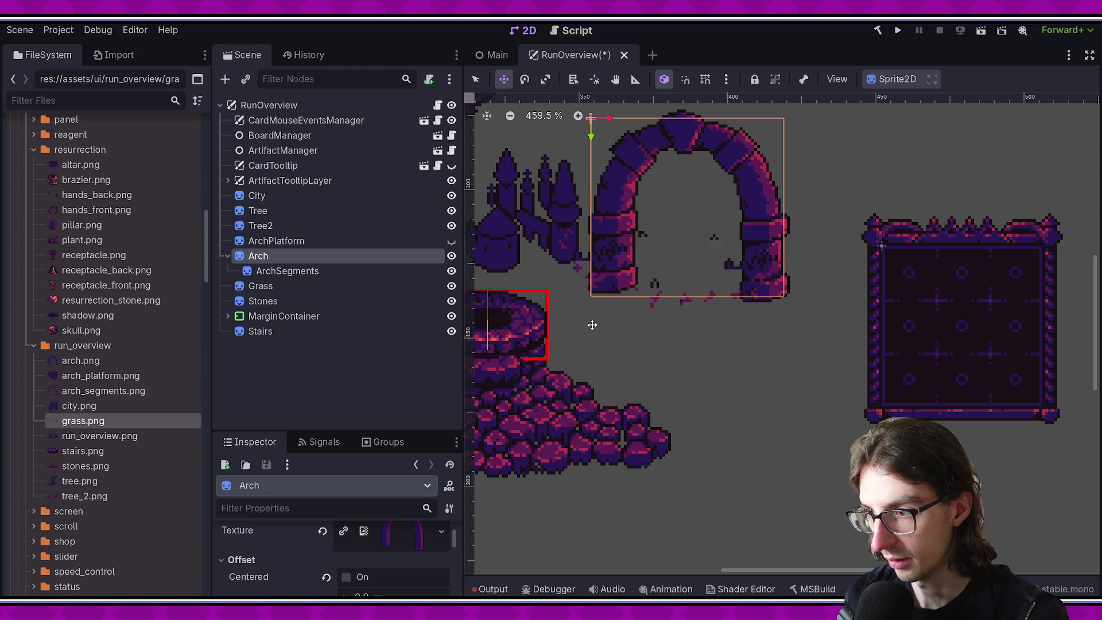
{"action": "key", "text": "h"}
{"action": "key", "text": "ctrl+z"}
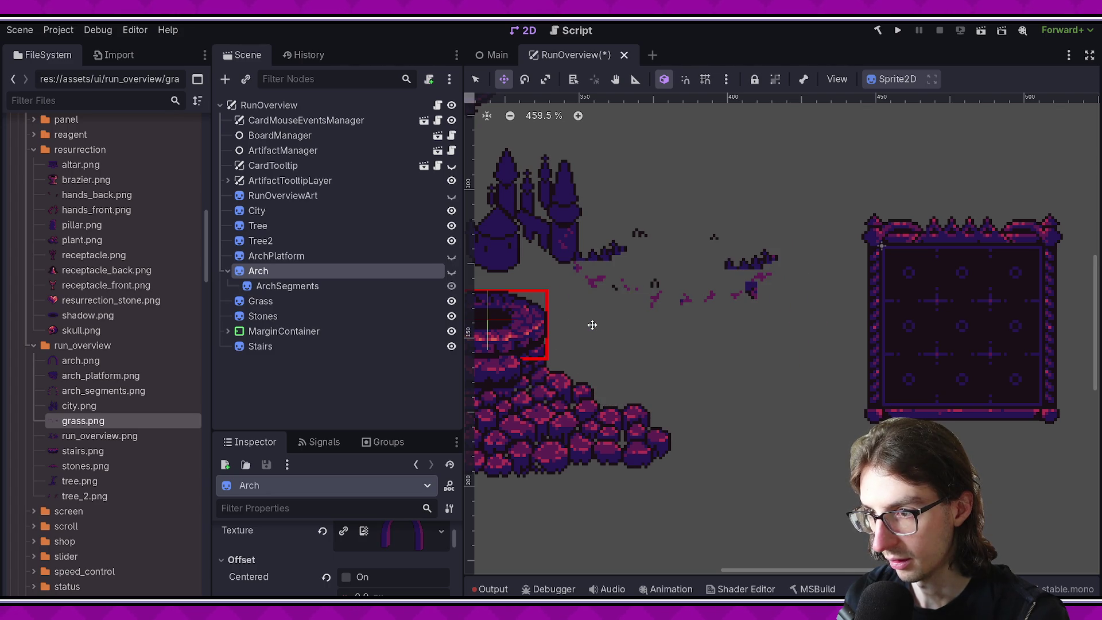
{"action": "key", "text": "ctrl+z"}
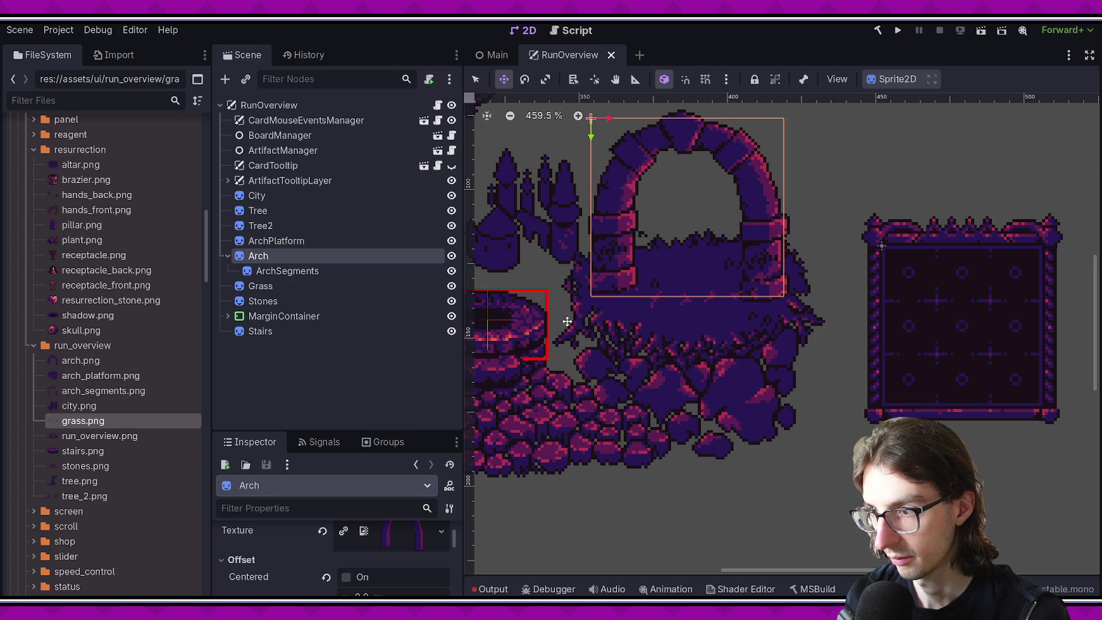
Step: Show the RunOverviewArt reference again and align the Grass sprite with it
{"action": "left_click", "coordinate": [329, 271]}
{"action": "left_click", "coordinate": [291, 286]}
{"action": "left_click_drag", "start_coordinate": [669, 289], "coordinate": [679, 324]}
{"action": "key", "text": "ctrl+z"}
{"action": "key", "text": "ctrl+z"}
{"action": "key", "text": "ctrl+z"}
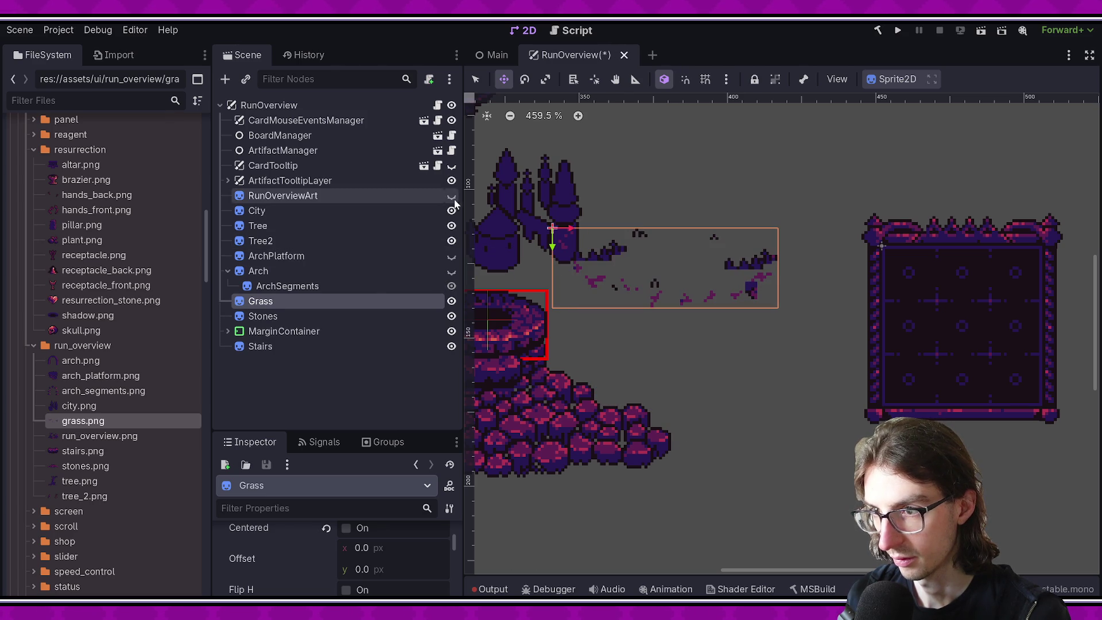
{"action": "left_click", "coordinate": [451, 196]}
{"action": "left_click", "coordinate": [340, 300]}
{"action": "scroll", "coordinate": [679, 286], "scroll_direction": "up", "scroll_amount": 2}
{"action": "scroll", "coordinate": [679, 286], "scroll_direction": "up", "scroll_amount": 2}
{"action": "left_click_drag", "start_coordinate": [679, 286], "coordinate": [659, 297]}
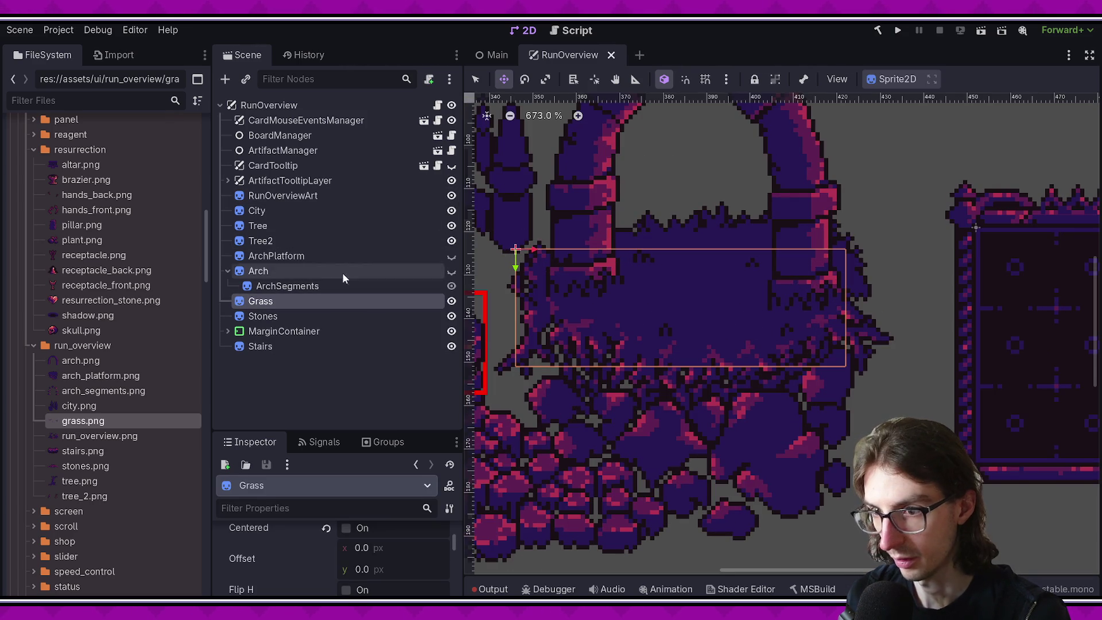
Step: Delete the RunOverviewArt reference node, show ArchPlatform and Arch again, and save
{"action": "left_click", "coordinate": [363, 196]}
{"action": "key", "text": "Delete"}
{"action": "key", "text": "Return"}
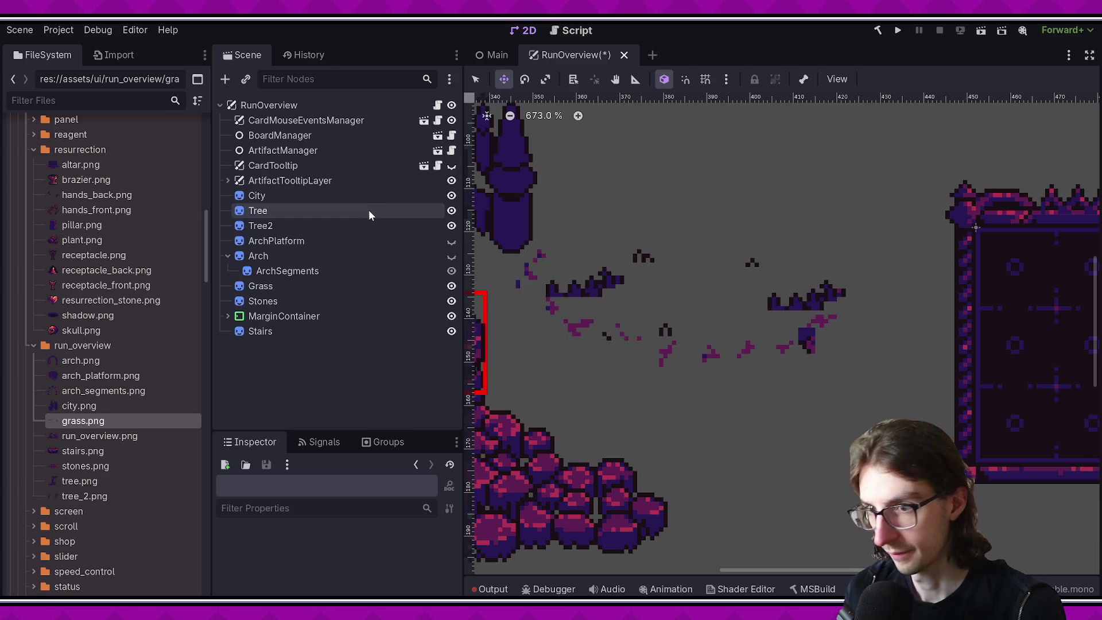
{"action": "left_click", "coordinate": [453, 241]}
{"action": "left_click", "coordinate": [452, 256]}
{"action": "scroll", "coordinate": [682, 312], "scroll_direction": "down", "scroll_amount": 3}
{"action": "key", "text": "ctrl+s"}
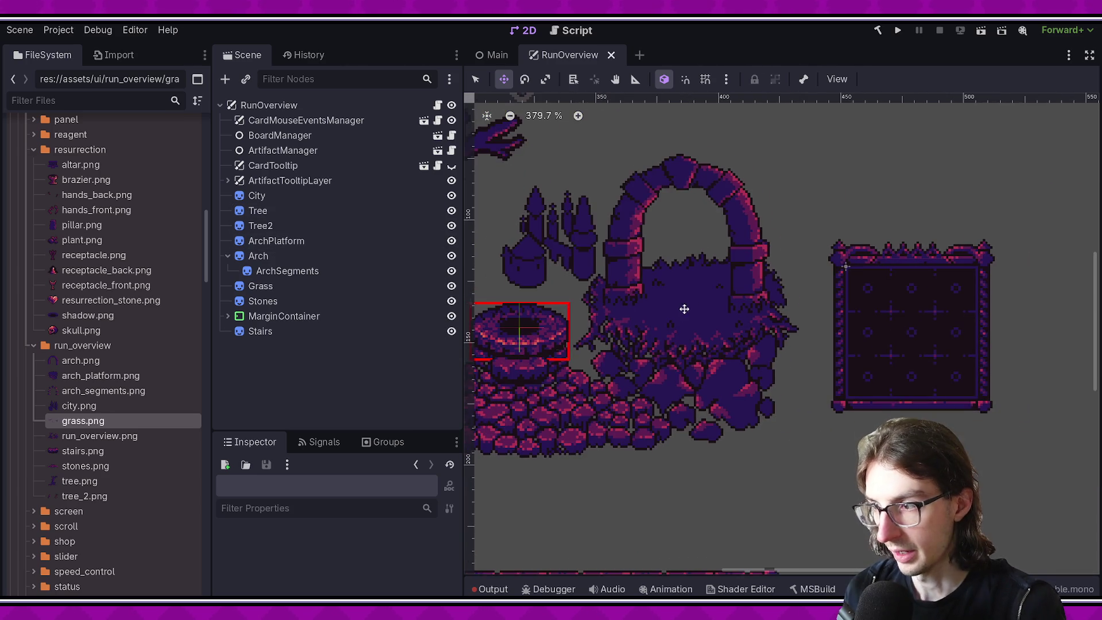
Step: Move ArchPlatform, Arch and Grass together into their final position
{"action": "left_click", "coordinate": [275, 241]}
{"action": "left_click", "coordinate": [275, 256], "text": "ctrl"}
{"action": "left_click", "coordinate": [277, 286], "text": "ctrl"}
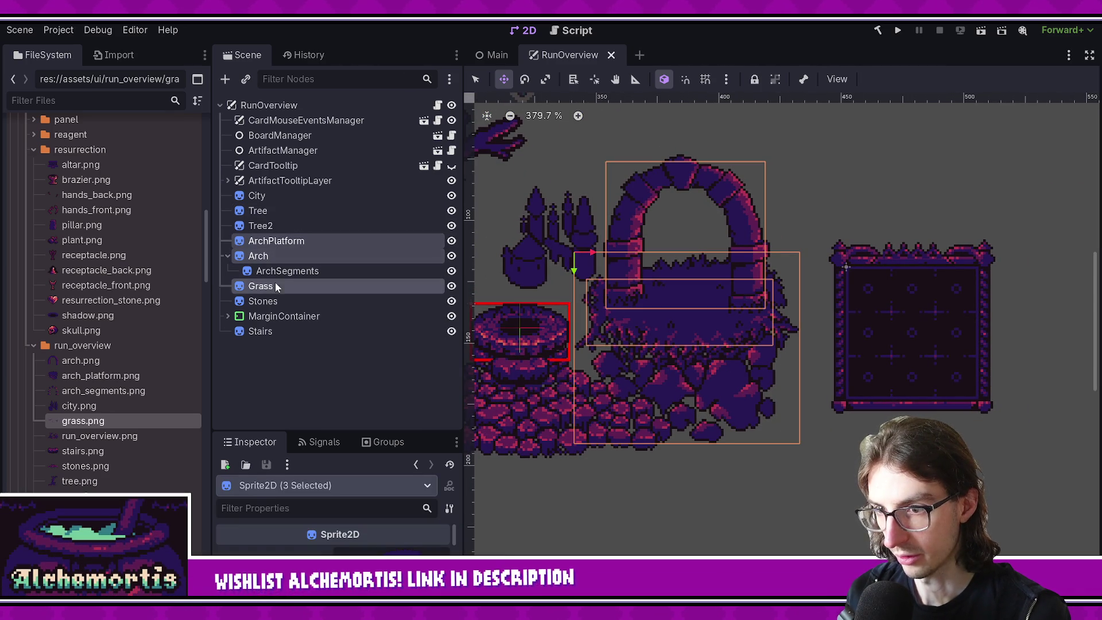
{"action": "mouse_move", "coordinate": [677, 327]}
{"action": "left_mouse_down"}
{"action": "mouse_move", "coordinate": [815, 333]}
{"action": "mouse_move", "coordinate": [654, 312]}
{"action": "mouse_move", "coordinate": [801, 329]}
{"action": "mouse_move", "coordinate": [692, 325]}
{"action": "left_mouse_up"}
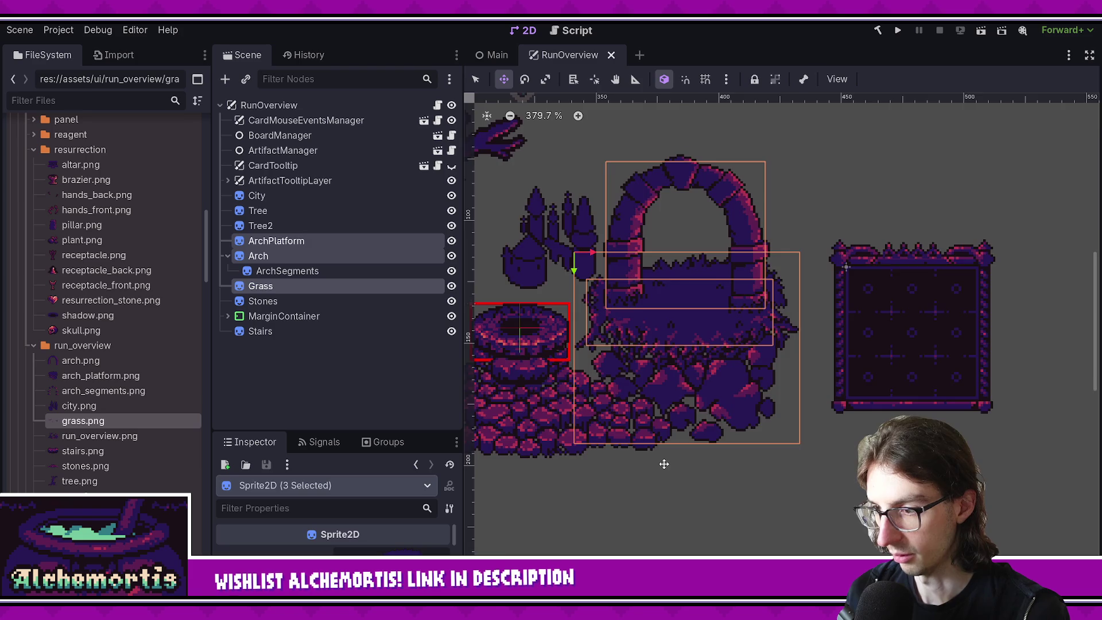
{"action": "left_click", "coordinate": [666, 463]}
{"action": "scroll", "coordinate": [666, 459], "scroll_direction": "down", "scroll_amount": 2}
{"action": "scroll", "coordinate": [689, 406], "scroll_direction": "down", "scroll_amount": 3}
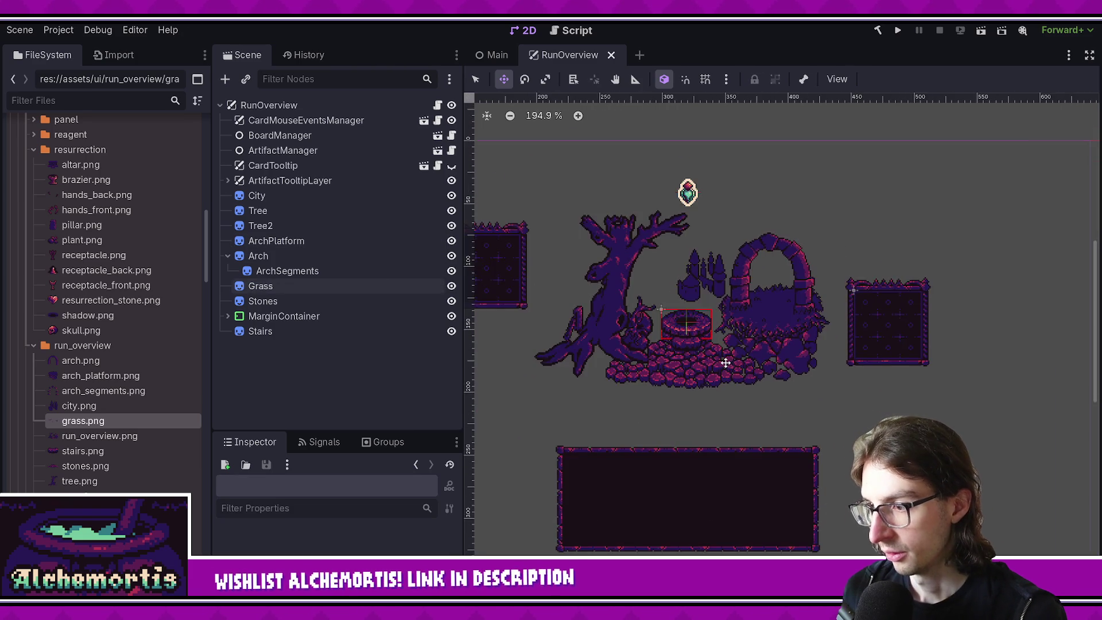
Step: Look through the Tree, Grass, MarginContainer, Stairs, Arch and Tree2 nodes in the scene tree
{"action": "scroll", "coordinate": [725, 311], "scroll_direction": "up", "scroll_amount": 3}
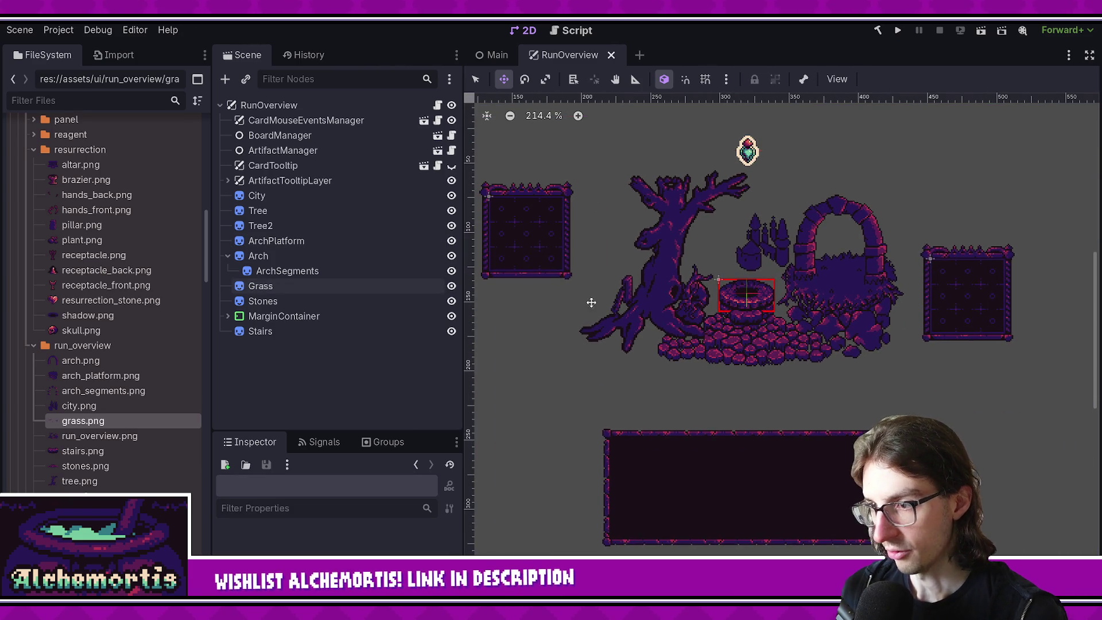
{"action": "scroll", "coordinate": [549, 296], "scroll_direction": "up", "scroll_amount": 1}
{"action": "left_click", "coordinate": [302, 209]}
{"action": "left_click", "coordinate": [295, 287]}
{"action": "left_click", "coordinate": [290, 316]}
{"action": "left_click", "coordinate": [285, 331]}
{"action": "left_click", "coordinate": [318, 255]}
{"action": "left_click", "coordinate": [310, 225]}
{"action": "left_click", "coordinate": [267, 319]}
Step: Expand MarginContainer and select the inner MarginContainer around the character platform
{"action": "left_click", "coordinate": [222, 317]}
{"action": "left_click", "coordinate": [296, 374]}
{"action": "left_click", "coordinate": [320, 360]}
{"action": "left_click", "coordinate": [321, 375]}
{"action": "left_click", "coordinate": [306, 406]}
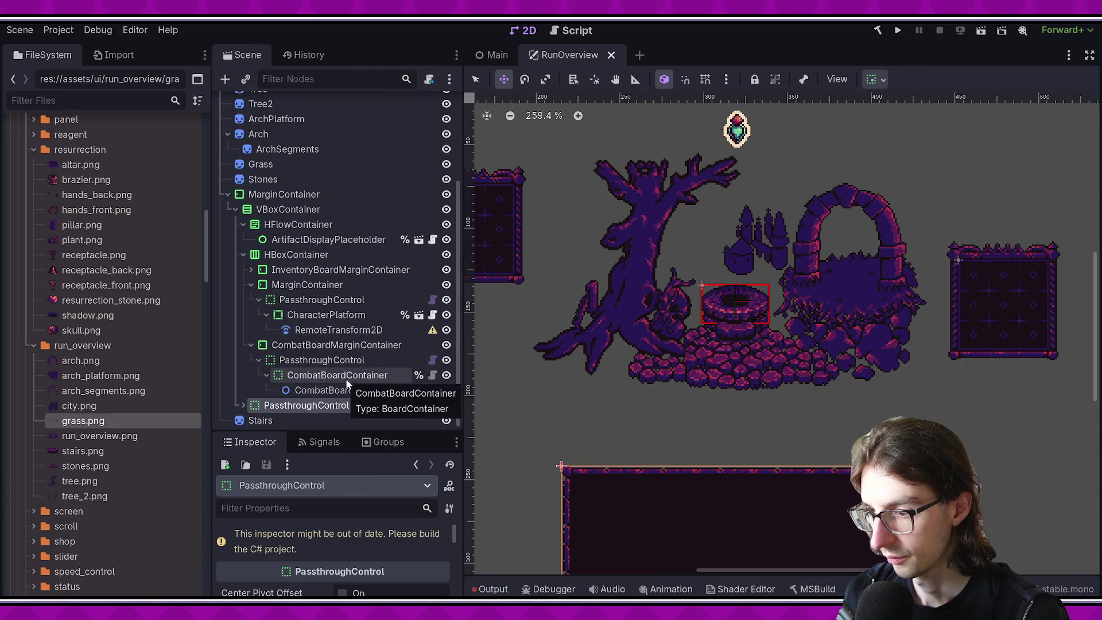
{"action": "left_click", "coordinate": [284, 285]}
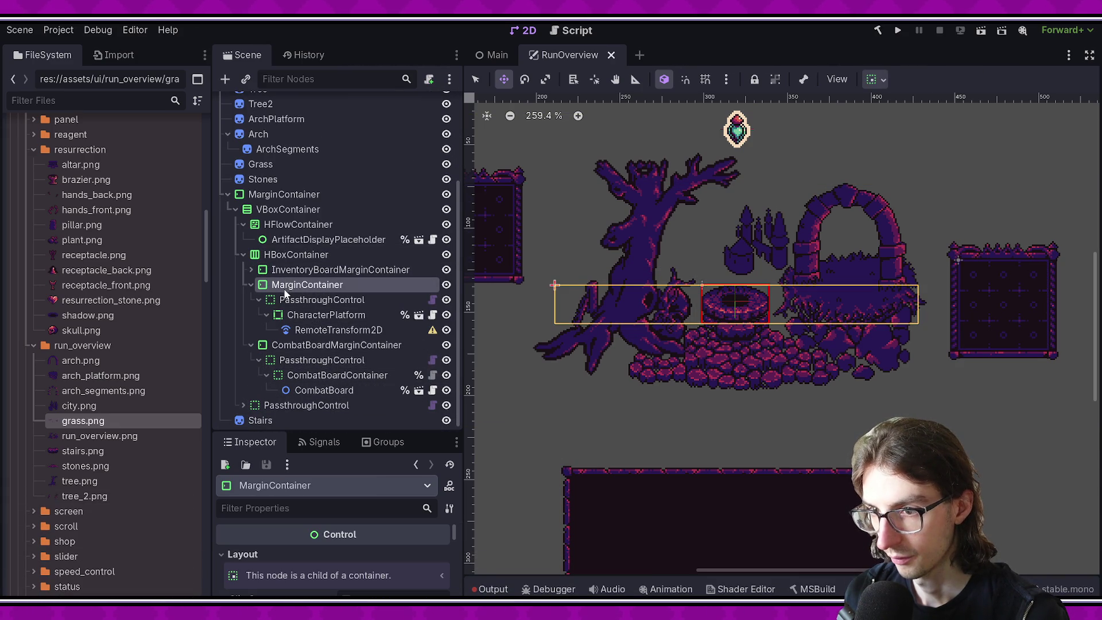
Step: Reduce its custom minimum width from 217 to 194 px, save, and build the project to run it
{"action": "scroll", "coordinate": [495, 312], "scroll_direction": "down", "scroll_amount": 1}
{"action": "left_click_drag", "start_coordinate": [362, 438], "coordinate": [376, 227]}
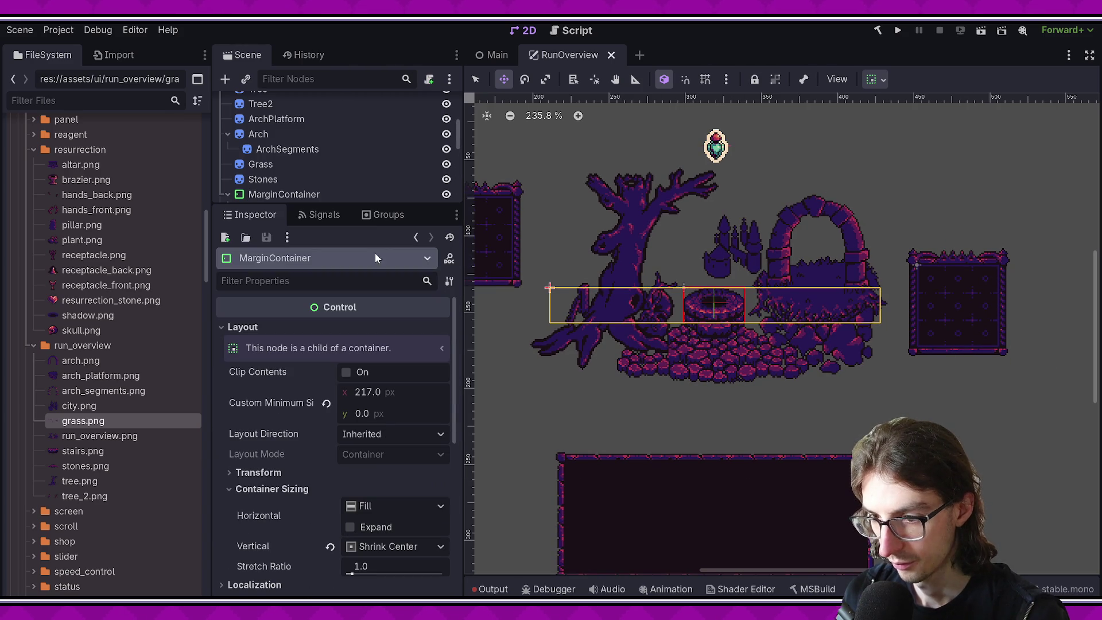
{"action": "mouse_move", "coordinate": [413, 387]}
{"action": "left_mouse_down"}
{"action": "mouse_move", "coordinate": [397, 387]}
{"action": "mouse_move", "coordinate": [433, 388]}
{"action": "left_mouse_up"}
{"action": "key", "text": "ctrl+s"}
{"action": "scroll", "coordinate": [721, 319], "scroll_direction": "down", "scroll_amount": 5}
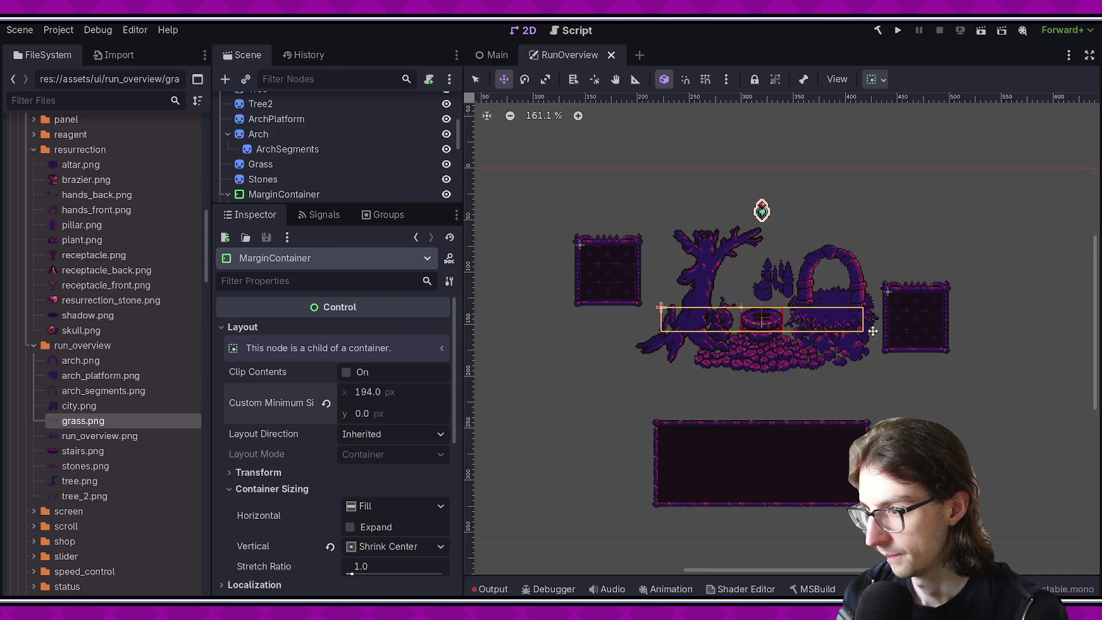
{"action": "key", "text": "F6"}
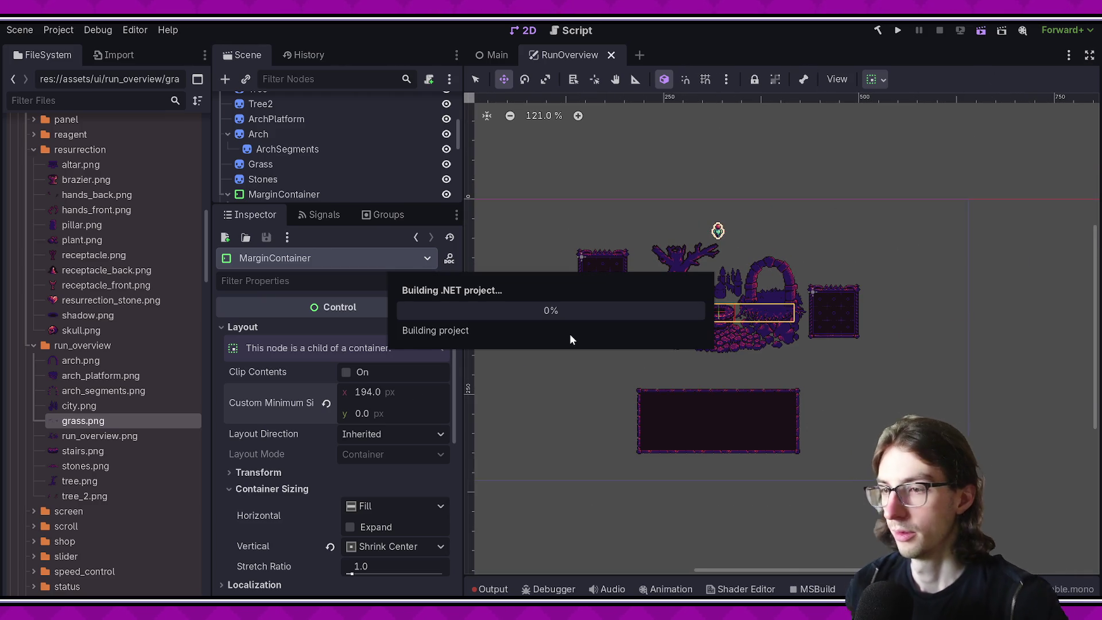
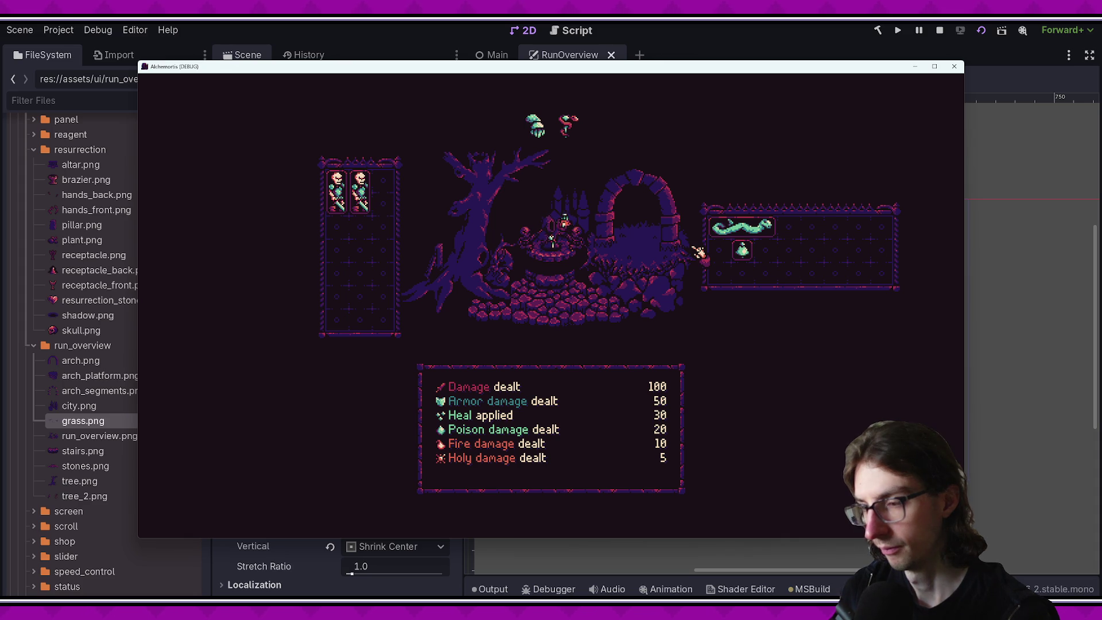
Step: Move the running game window aside and close it to get back to the RunOverview editor
{"action": "mouse_move", "coordinate": [688, 127]}
{"action": "left_mouse_down"}
{"action": "mouse_move", "coordinate": [6, 123]}
{"action": "mouse_move", "coordinate": [449, 85]}
{"action": "mouse_move", "coordinate": [122, 111]}
{"action": "mouse_move", "coordinate": [602, 108]}
{"action": "left_mouse_up"}
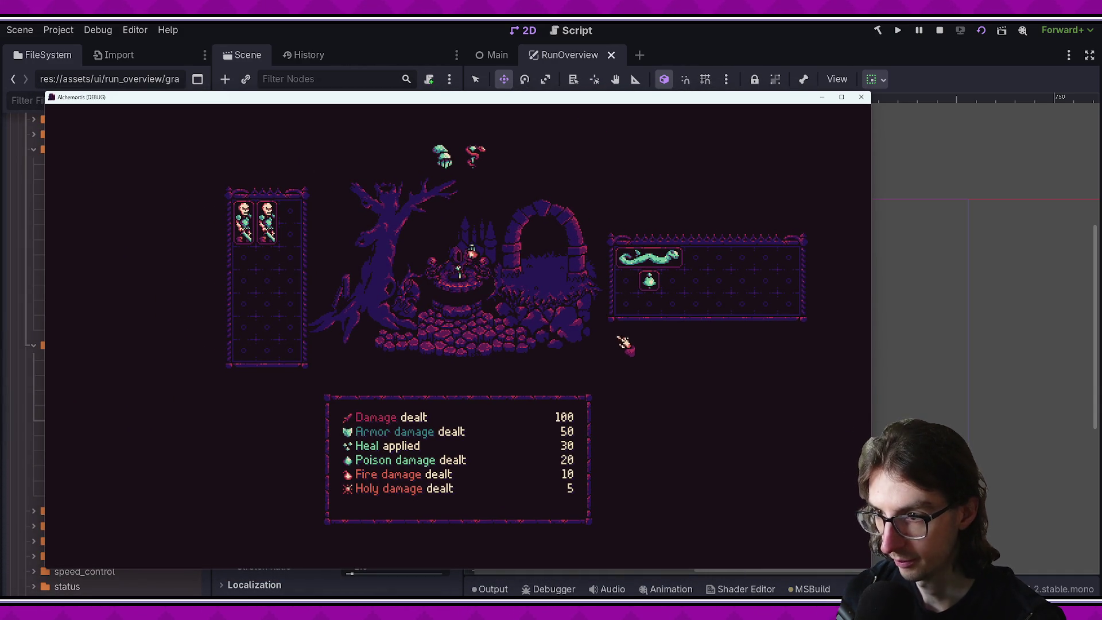
{"action": "left_click", "coordinate": [861, 97]}
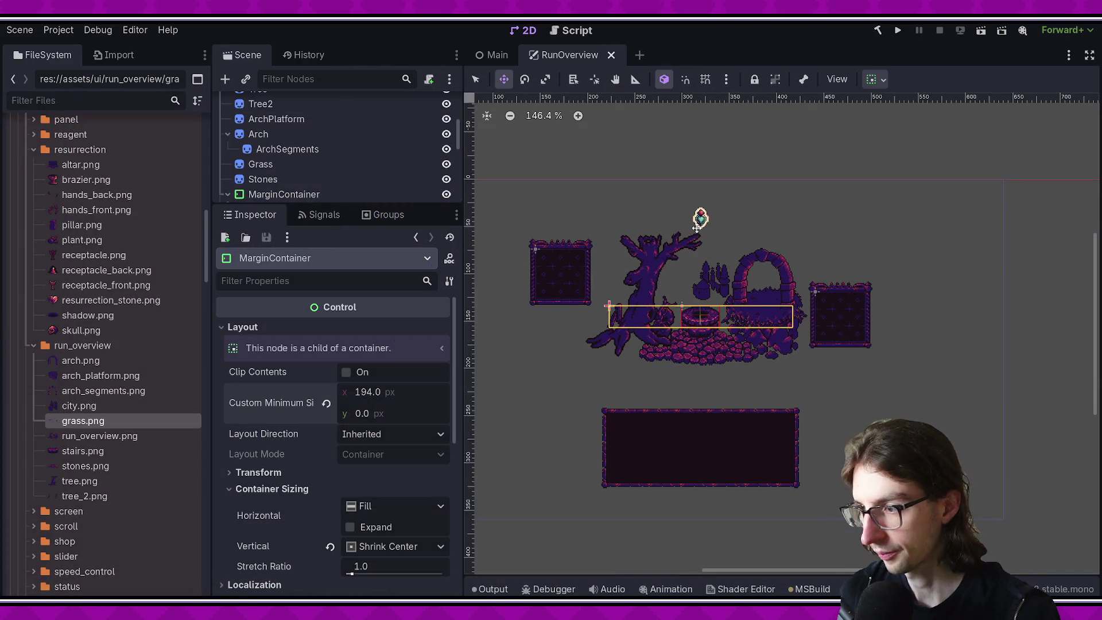
Step: Enlarge the scene tree and inspect CharacterPlatform, its MarginContainer and the PassthroughControl
{"action": "left_click", "coordinate": [333, 207]}
{"action": "left_click", "coordinate": [255, 215]}
{"action": "left_click_drag", "start_coordinate": [333, 204], "coordinate": [344, 460]}
{"action": "scroll", "coordinate": [696, 320], "scroll_direction": "up", "scroll_amount": 3}
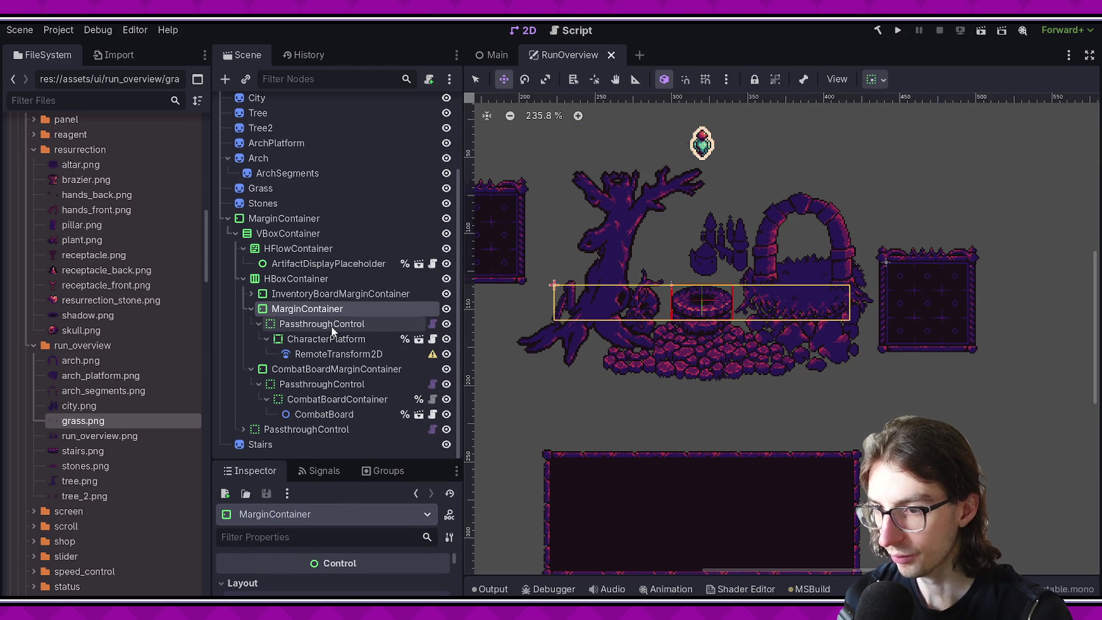
{"action": "left_click", "coordinate": [330, 339]}
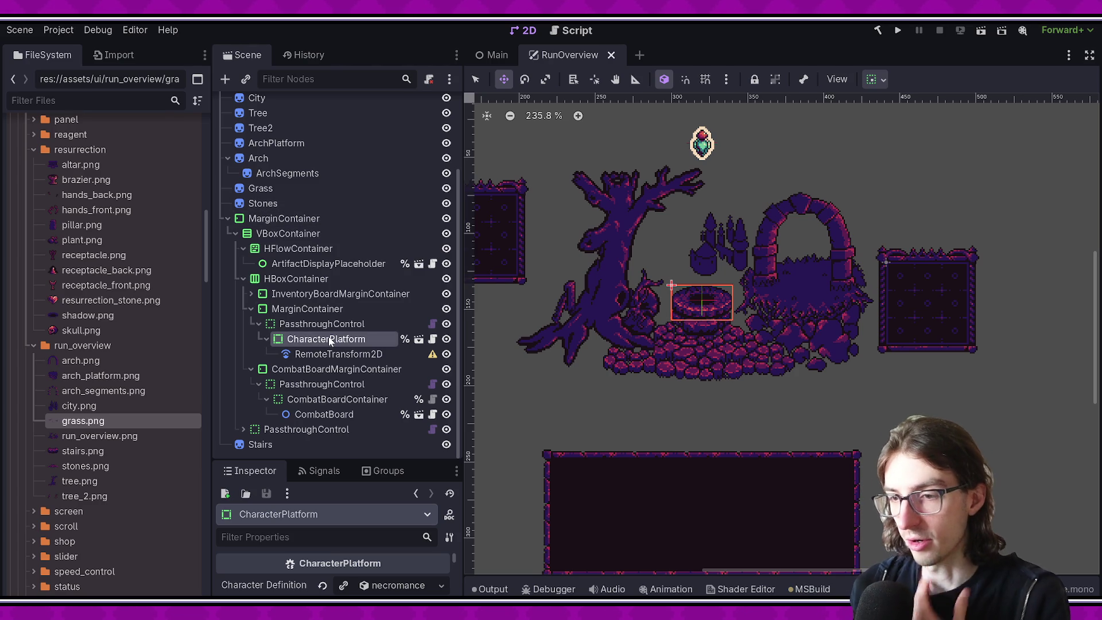
{"action": "left_click", "coordinate": [327, 310]}
{"action": "left_click", "coordinate": [326, 323]}
{"action": "left_click", "coordinate": [332, 310]}
Step: Collapse Arch, select the RunOverview root, and cancel a node search for 'remo'
{"action": "mouse_move", "coordinate": [376, 463]}
{"action": "left_mouse_down"}
{"action": "mouse_move", "coordinate": [369, 287]}
{"action": "mouse_move", "coordinate": [356, 441]}
{"action": "left_mouse_up"}
{"action": "scroll", "coordinate": [287, 287], "scroll_direction": "up", "scroll_amount": 3}
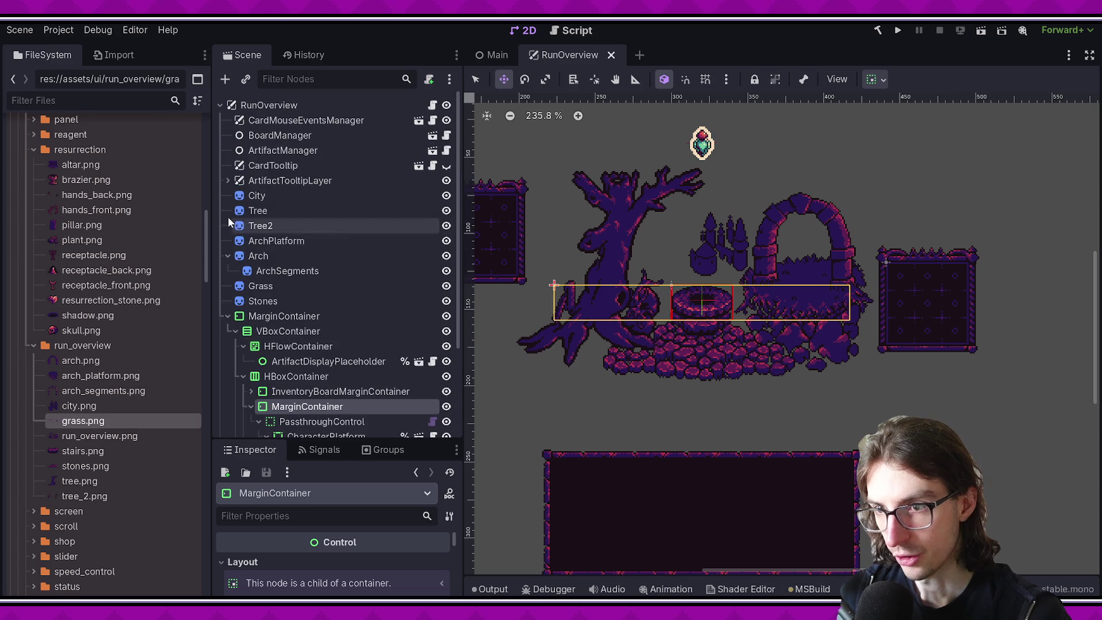
{"action": "left_click", "coordinate": [228, 256]}
{"action": "left_click", "coordinate": [271, 195]}
{"action": "left_click", "coordinate": [287, 180]}
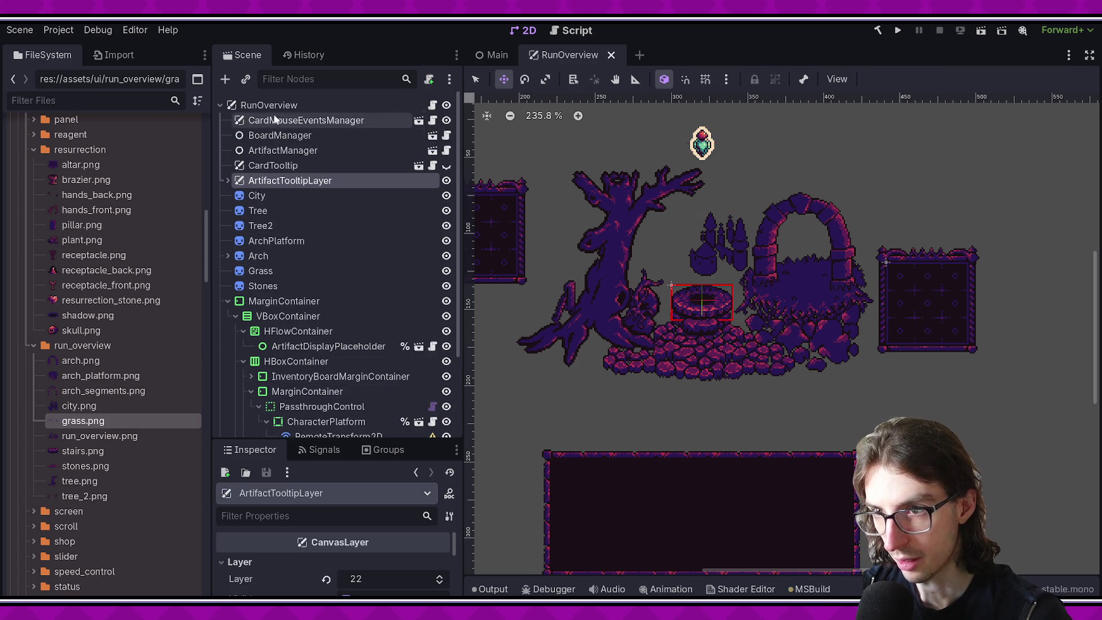
{"action": "right_click", "coordinate": [269, 105]}
{"action": "left_click", "coordinate": [345, 141]}
{"action": "type", "text": "remo"}
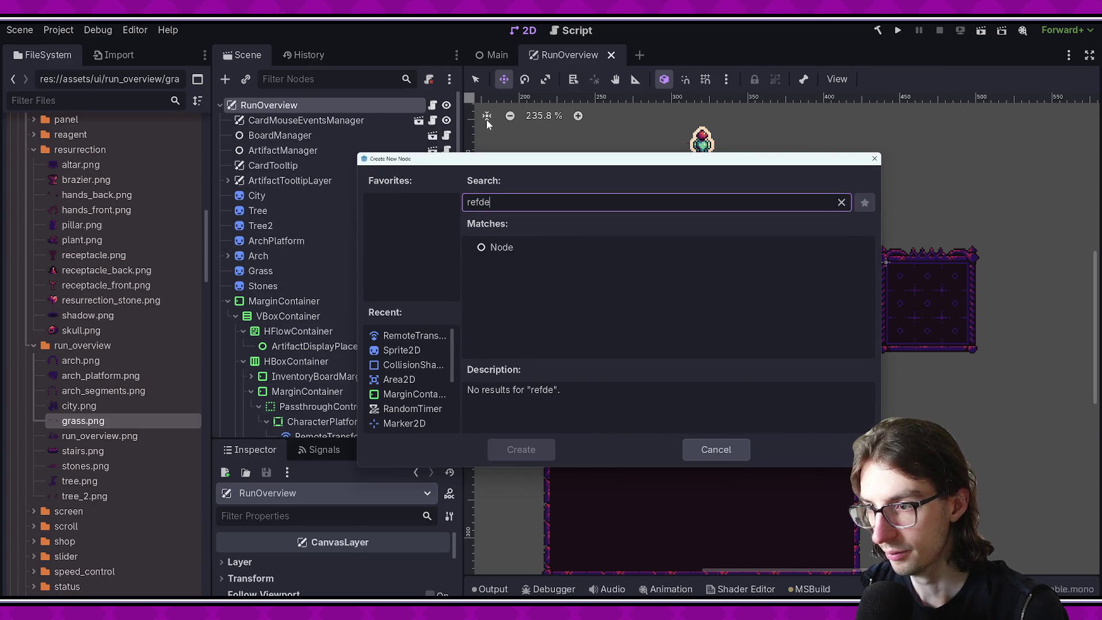
{"action": "key", "text": "BackSpace"}
{"action": "key", "text": "BackSpace"}
{"action": "key", "text": "BackSpace"}
{"action": "key", "text": "Escape"}
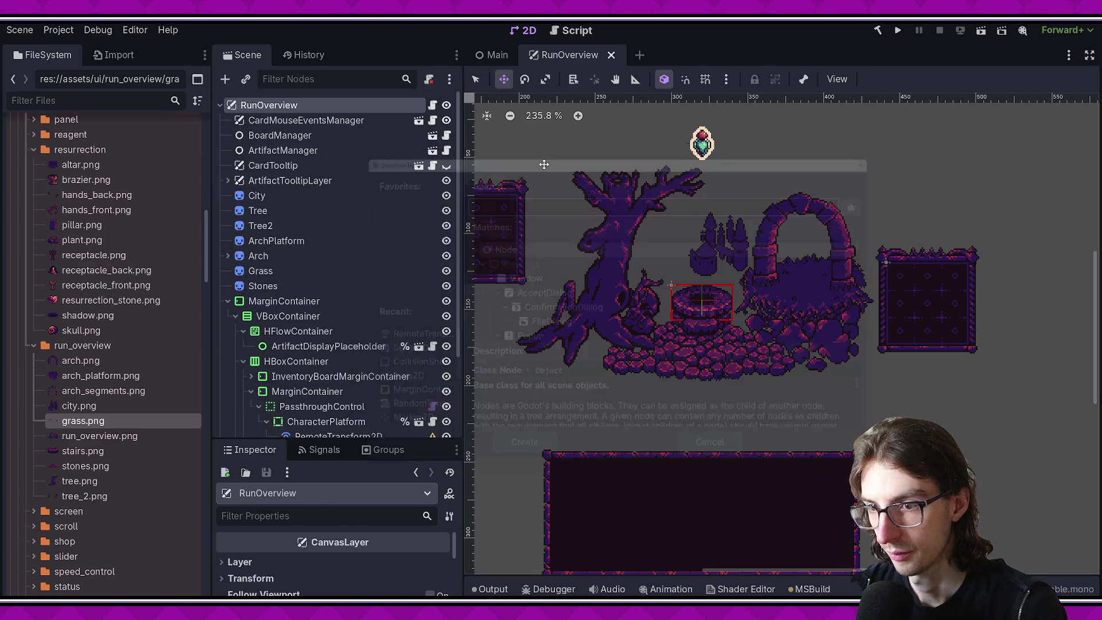
Step: Move CharacterPlatform out of its container, save, and move Stairs above MarginContainer
{"action": "scroll", "coordinate": [345, 287], "scroll_direction": "down", "scroll_amount": 3}
{"action": "left_click_drag", "start_coordinate": [307, 318], "coordinate": [281, 192]}
{"action": "mouse_move", "coordinate": [287, 308]}
{"action": "left_mouse_down"}
{"action": "mouse_move", "coordinate": [290, 346]}
{"action": "mouse_move", "coordinate": [309, 338]}
{"action": "mouse_move", "coordinate": [313, 295]}
{"action": "left_mouse_up"}
{"action": "key", "text": "ctrl+s"}
{"action": "scroll", "coordinate": [507, 323], "scroll_direction": "up", "scroll_amount": 5}
{"action": "mouse_move", "coordinate": [261, 346]}
{"action": "left_mouse_down"}
{"action": "mouse_move", "coordinate": [316, 334]}
{"action": "mouse_move", "coordinate": [276, 323]}
{"action": "left_mouse_up"}
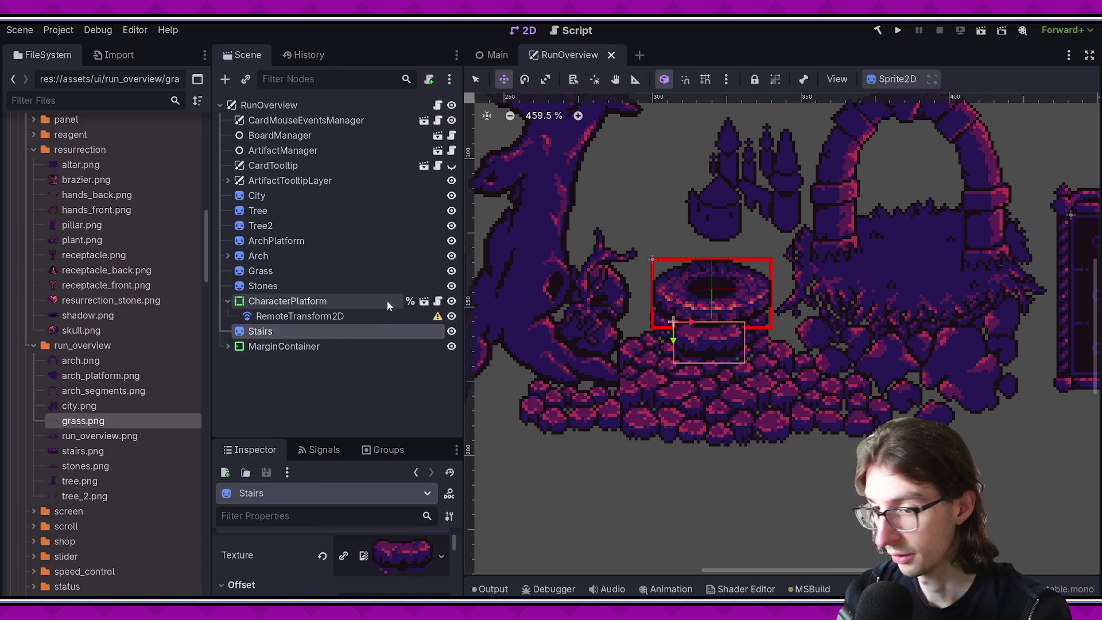
Step: Delete the leftover PassthroughControl from MarginContainer and save the scene
{"action": "left_click", "coordinate": [287, 301]}
{"action": "scroll", "coordinate": [792, 324], "scroll_direction": "down", "scroll_amount": 8}
{"action": "left_click_drag", "start_coordinate": [802, 329], "coordinate": [747, 345]}
{"action": "key", "text": "ctrl+s"}
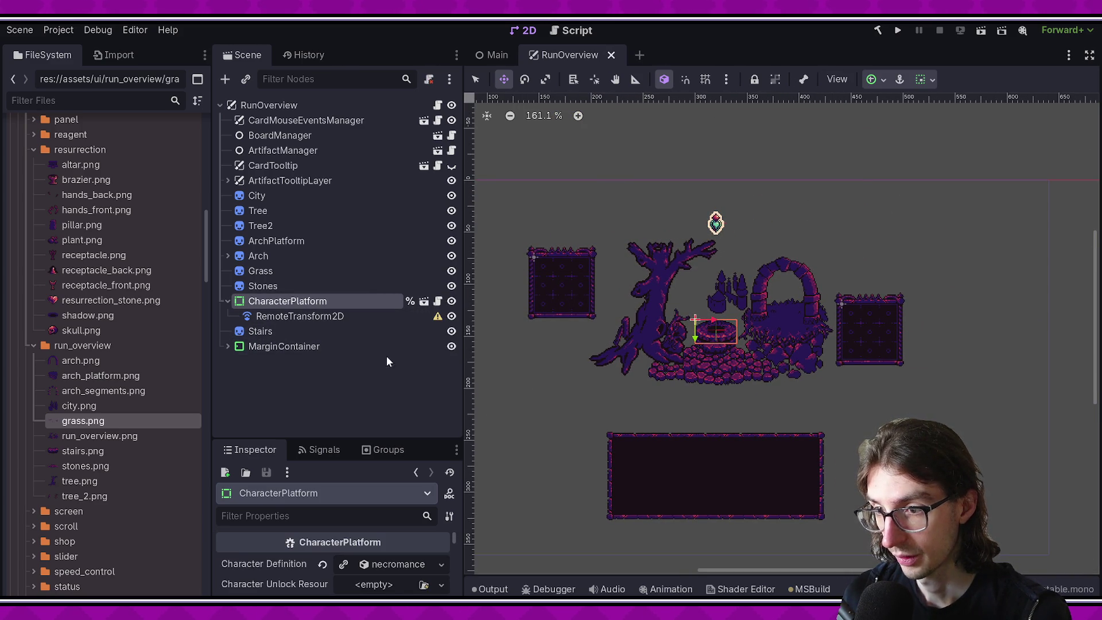
{"action": "left_click", "coordinate": [228, 346]}
{"action": "scroll", "coordinate": [322, 356], "scroll_direction": "down", "scroll_amount": 3}
{"action": "left_click", "coordinate": [299, 348]}
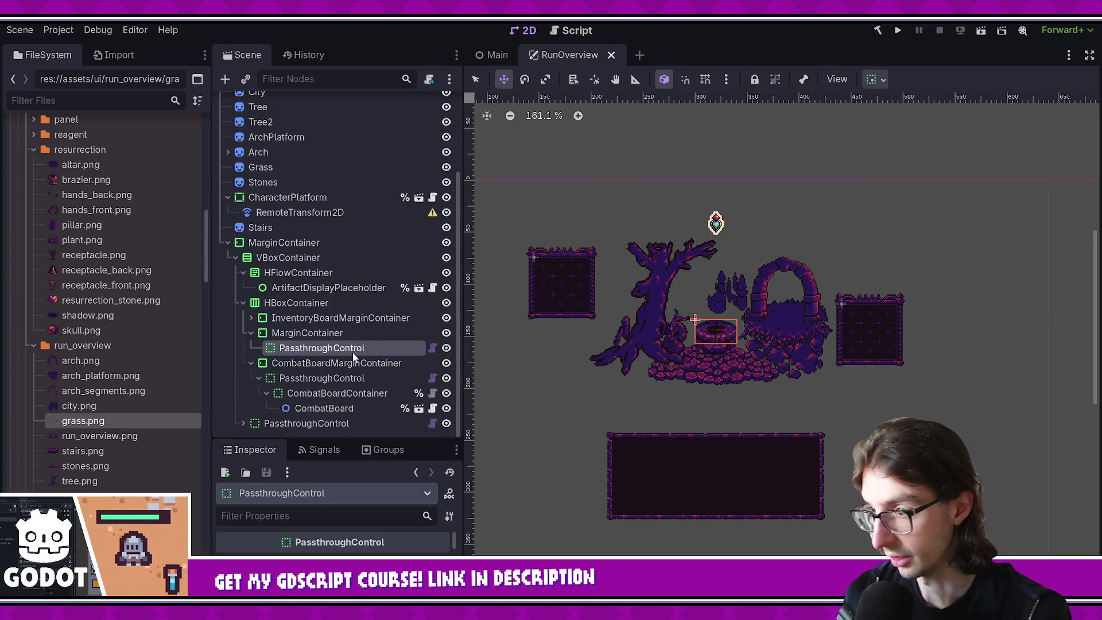
{"action": "key", "text": "Delete"}
{"action": "key", "text": "Return"}
{"action": "key", "text": "ctrl+s"}
{"action": "left_click", "coordinate": [307, 348]}
{"action": "key", "text": "ctrl+s"}
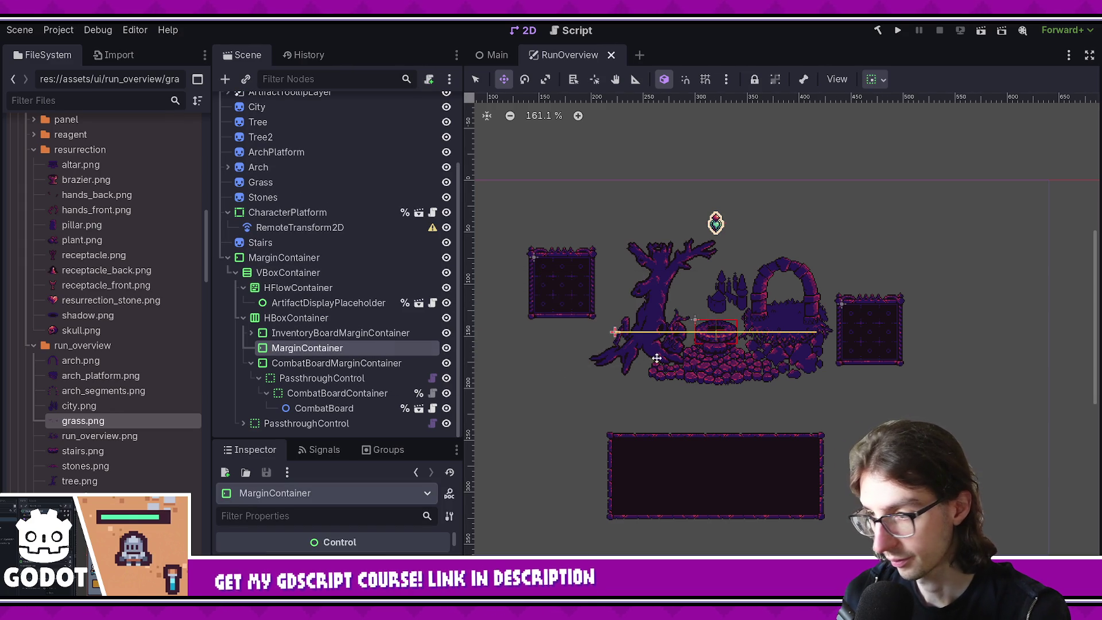
Step: Review the Stones, CharacterPlatform and Arch nodes, then cancel adding a Node2D to the root
{"action": "scroll", "coordinate": [741, 352], "scroll_direction": "up", "scroll_amount": 4}
{"action": "left_click", "coordinate": [309, 212]}
{"action": "left_click", "coordinate": [287, 197]}
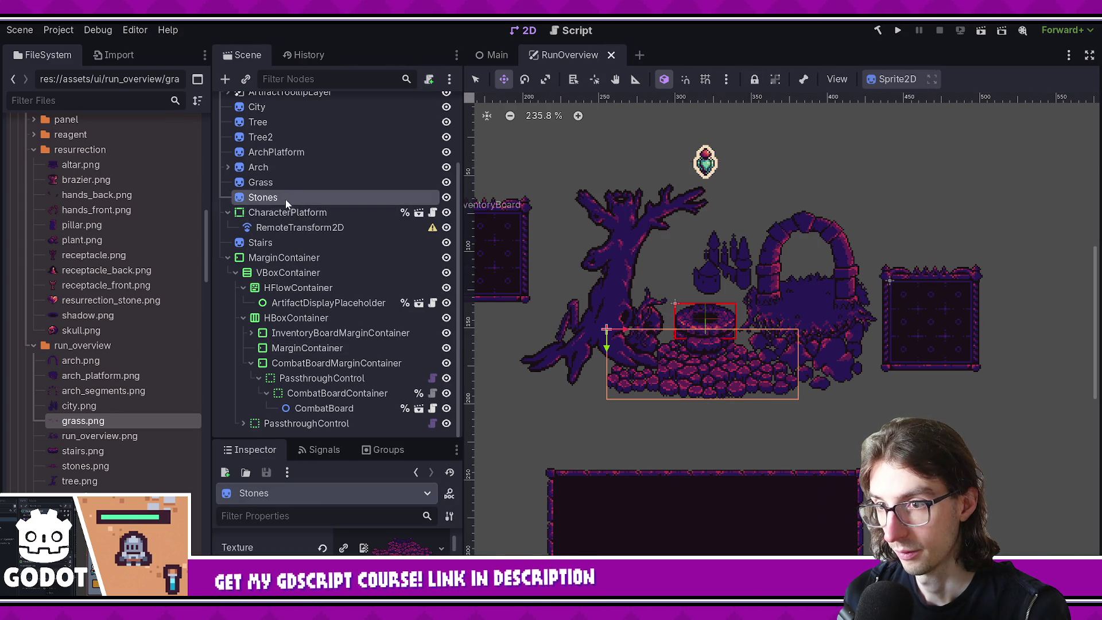
{"action": "scroll", "coordinate": [287, 201], "scroll_direction": "up", "scroll_amount": 3}
{"action": "left_click", "coordinate": [227, 256]}
{"action": "left_click", "coordinate": [227, 256]}
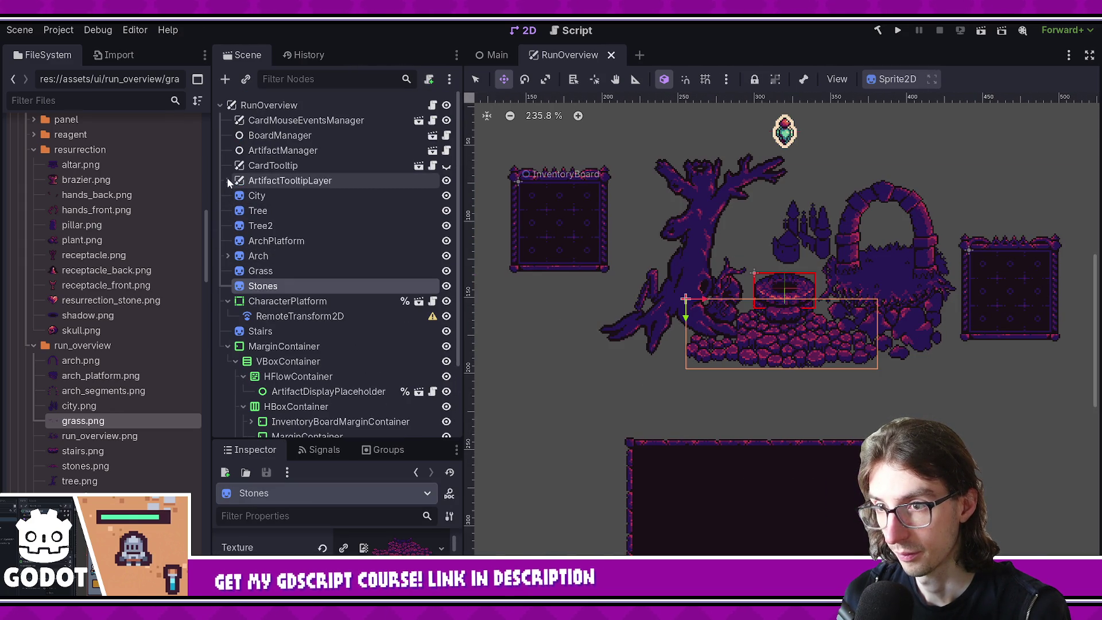
{"action": "left_click", "coordinate": [277, 103]}
{"action": "key", "text": "ctrl+a"}
{"action": "type", "text": "node2d"}
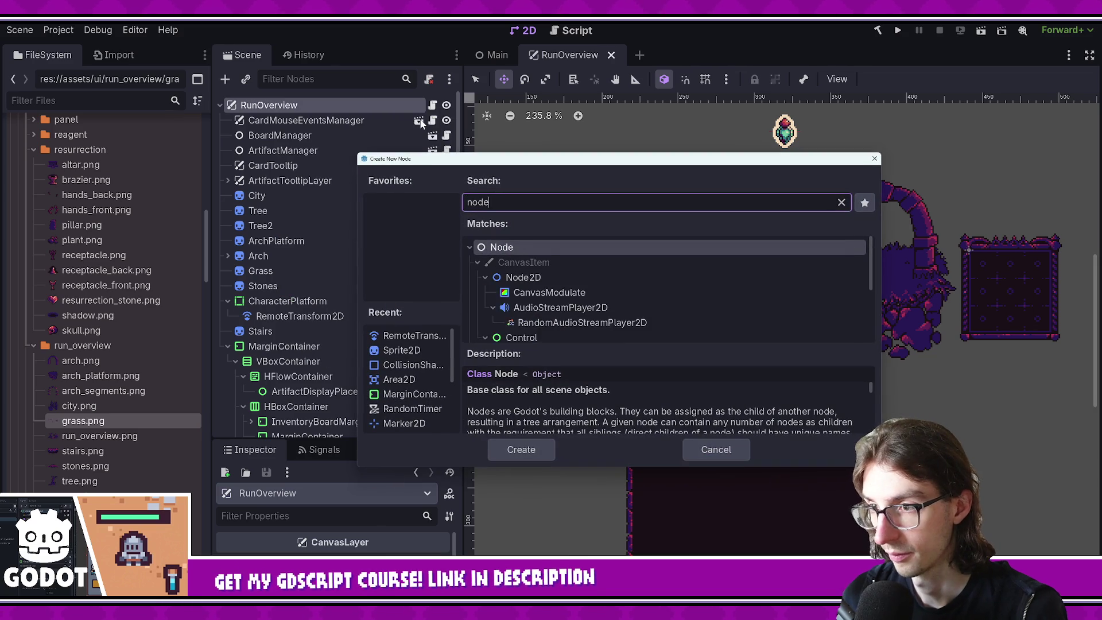
{"action": "key", "text": "Escape"}
Step: Delete the RemoteTransform2D node under CharacterPlatform
{"action": "right_click", "coordinate": [302, 287]}
{"action": "left_click", "coordinate": [285, 299]}
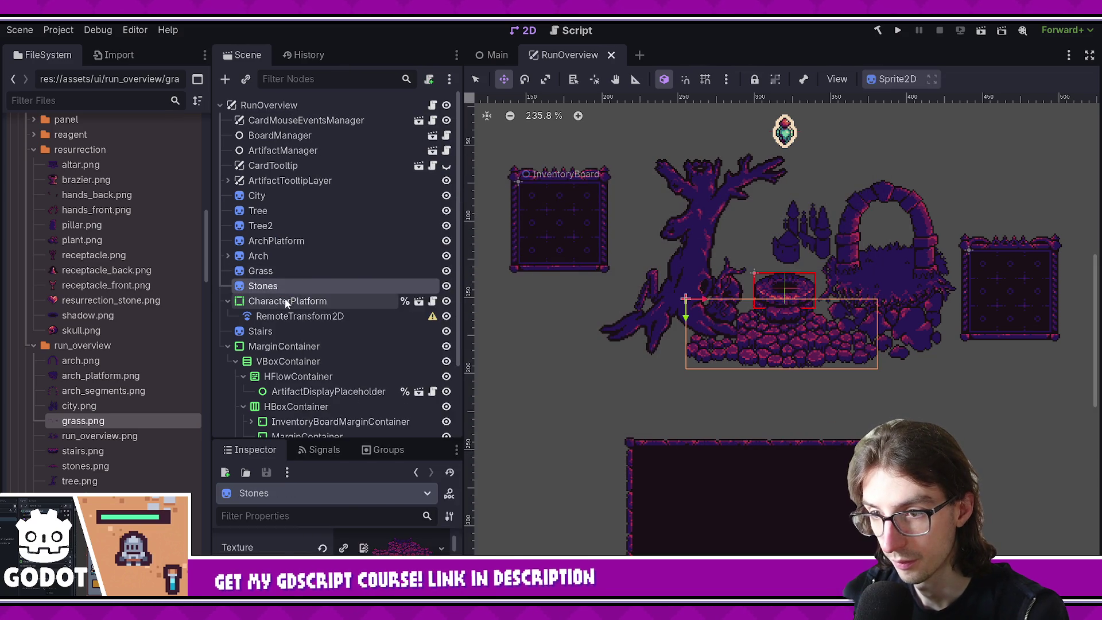
{"action": "right_click", "coordinate": [285, 300]}
{"action": "key", "text": "Escape"}
{"action": "left_click", "coordinate": [285, 318]}
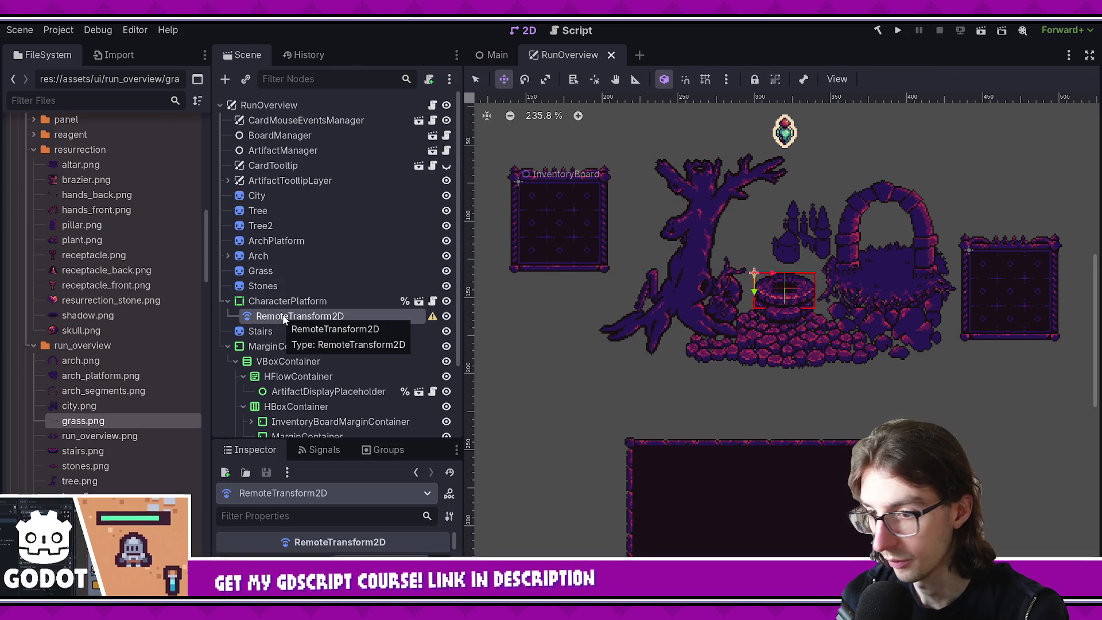
{"action": "key", "text": "Delete"}
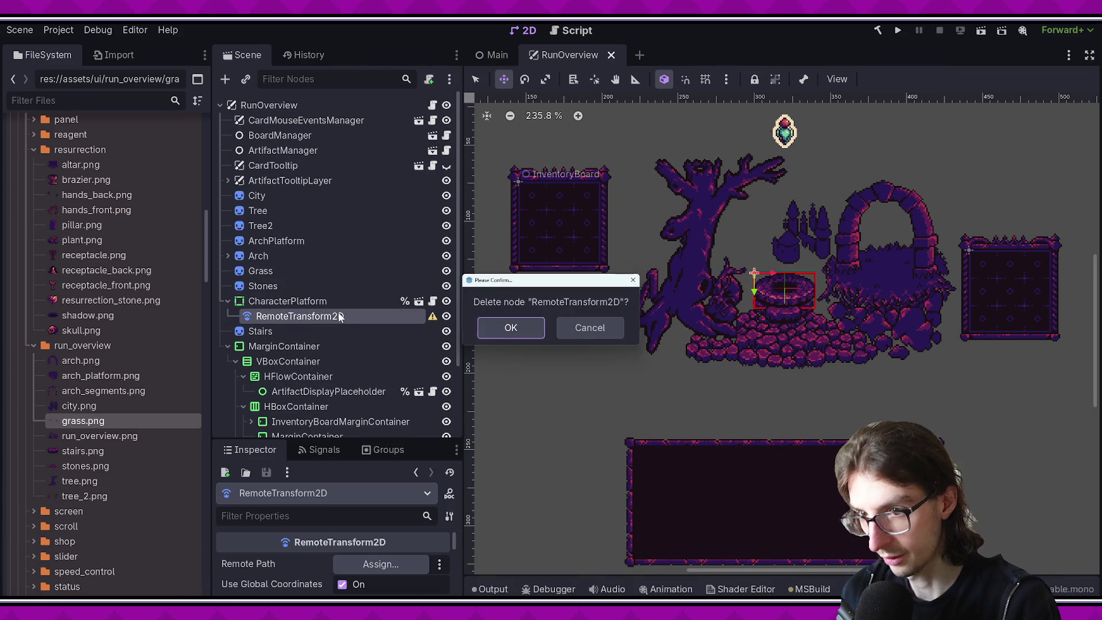
{"action": "key", "text": "Return"}
Step: Add a Node2D, place it above CharacterPlatform, rename it CharacterPlatformRoot, and save
{"action": "right_click", "coordinate": [307, 298]}
{"action": "left_click", "coordinate": [397, 195]}
{"action": "type", "text": "node2d"}
{"action": "key", "text": "Return"}
{"action": "left_click_drag", "start_coordinate": [269, 315], "coordinate": [265, 294]}
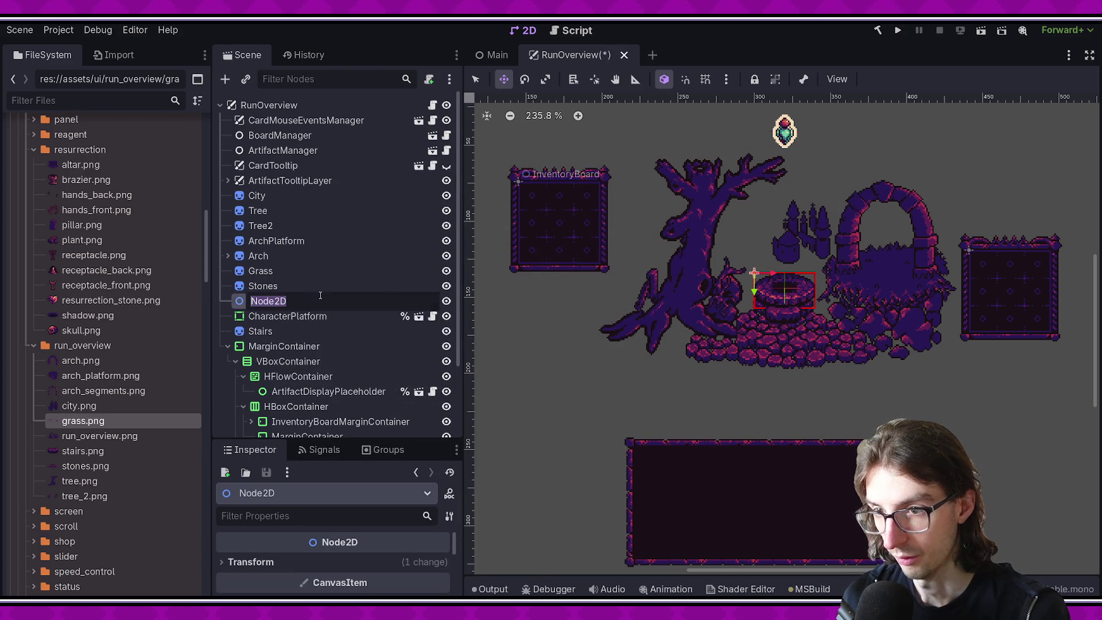
{"action": "key", "text": "F2"}
{"action": "type", "text": "CharacterPlatformRoot"}
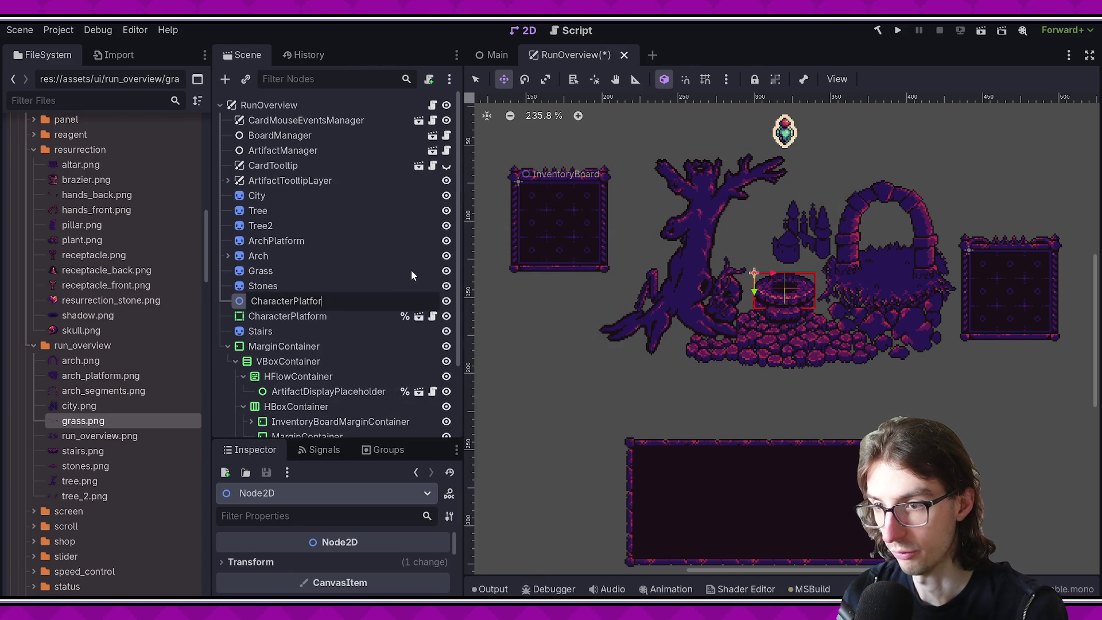
{"action": "key", "text": "Return"}
{"action": "key", "text": "ctrl+s"}
Step: Drag CharacterPlatform into CharacterPlatformRoot and run the current scene to test it
{"action": "left_click_drag", "start_coordinate": [293, 325], "coordinate": [298, 302]}
{"action": "scroll", "coordinate": [367, 335], "scroll_direction": "down", "scroll_amount": 3}
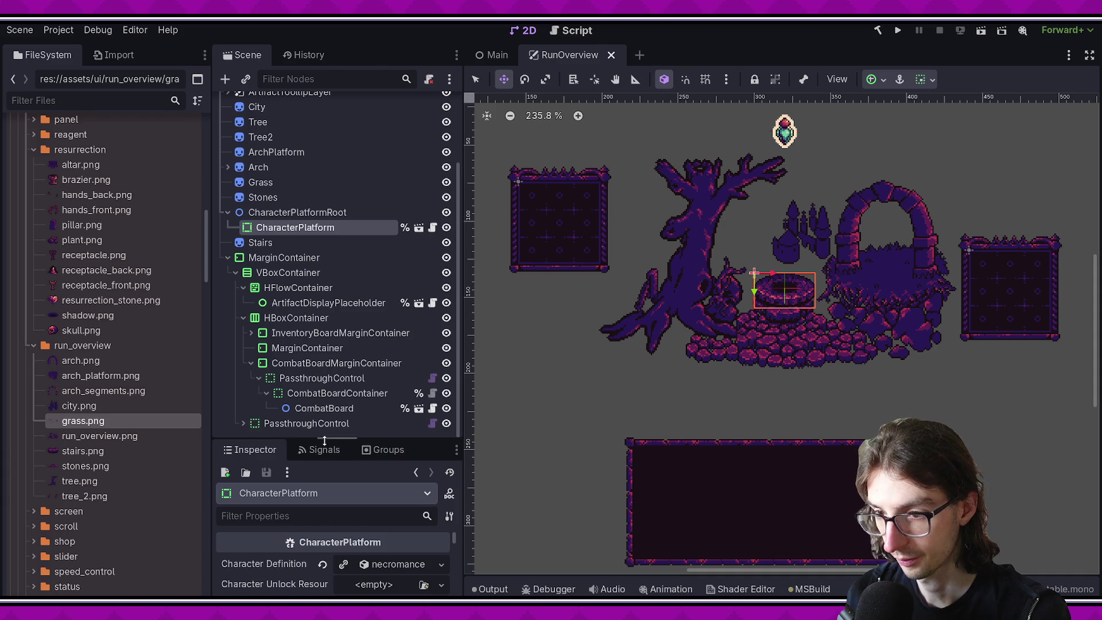
{"action": "left_click_drag", "start_coordinate": [324, 441], "coordinate": [324, 355]}
{"action": "scroll", "coordinate": [333, 517], "scroll_direction": "down", "scroll_amount": 3}
{"action": "left_click", "coordinate": [981, 30]}
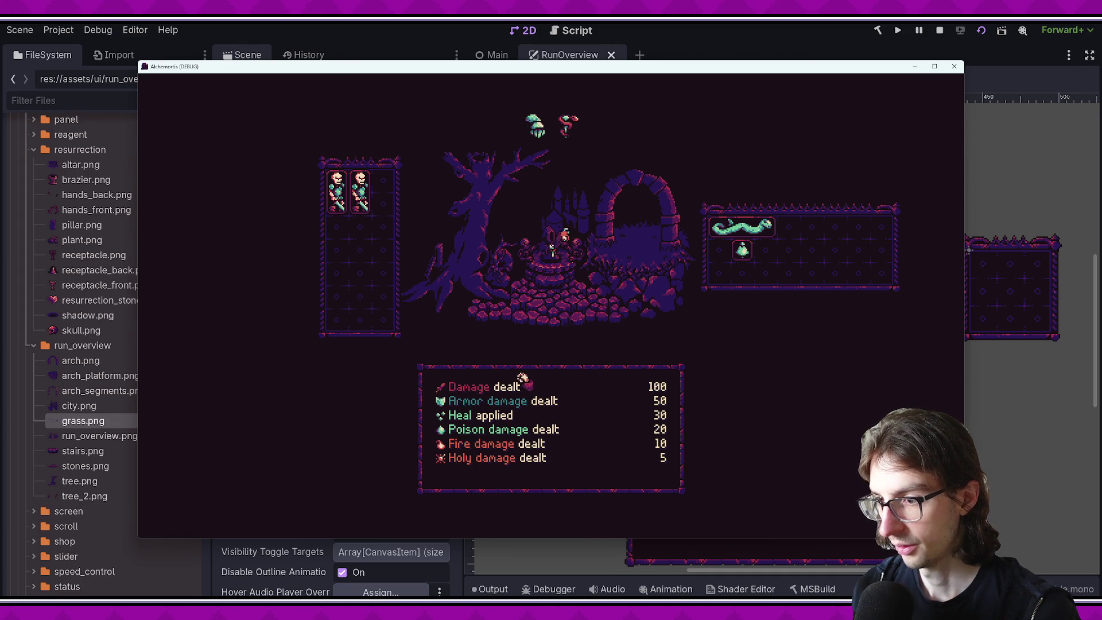
{"action": "left_click", "coordinate": [953, 68]}
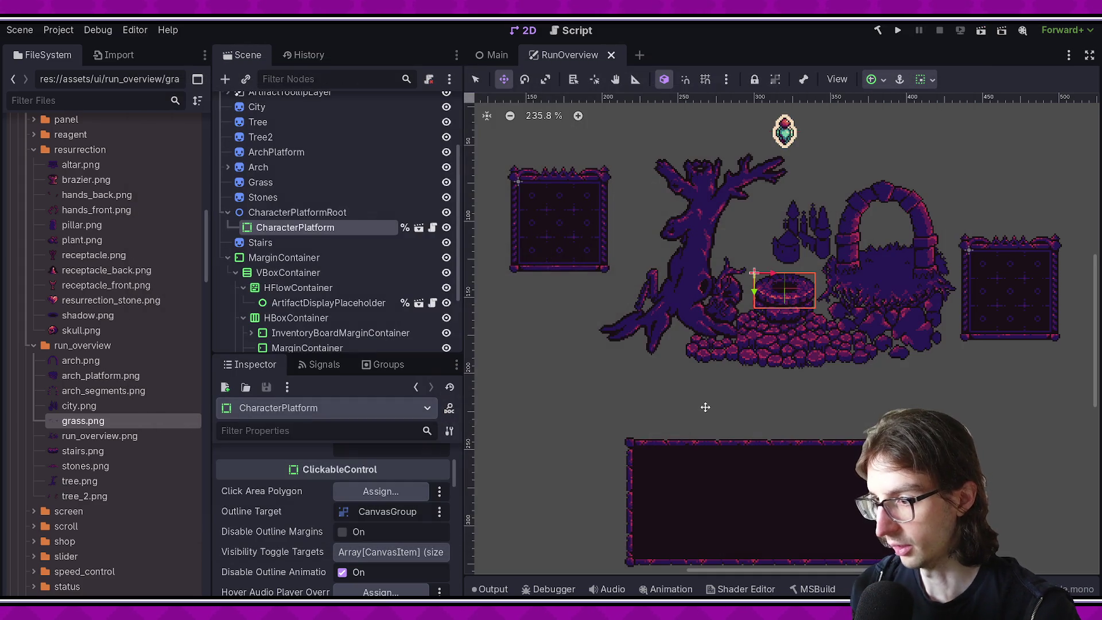
Step: Inspect the combat board's HBoxContainer, HFlowContainer, VBoxContainer and outer MarginContainer
{"action": "scroll", "coordinate": [361, 295], "scroll_direction": "down", "scroll_amount": 2}
{"action": "left_click", "coordinate": [344, 292]}
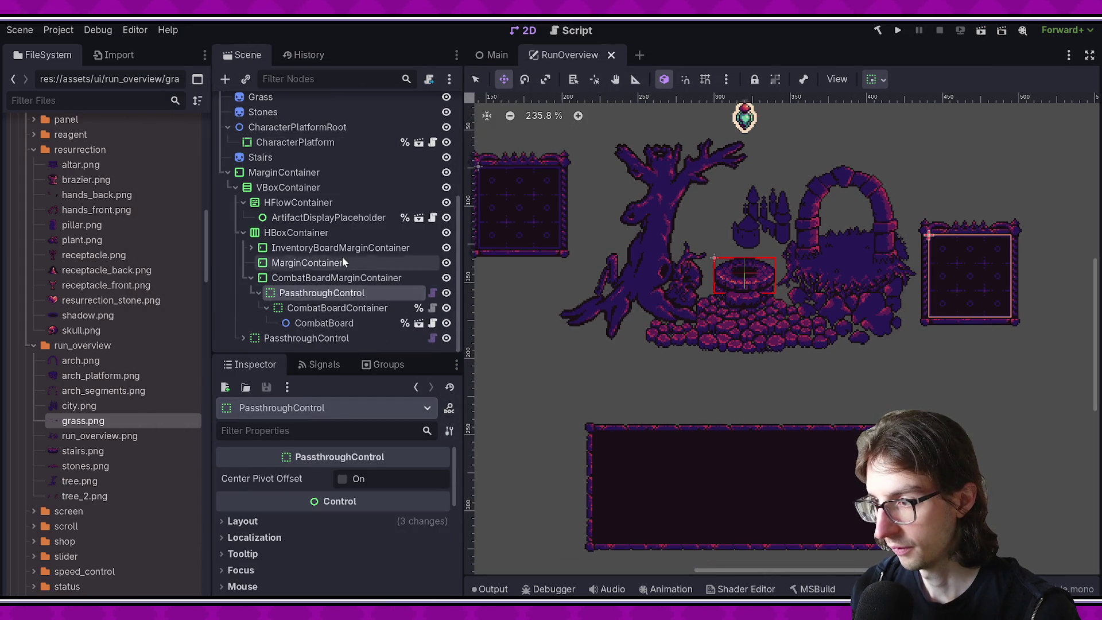
{"action": "left_click", "coordinate": [341, 232]}
{"action": "key", "text": "f"}
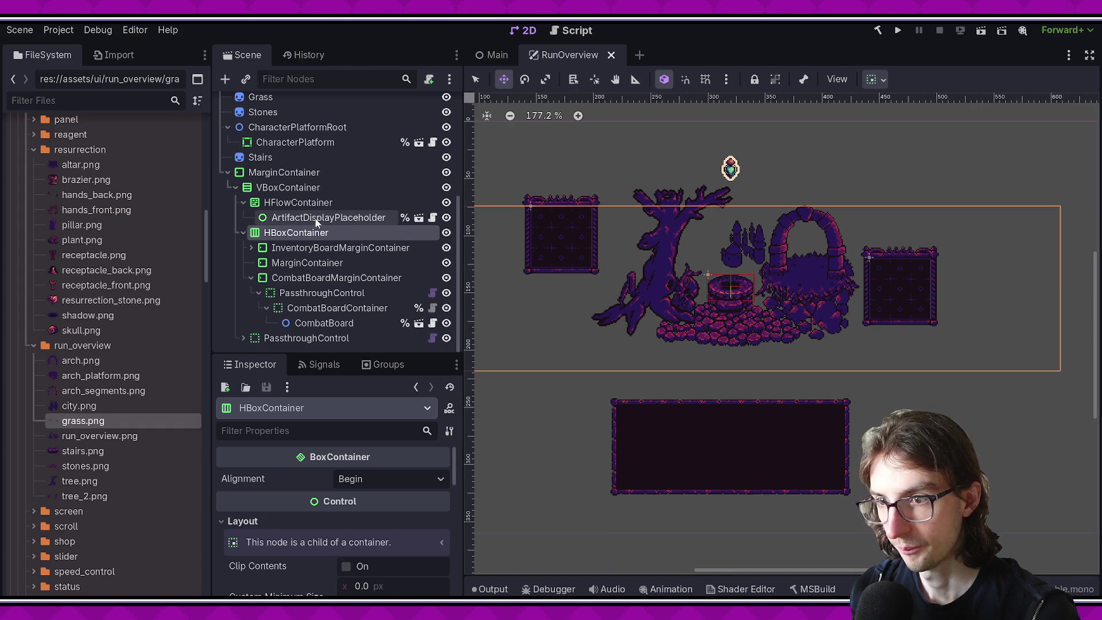
{"action": "left_click", "coordinate": [315, 202]}
{"action": "left_click", "coordinate": [315, 189]}
{"action": "left_click", "coordinate": [244, 203]}
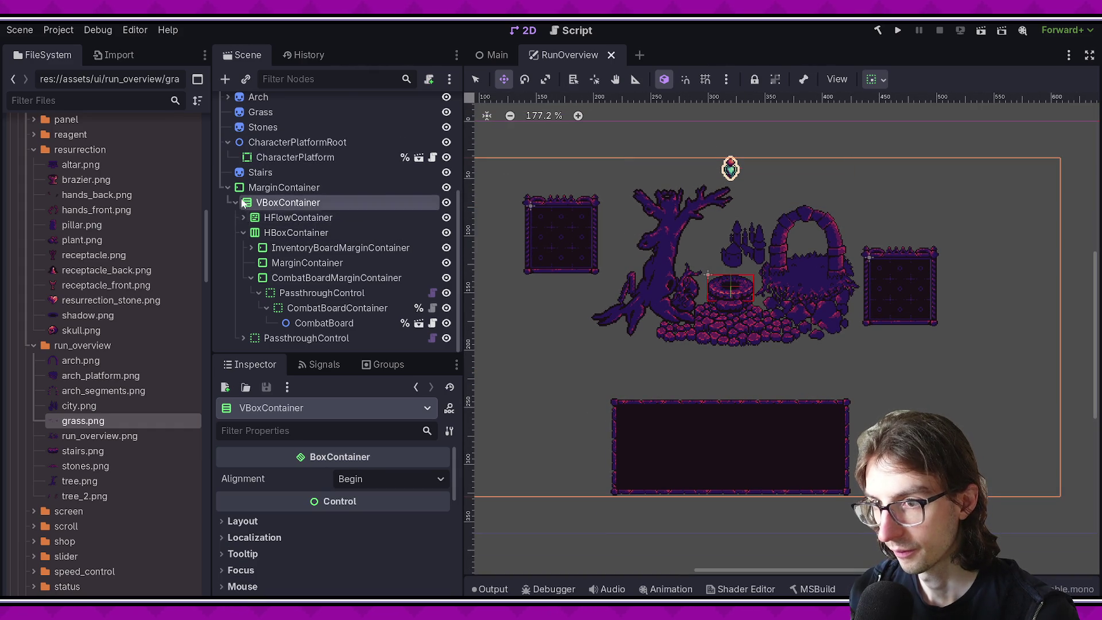
{"action": "left_click", "coordinate": [242, 233]}
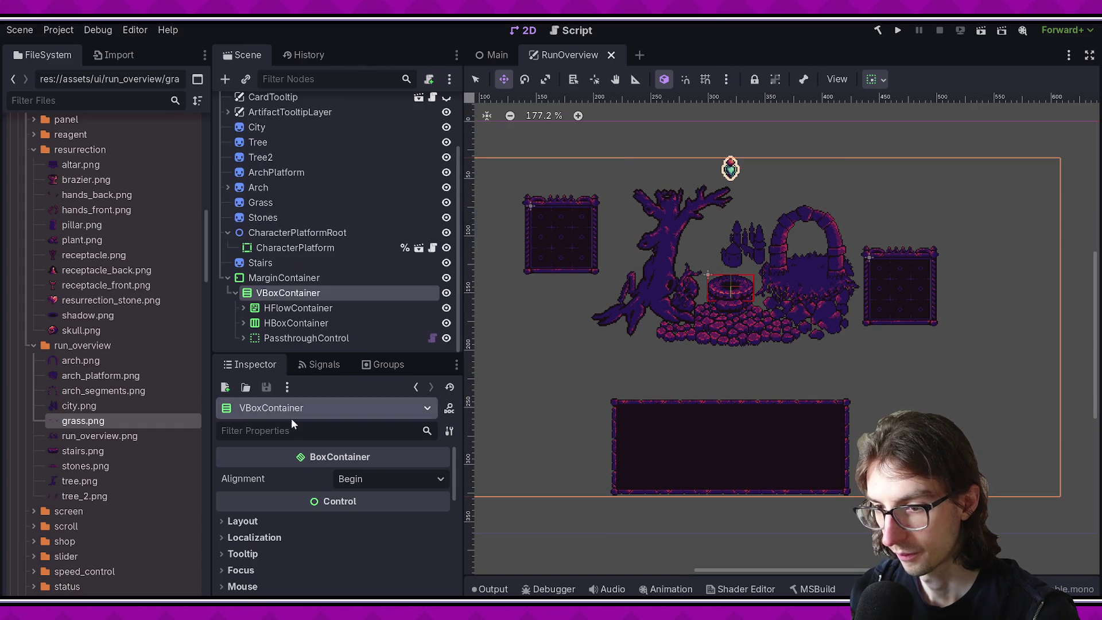
{"action": "left_click", "coordinate": [289, 279]}
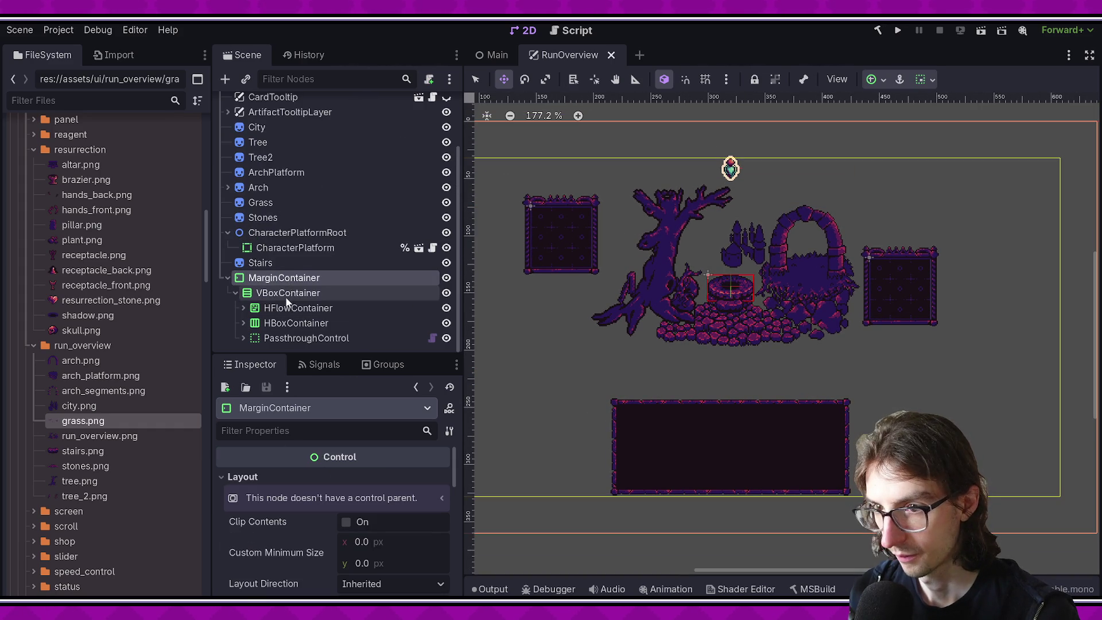
{"action": "left_click", "coordinate": [285, 294]}
Step: Set the VBoxContainer separation to 16
{"action": "scroll", "coordinate": [263, 487], "scroll_direction": "down", "scroll_amount": 3}
{"action": "left_click", "coordinate": [402, 552]}
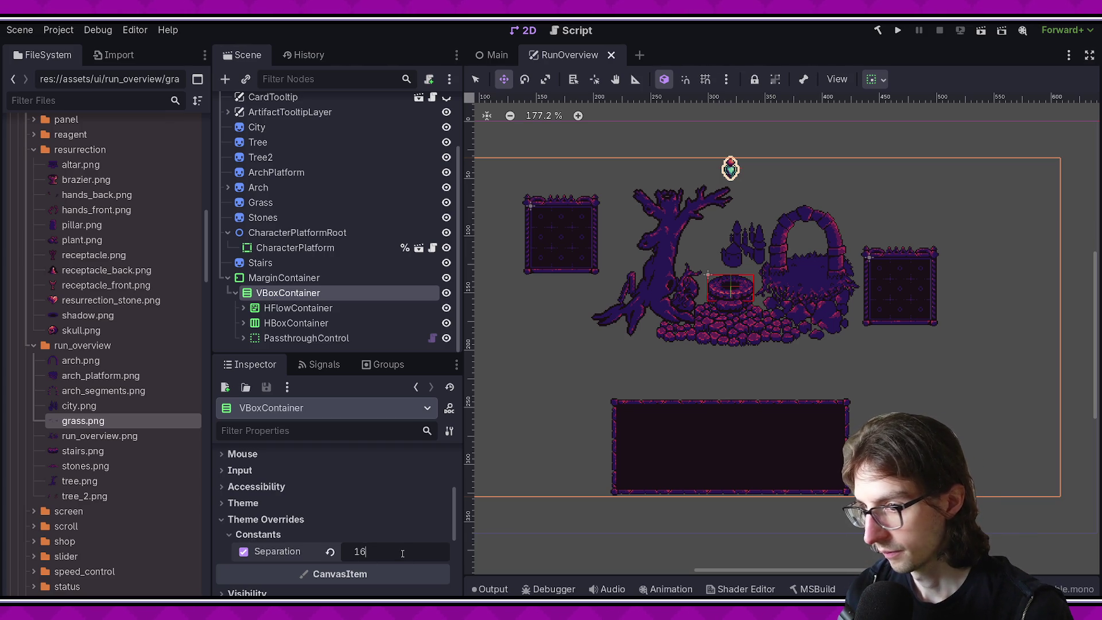
{"action": "key", "text": "Return"}
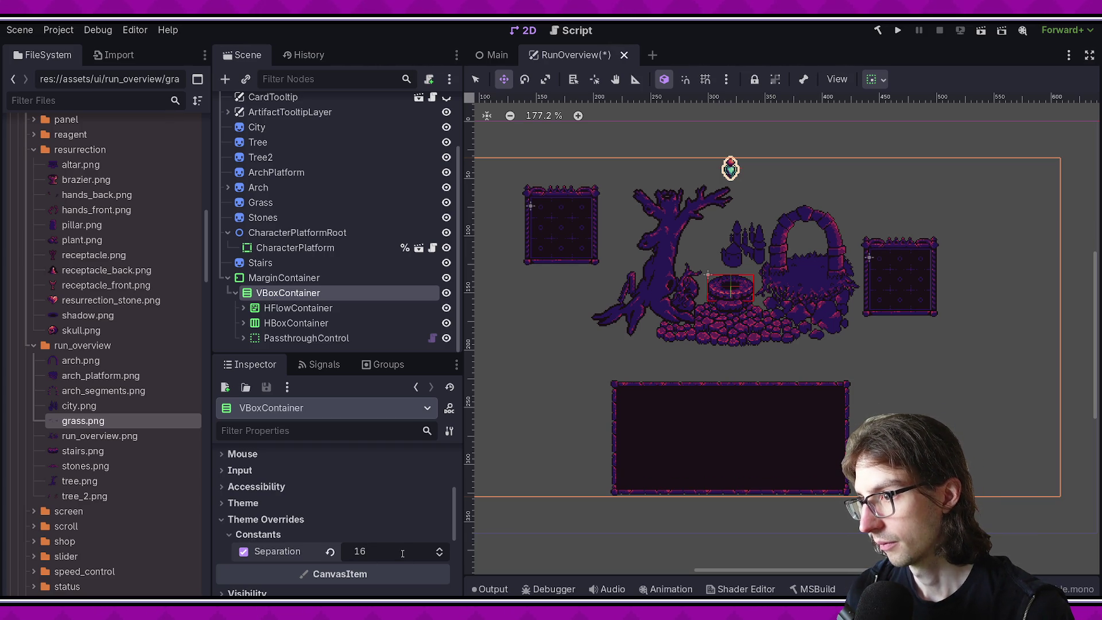
Step: Duplicate ArtifactDisplayPlaceholder to fill two rows, then undo back to a single placeholder
{"action": "left_click", "coordinate": [243, 309]}
{"action": "left_click", "coordinate": [289, 325]}
{"action": "left_click", "coordinate": [293, 308]}
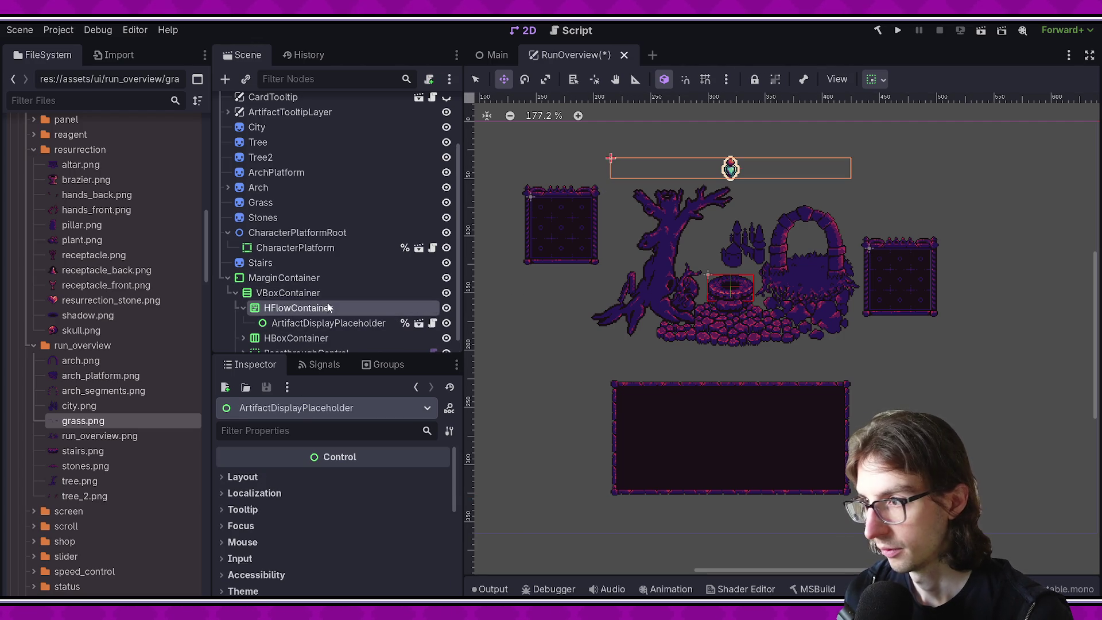
{"action": "left_click", "coordinate": [290, 323]}
{"action": "key", "text": "ctrl+d"}
{"action": "key", "text": "ctrl+d"}
{"action": "key", "text": "ctrl+d"}
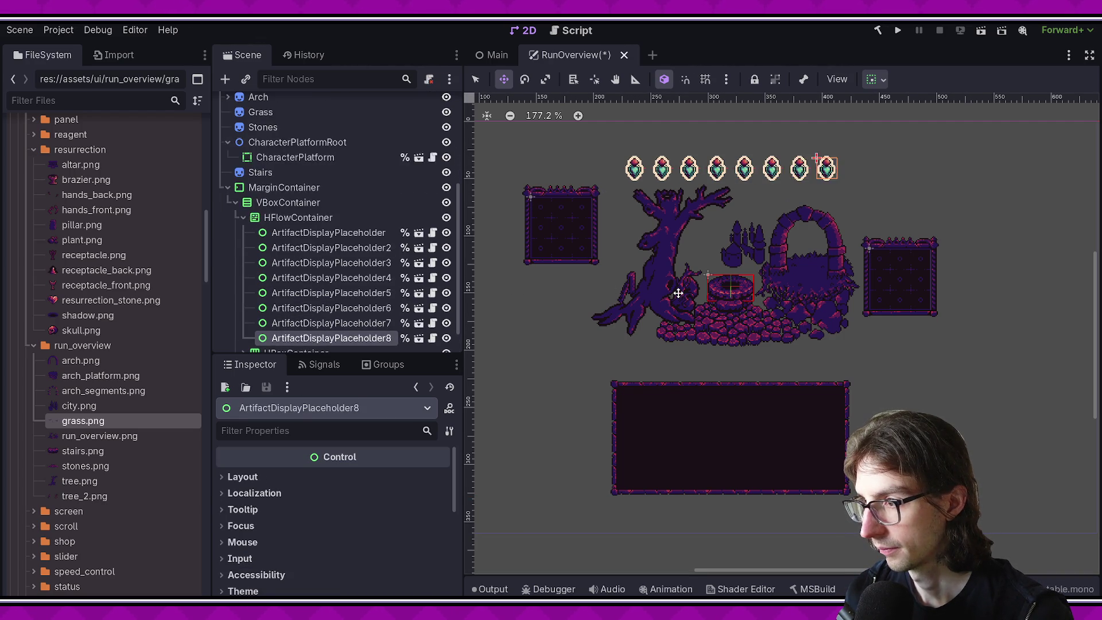
{"action": "key", "text": "ctrl+d"}
{"action": "key", "text": "ctrl+d"}
{"action": "key", "text": "ctrl+d"}
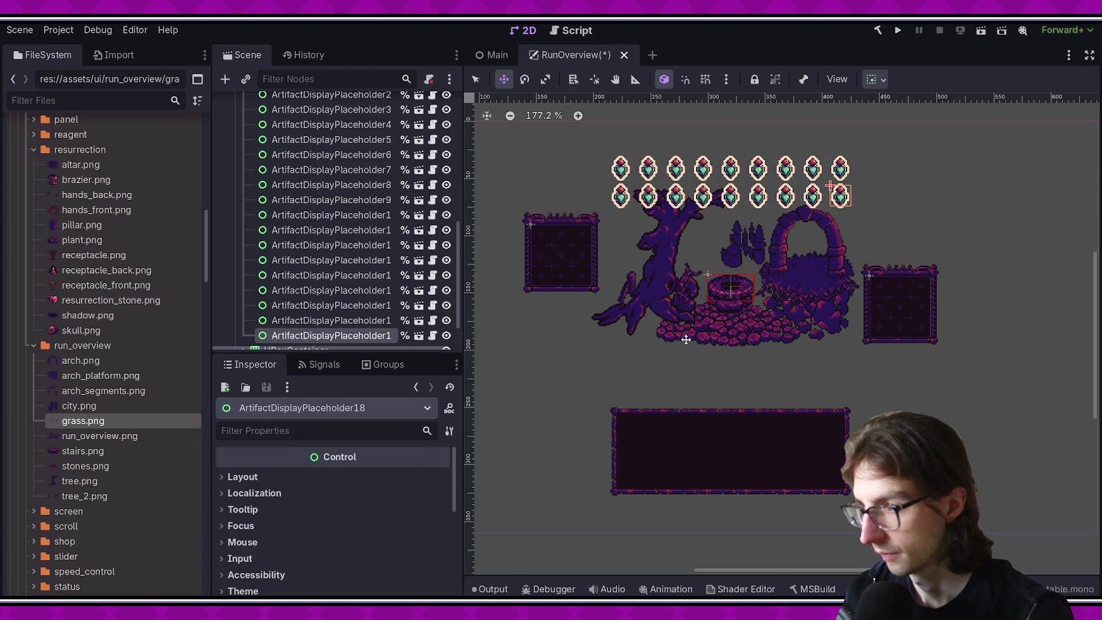
{"action": "key", "text": "ctrl+z"}
{"action": "key", "text": "ctrl+z"}
{"action": "key", "text": "ctrl+z"}
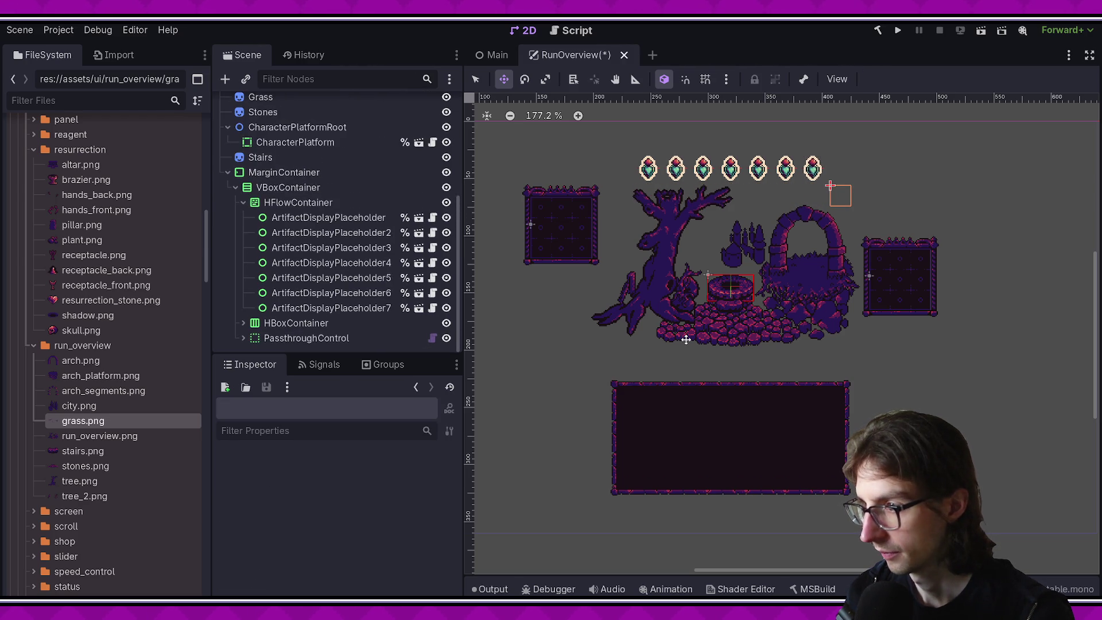
{"action": "key", "text": "ctrl+z"}
{"action": "key", "text": "ctrl+z"}
{"action": "key", "text": "ctrl+z"}
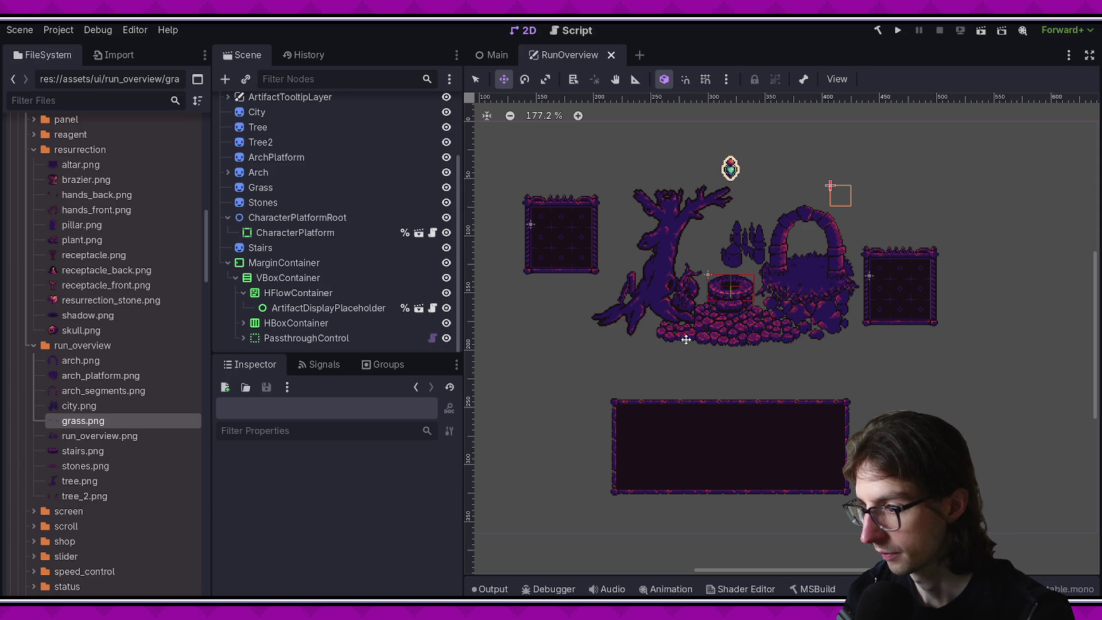
{"action": "key", "text": "ctrl+z"}
{"action": "key", "text": "ctrl+z"}
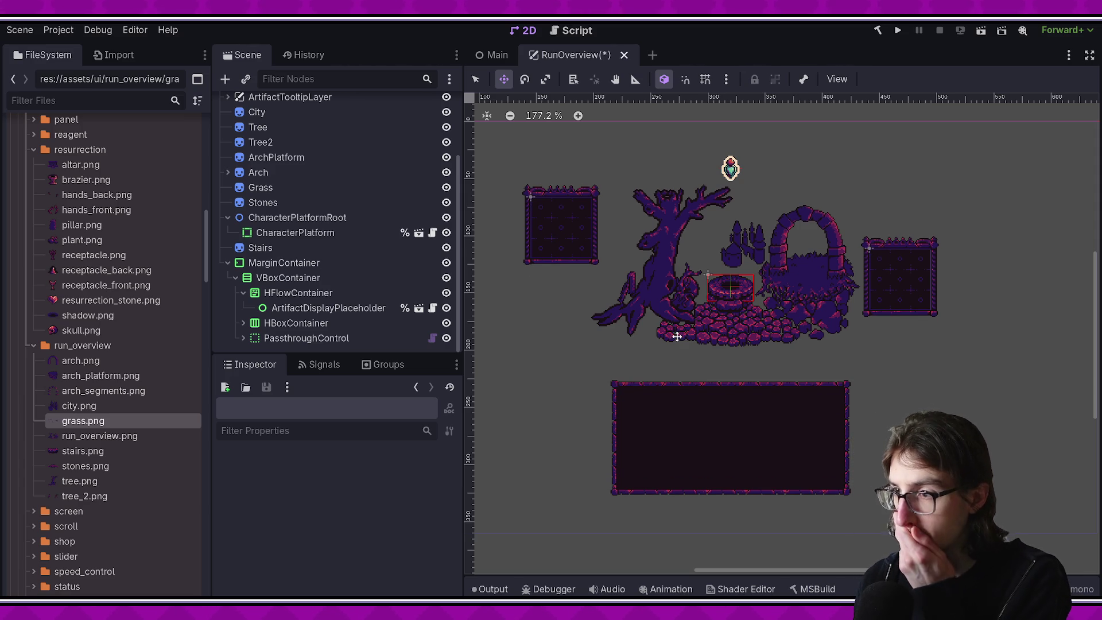
Step: Recentre the canvas and collapse CharacterPlatformRoot, selecting it and the Stairs node
{"action": "left_click_drag", "start_coordinate": [682, 338], "coordinate": [615, 397]}
{"action": "scroll", "coordinate": [377, 218], "scroll_direction": "up", "scroll_amount": 4}
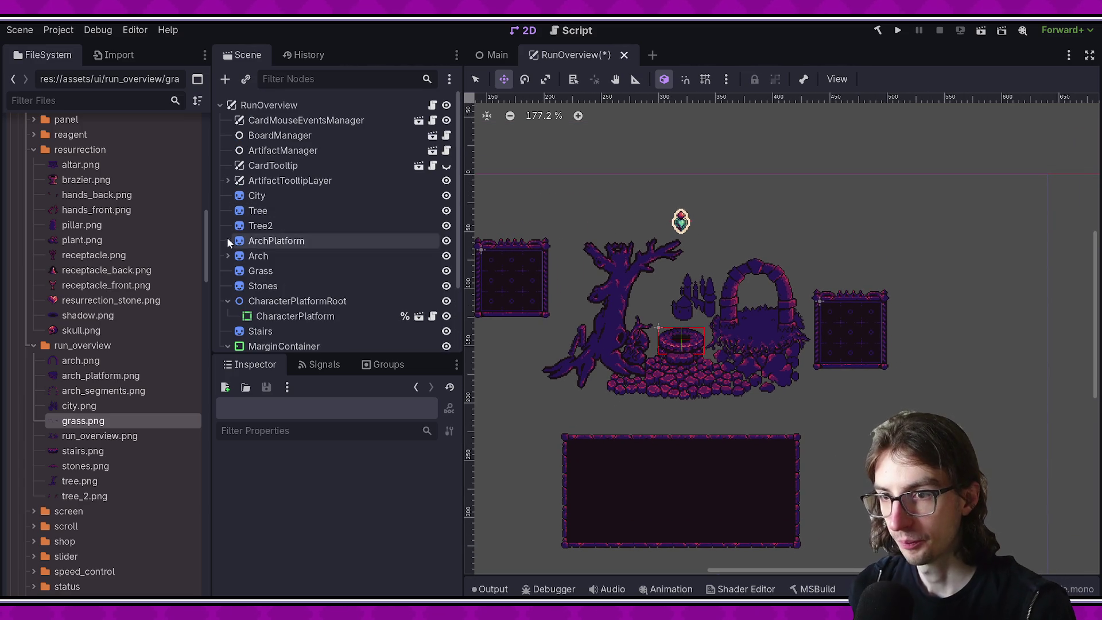
{"action": "left_click", "coordinate": [227, 303]}
{"action": "scroll", "coordinate": [258, 295], "scroll_direction": "down", "scroll_amount": 1}
{"action": "left_click", "coordinate": [273, 270]}
{"action": "left_click", "coordinate": [284, 284]}
{"action": "scroll", "coordinate": [298, 268], "scroll_direction": "down", "scroll_amount": 1}
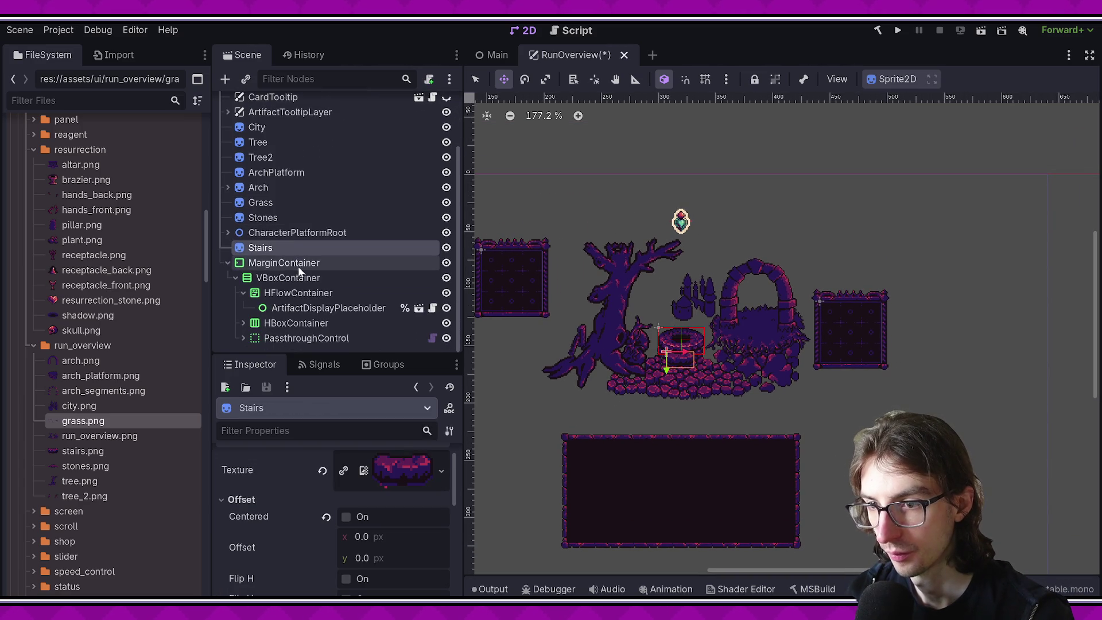
{"action": "scroll", "coordinate": [288, 263], "scroll_direction": "up", "scroll_amount": 3}
Step: Add a new Node2D child under RunOverview, position it over the well, and save
{"action": "right_click", "coordinate": [275, 105]}
{"action": "left_click", "coordinate": [329, 137]}
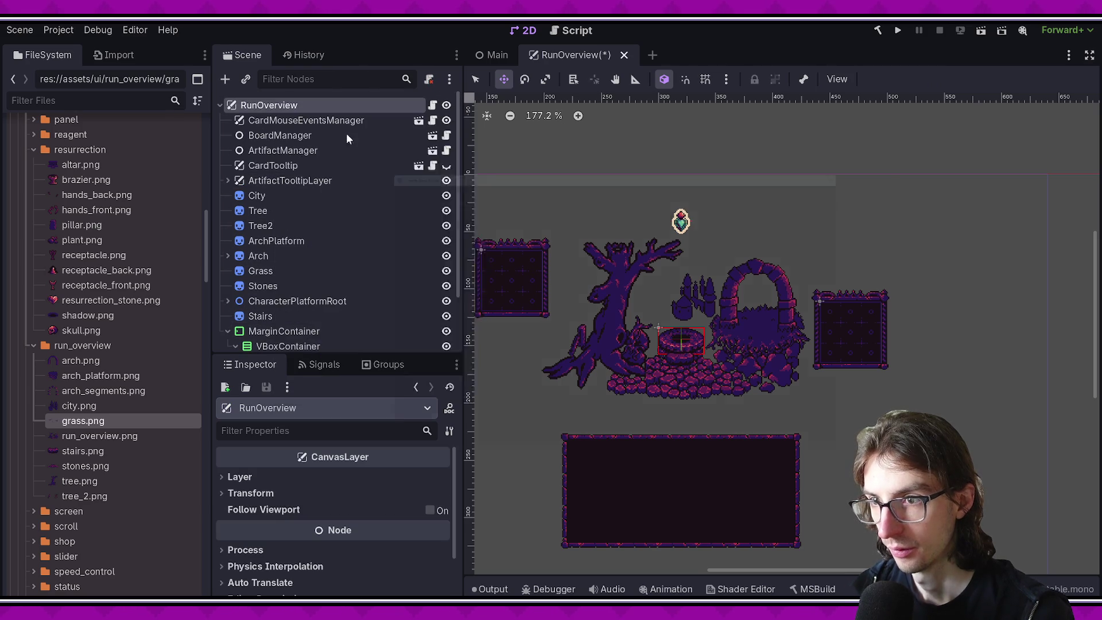
{"action": "type", "text": "node2d"}
{"action": "key", "text": "Return"}
{"action": "left_click_drag", "start_coordinate": [284, 332], "coordinate": [261, 194]}
{"action": "scroll", "coordinate": [891, 252], "scroll_direction": "down", "scroll_amount": 6}
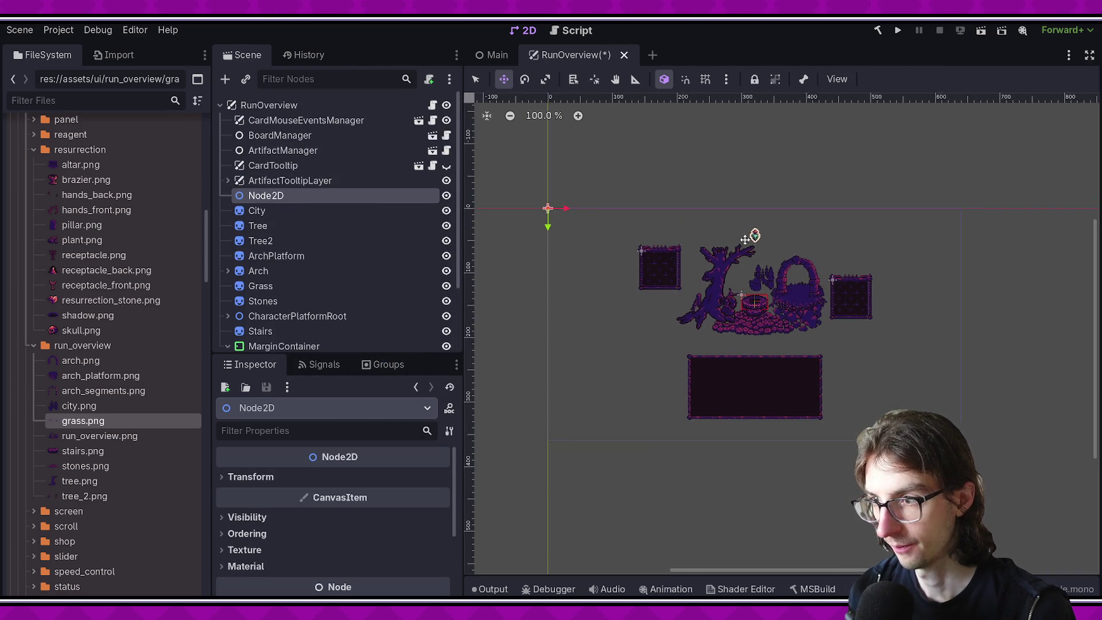
{"action": "scroll", "coordinate": [752, 241], "scroll_direction": "up", "scroll_amount": 2}
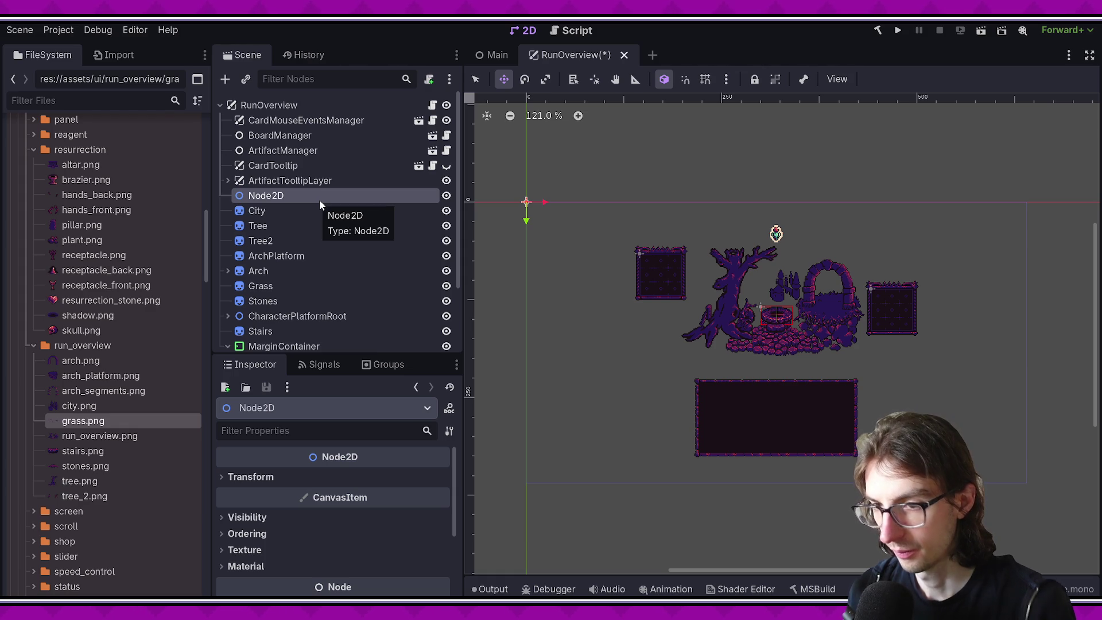
{"action": "left_click_drag", "start_coordinate": [319, 200], "coordinate": [303, 317]}
{"action": "scroll", "coordinate": [816, 238], "scroll_direction": "up", "scroll_amount": 2}
{"action": "mouse_move", "coordinate": [902, 349]}
{"action": "left_mouse_down"}
{"action": "mouse_move", "coordinate": [766, 344]}
{"action": "mouse_move", "coordinate": [792, 349]}
{"action": "left_mouse_up"}
{"action": "scroll", "coordinate": [769, 342], "scroll_direction": "up", "scroll_amount": 5}
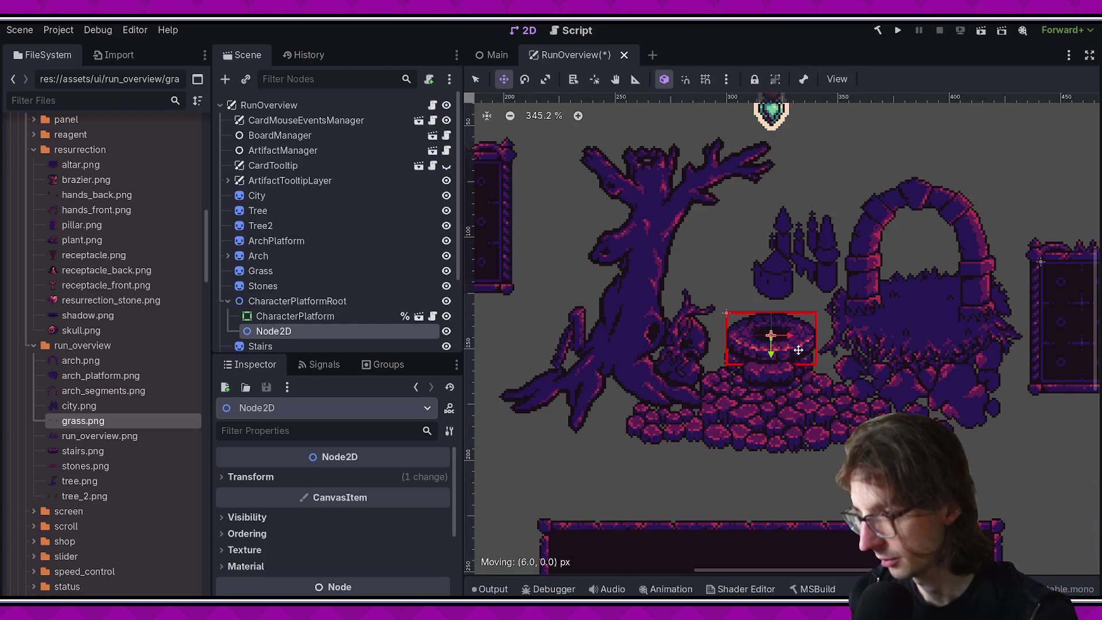
{"action": "key", "text": "ctrl+s"}
Step: Move the Node2D below ArtifactTooltipLayer and rename it Visuals
{"action": "left_click_drag", "start_coordinate": [263, 336], "coordinate": [270, 193]}
{"action": "key", "text": "F2"}
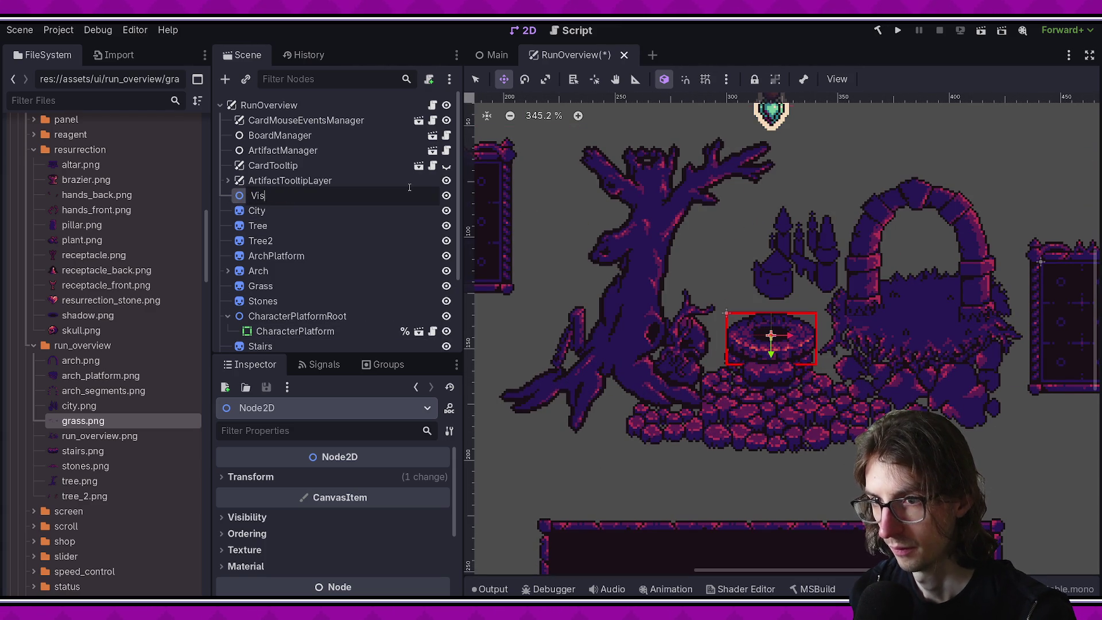
{"action": "type", "text": "uals"}
{"action": "key", "text": "Return"}
Step: Move the City through Stairs nodes into Visuals and save
{"action": "left_click", "coordinate": [333, 212]}
{"action": "scroll", "coordinate": [310, 242], "scroll_direction": "down", "scroll_amount": 3}
{"action": "left_click", "coordinate": [228, 254]}
{"action": "left_click", "coordinate": [260, 269], "text": "shift"}
{"action": "left_click_drag", "start_coordinate": [260, 269], "coordinate": [266, 138]}
{"action": "key", "text": "ctrl+s"}
Step: Shift the Visuals scenery artwork slightly, save, and run the game
{"action": "scroll", "coordinate": [643, 258], "scroll_direction": "down", "scroll_amount": 3}
{"action": "left_click", "coordinate": [638, 293]}
{"action": "left_click", "coordinate": [264, 133]}
{"action": "scroll", "coordinate": [660, 258], "scroll_direction": "down", "scroll_amount": 2}
{"action": "mouse_move", "coordinate": [722, 332]}
{"action": "left_mouse_down"}
{"action": "mouse_move", "coordinate": [729, 322]}
{"action": "mouse_move", "coordinate": [725, 342]}
{"action": "mouse_move", "coordinate": [722, 329]}
{"action": "left_mouse_up"}
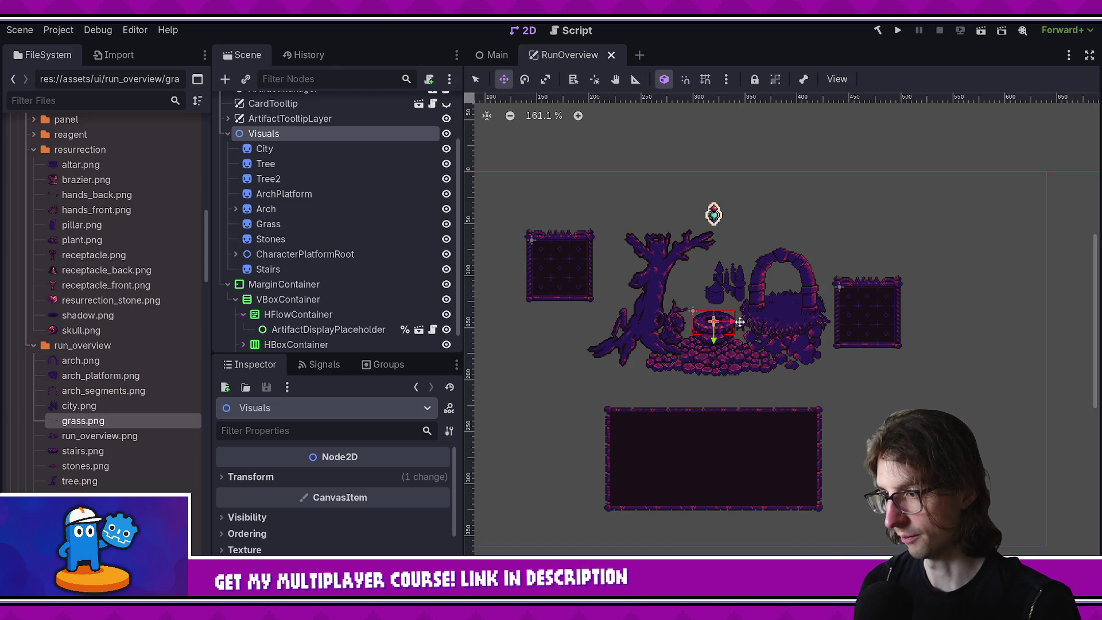
{"action": "scroll", "coordinate": [739, 321], "scroll_direction": "up", "scroll_amount": 1}
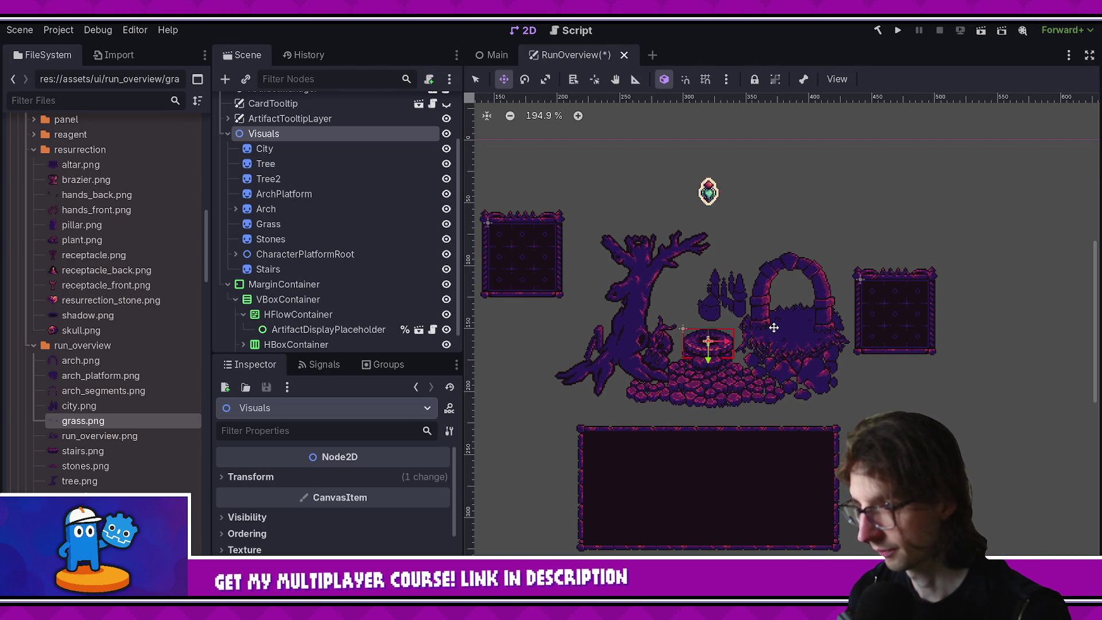
{"action": "key", "text": "ctrl+s"}
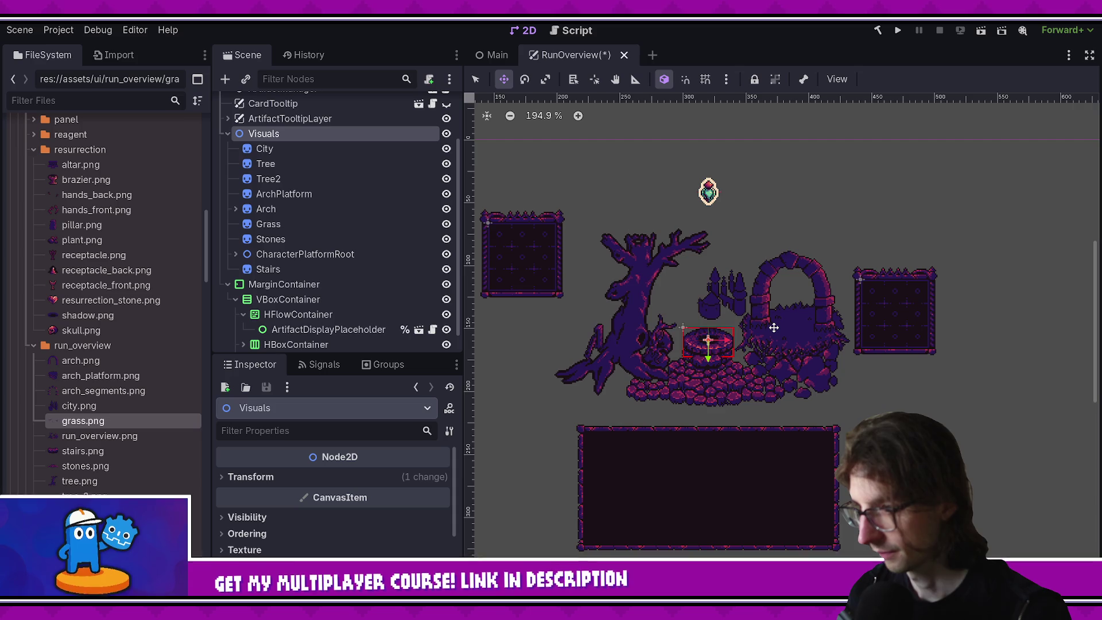
{"action": "scroll", "coordinate": [772, 291], "scroll_direction": "down", "scroll_amount": 2}
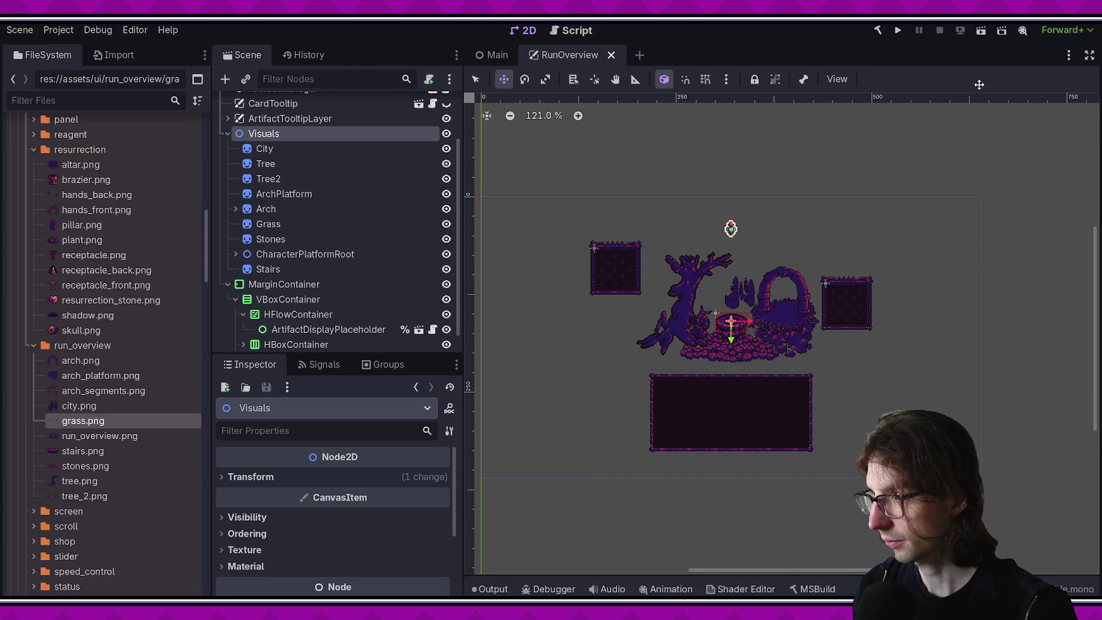
{"action": "left_click", "coordinate": [898, 30]}
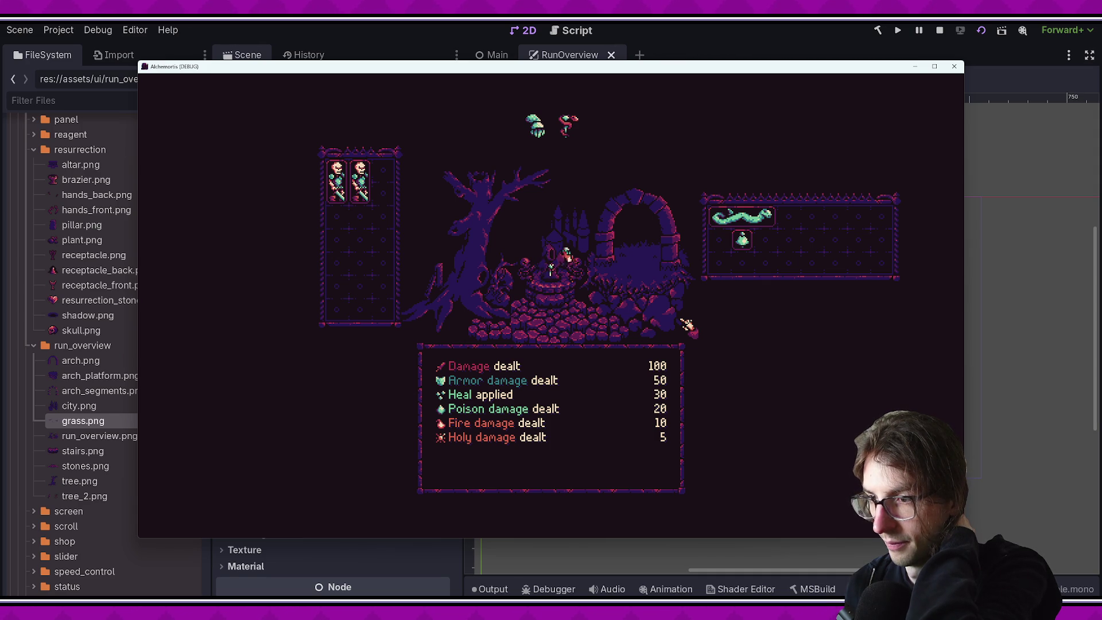
Step: Close the running game window and return to the RunOverview scene
{"action": "left_click", "coordinate": [952, 65]}
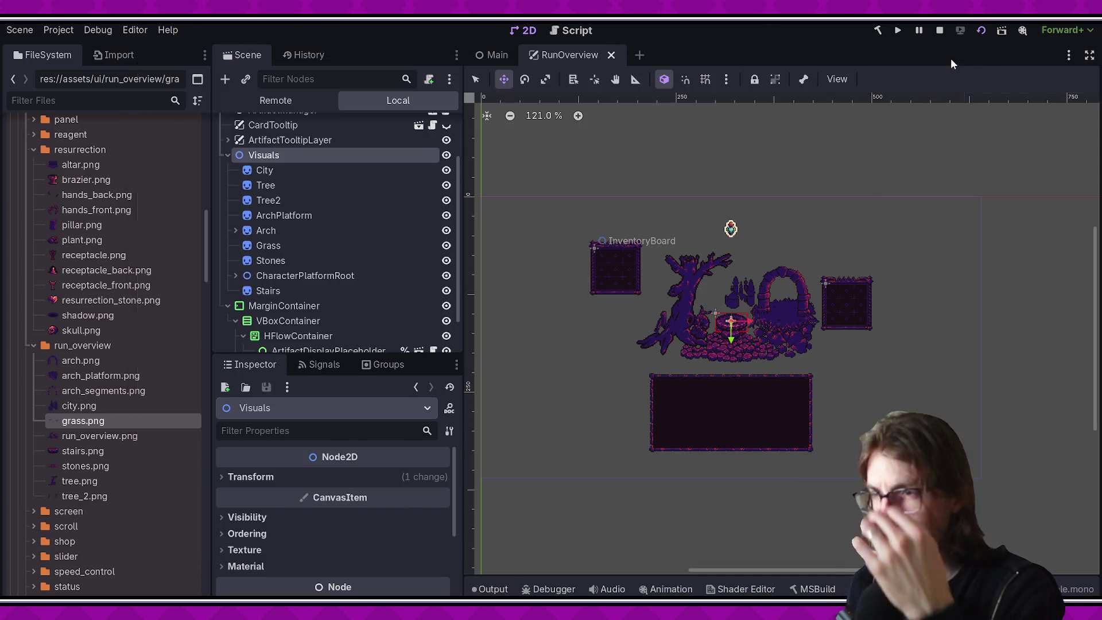
{"action": "scroll", "coordinate": [729, 230], "scroll_direction": "up", "scroll_amount": 1}
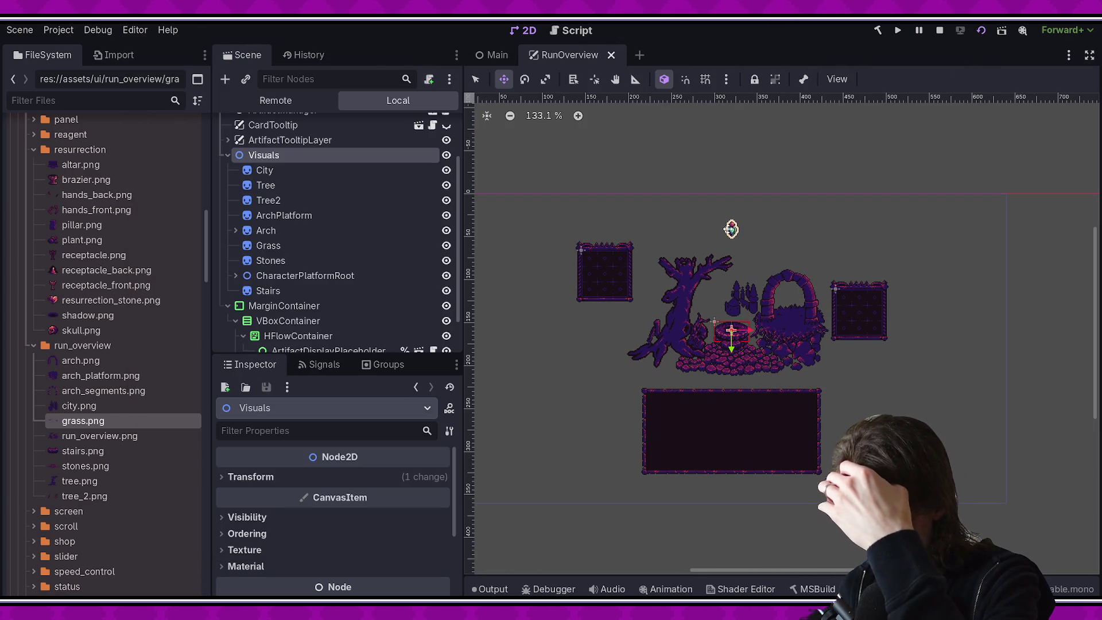
{"action": "scroll", "coordinate": [366, 268], "scroll_direction": "down", "scroll_amount": 2}
Step: Check the HFlowContainer and HBoxContainer bounds, then the HBoxContainer's MarginContainer children between the boards
{"action": "left_click", "coordinate": [310, 307]}
{"action": "scroll", "coordinate": [668, 284], "scroll_direction": "up", "scroll_amount": 2}
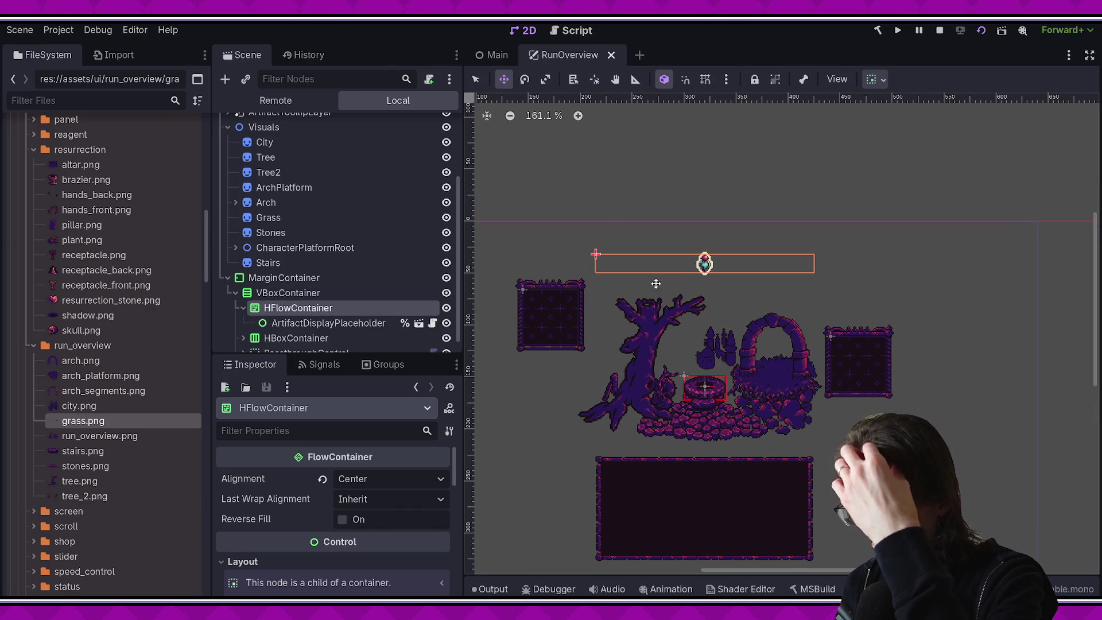
{"action": "left_click", "coordinate": [305, 337]}
{"action": "scroll", "coordinate": [538, 246], "scroll_direction": "down", "scroll_amount": 3}
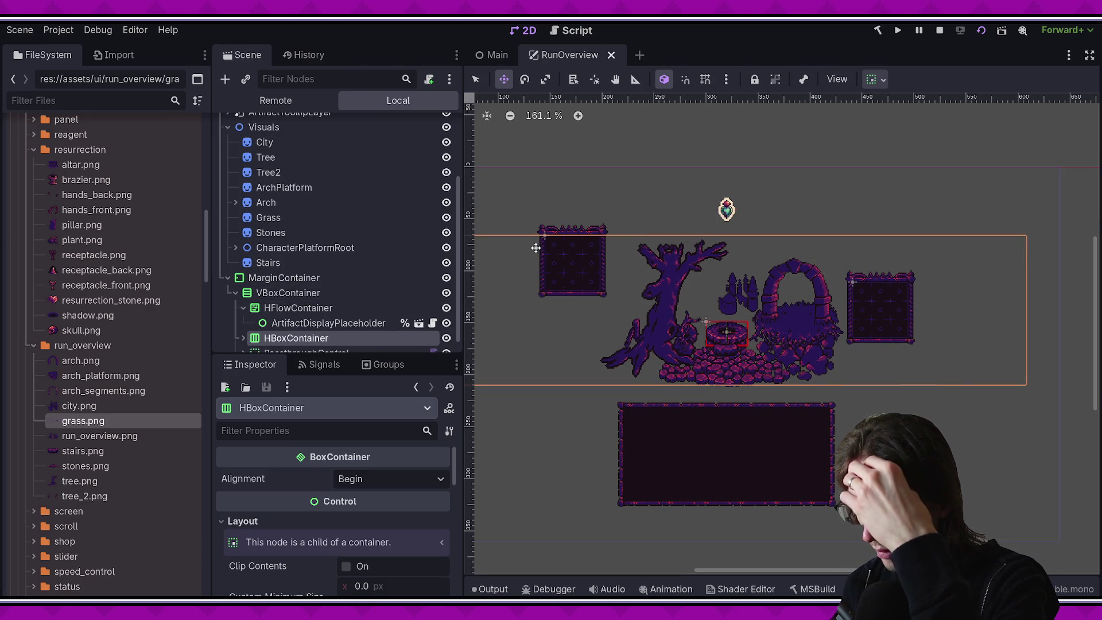
{"action": "scroll", "coordinate": [352, 309], "scroll_direction": "down", "scroll_amount": 1}
{"action": "left_click", "coordinate": [243, 323]}
{"action": "scroll", "coordinate": [263, 320], "scroll_direction": "down", "scroll_amount": 3}
{"action": "left_click", "coordinate": [333, 251]}
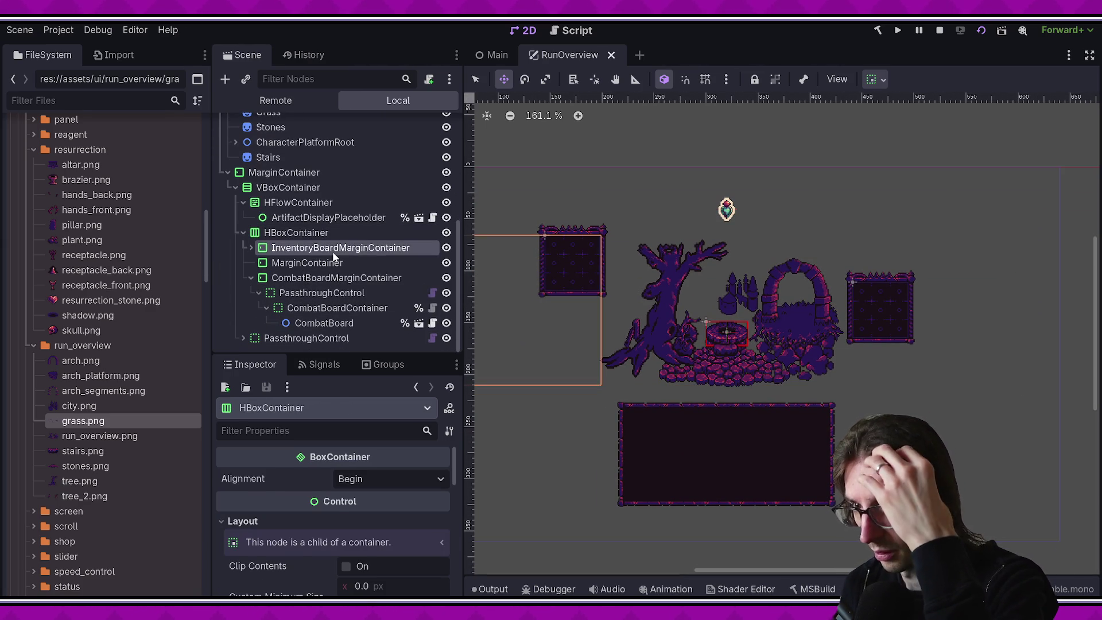
{"action": "left_click", "coordinate": [335, 265]}
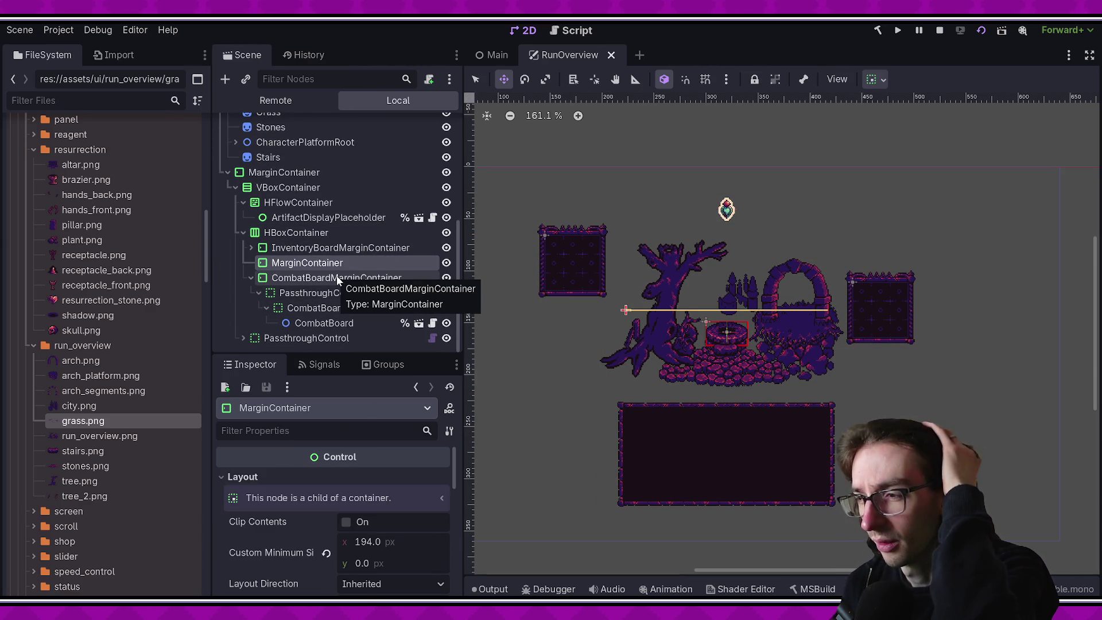
Step: Move the HFlowContainer into the middle MarginContainer, set its minimum height to 182 px, and save
{"action": "left_click_drag", "start_coordinate": [289, 203], "coordinate": [296, 267]}
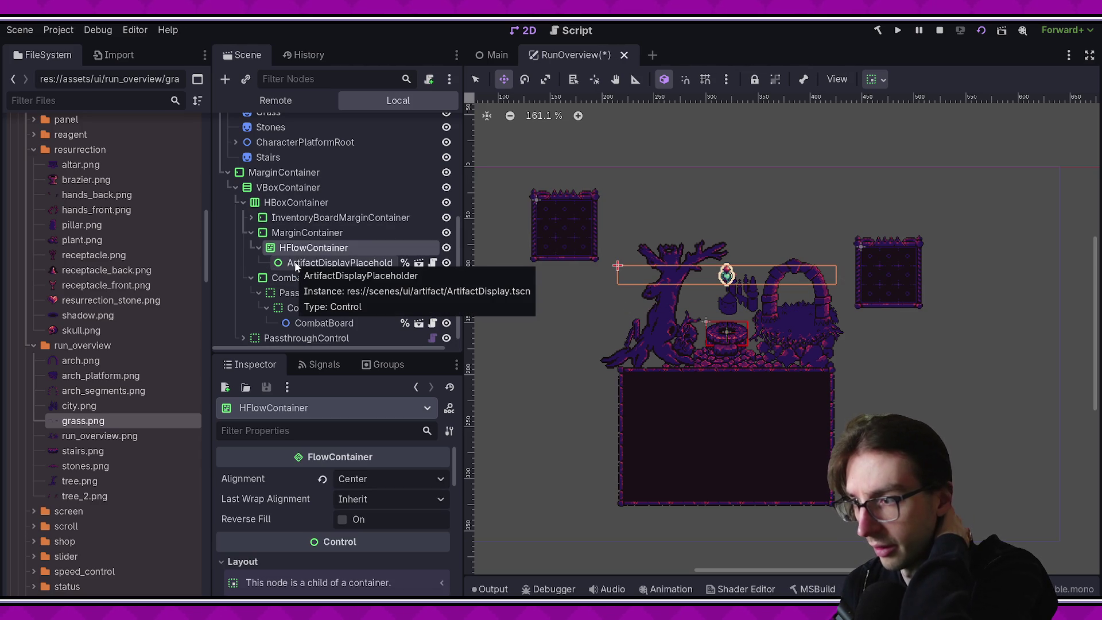
{"action": "left_click", "coordinate": [307, 233]}
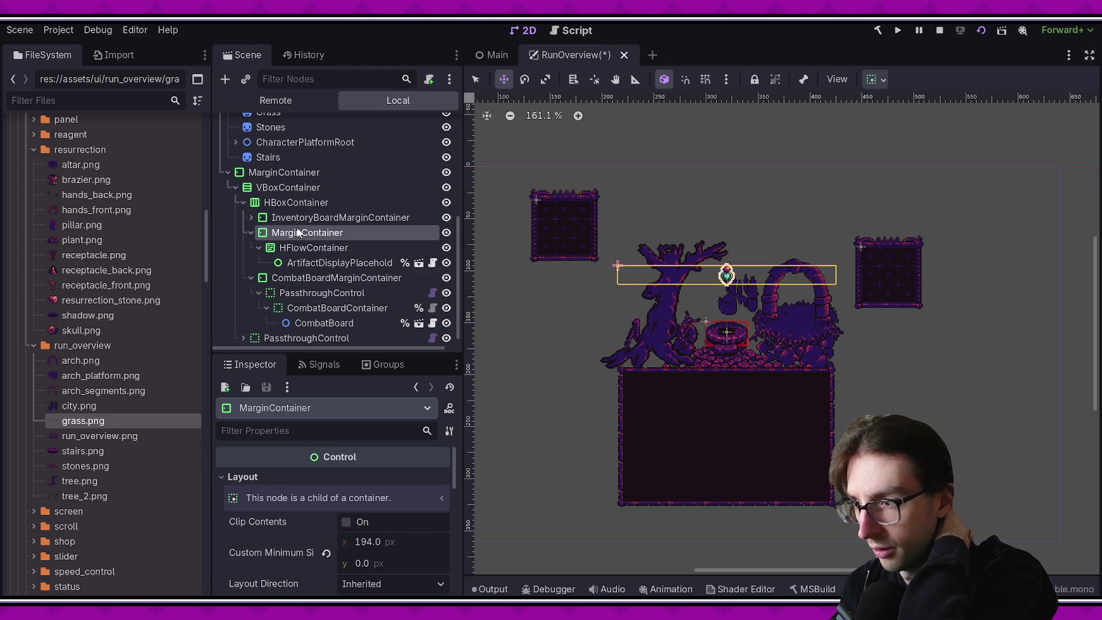
{"action": "left_click_drag", "start_coordinate": [365, 563], "coordinate": [441, 563]}
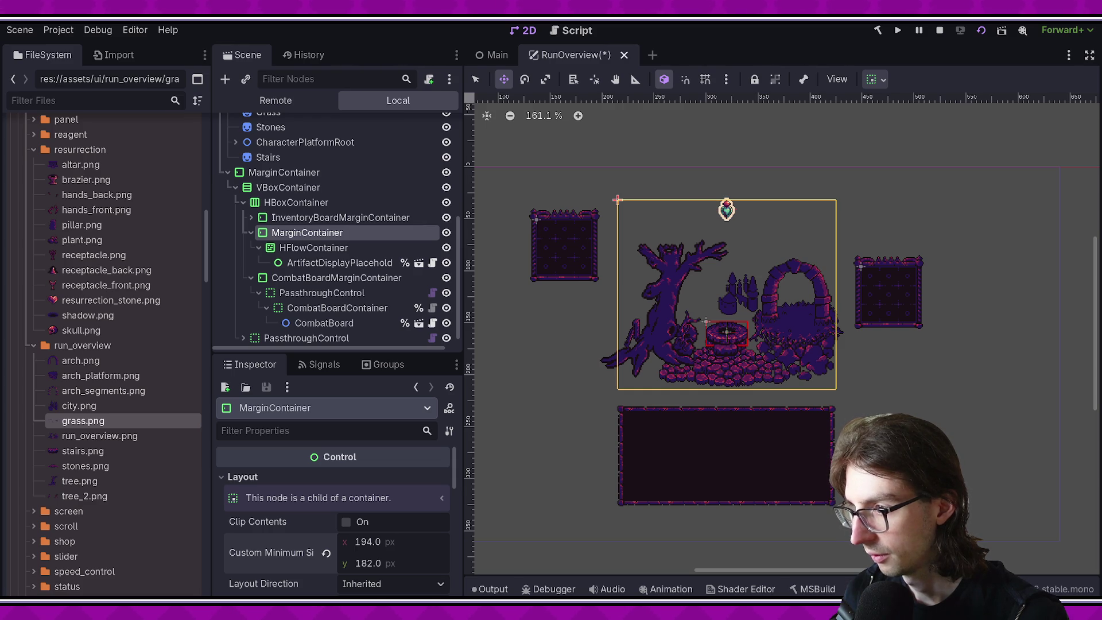
{"action": "key", "text": "ctrl+s"}
Step: Inspect InventoryBoardMarginContainer, PassthroughControl and InventoryBoardContainer, then stop the running game
{"action": "left_click", "coordinate": [327, 254]}
{"action": "left_click", "coordinate": [320, 209]}
{"action": "left_click", "coordinate": [320, 224]}
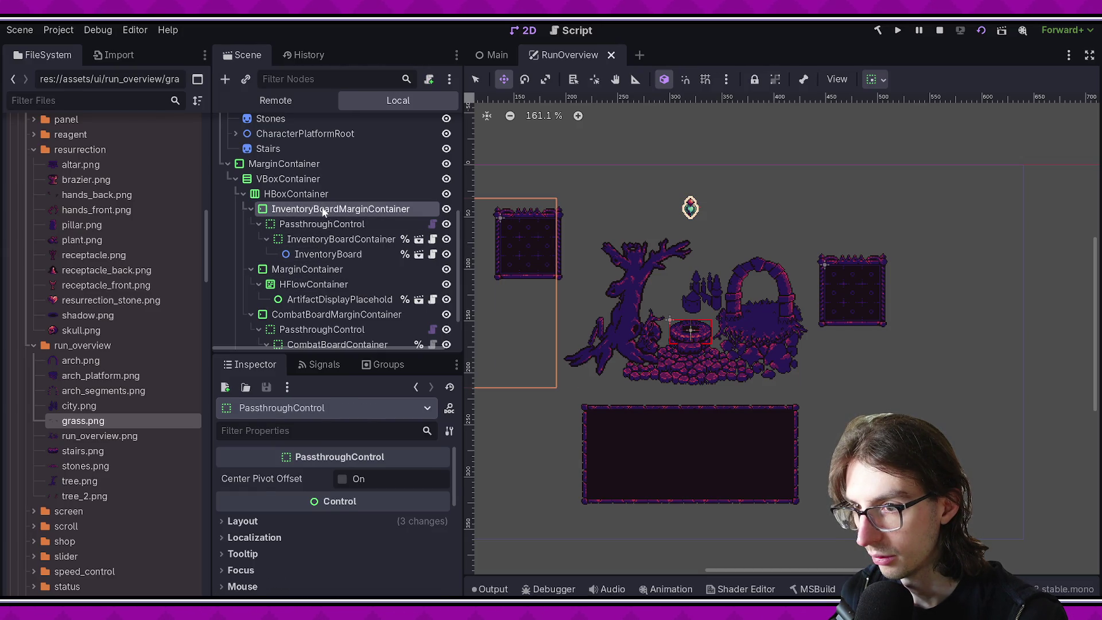
{"action": "left_click", "coordinate": [323, 210]}
{"action": "left_click", "coordinate": [349, 224]}
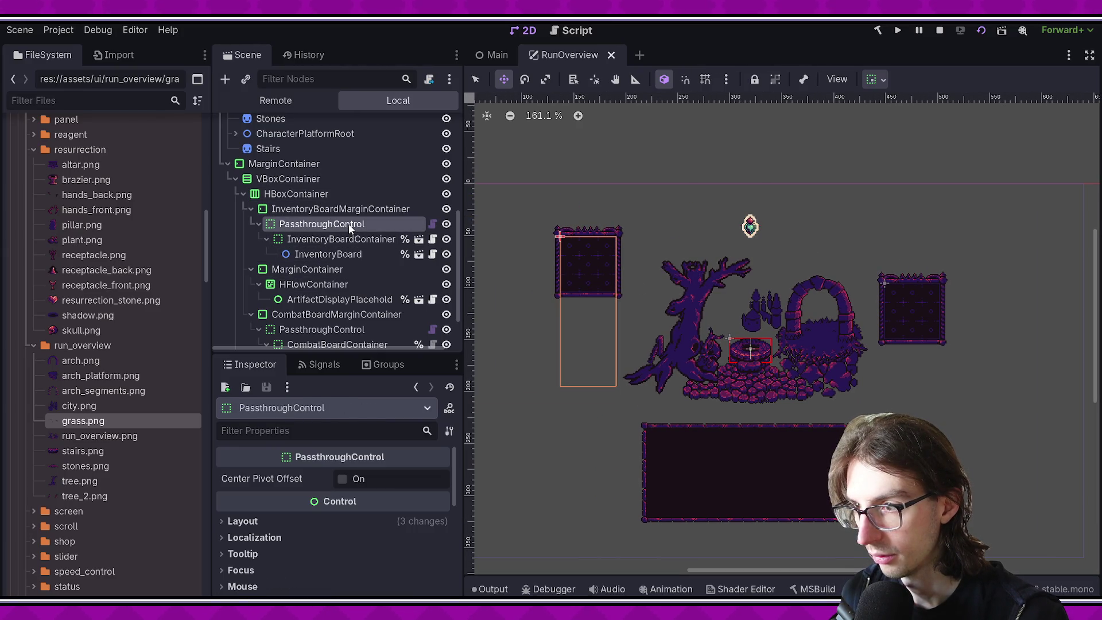
{"action": "left_click", "coordinate": [346, 238]}
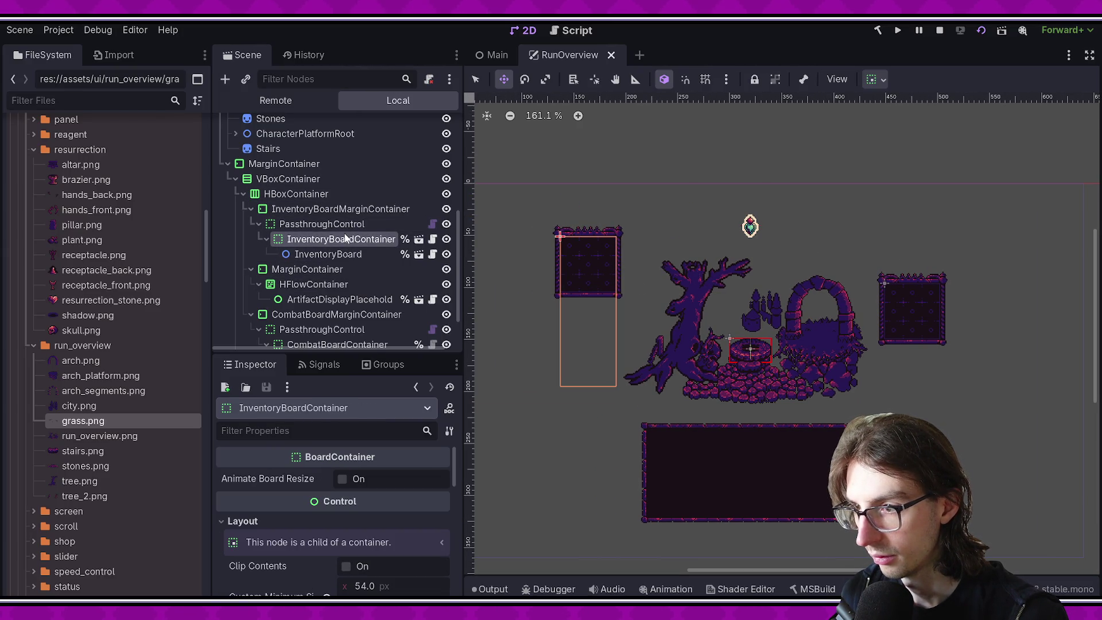
{"action": "left_click", "coordinate": [975, 35]}
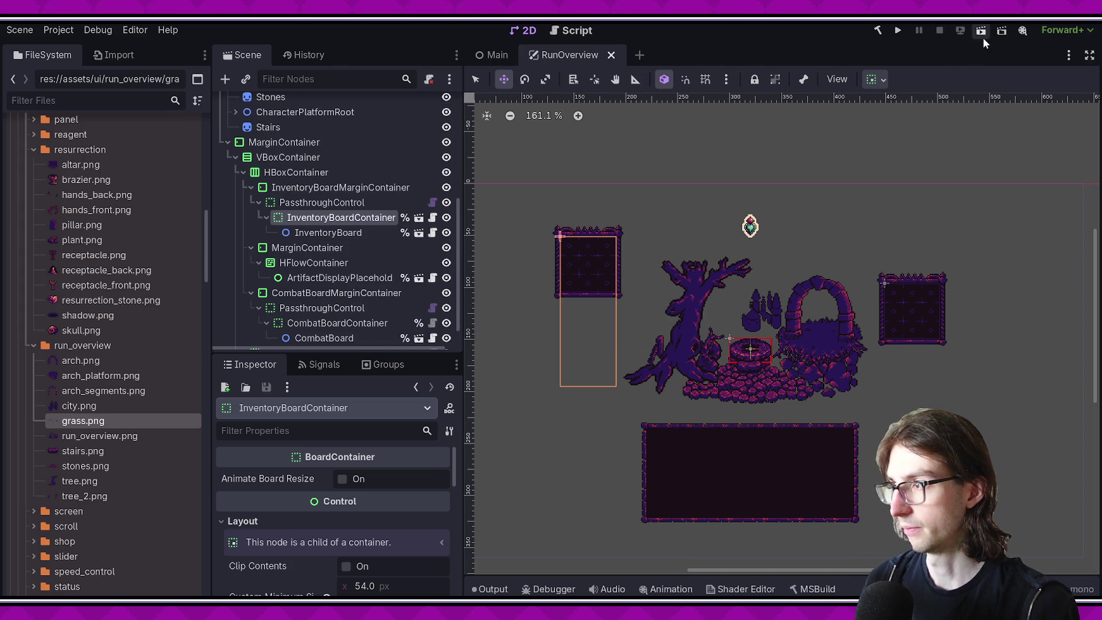
Step: Relaunch the RunOverview scene, shift the game window to review the new board layout, then close it
{"action": "left_click", "coordinate": [975, 36]}
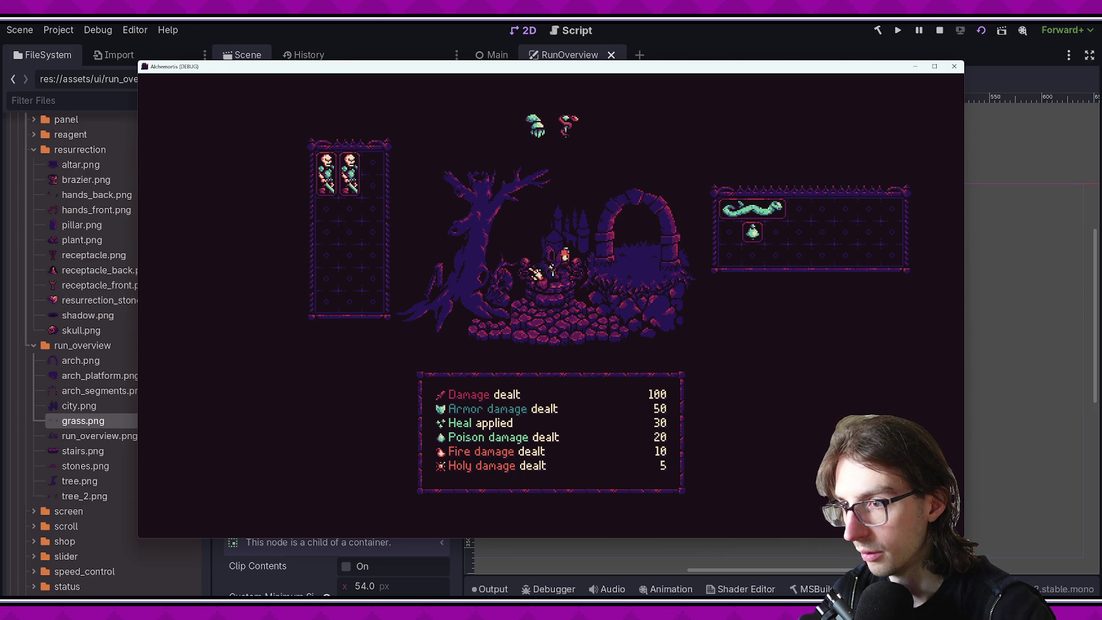
{"action": "left_click_drag", "start_coordinate": [610, 67], "coordinate": [586, 77]}
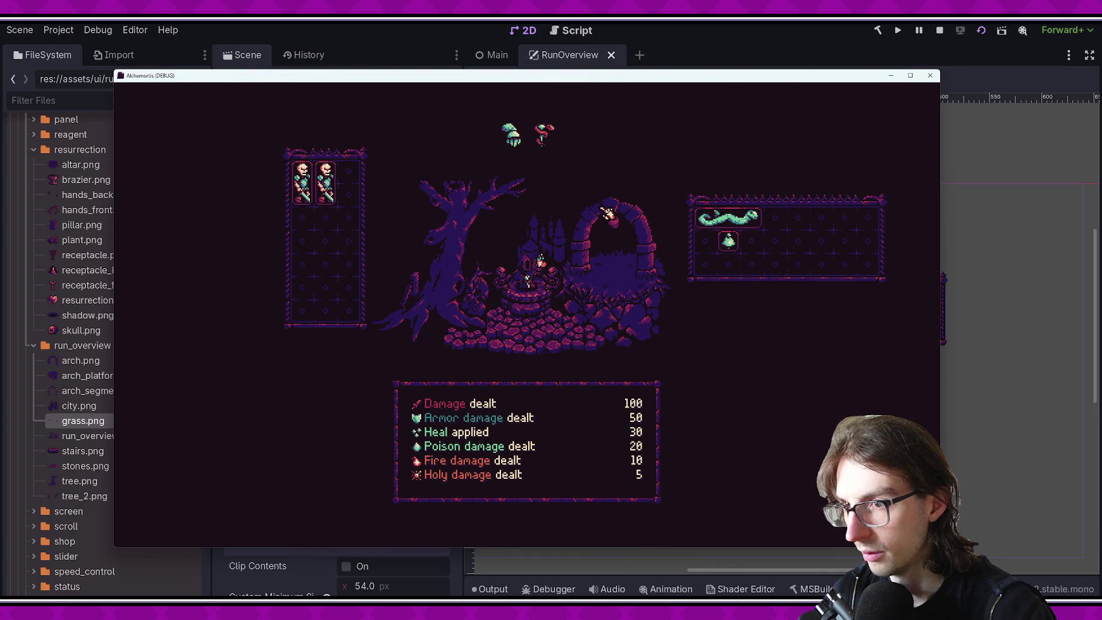
{"action": "key", "text": "F8"}
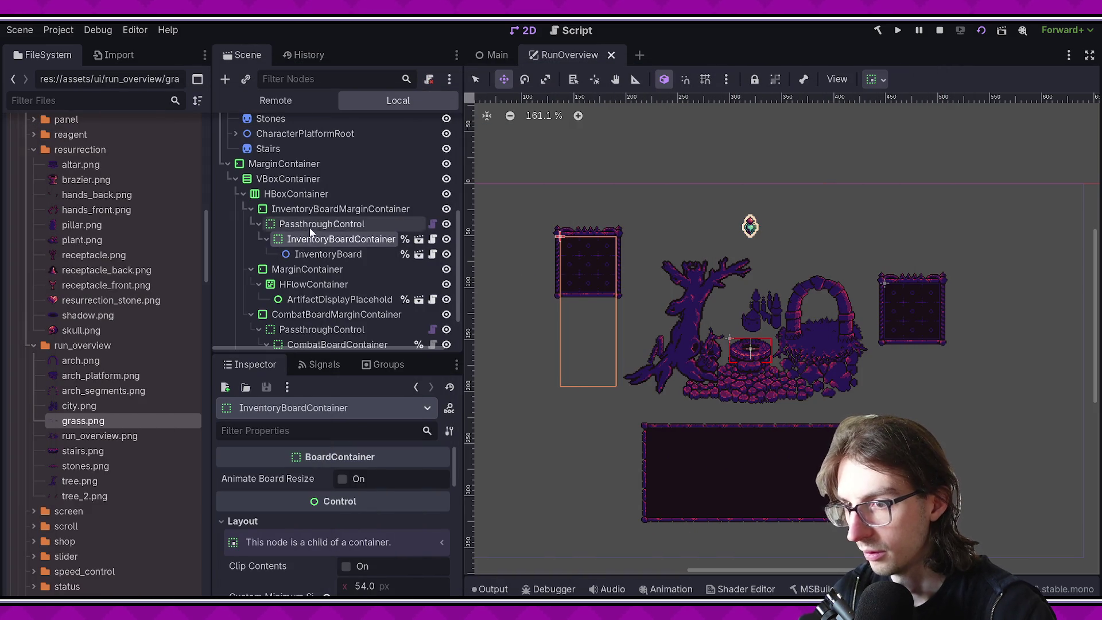
Step: Close the game and select the InventoryBoardContainer under InventoryBoardMarginContainer
{"action": "left_click", "coordinate": [310, 226]}
{"action": "left_click", "coordinate": [326, 211]}
{"action": "left_click", "coordinate": [328, 224]}
{"action": "left_click", "coordinate": [323, 239]}
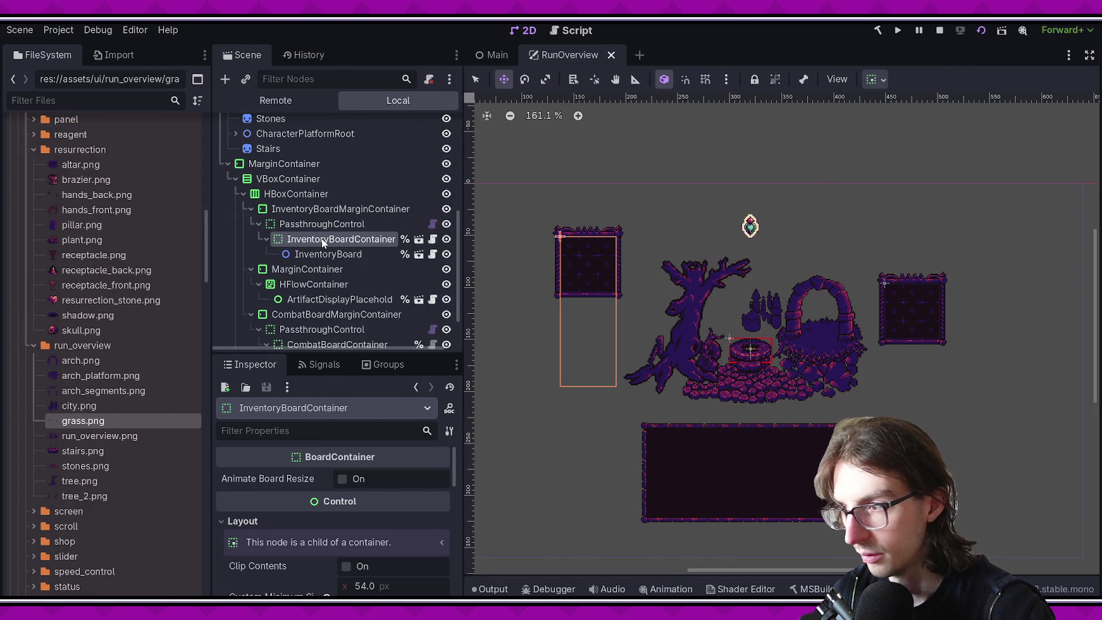
Step: Try a 162 px Custom Minimum Size height, revert to 144 px, save, and run the scene
{"action": "scroll", "coordinate": [395, 463], "scroll_direction": "down", "scroll_amount": 2}
{"action": "left_click", "coordinate": [409, 546]}
{"action": "key", "text": "Return"}
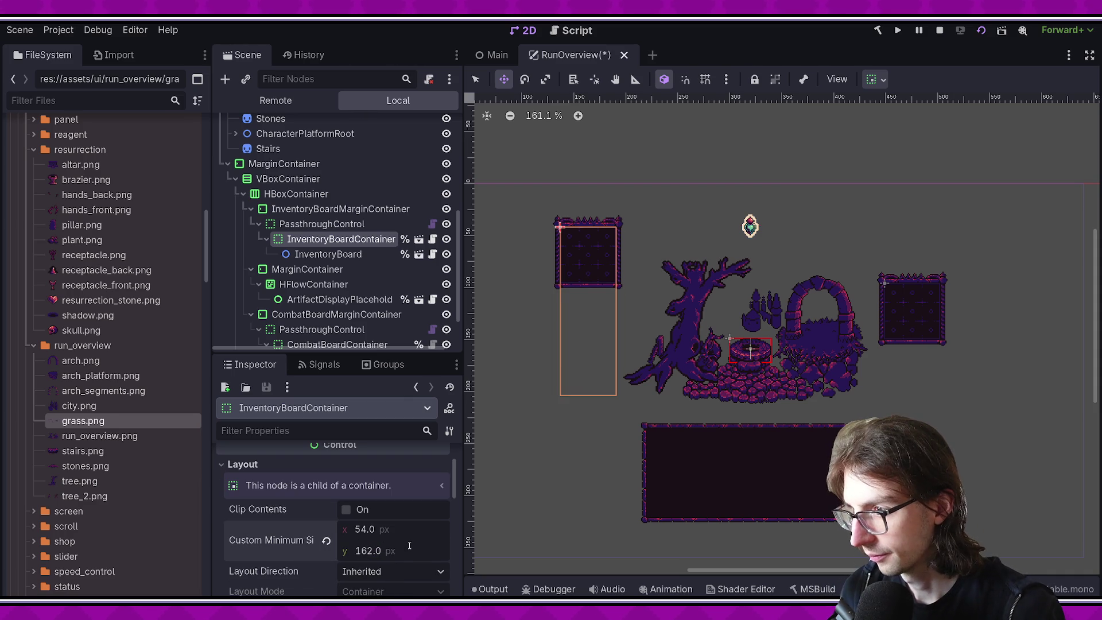
{"action": "key", "text": "ctrl+z"}
{"action": "key", "text": "ctrl+s"}
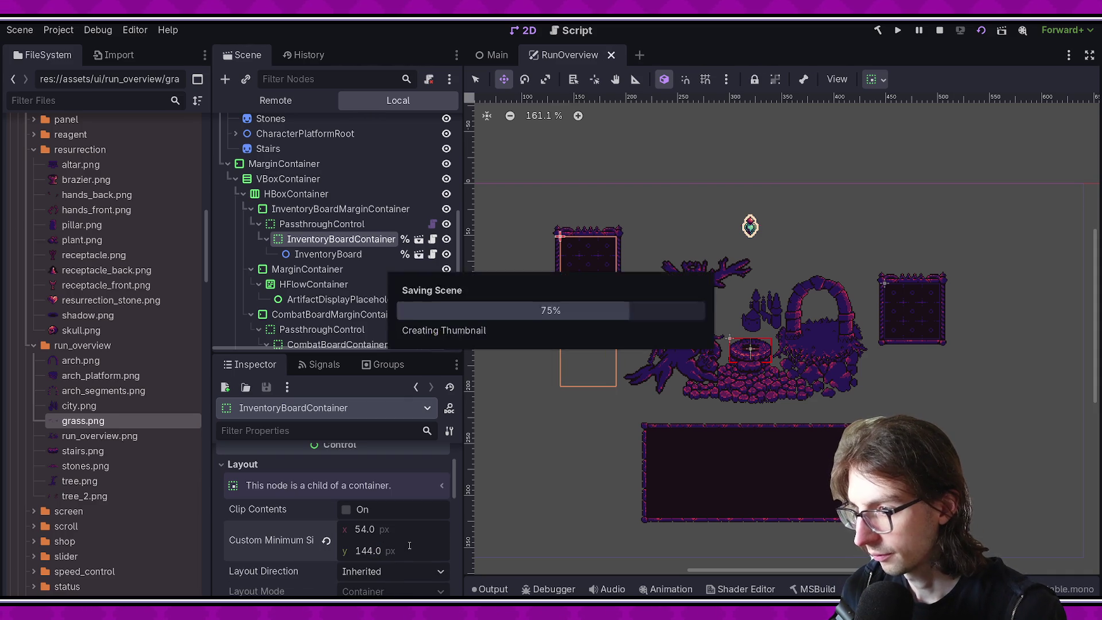
{"action": "key", "text": "F6"}
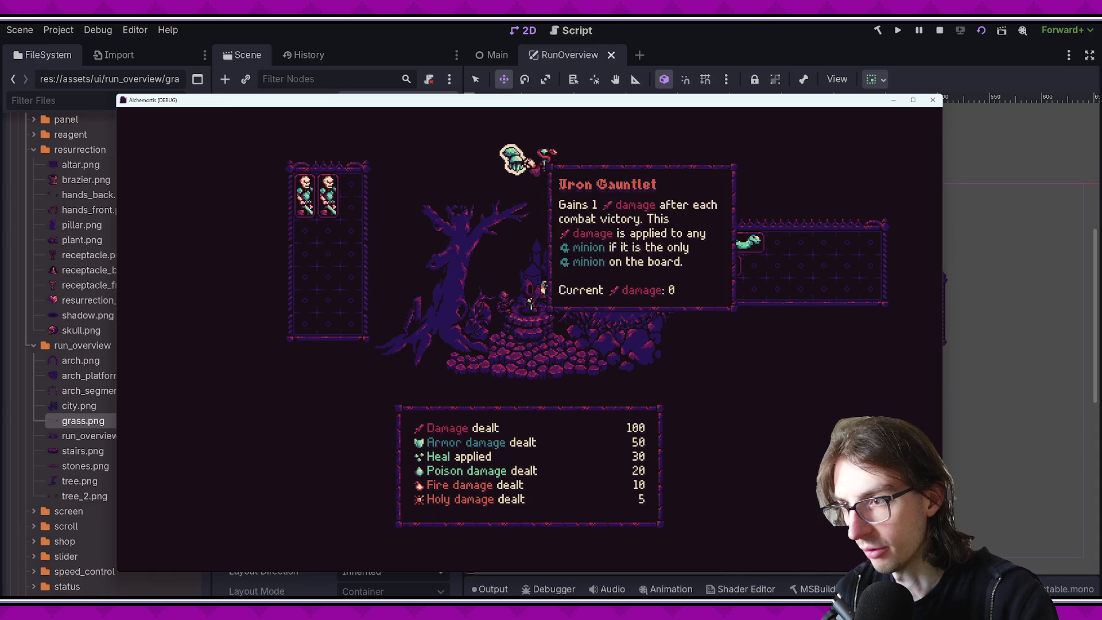
Step: Check the item tooltip in the game, close it, and switch to VS Code's 18 pending changes
{"action": "mouse_move", "coordinate": [346, 177]}
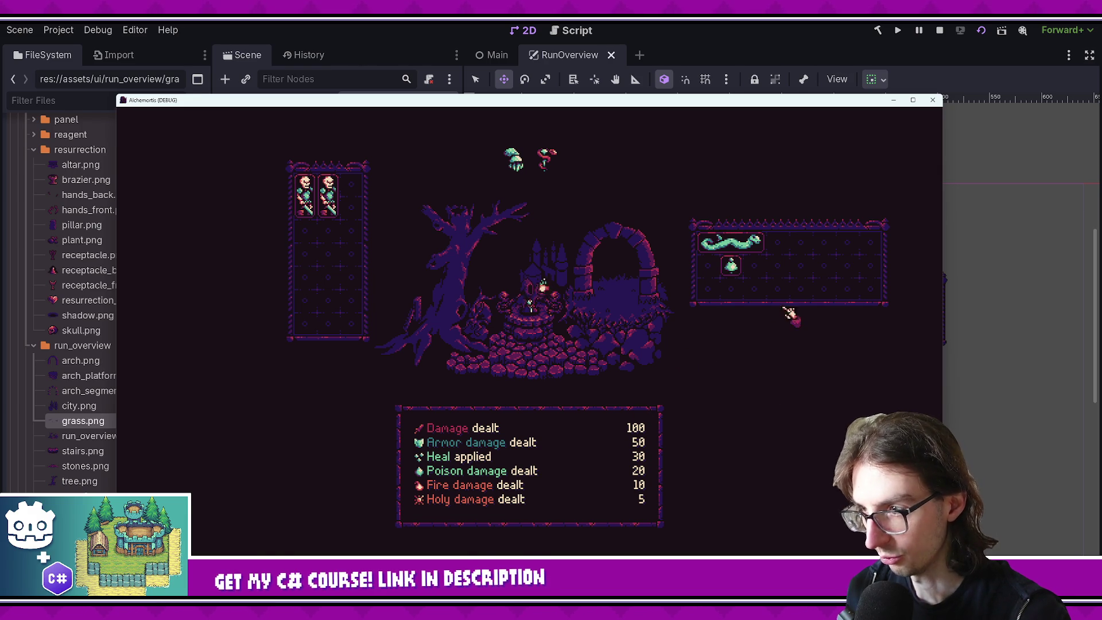
{"action": "left_click_drag", "start_coordinate": [611, 105], "coordinate": [627, 90]}
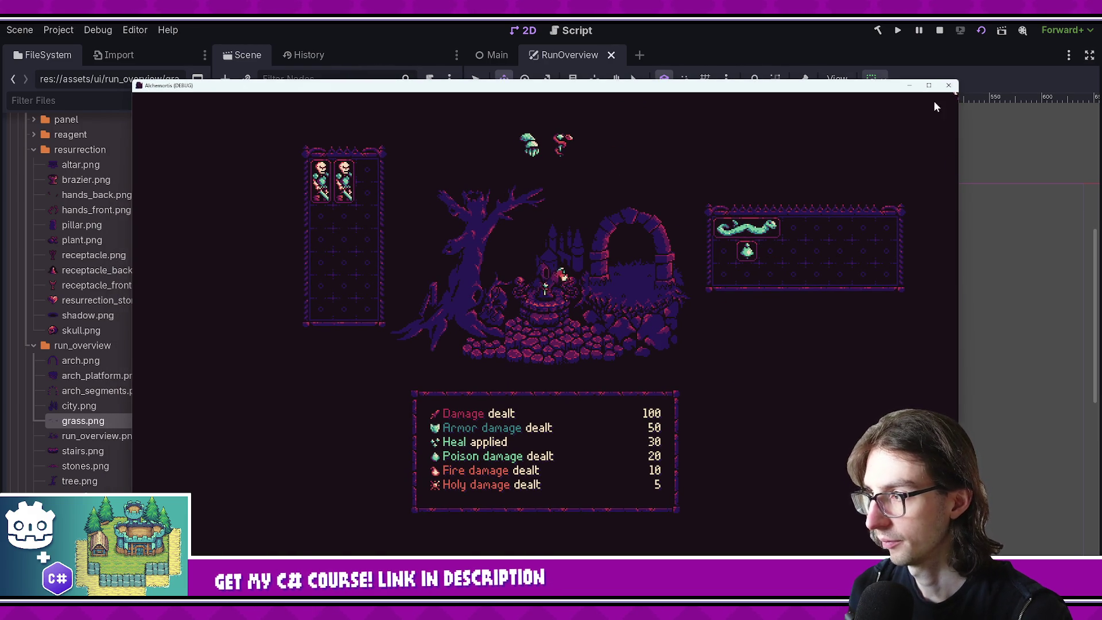
{"action": "left_click", "coordinate": [948, 86]}
{"action": "key", "text": "alt+Tab"}
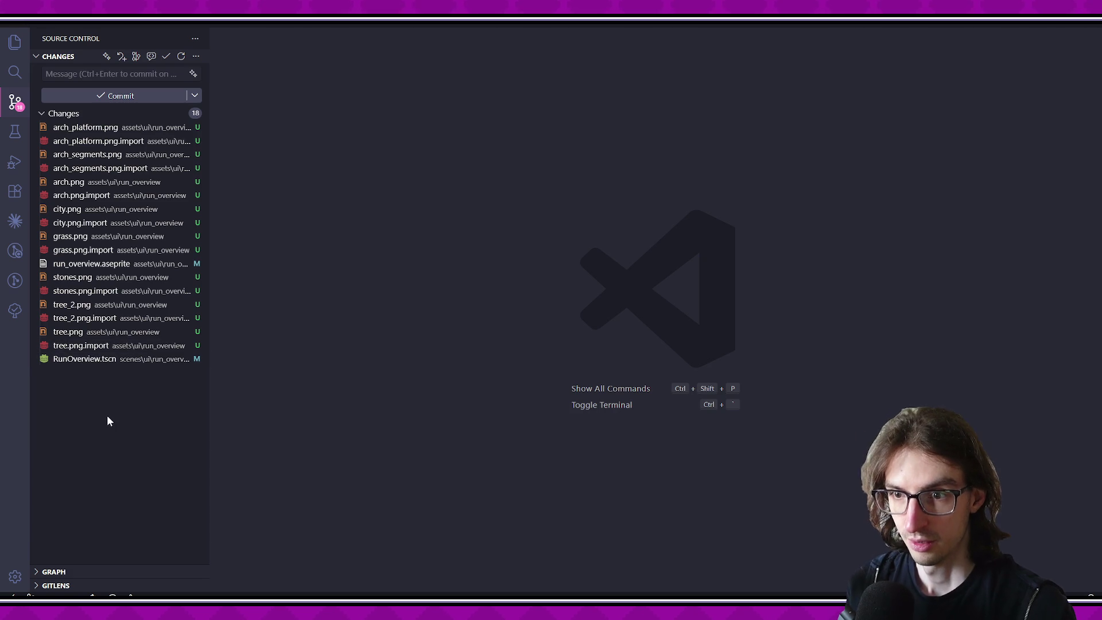
{"action": "left_click_drag", "start_coordinate": [211, 394], "coordinate": [238, 393]}
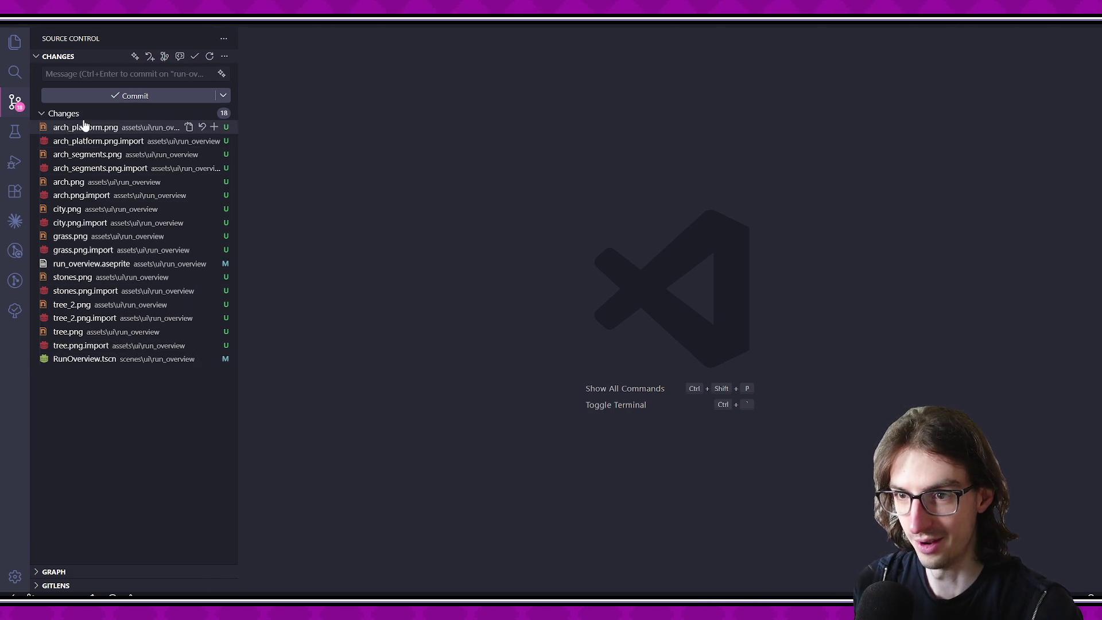
{"action": "left_click", "coordinate": [95, 238]}
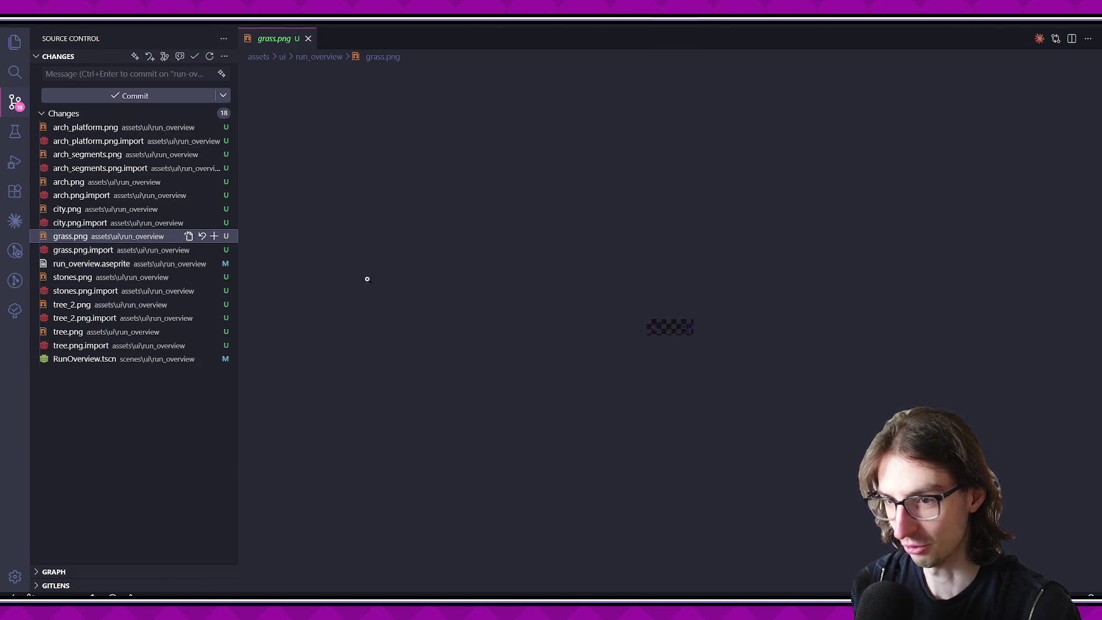
{"action": "left_click", "coordinate": [115, 210]}
{"action": "left_click", "coordinate": [122, 76]}
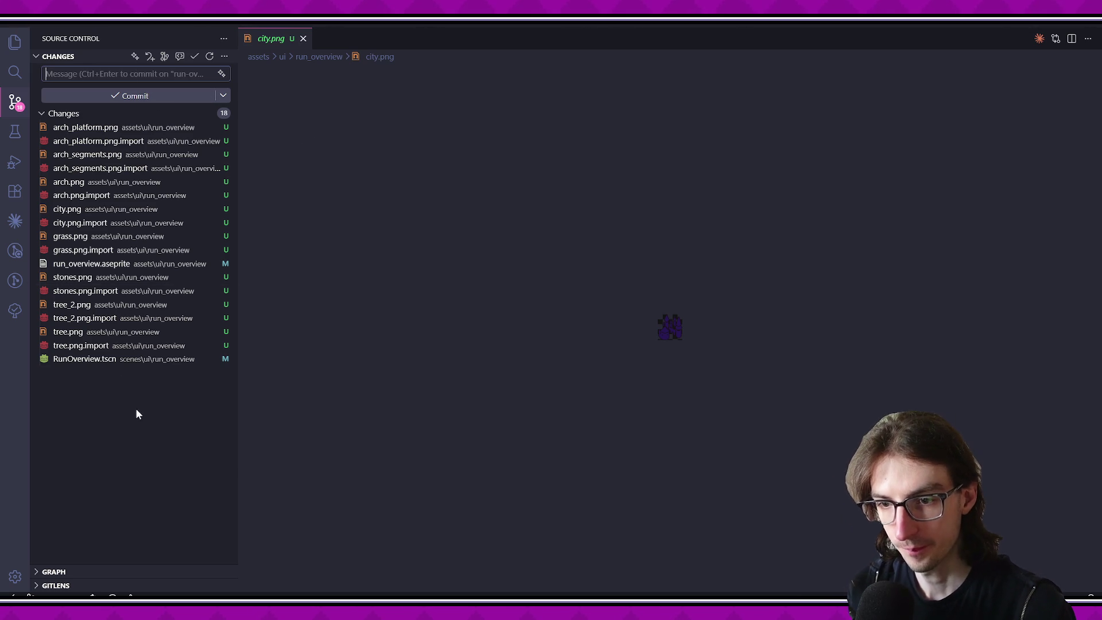
{"action": "left_click", "coordinate": [103, 359]}
{"action": "scroll", "coordinate": [471, 366], "scroll_direction": "down", "scroll_amount": 20}
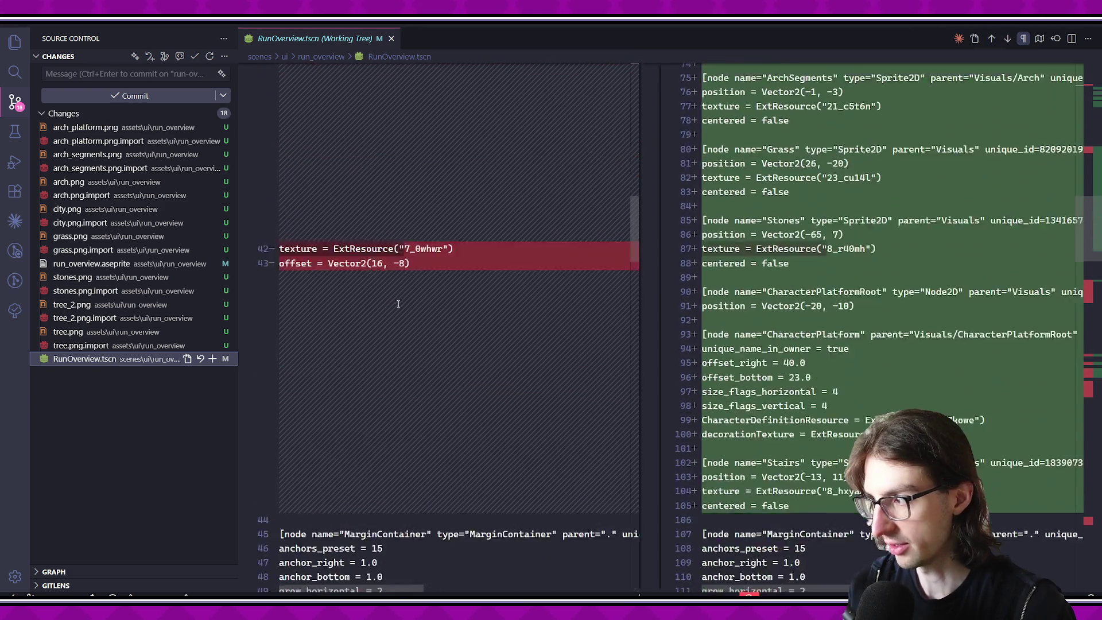
{"action": "scroll", "coordinate": [386, 297], "scroll_direction": "up", "scroll_amount": 20}
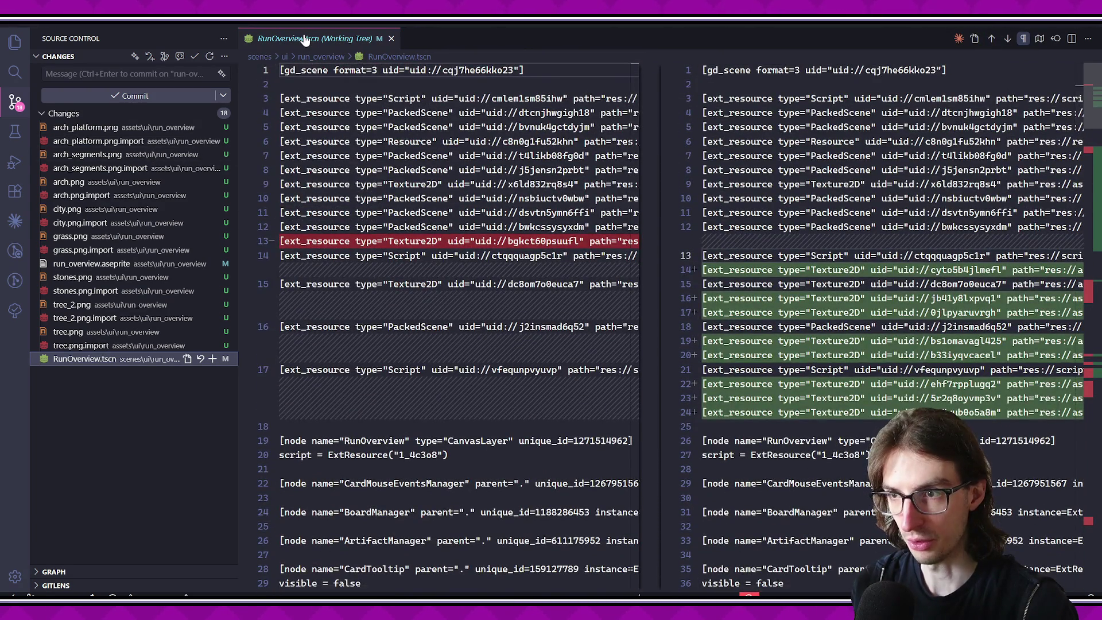
{"action": "key", "text": "ctrl+w"}
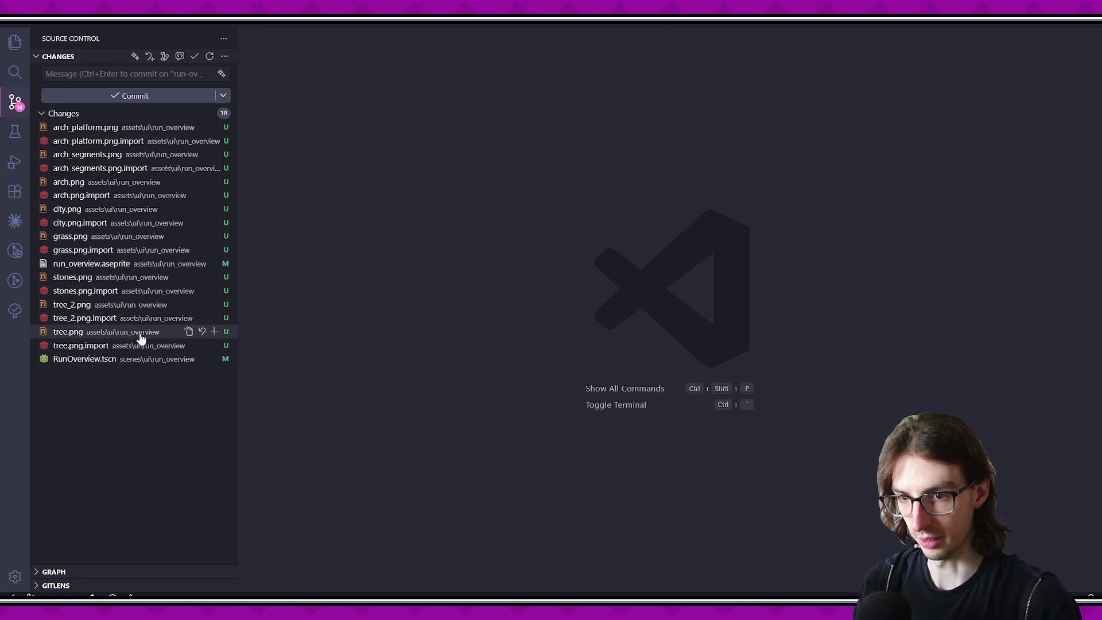
Step: Commit all 18 changes as 'update art for run overview screen', sync, and return to Godot
{"action": "left_click", "coordinate": [104, 76]}
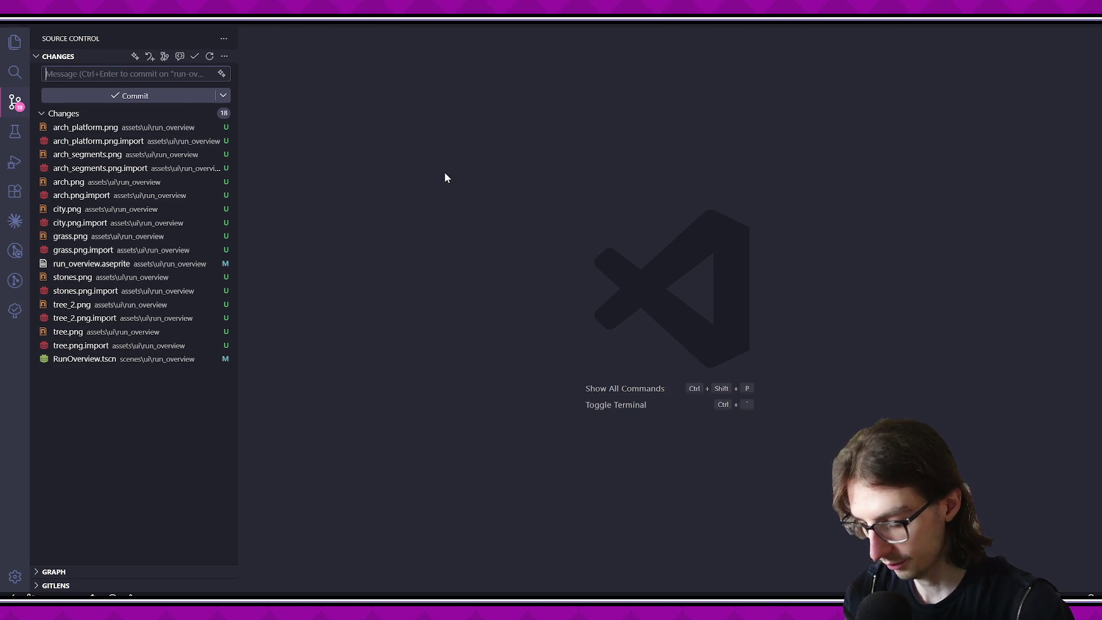
{"action": "type", "text": "w"}
{"action": "key", "text": "BackSpace"}
{"action": "type", "text": "a"}
{"action": "key", "text": "BackSpace"}
{"action": "key", "text": "BackSpace"}
{"action": "key", "text": "BackSpace"}
{"action": "type", "text": "update art for run o"}
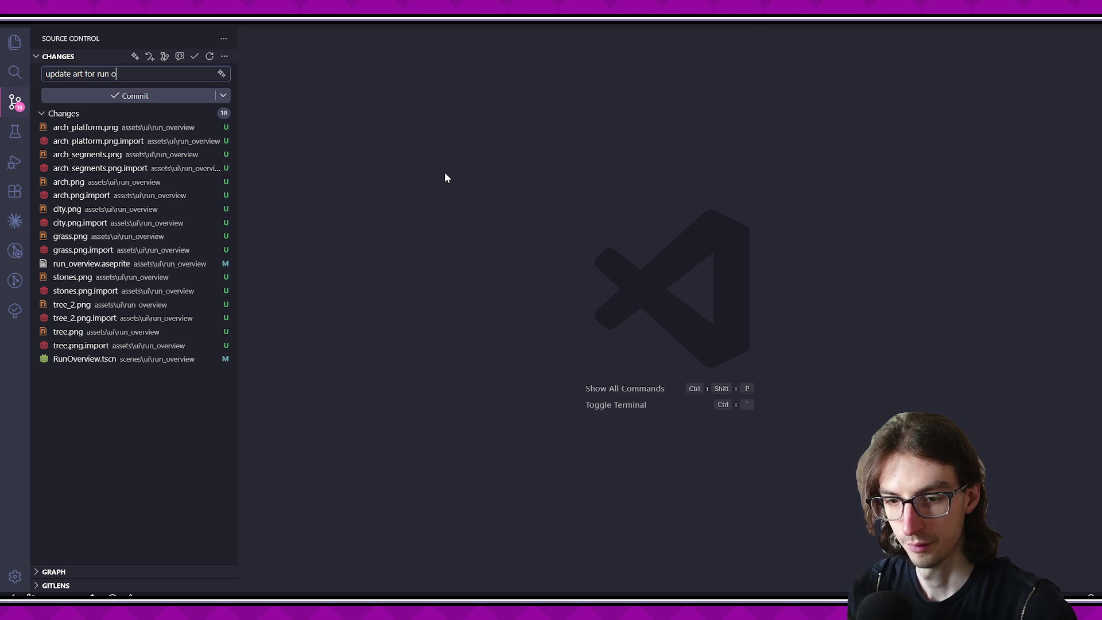
{"action": "type", "text": "en"}
{"action": "key", "text": "ctrl+Return"}
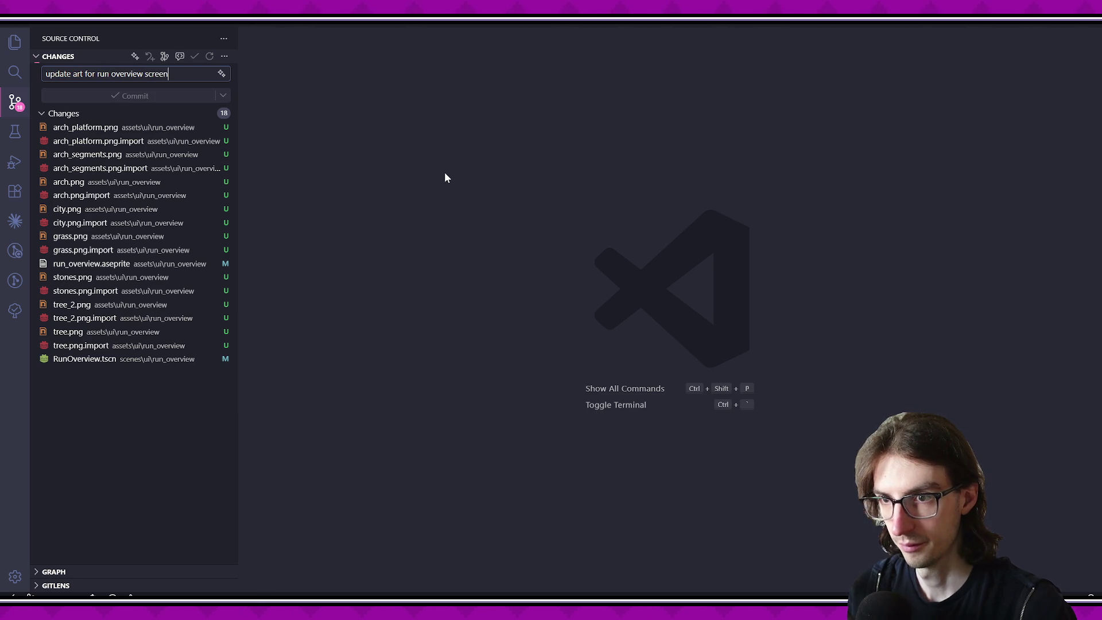
{"action": "left_click", "coordinate": [141, 96]}
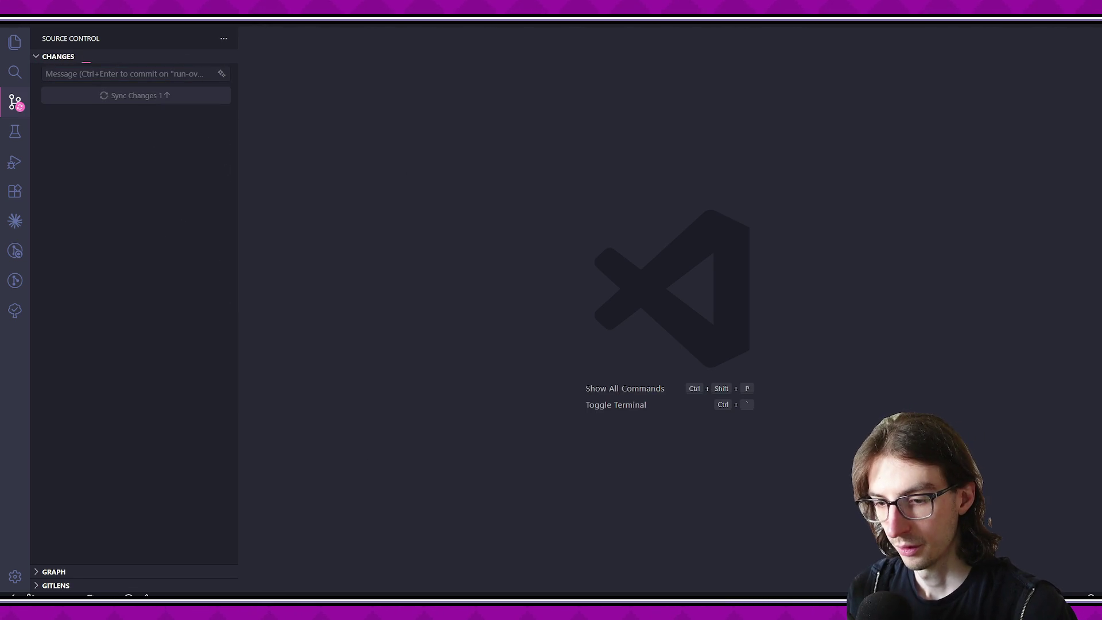
{"action": "key", "text": "alt+Tab"}
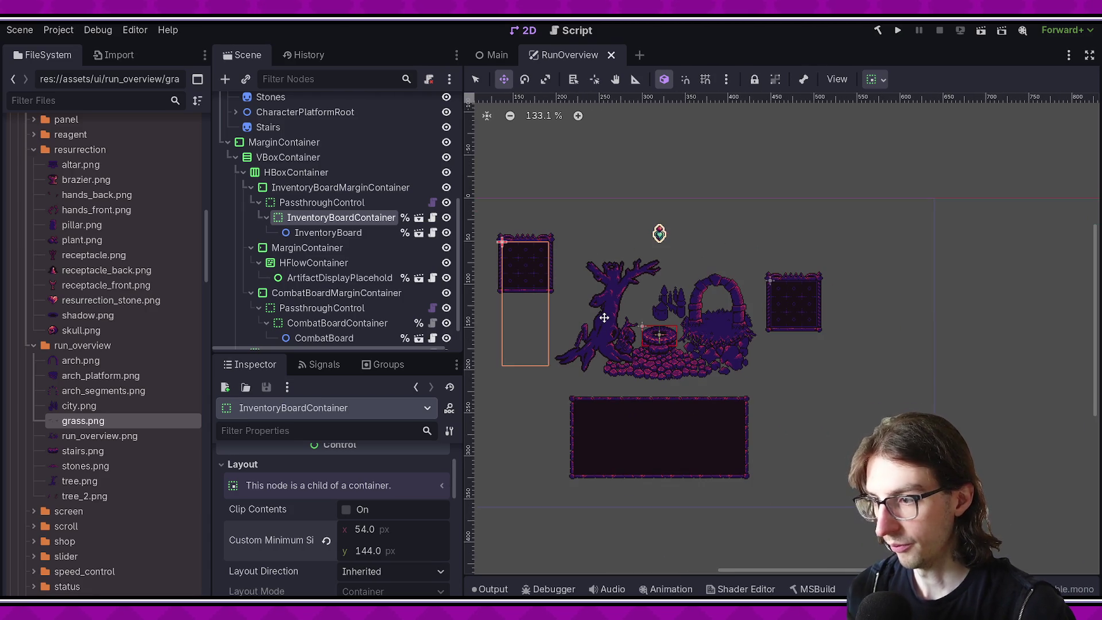
Step: Run the RunOverview scene, move its game window aside, and switch to the run_overview art in Aseprite
{"action": "left_click", "coordinate": [981, 34]}
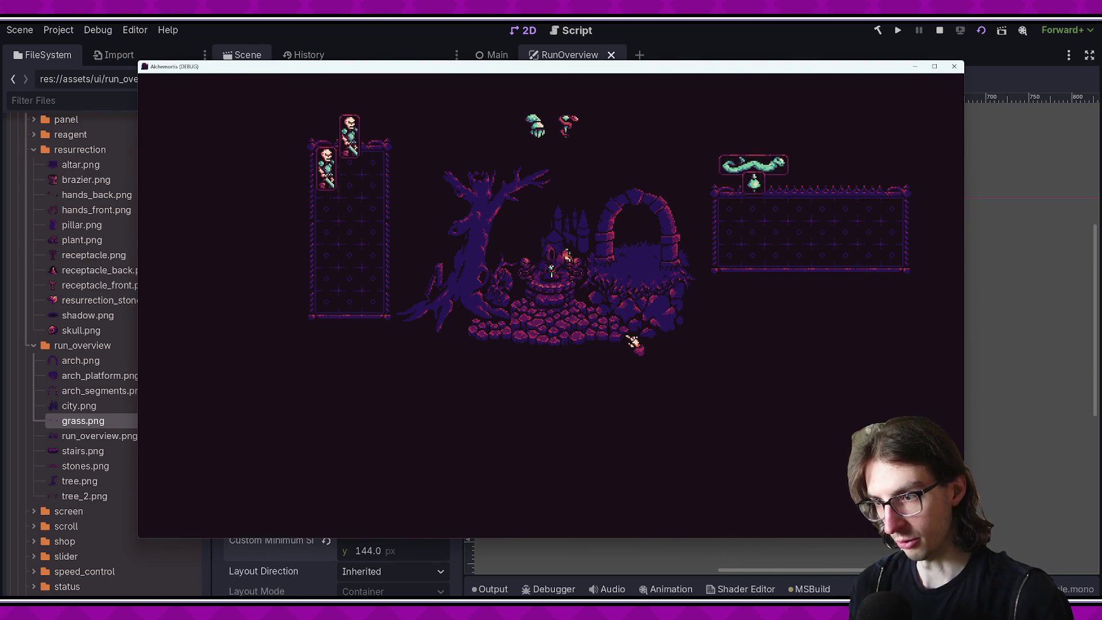
{"action": "mouse_move", "coordinate": [598, 77]}
{"action": "left_mouse_down"}
{"action": "mouse_move", "coordinate": [531, 493]}
{"action": "mouse_move", "coordinate": [528, 204]}
{"action": "left_mouse_up"}
{"action": "key", "text": "alt+Tab"}
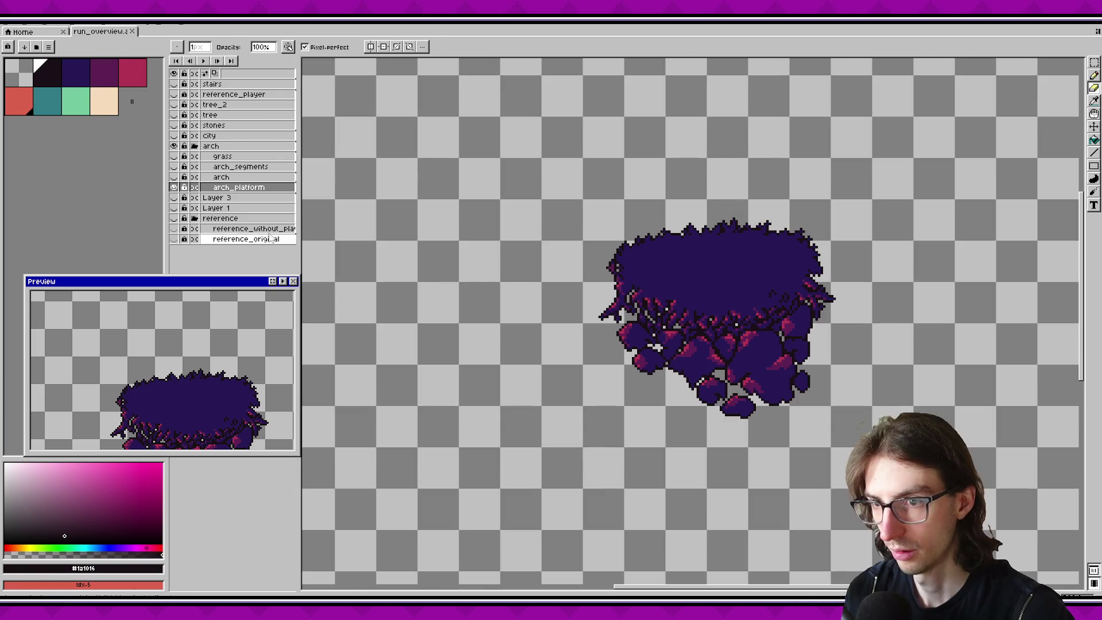
Step: Show the stones, city, arch, grass and arch_platform layers, compare against the game, and return to Godot
{"action": "left_click_drag", "start_coordinate": [174, 184], "coordinate": [176, 86]}
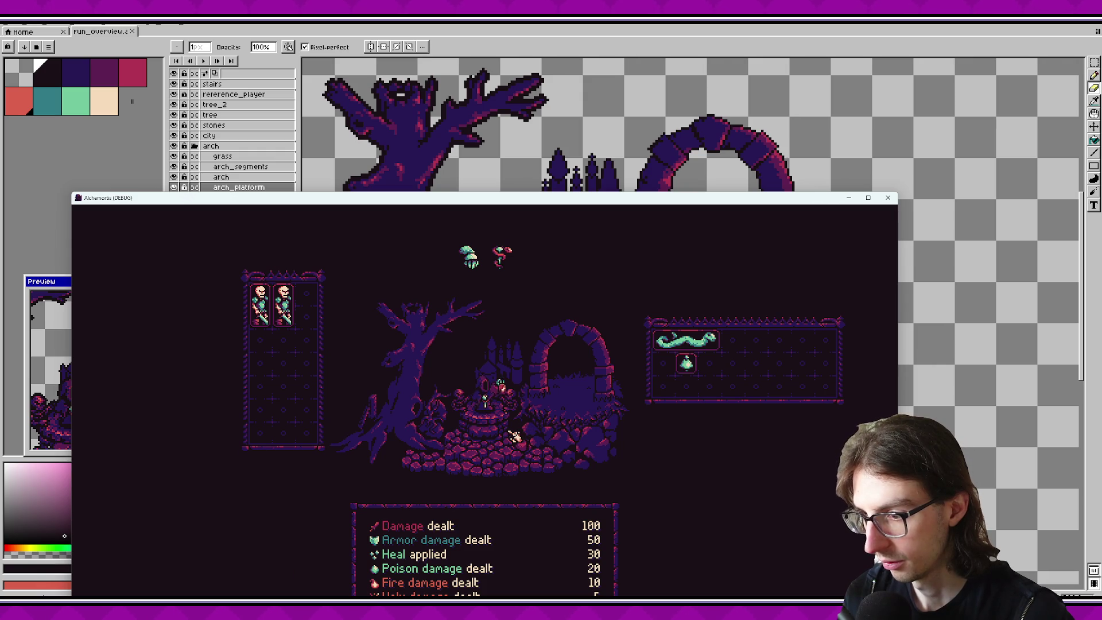
{"action": "mouse_move", "coordinate": [534, 198]}
{"action": "left_mouse_down"}
{"action": "mouse_move", "coordinate": [508, 474]}
{"action": "mouse_move", "coordinate": [522, 393]}
{"action": "mouse_move", "coordinate": [539, 374]}
{"action": "left_mouse_up"}
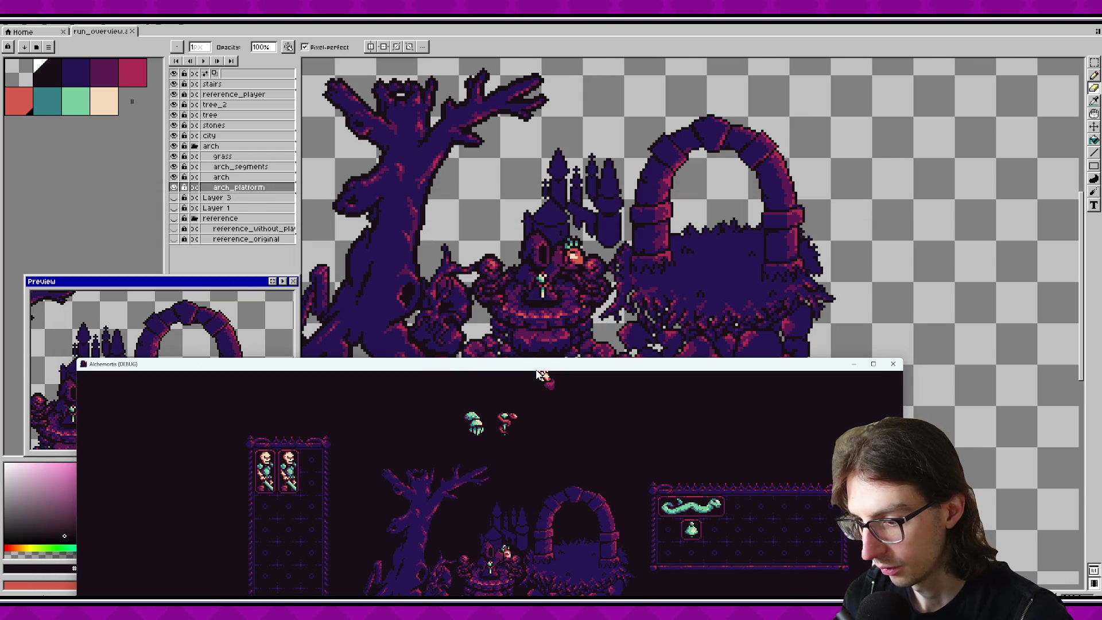
{"action": "mouse_move", "coordinate": [539, 374]}
{"action": "left_mouse_down"}
{"action": "mouse_move", "coordinate": [569, 237]}
{"action": "mouse_move", "coordinate": [564, 97]}
{"action": "left_mouse_up"}
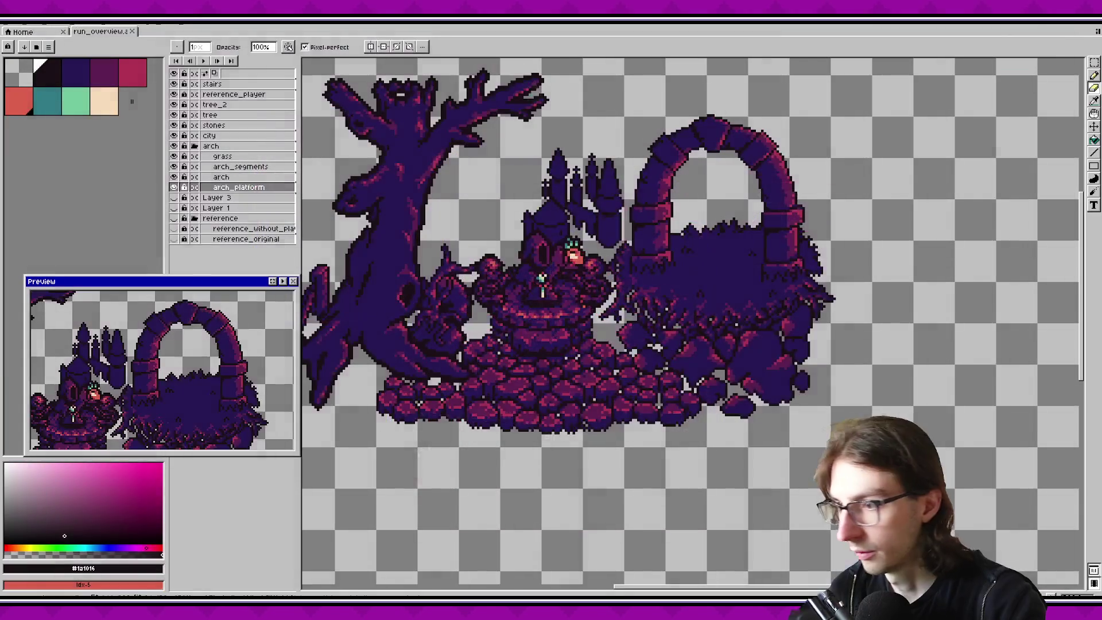
{"action": "scroll", "coordinate": [504, 334], "scroll_direction": "up", "scroll_amount": 5}
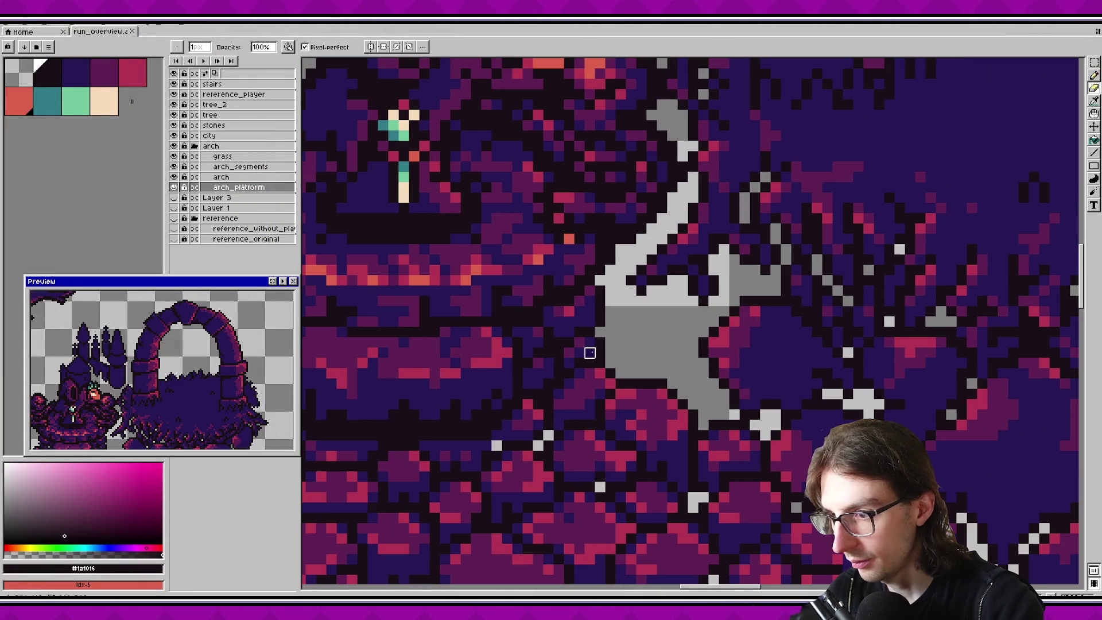
{"action": "key", "text": "alt+Tab"}
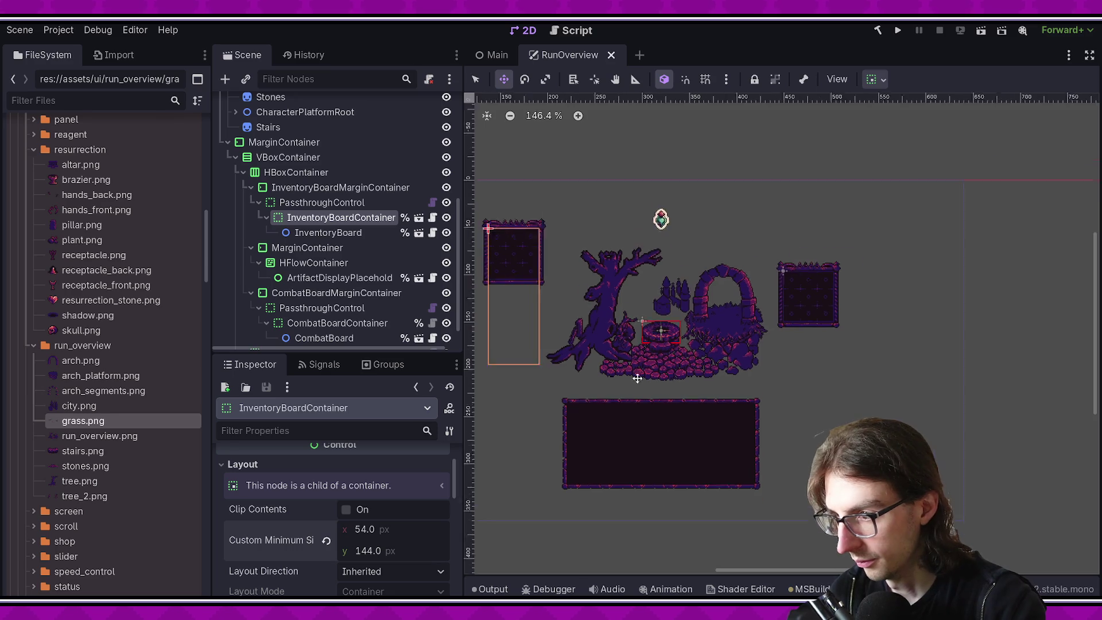
{"action": "scroll", "coordinate": [649, 373], "scroll_direction": "up", "scroll_amount": 10}
{"action": "scroll", "coordinate": [609, 487], "scroll_direction": "up", "scroll_amount": 1}
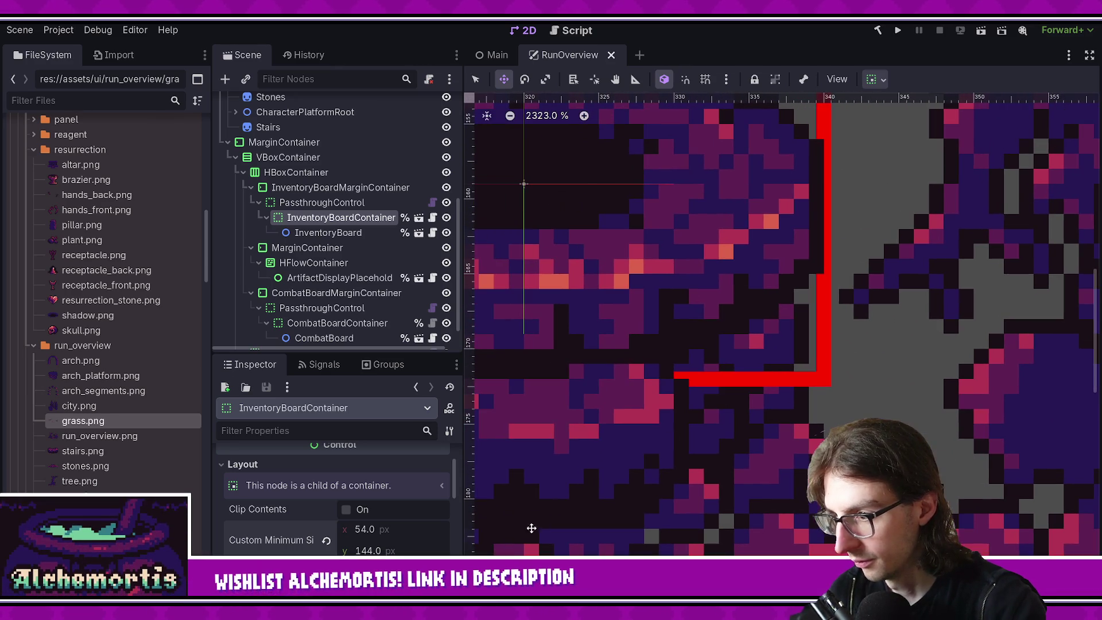
{"action": "key", "text": "alt+Tab"}
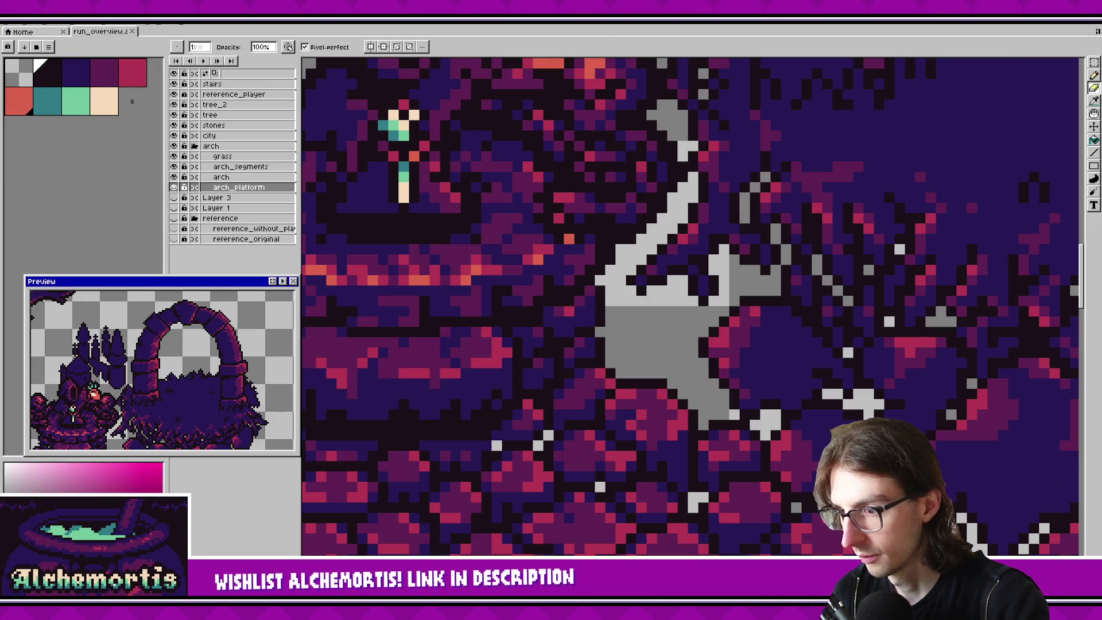
{"action": "key", "text": "alt+Tab"}
{"action": "scroll", "coordinate": [735, 344], "scroll_direction": "down", "scroll_amount": 6}
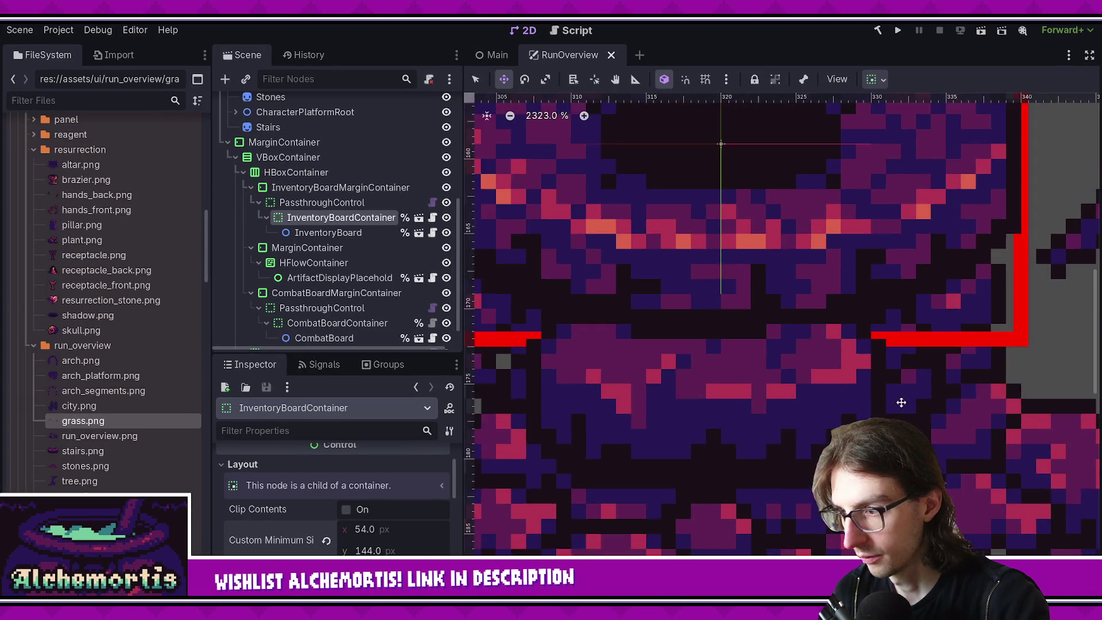
{"action": "scroll", "coordinate": [410, 312], "scroll_direction": "down", "scroll_amount": 1}
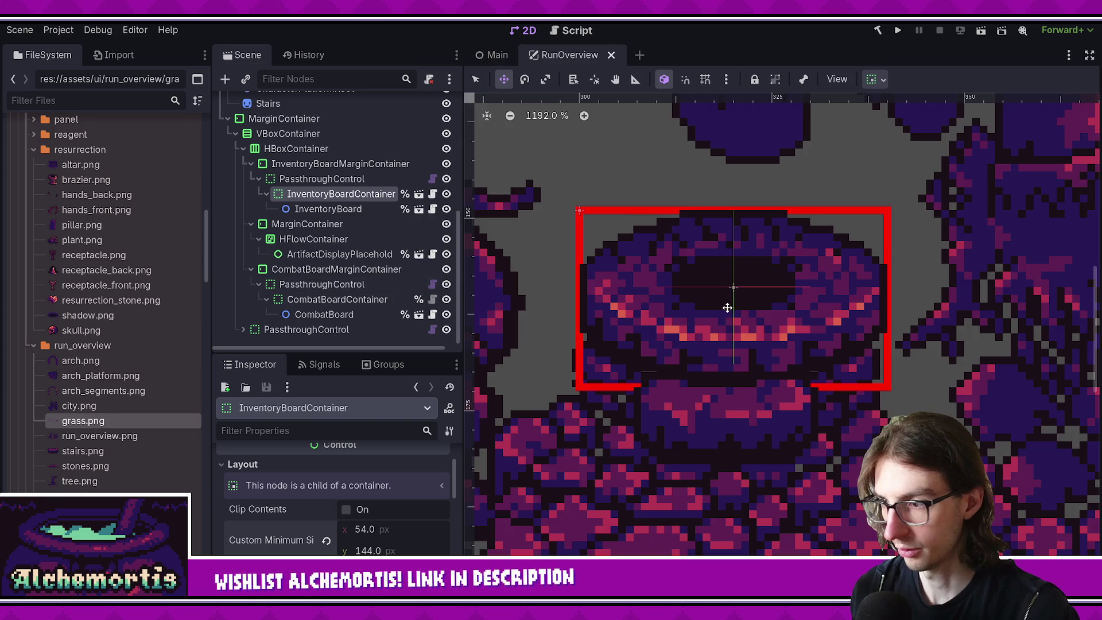
{"action": "scroll", "coordinate": [728, 308], "scroll_direction": "down", "scroll_amount": 5}
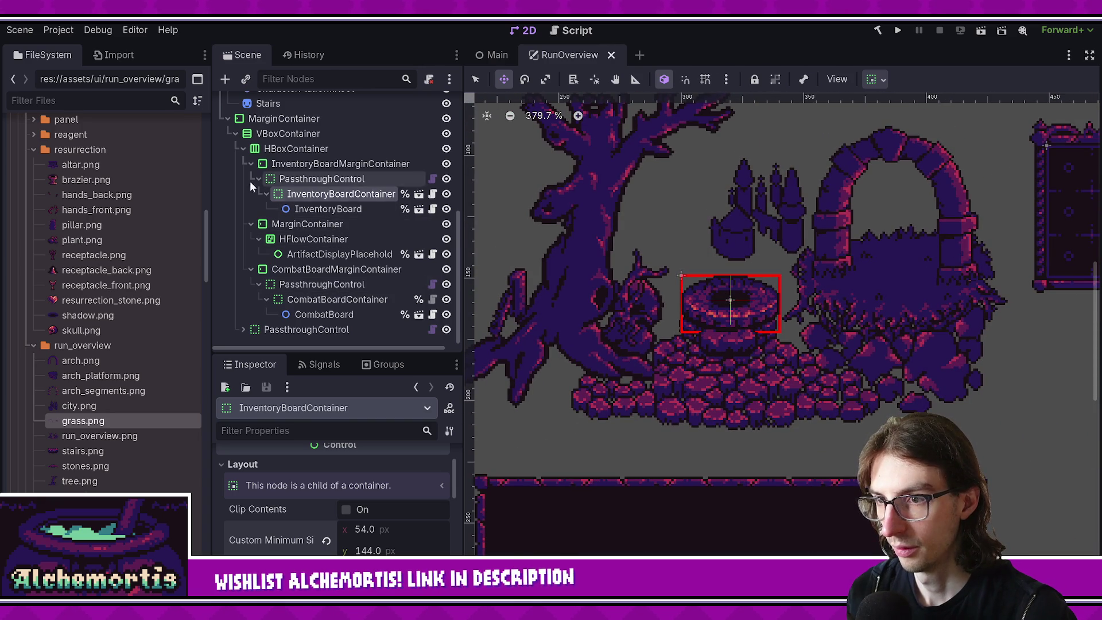
{"action": "scroll", "coordinate": [311, 221], "scroll_direction": "up", "scroll_amount": 8}
{"action": "left_click", "coordinate": [235, 316]}
{"action": "scroll", "coordinate": [321, 275], "scroll_direction": "down", "scroll_amount": 2}
{"action": "left_click", "coordinate": [303, 271]}
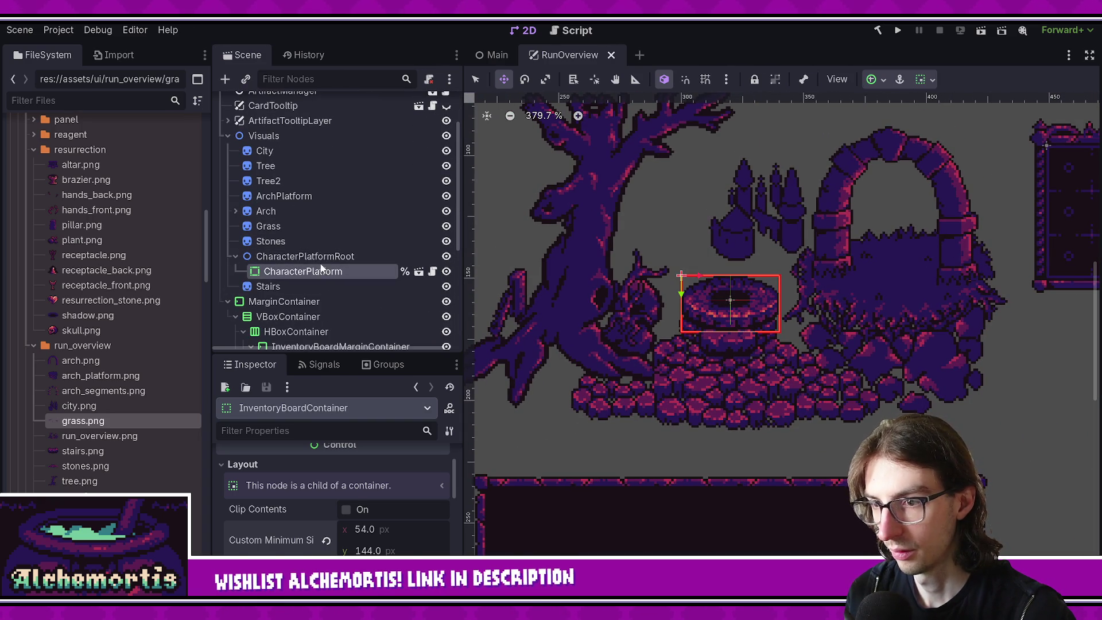
{"action": "left_click_drag", "start_coordinate": [696, 269], "coordinate": [698, 271]}
{"action": "key", "text": "ctrl+s"}
{"action": "scroll", "coordinate": [738, 337], "scroll_direction": "up", "scroll_amount": 6}
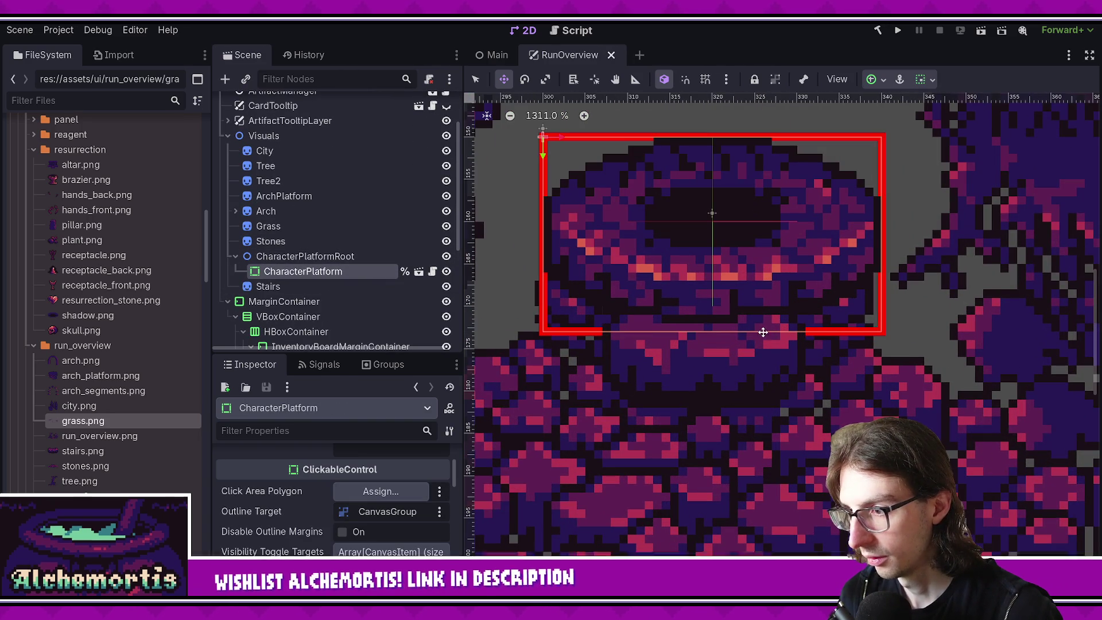
{"action": "key", "text": "alt+Tab"}
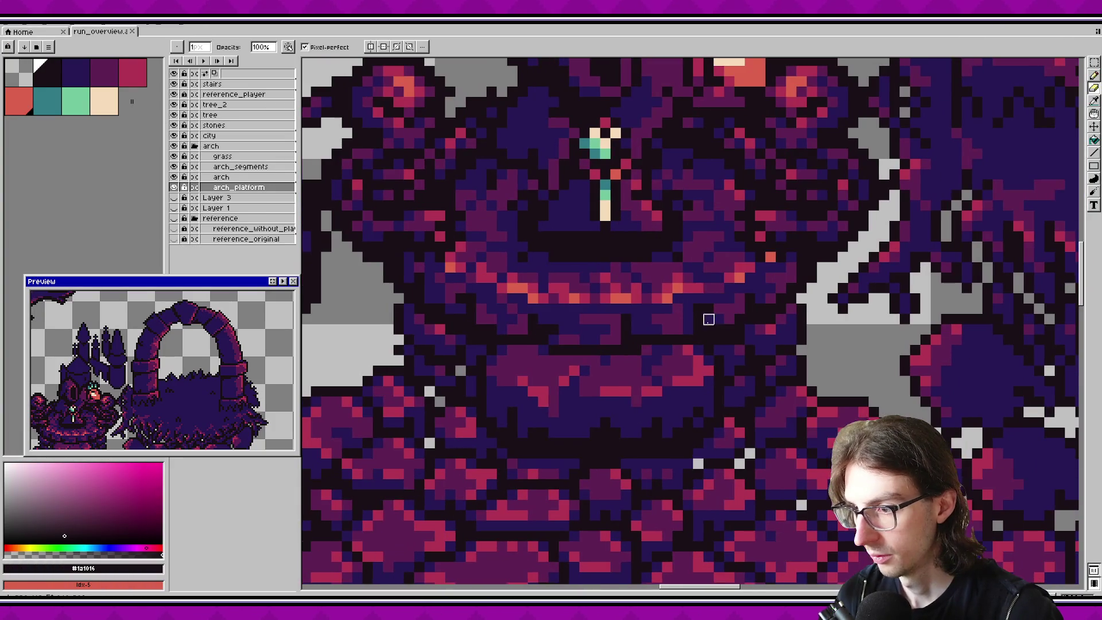
{"action": "key", "text": "alt+Tab"}
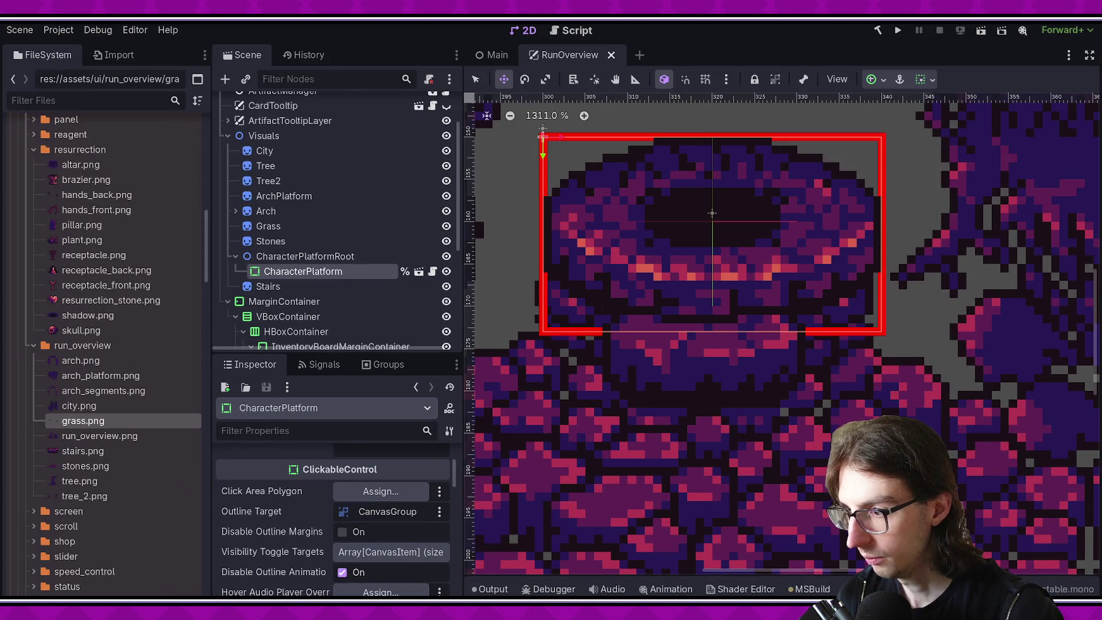
{"action": "key", "text": "alt+Tab"}
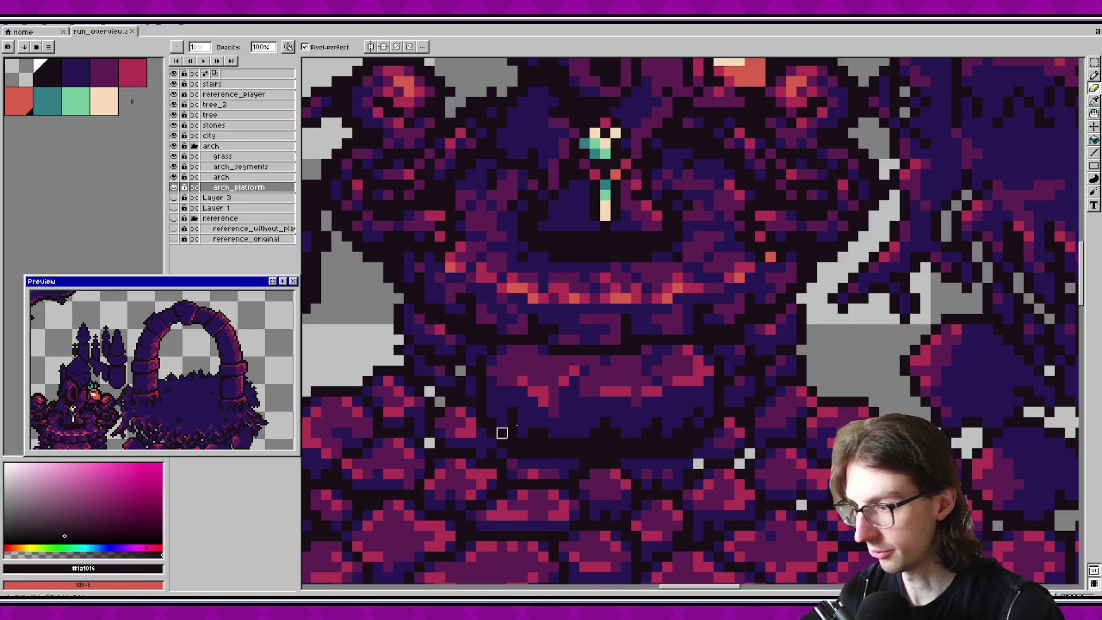
{"action": "scroll", "coordinate": [596, 340], "scroll_direction": "down", "scroll_amount": 3}
{"action": "key", "text": "alt+Tab"}
{"action": "scroll", "coordinate": [710, 327], "scroll_direction": "down", "scroll_amount": 5}
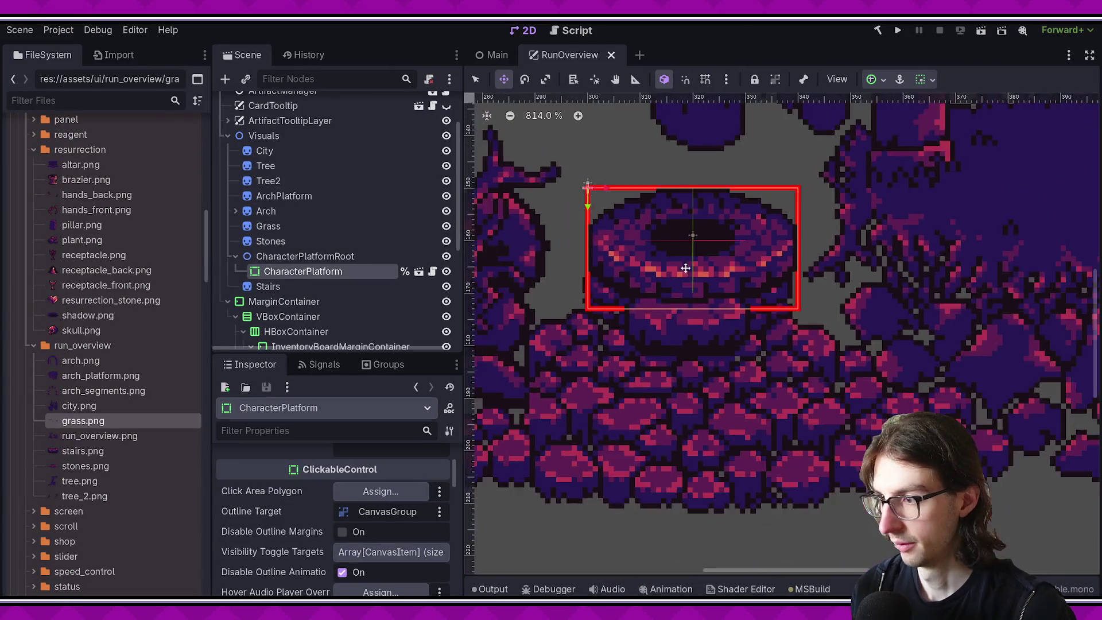
{"action": "scroll", "coordinate": [992, 120], "scroll_direction": "down", "scroll_amount": 1}
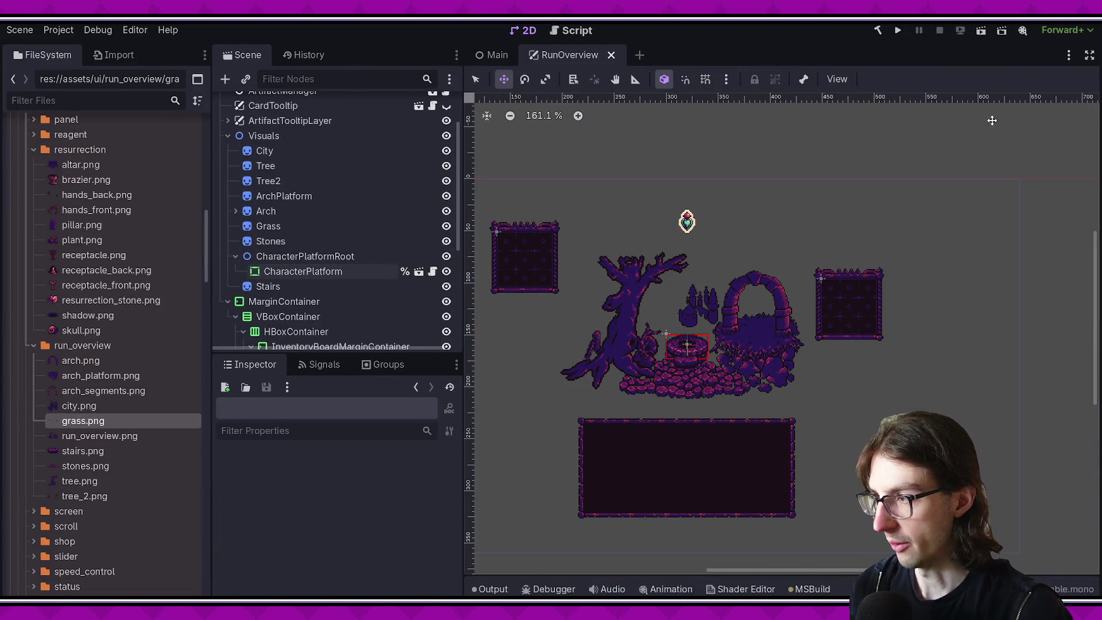
{"action": "left_click", "coordinate": [976, 32]}
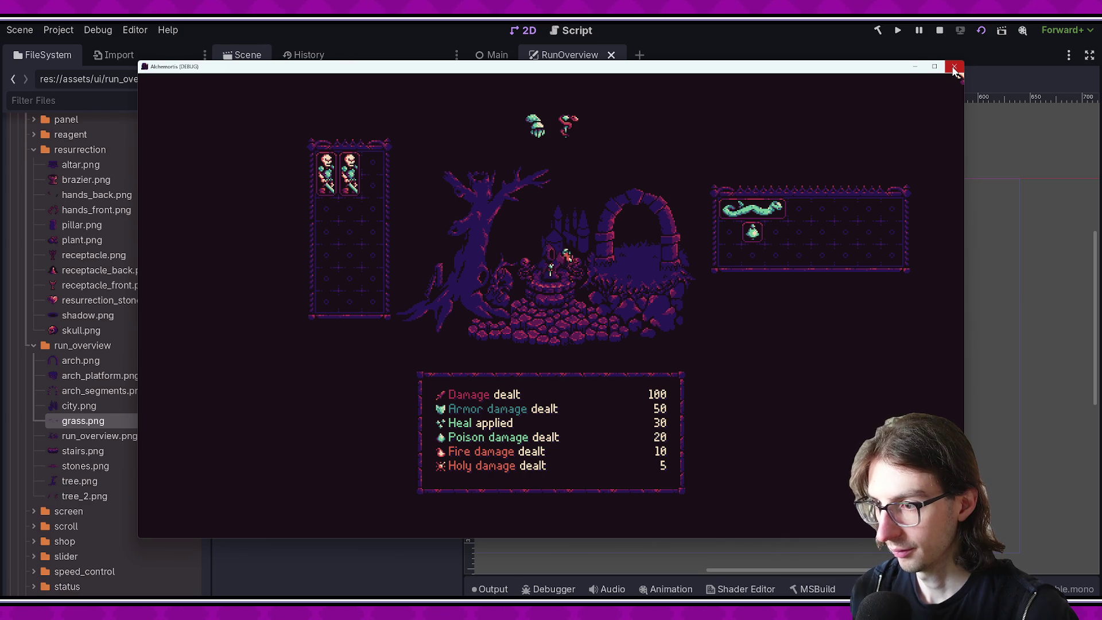
{"action": "left_click", "coordinate": [953, 68]}
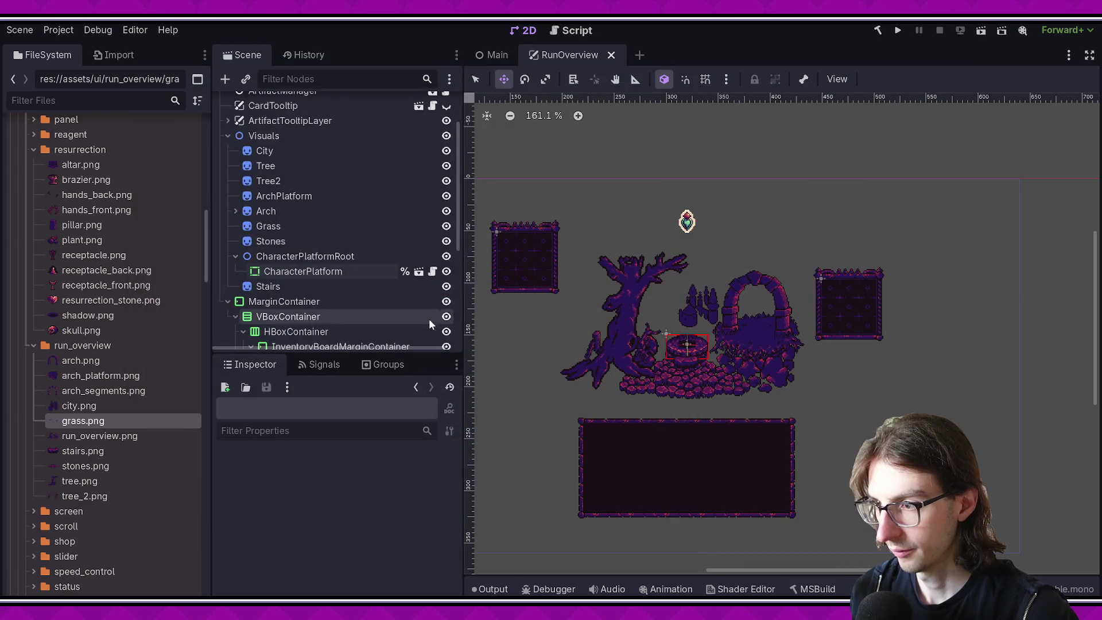
Step: Pan the view, enlarge the scene tree, save RunOverview, and switch to Select mode
{"action": "left_click_drag", "start_coordinate": [745, 312], "coordinate": [649, 324]}
{"action": "scroll", "coordinate": [649, 323], "scroll_direction": "up", "scroll_amount": 1}
{"action": "scroll", "coordinate": [330, 287], "scroll_direction": "down", "scroll_amount": 1}
{"action": "left_click_drag", "start_coordinate": [331, 357], "coordinate": [330, 490]}
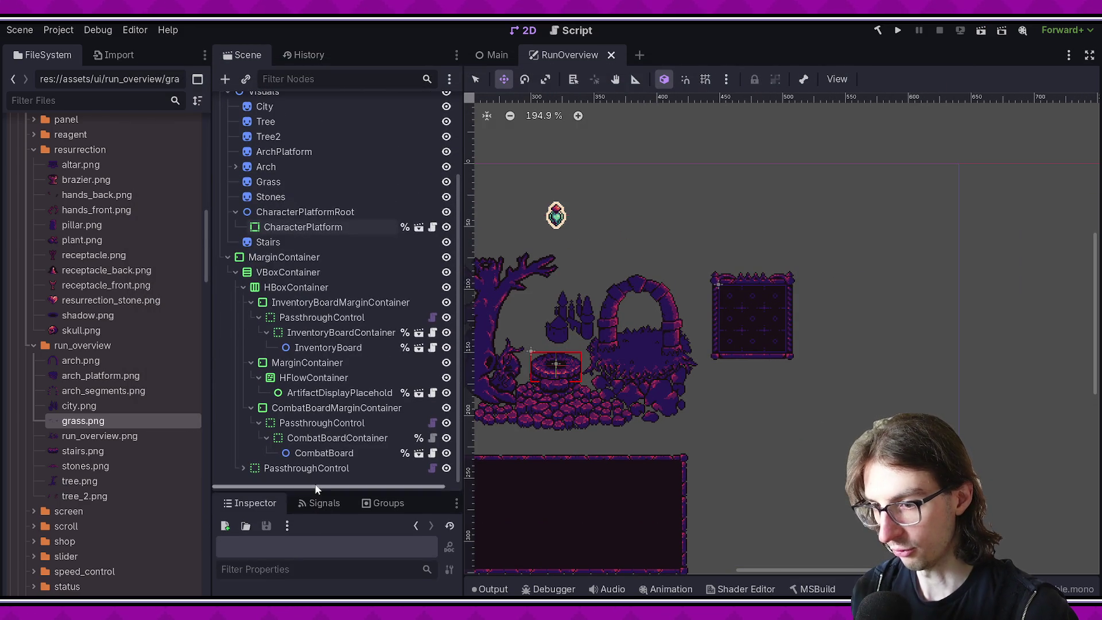
{"action": "key", "text": "ctrl+s"}
{"action": "scroll", "coordinate": [616, 378], "scroll_direction": "up", "scroll_amount": 2}
{"action": "key", "text": "q"}
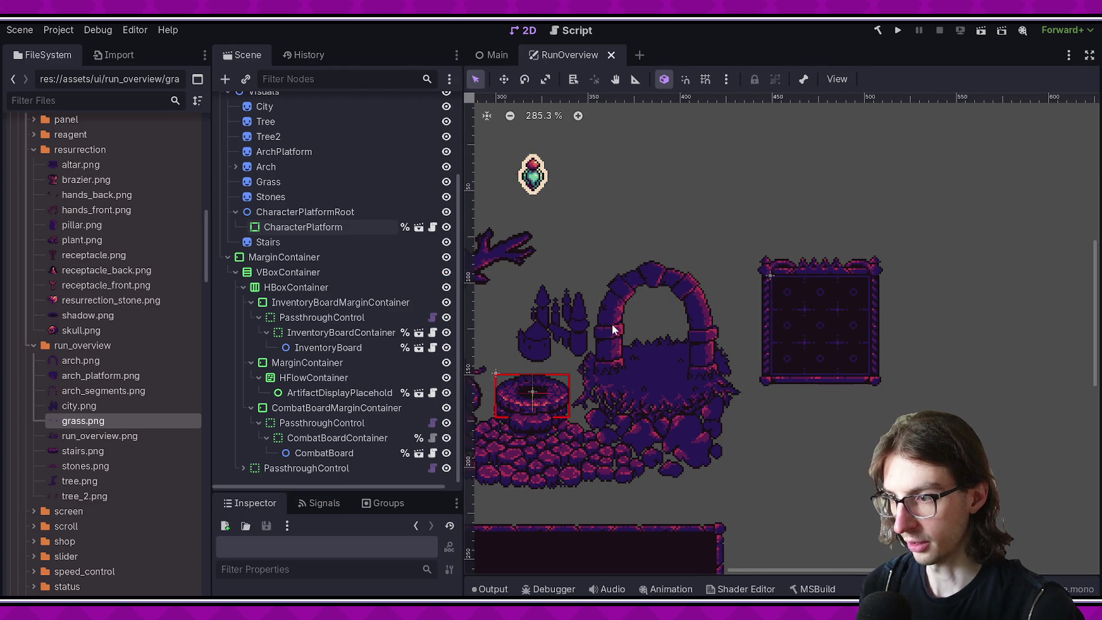
Step: Inspect the HFlowContainer, CharacterPlatformRoot, Arch and ArchSegments nodes
{"action": "left_click", "coordinate": [314, 378]}
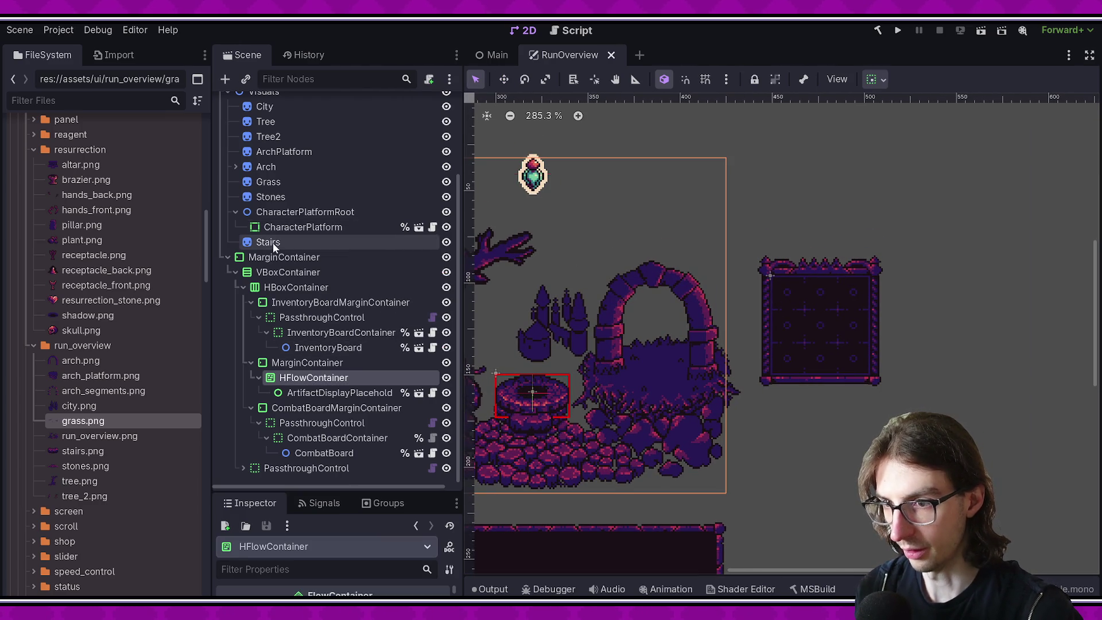
{"action": "scroll", "coordinate": [645, 295], "scroll_direction": "up", "scroll_amount": 1}
{"action": "left_click", "coordinate": [305, 212]}
{"action": "left_click", "coordinate": [269, 166]}
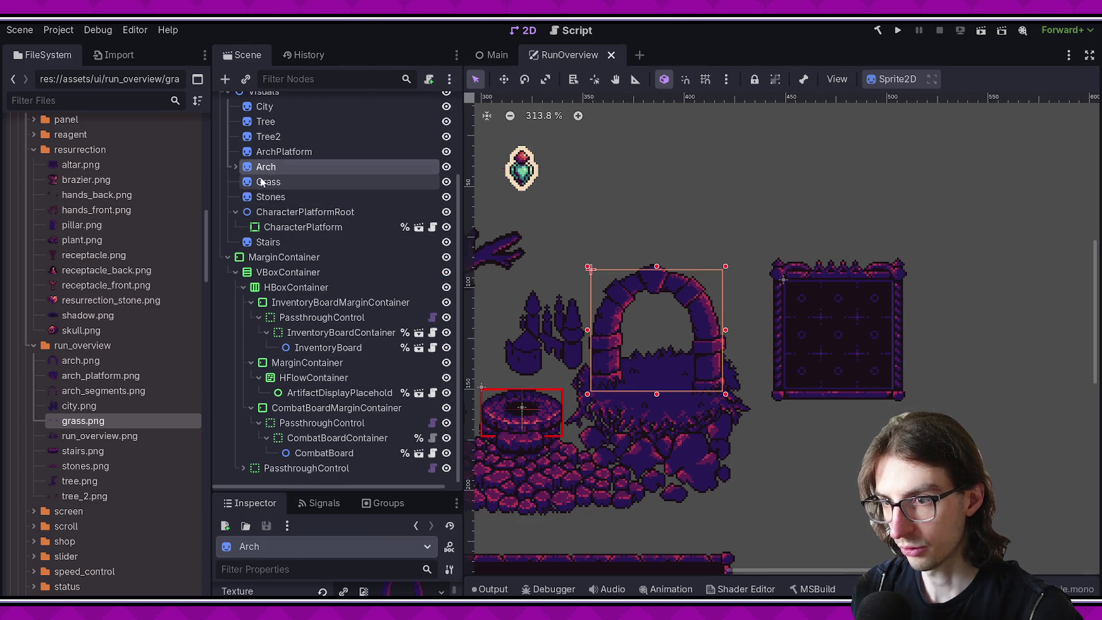
{"action": "left_click", "coordinate": [235, 166]}
{"action": "left_click", "coordinate": [284, 181]}
{"action": "left_click", "coordinate": [283, 173]}
{"action": "left_click", "coordinate": [283, 181]}
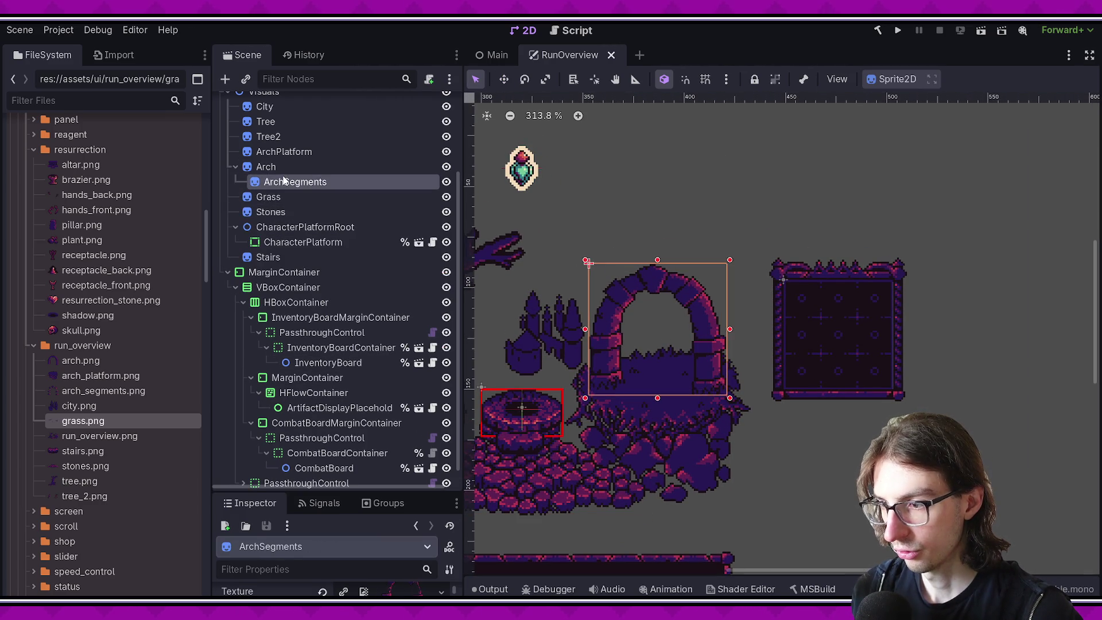
{"action": "left_click", "coordinate": [268, 168]}
{"action": "key", "text": "Left"}
{"action": "scroll", "coordinate": [267, 172], "scroll_direction": "up", "scroll_amount": 3}
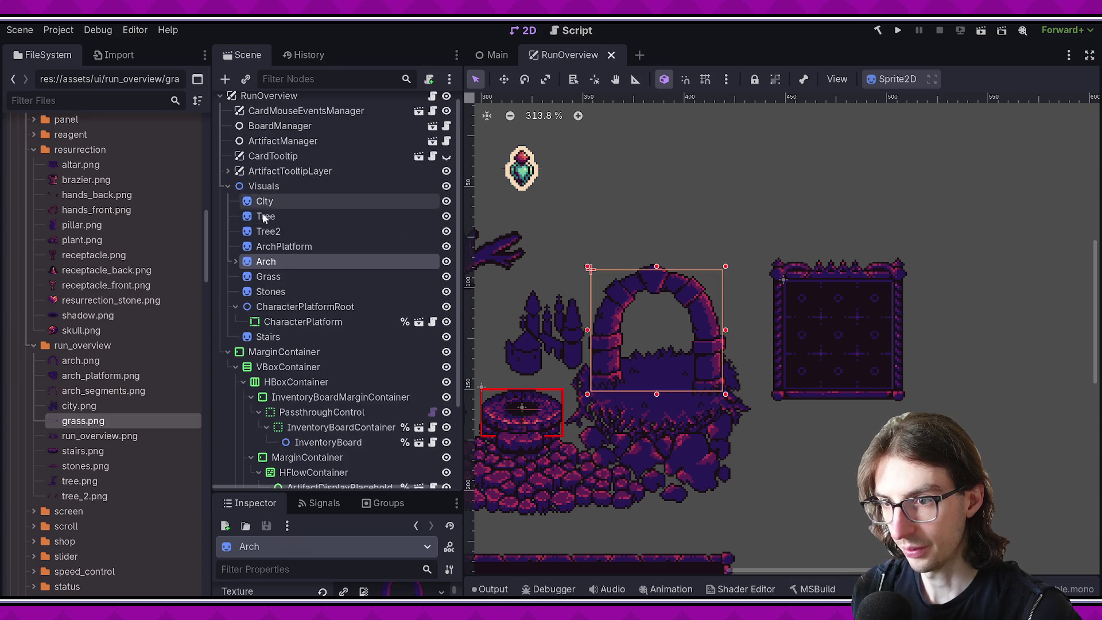
Step: Abandon adding a child to Visuals and select the Arch node with ArchSegments expanded
{"action": "right_click", "coordinate": [235, 186]}
{"action": "left_click", "coordinate": [310, 192]}
{"action": "key", "text": "Escape"}
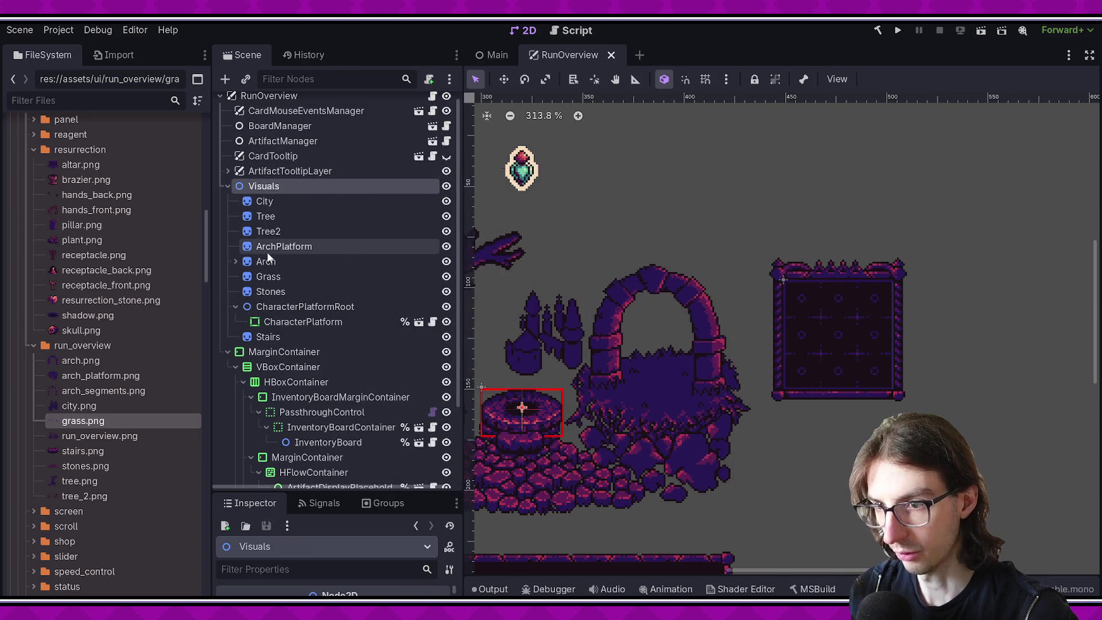
{"action": "left_click", "coordinate": [266, 262]}
{"action": "left_click", "coordinate": [236, 261]}
{"action": "right_click", "coordinate": [267, 261]}
{"action": "key", "text": "Escape"}
Step: Create a CanvasGroup, move Arch and ArchSegments into it, and save the scene
{"action": "key", "text": "ctrl+a"}
{"action": "type", "text": "canvasgroup"}
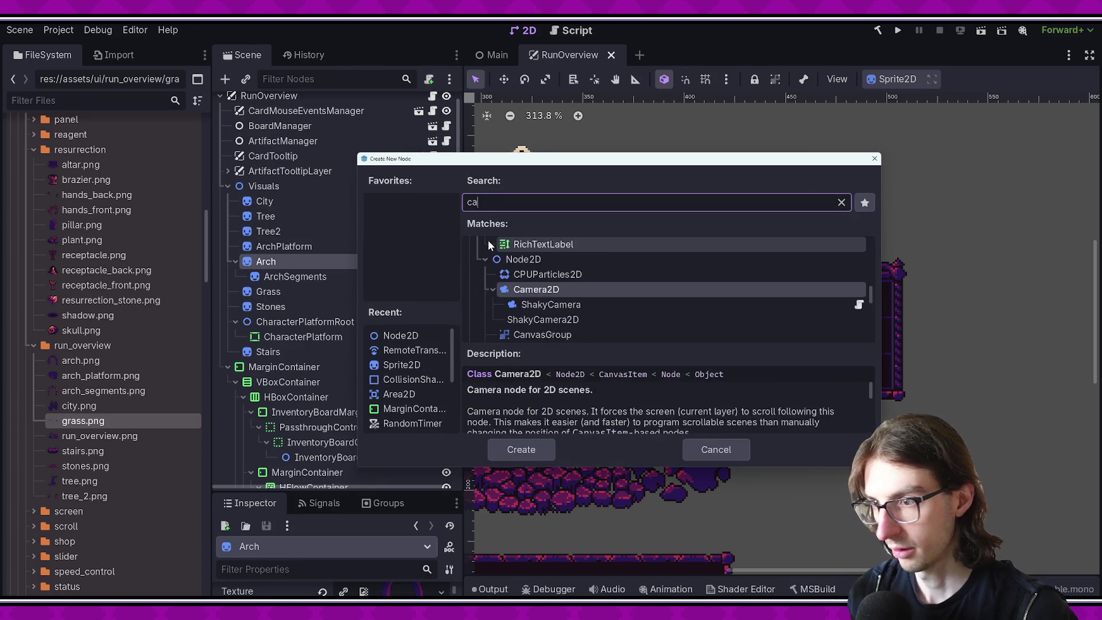
{"action": "key", "text": "Return"}
{"action": "mouse_move", "coordinate": [283, 293]}
{"action": "left_mouse_down"}
{"action": "mouse_move", "coordinate": [276, 257]}
{"action": "mouse_move", "coordinate": [284, 262]}
{"action": "left_mouse_up"}
{"action": "left_click", "coordinate": [347, 293], "text": "shift"}
{"action": "key", "text": "ctrl+s"}
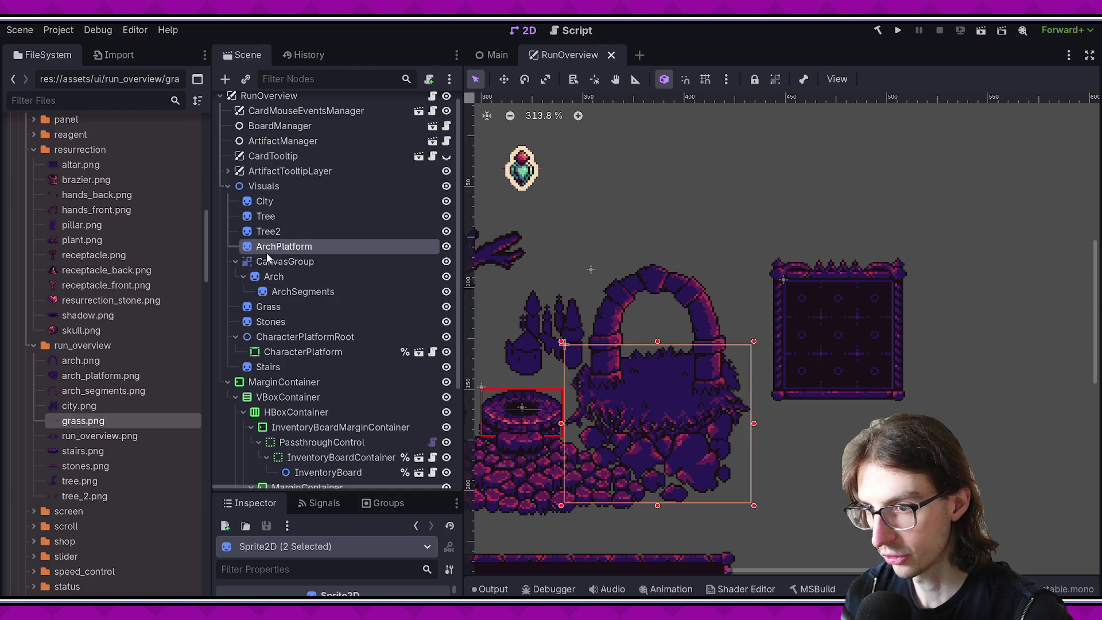
Step: Collapse the CanvasGroup and begin adding another child node under Visuals
{"action": "left_click", "coordinate": [285, 261]}
{"action": "left_click", "coordinate": [235, 262]}
{"action": "left_click", "coordinate": [263, 186]}
{"action": "right_click", "coordinate": [246, 186]}
{"action": "left_click", "coordinate": [405, 190]}
Step: Add a ClickableControl above Visuals, rename it QuitToMenuClickableControl, and save
{"action": "type", "text": "click"}
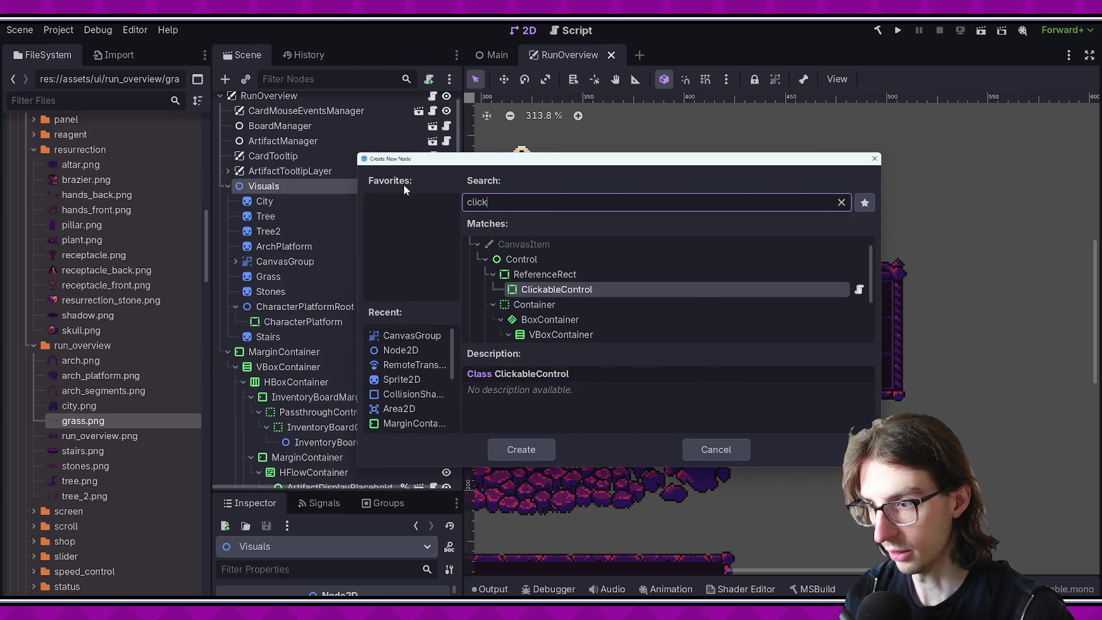
{"action": "key", "text": "Return"}
{"action": "left_click_drag", "start_coordinate": [291, 352], "coordinate": [276, 180]}
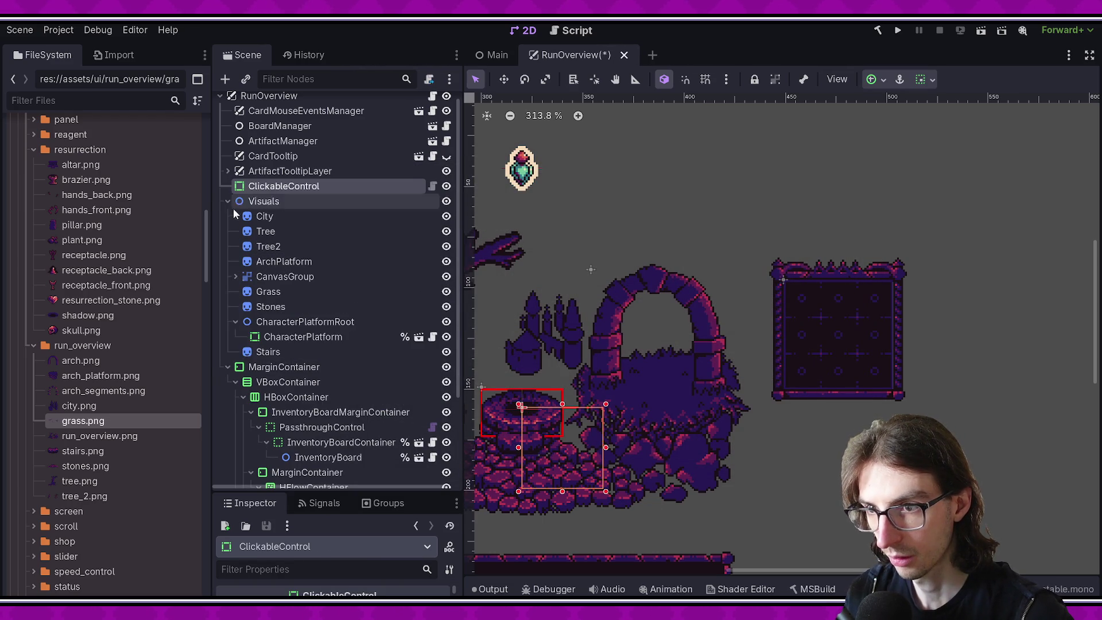
{"action": "left_click", "coordinate": [228, 201]}
{"action": "key", "text": "F2"}
{"action": "type", "text": "Qui"}
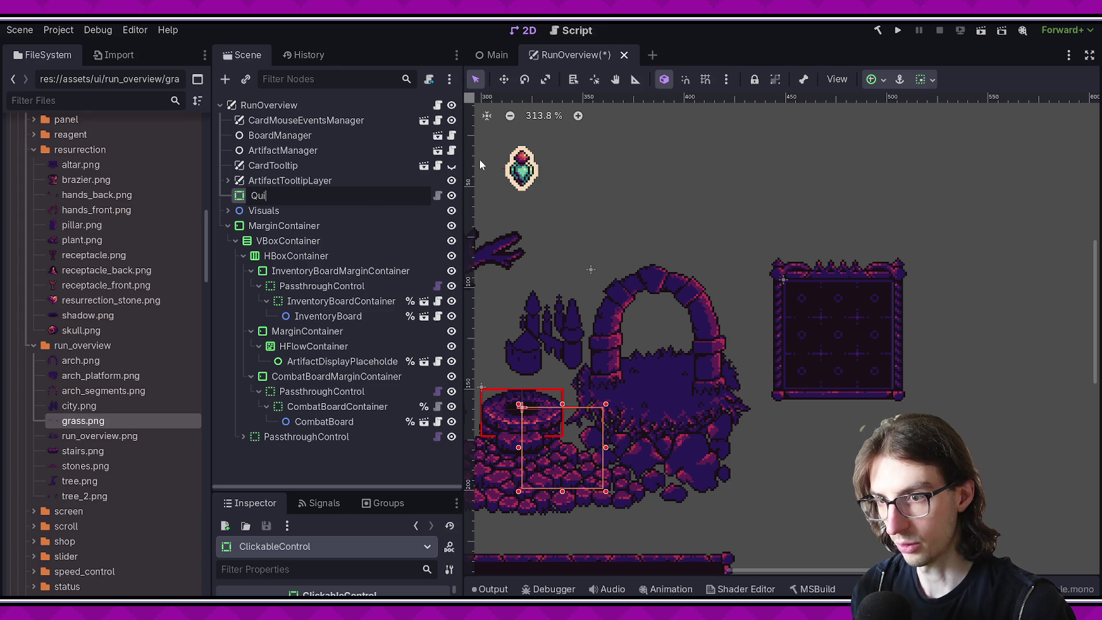
{"action": "type", "text": "tToMenuClic"}
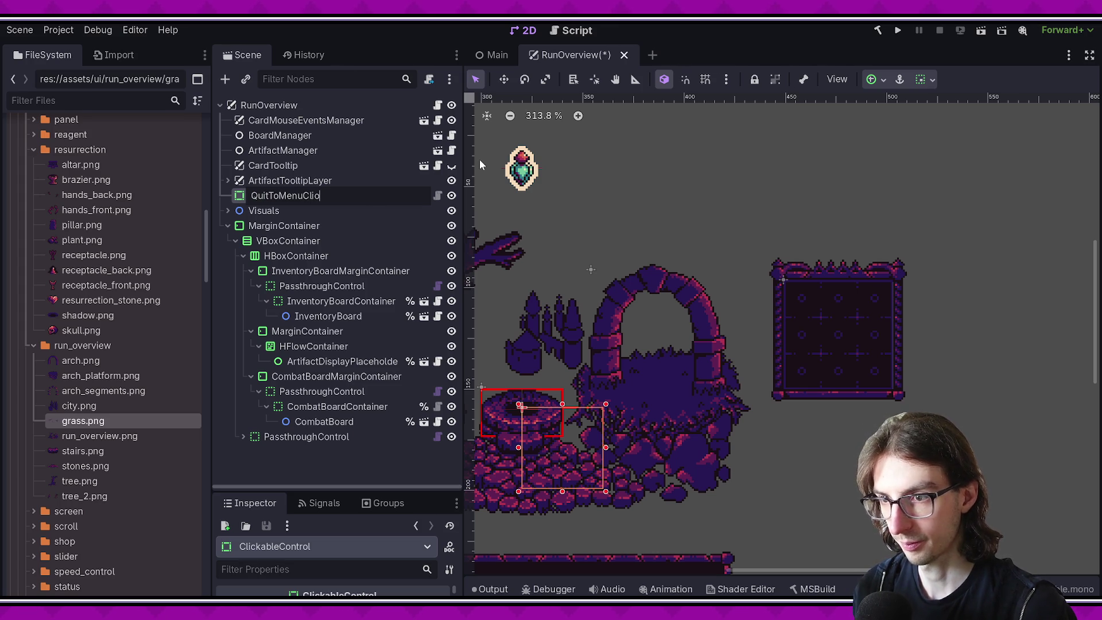
{"action": "type", "text": "kableControl"}
{"action": "key", "text": "Return"}
{"action": "key", "text": "ctrl+s"}
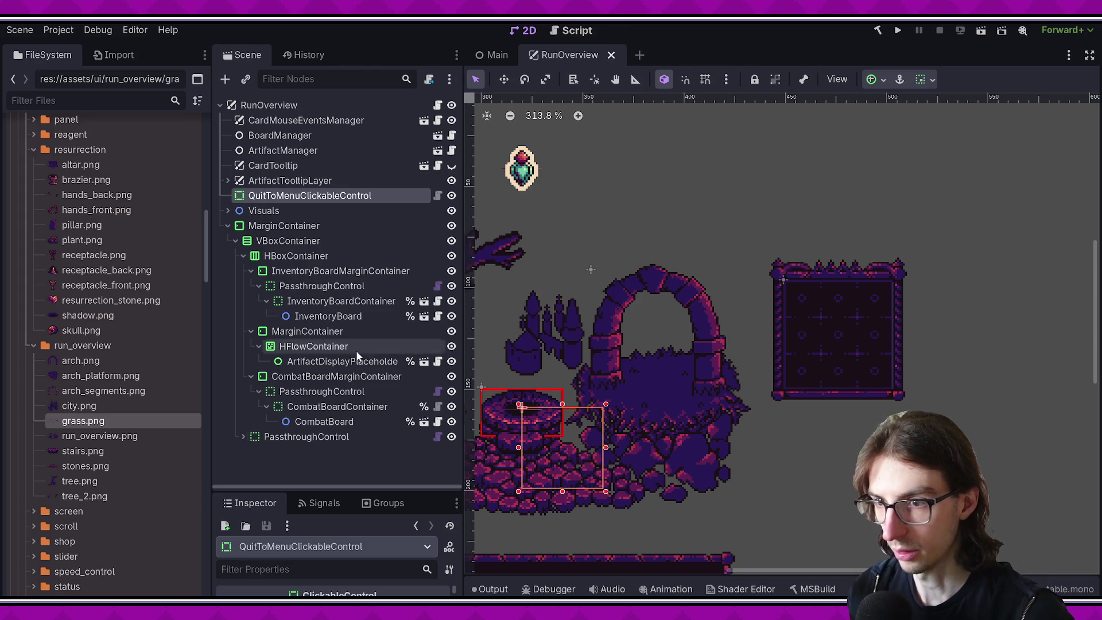
Step: Set QuitToMenuClickableControl's Outline Target to the CanvasGroup and save
{"action": "left_click_drag", "start_coordinate": [427, 490], "coordinate": [427, 233]}
{"action": "left_click", "coordinate": [391, 377]}
{"action": "double_click", "coordinate": [513, 291]}
{"action": "key", "text": "ctrl+s"}
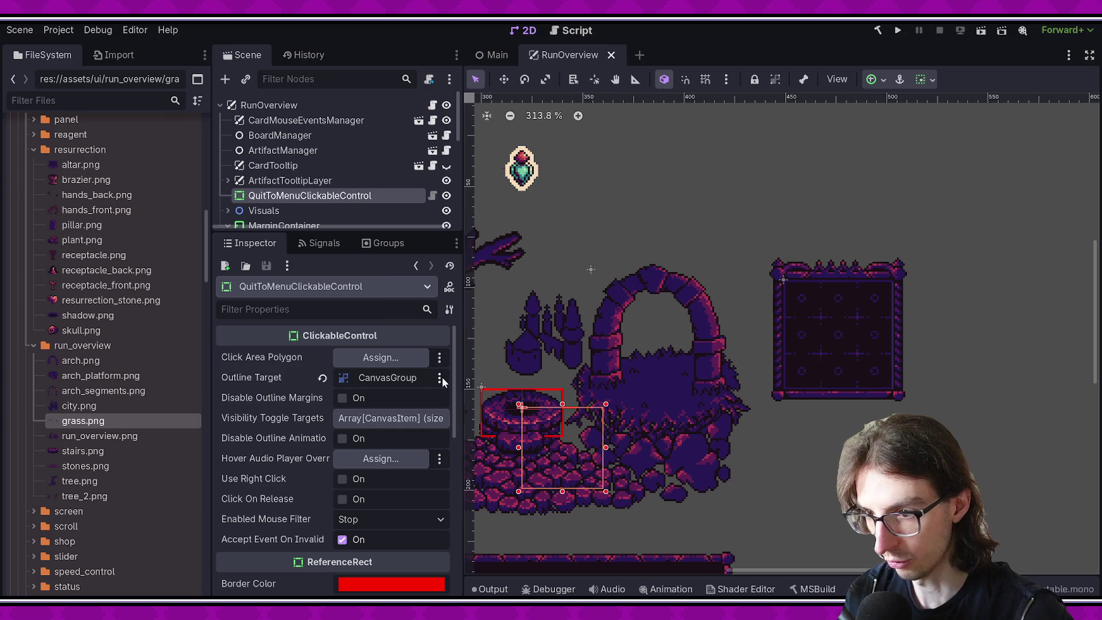
Step: Rename the CanvasGroup to ArchCanvasGroup and reselect QuitToMenuClickableControl
{"action": "left_click", "coordinate": [228, 210]}
{"action": "left_click_drag", "start_coordinate": [337, 232], "coordinate": [337, 376]}
{"action": "left_click", "coordinate": [285, 286]}
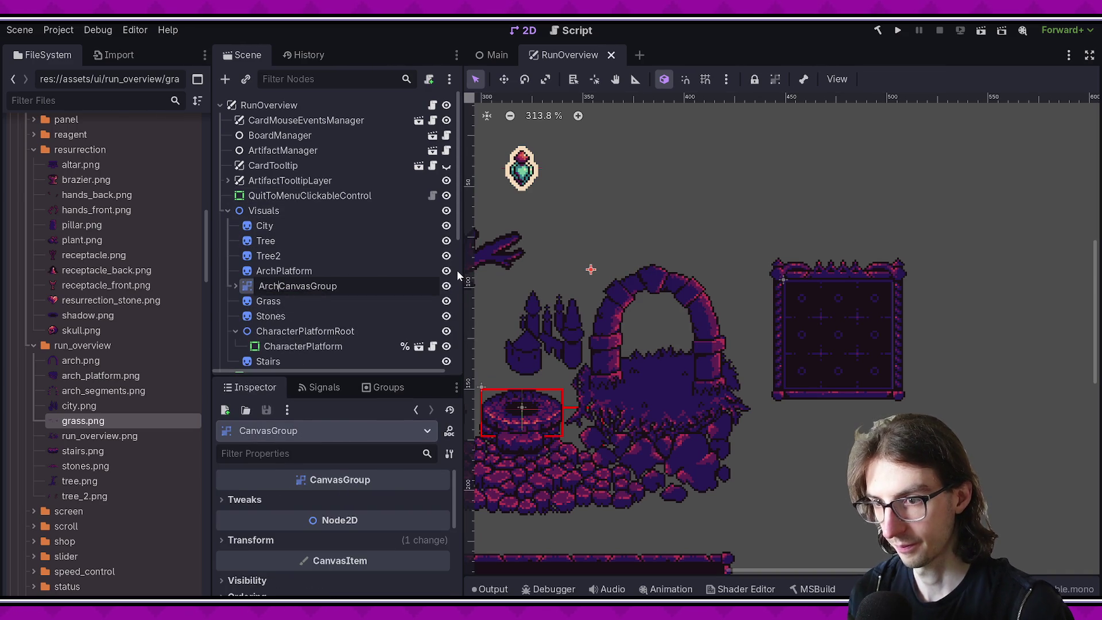
{"action": "key", "text": "Return"}
{"action": "left_click_drag", "start_coordinate": [320, 376], "coordinate": [320, 282]}
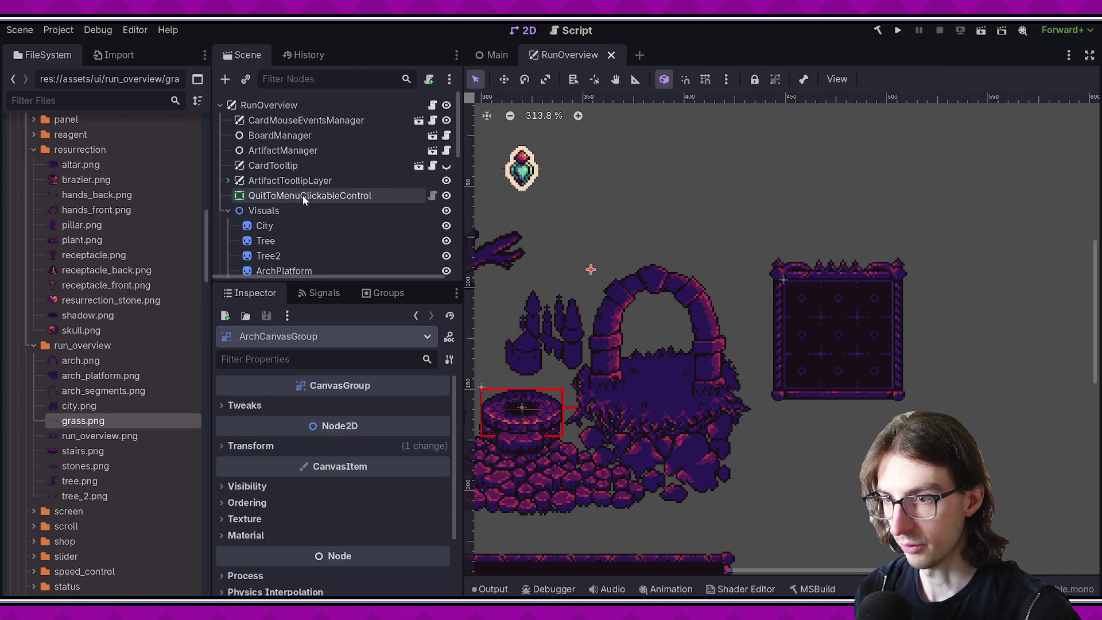
{"action": "left_click", "coordinate": [304, 197]}
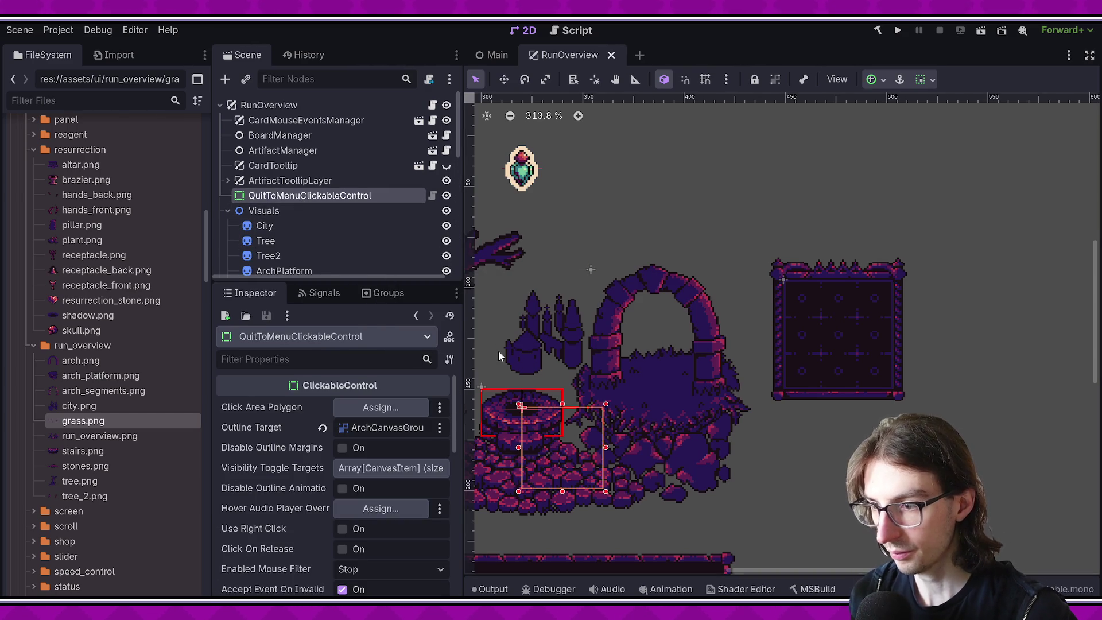
Step: Move QuitToMenuClickableControl up so it sits over the arch
{"action": "scroll", "coordinate": [542, 330], "scroll_direction": "down", "scroll_amount": 1}
{"action": "key", "text": "w"}
{"action": "left_click_drag", "start_coordinate": [587, 382], "coordinate": [645, 270]}
{"action": "scroll", "coordinate": [669, 263], "scroll_direction": "up", "scroll_amount": 4}
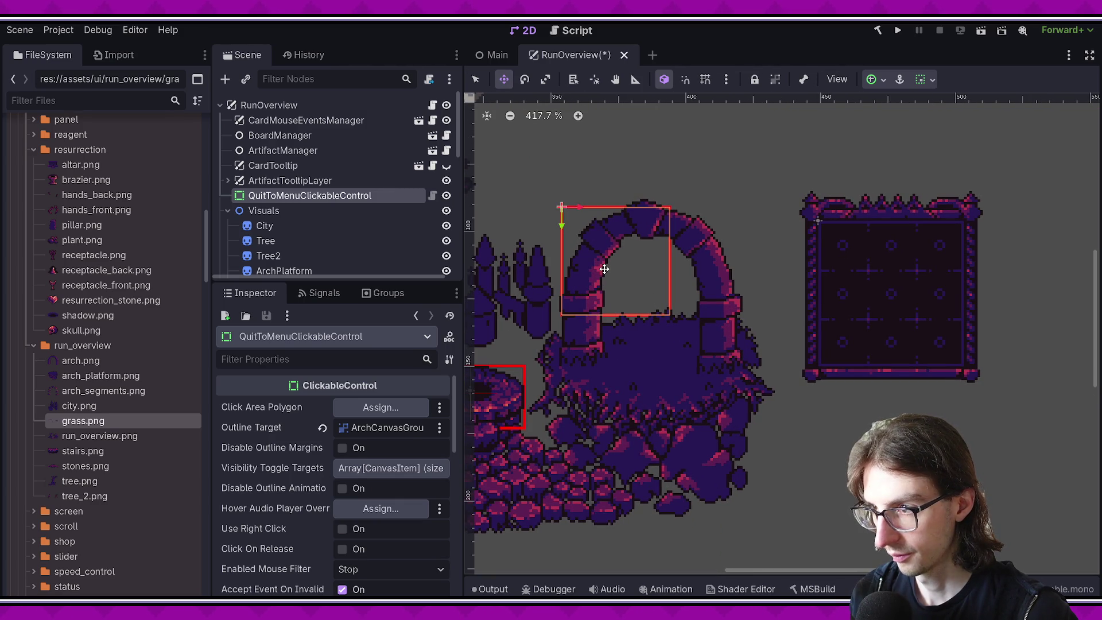
{"action": "left_click_drag", "start_coordinate": [605, 269], "coordinate": [601, 263]}
Step: Set the control's custom minimum size to 68 × 65 and save RunOverview
{"action": "scroll", "coordinate": [275, 459], "scroll_direction": "down", "scroll_amount": 5}
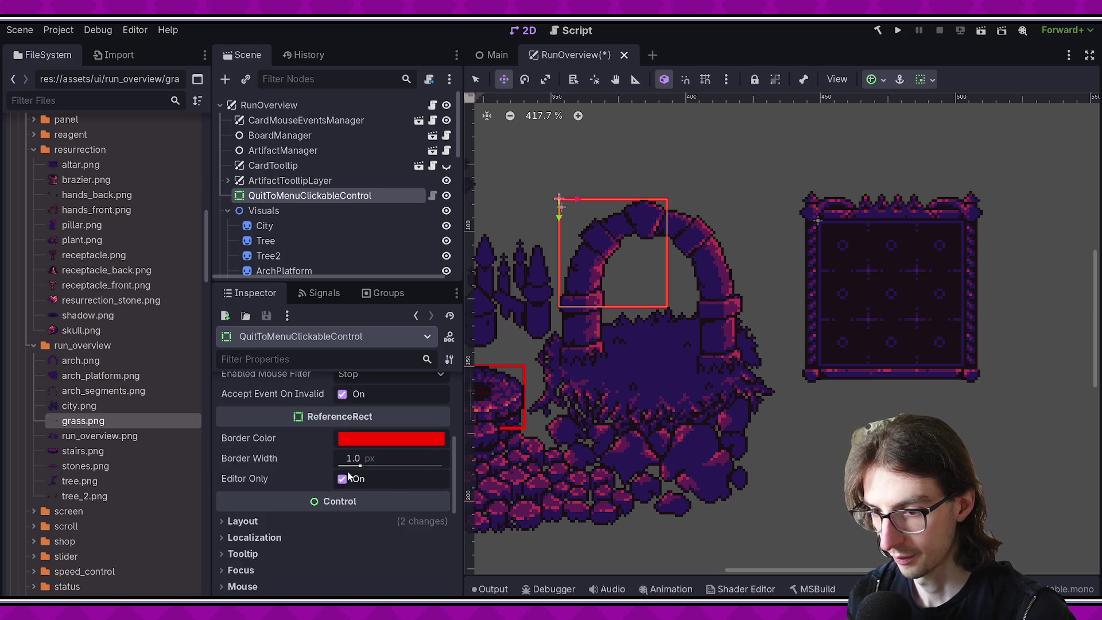
{"action": "left_click", "coordinate": [257, 411]}
{"action": "mouse_move", "coordinate": [386, 479]}
{"action": "left_mouse_down"}
{"action": "mouse_move", "coordinate": [426, 480]}
{"action": "mouse_move", "coordinate": [423, 496]}
{"action": "left_mouse_up"}
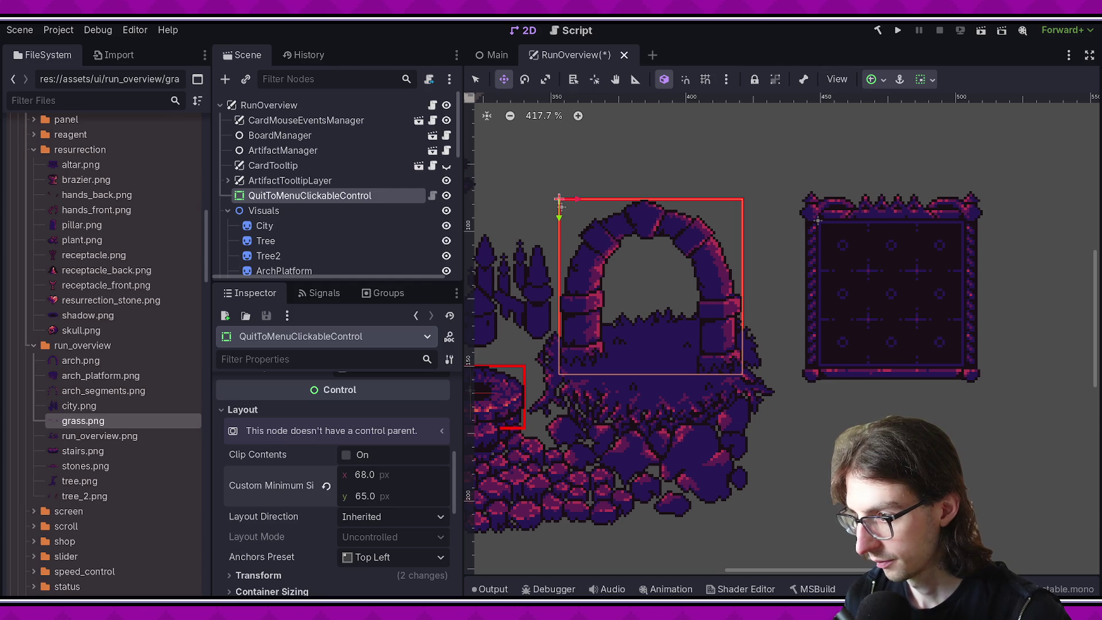
{"action": "key", "text": "ctrl+s"}
{"action": "scroll", "coordinate": [764, 306], "scroll_direction": "down", "scroll_amount": 6}
{"action": "left_click", "coordinate": [767, 307]}
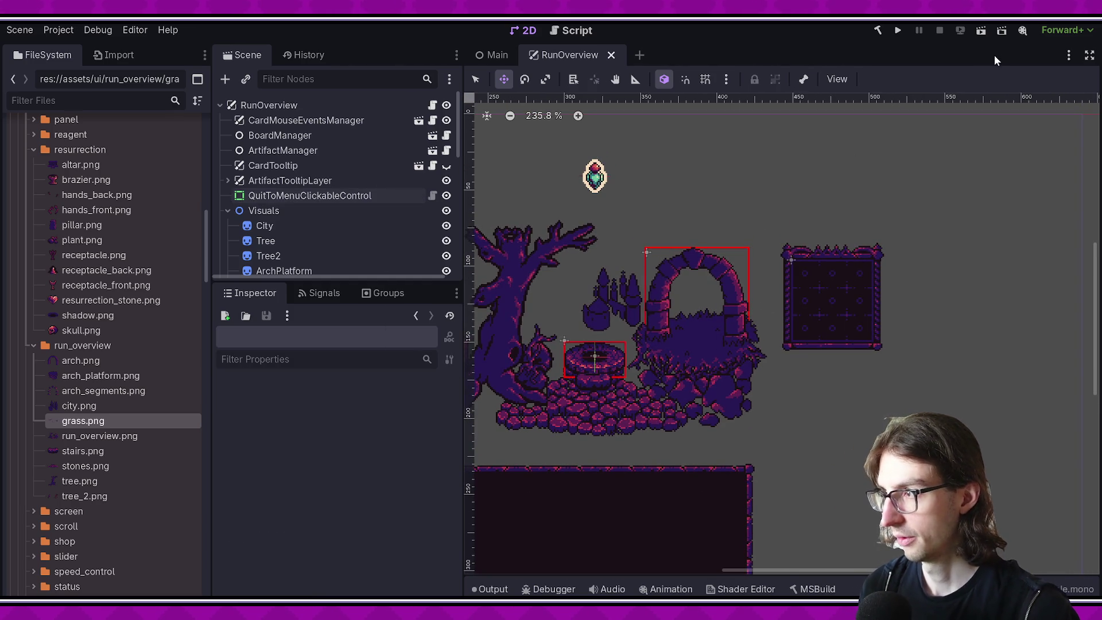
Step: Test-run the scene, then move QuitToMenuClickableControl below MarginContainer in the tree
{"action": "key", "text": "F6"}
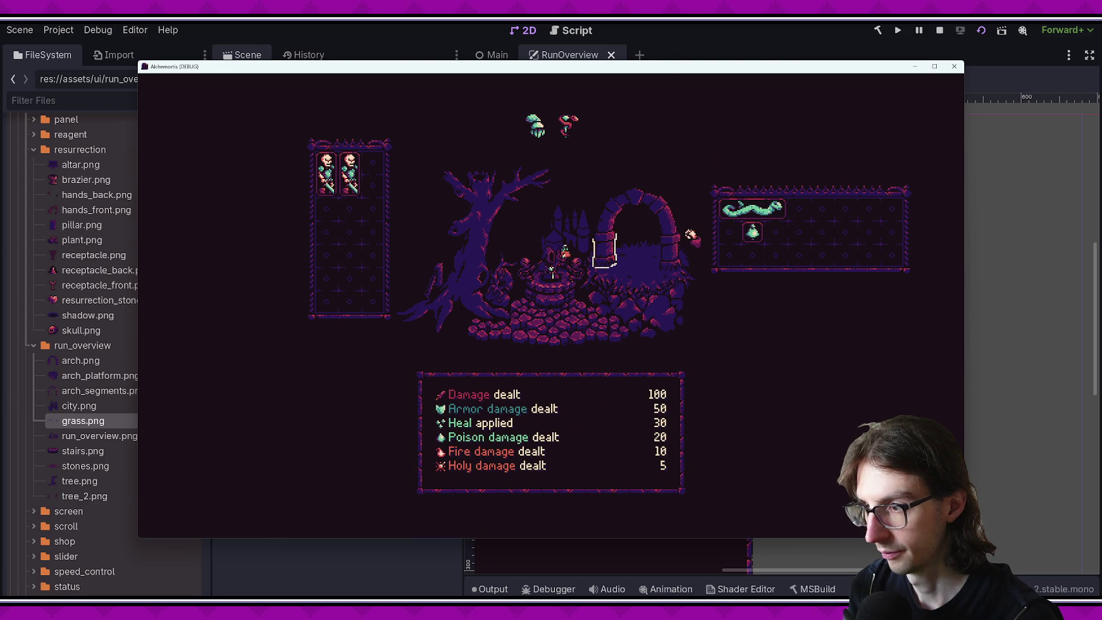
{"action": "left_click", "coordinate": [954, 66]}
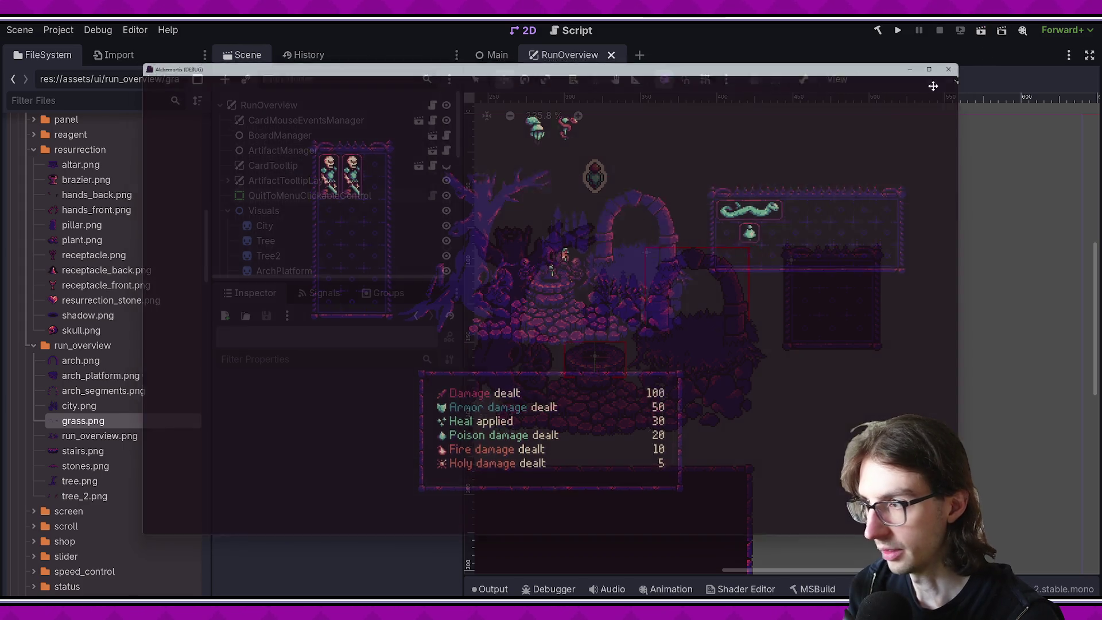
{"action": "left_click", "coordinate": [228, 211]}
{"action": "left_click", "coordinate": [228, 226]}
{"action": "left_click_drag", "start_coordinate": [285, 197], "coordinate": [282, 231]}
Step: Save and rerun the scene to check the arch's hover outline, then close the game
{"action": "left_click", "coordinate": [981, 30]}
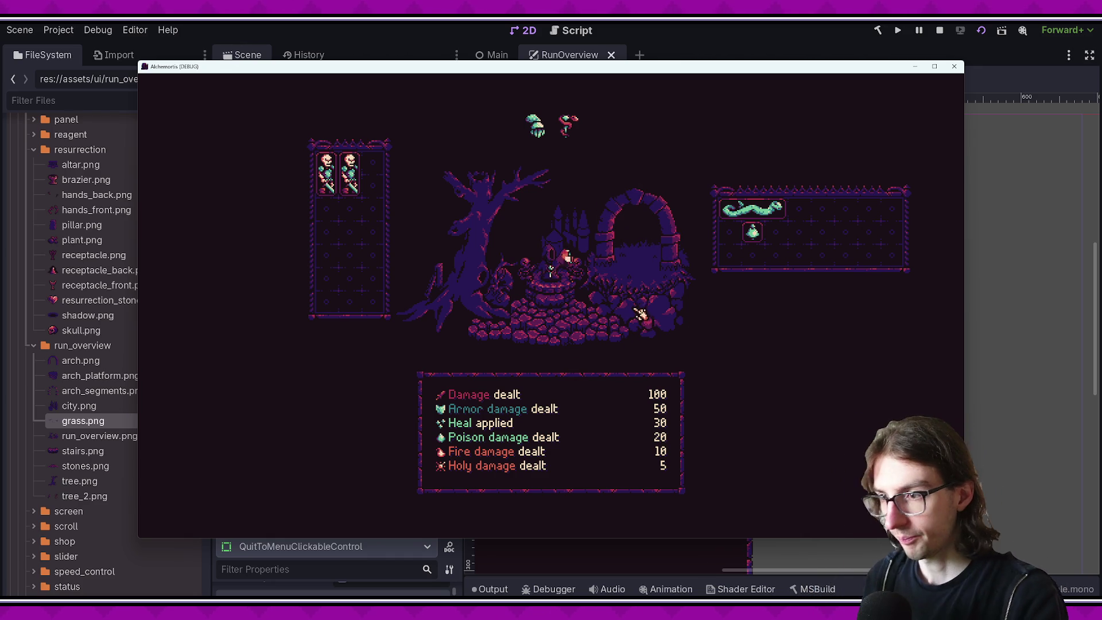
{"action": "left_click_drag", "start_coordinate": [781, 66], "coordinate": [784, 58]}
{"action": "left_click", "coordinate": [957, 57]}
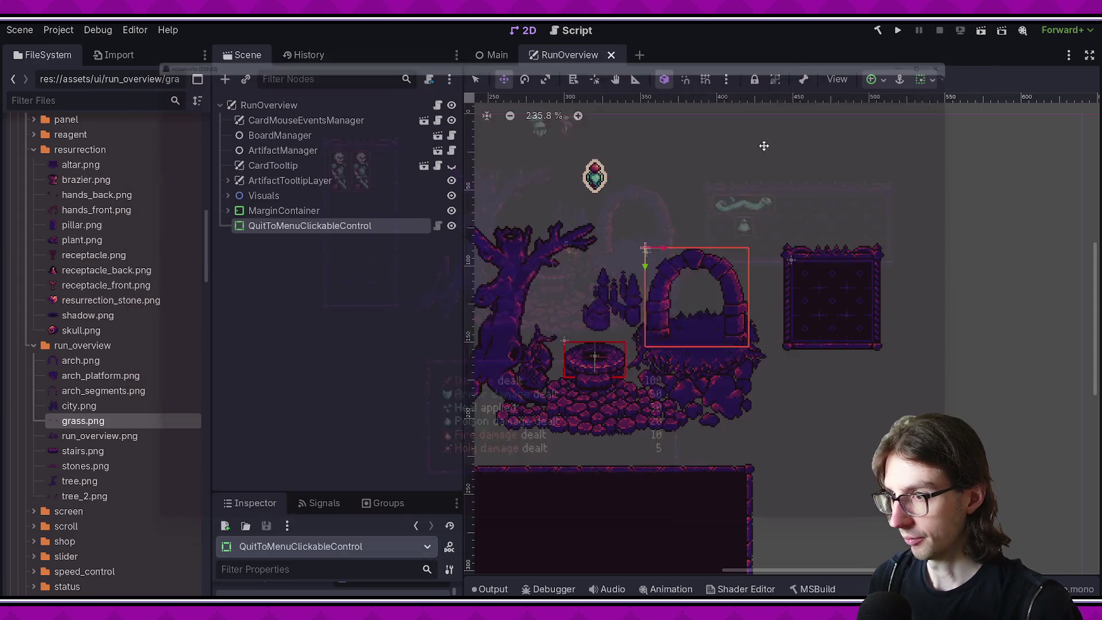
Step: Commit the change with the message 'clickable control to run overview' and sync it
{"action": "key", "text": "alt+Tab"}
{"action": "type", "text": "clickable control to run ov"}
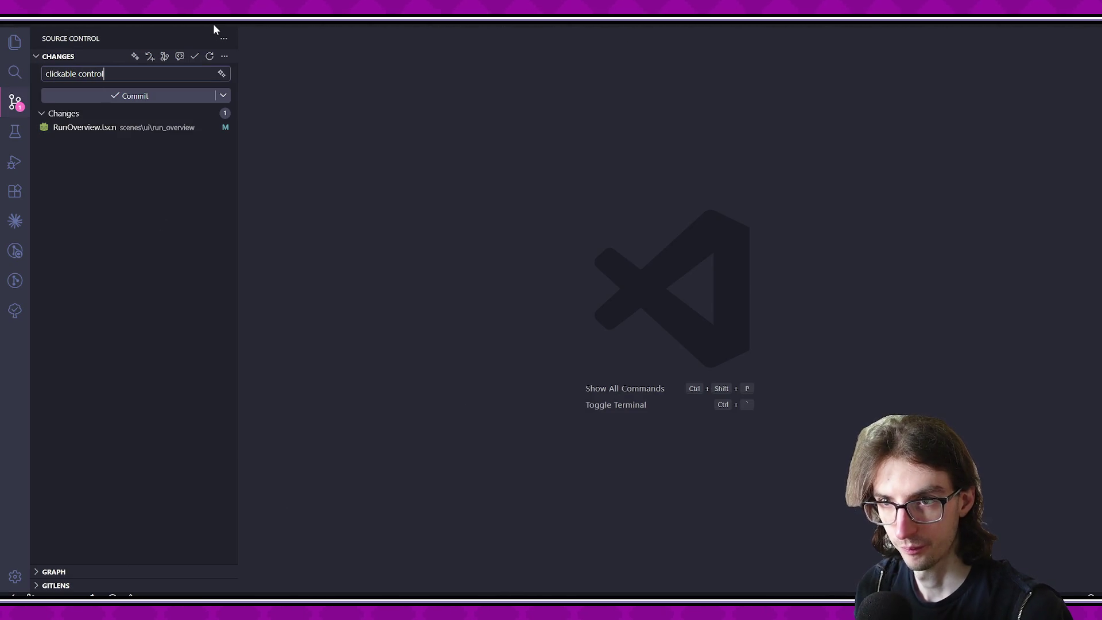
{"action": "type", "text": "erview"}
{"action": "key", "text": "ctrl+Return"}
{"action": "left_click", "coordinate": [157, 95]}
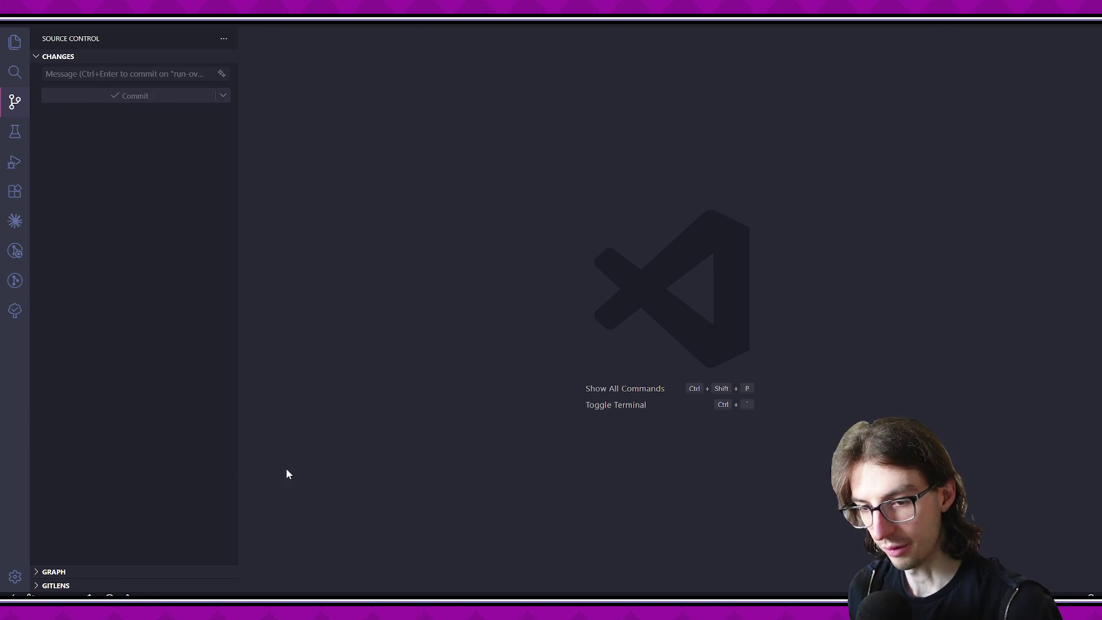
Step: Close the sprite file in the pixel art editor and check out the master branch
{"action": "key", "text": "alt+Tab"}
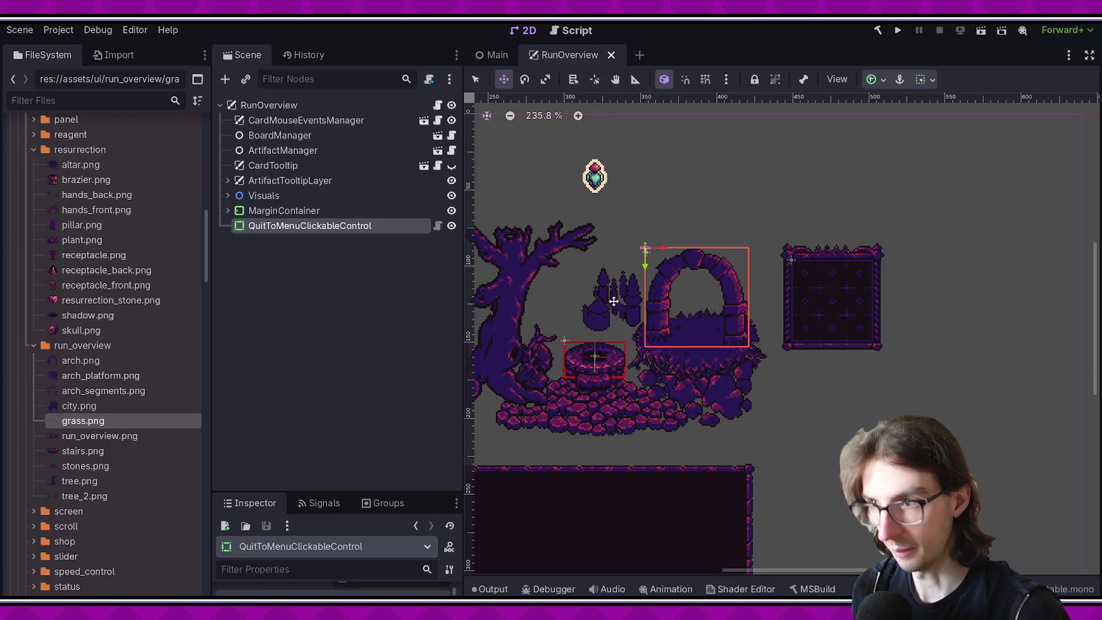
{"action": "key", "text": "alt+Tab"}
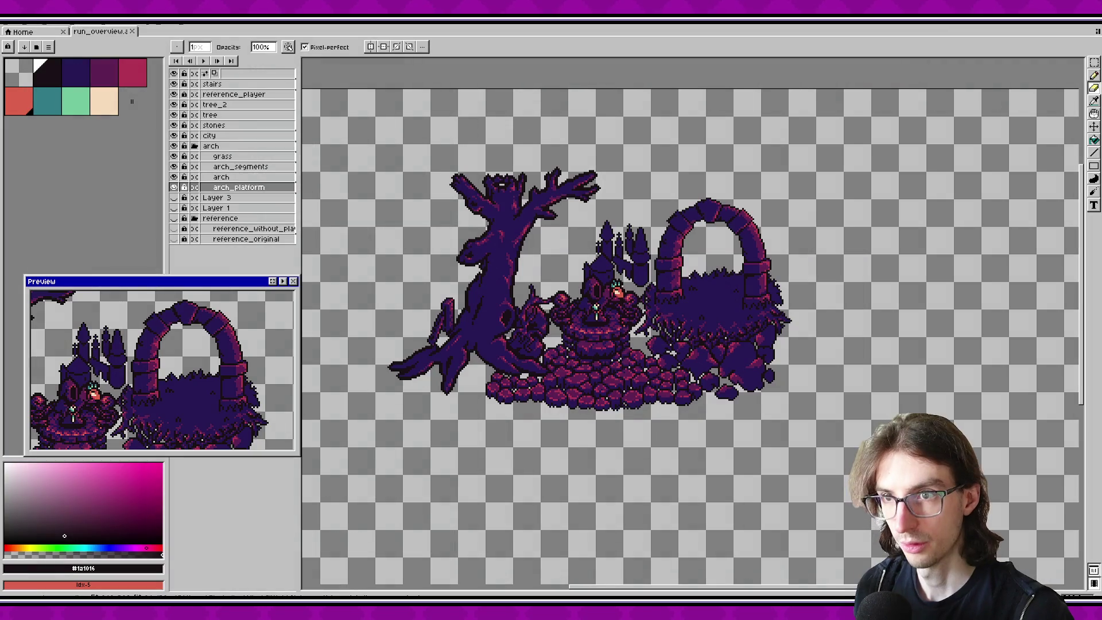
{"action": "key", "text": "ctrl+w"}
{"action": "key", "text": "alt+Tab"}
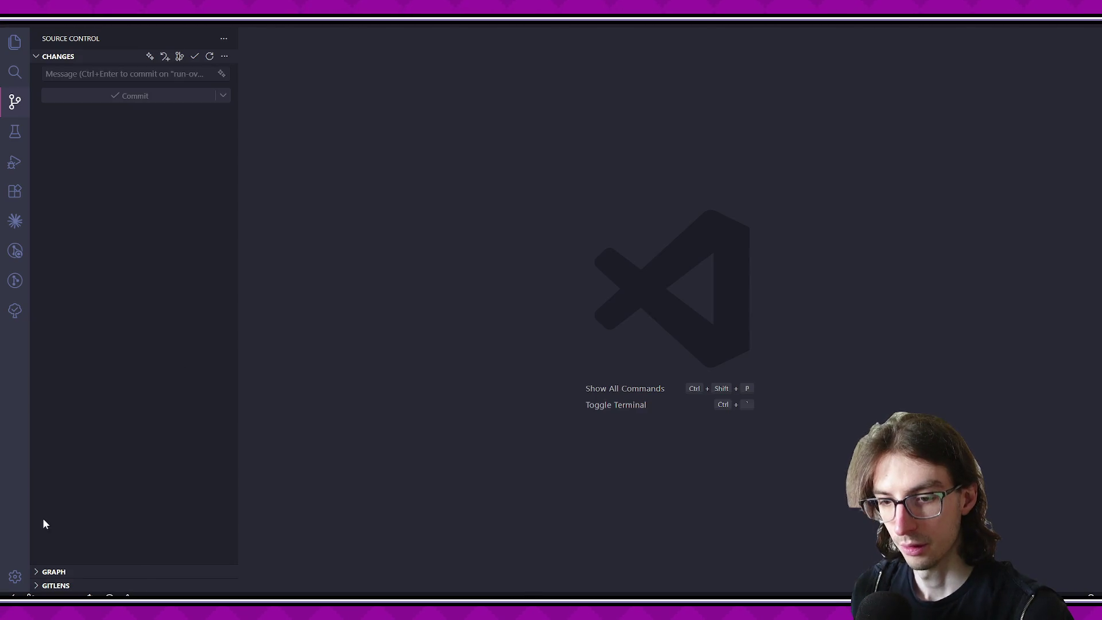
{"action": "left_click", "coordinate": [58, 593]}
{"action": "type", "text": "master"}
{"action": "key", "text": "Return"}
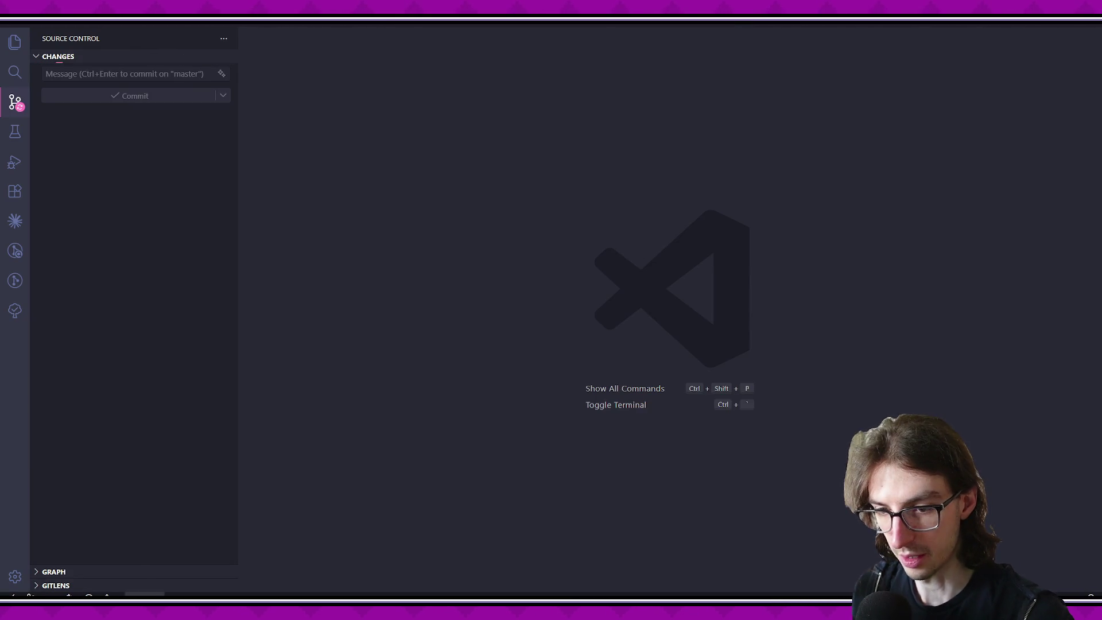
{"action": "key", "text": "super"}
Step: Relaunch the Godot project and run the game to reach its map screen
{"action": "left_click", "coordinate": [171, 348]}
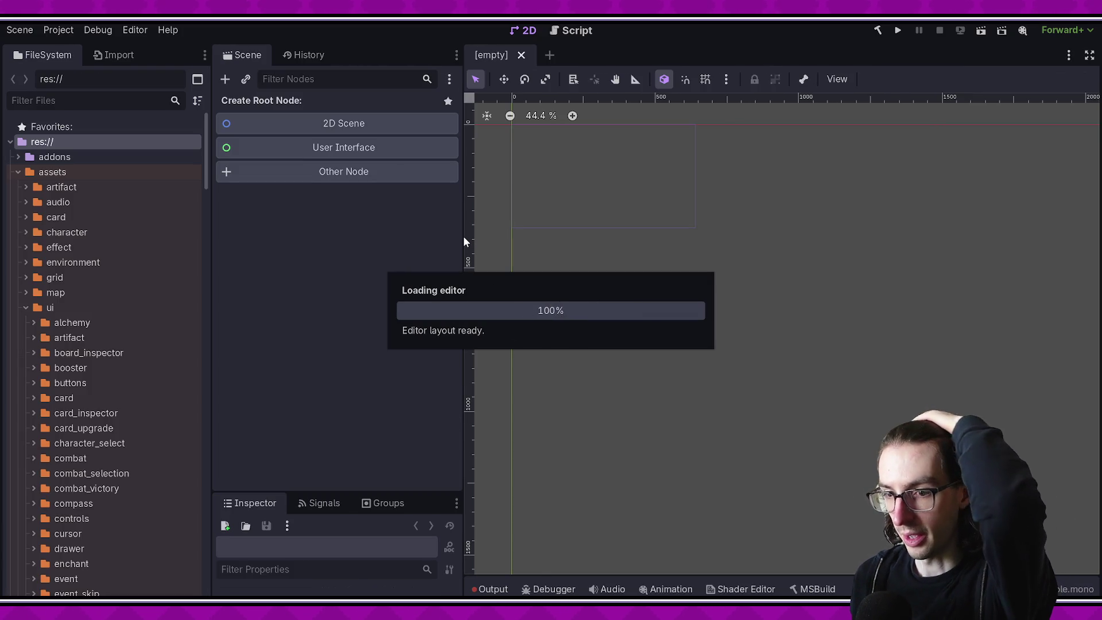
{"action": "left_click", "coordinate": [975, 33]}
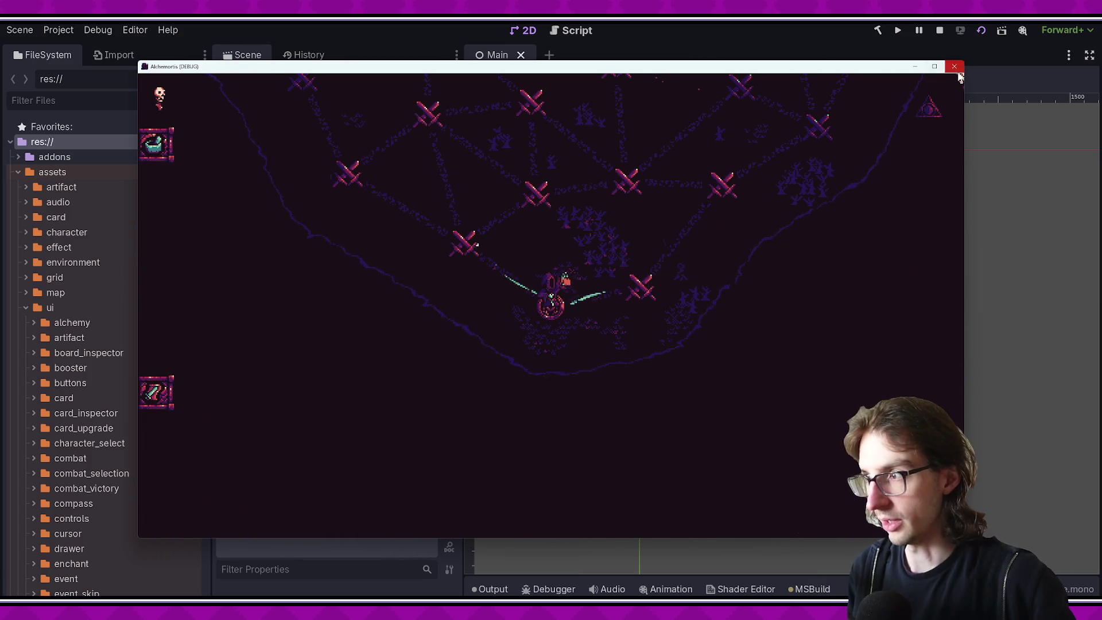
Step: Close the game and collapse the assets, character, effect and manager folders in FileSystem
{"action": "left_click", "coordinate": [954, 66]}
{"action": "scroll", "coordinate": [66, 275], "scroll_direction": "down", "scroll_amount": 3}
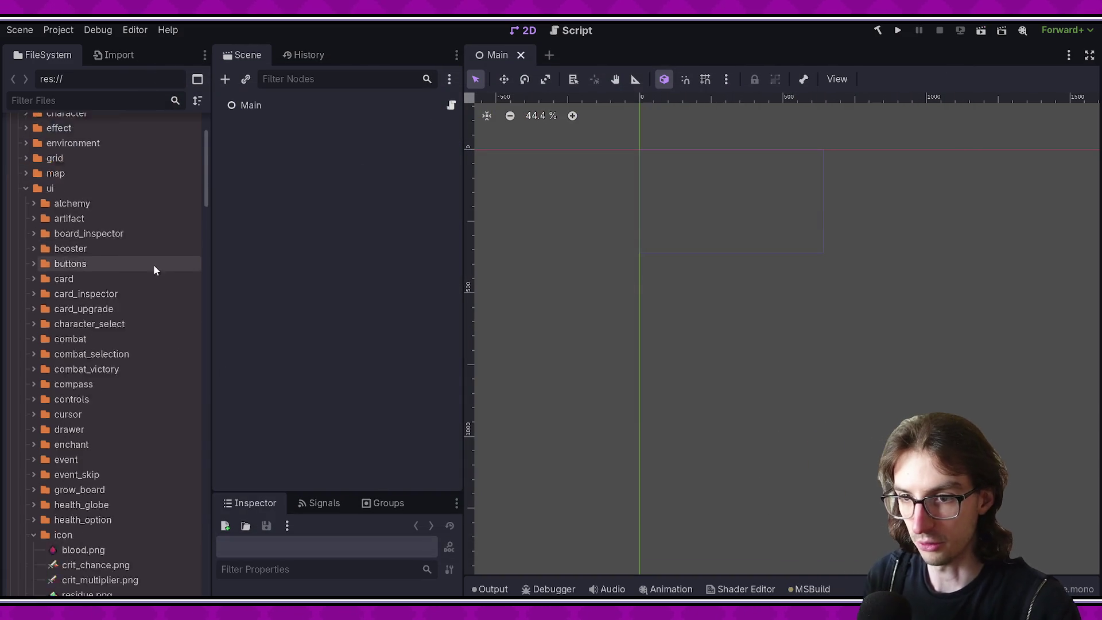
{"action": "scroll", "coordinate": [22, 206], "scroll_direction": "up", "scroll_amount": 4}
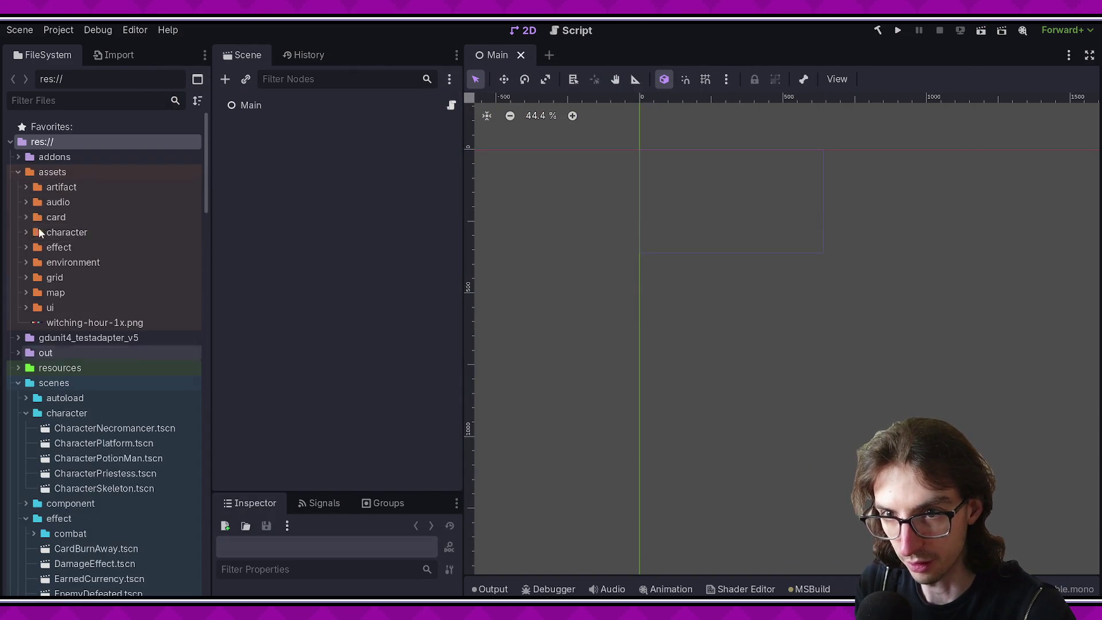
{"action": "left_click", "coordinate": [18, 172]}
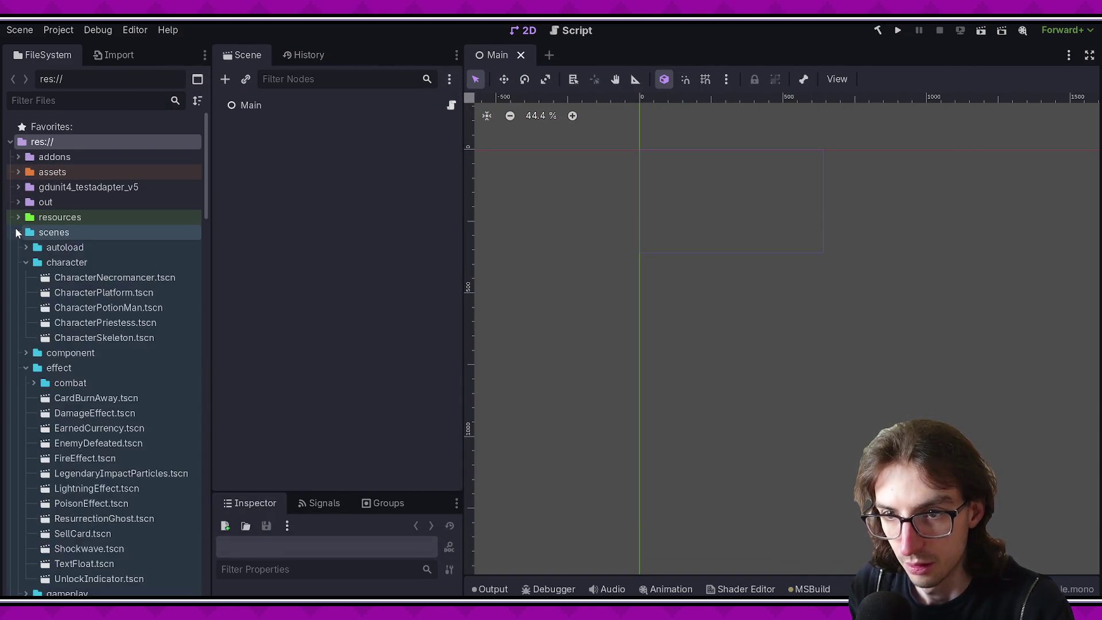
{"action": "scroll", "coordinate": [50, 259], "scroll_direction": "down", "scroll_amount": 10}
{"action": "scroll", "coordinate": [50, 253], "scroll_direction": "up", "scroll_amount": 5}
{"action": "left_click", "coordinate": [24, 204]}
{"action": "left_click", "coordinate": [24, 232]}
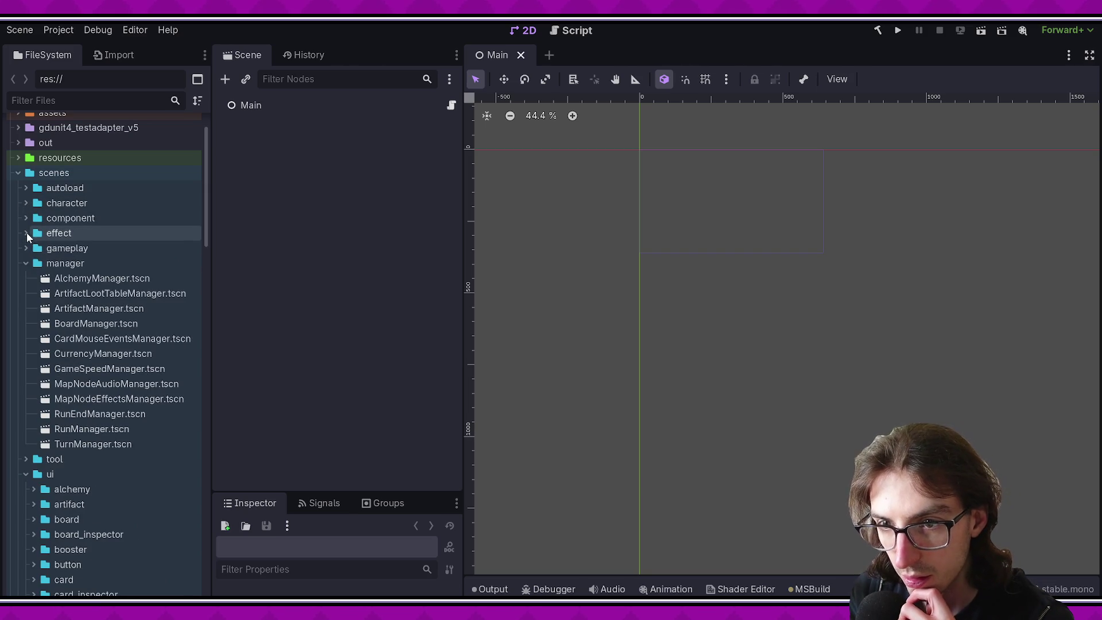
{"action": "left_click", "coordinate": [26, 263]}
Step: Expand the tool folder and start a new scene in it via Create New > Scene
{"action": "left_click", "coordinate": [29, 279]}
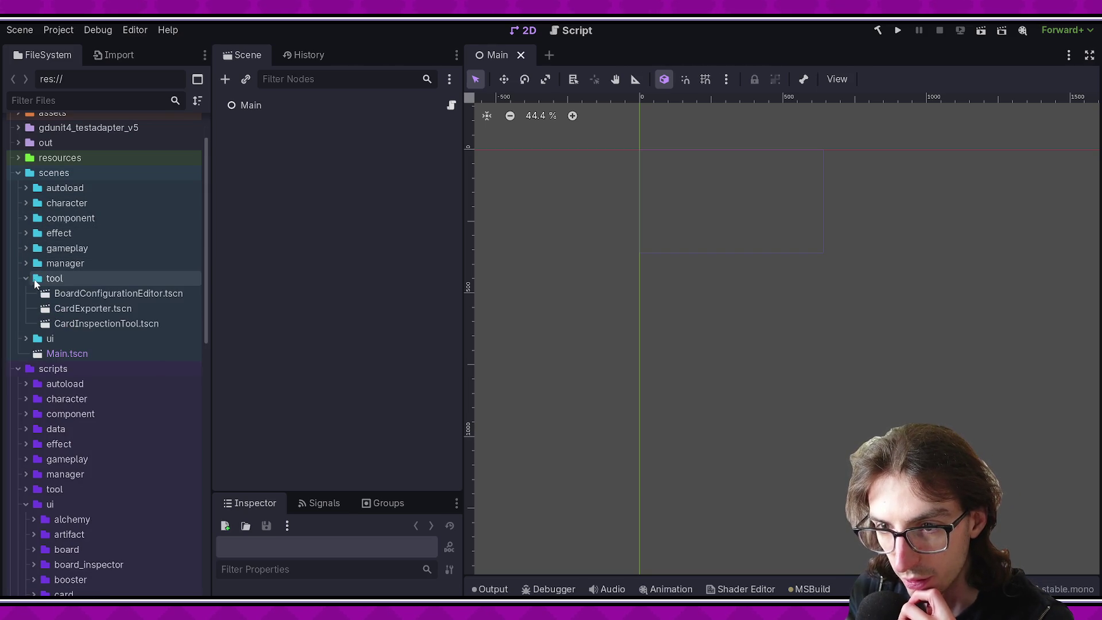
{"action": "left_click", "coordinate": [74, 308]}
{"action": "left_click", "coordinate": [78, 322]}
{"action": "right_click", "coordinate": [75, 279]}
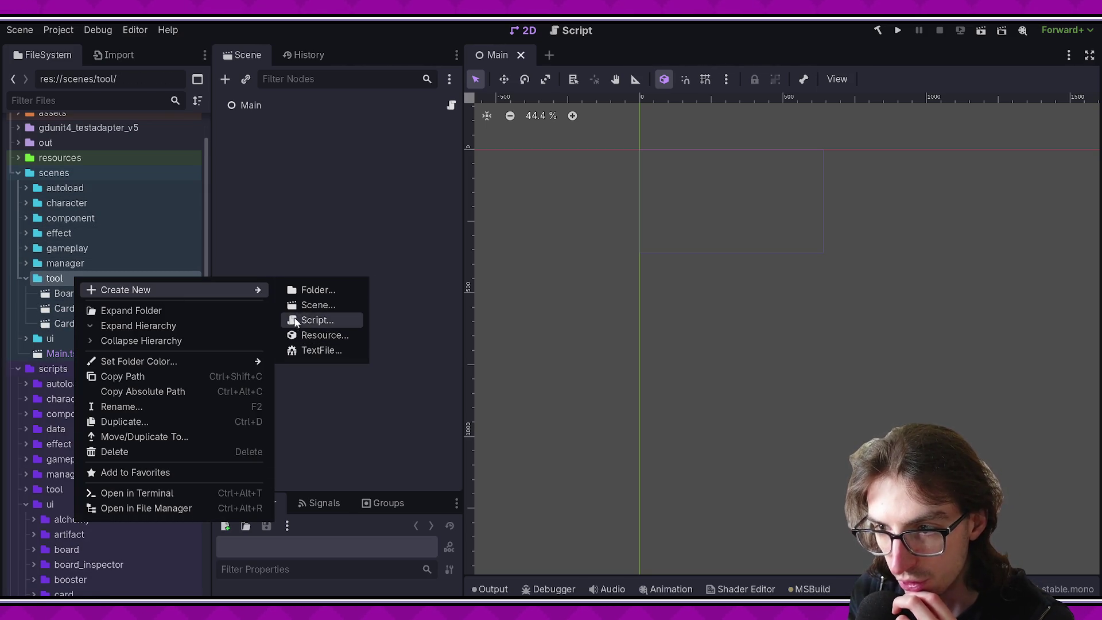
{"action": "left_click", "coordinate": [310, 306]}
{"action": "left_click", "coordinate": [533, 291]}
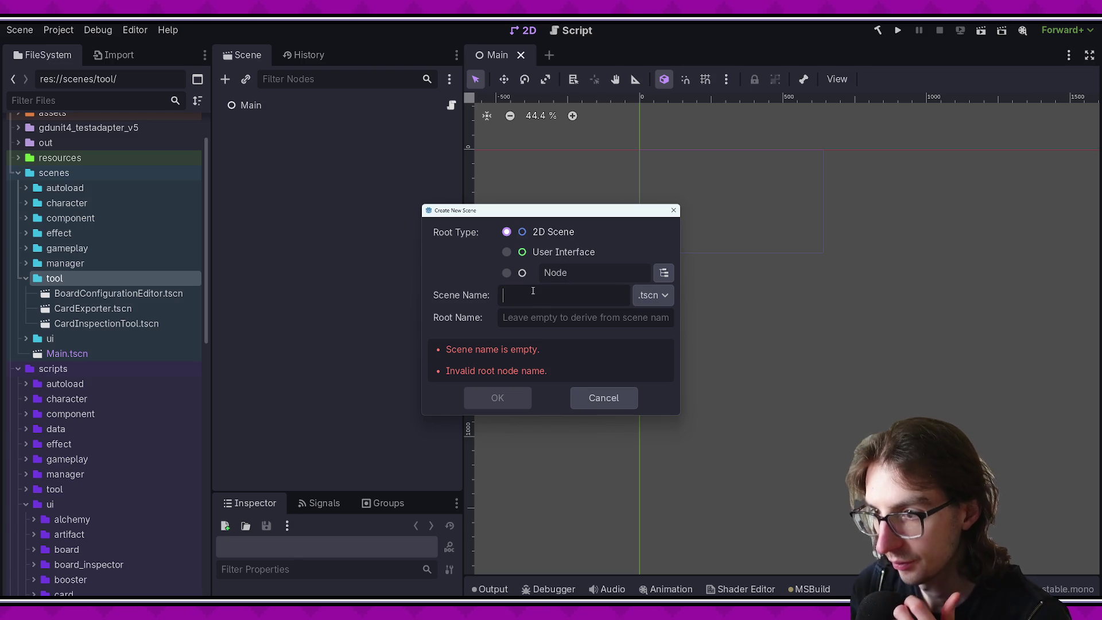
Step: Name the new scene VideoFrameGenerator, save it, and begin attaching a script to its root
{"action": "type", "text": "VideoG"}
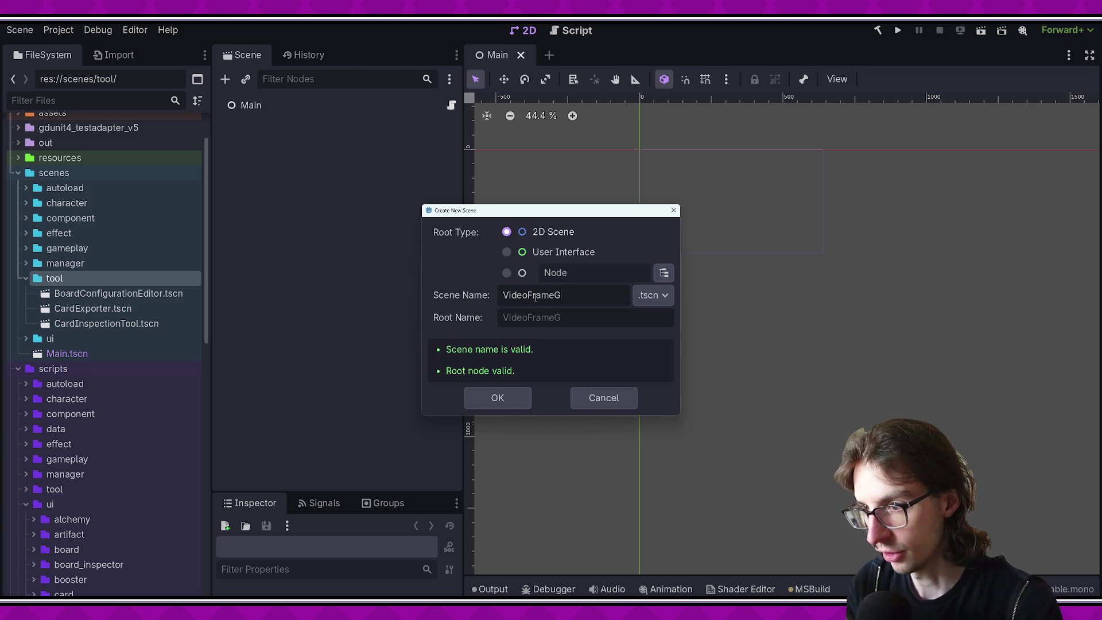
{"action": "left_click", "coordinate": [508, 395]}
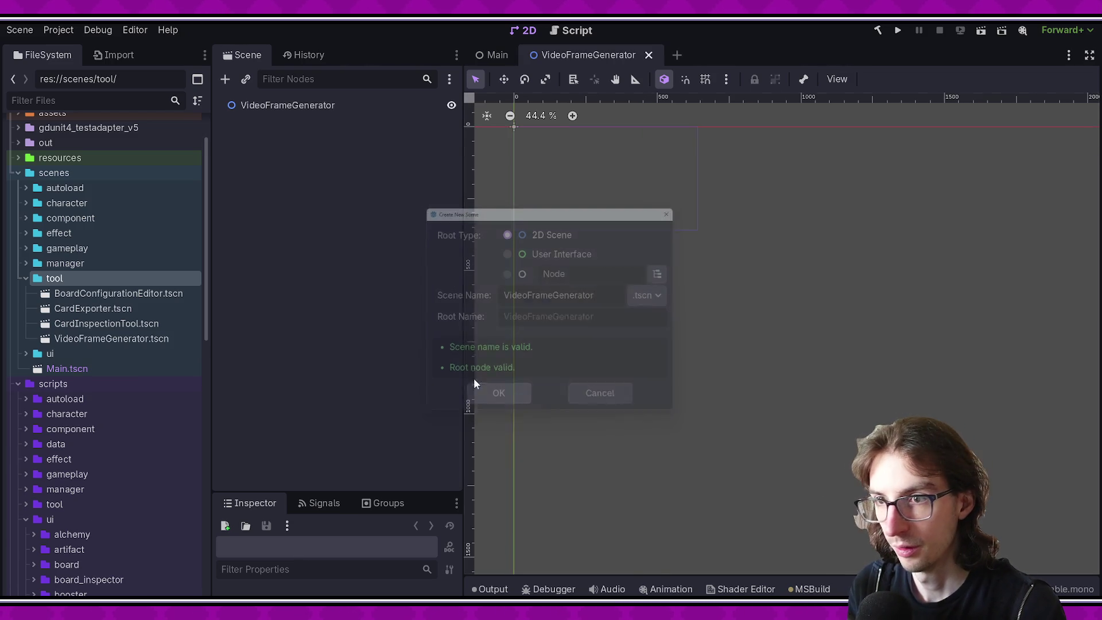
{"action": "left_click", "coordinate": [368, 106]}
{"action": "key", "text": "ctrl+s"}
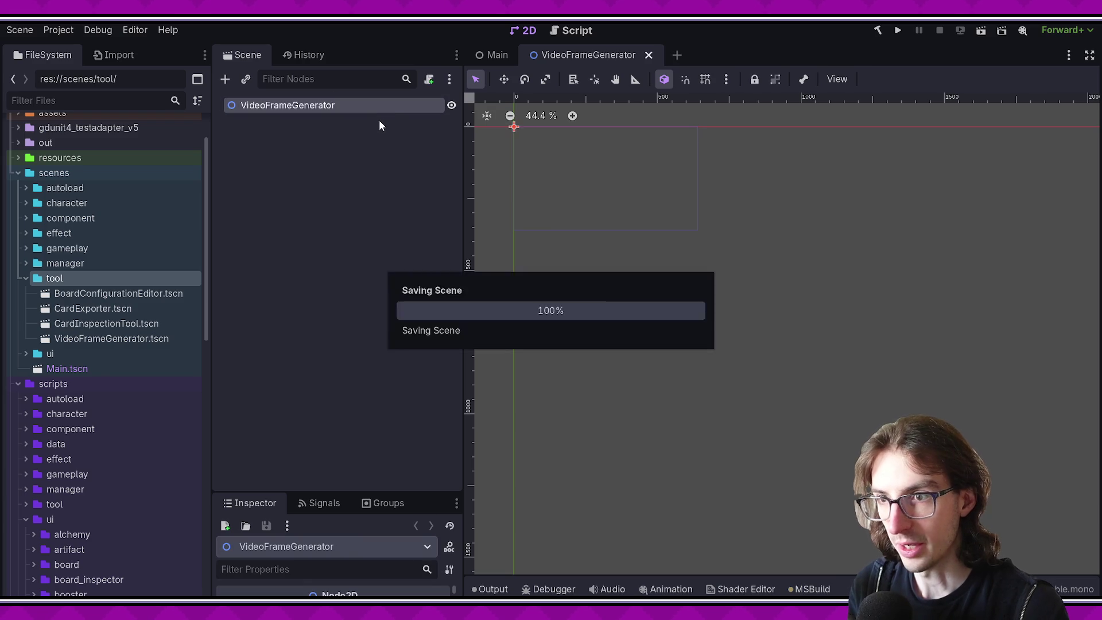
{"action": "left_click", "coordinate": [431, 80]}
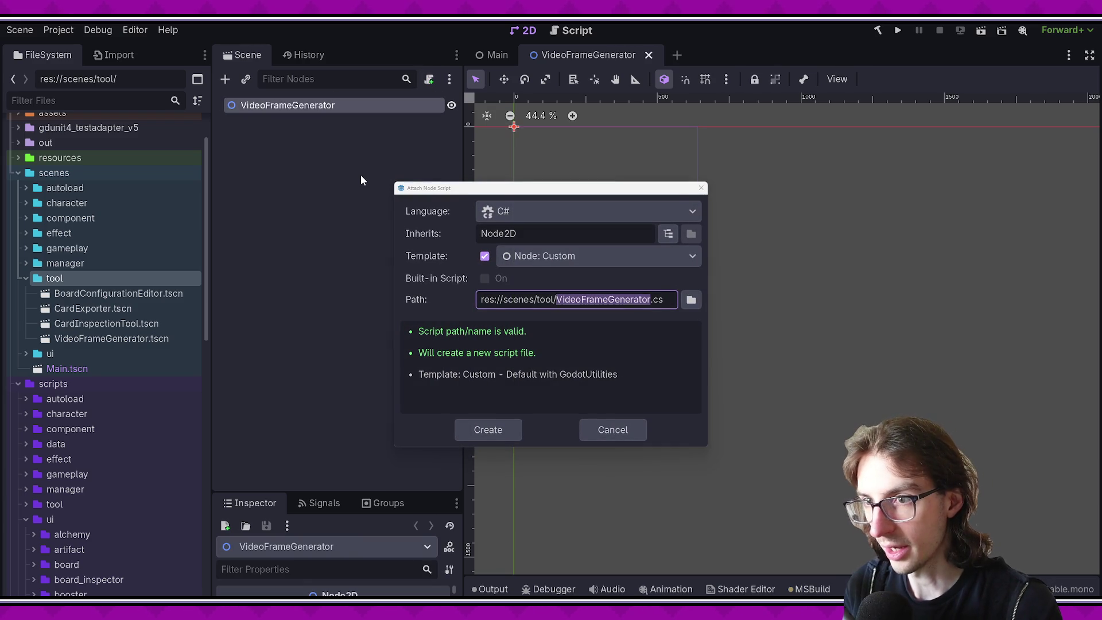
Step: Create the C# script and add a PanelContainer child under VideoFrameGenerator
{"action": "left_click", "coordinate": [701, 188]}
{"action": "right_click", "coordinate": [315, 105]}
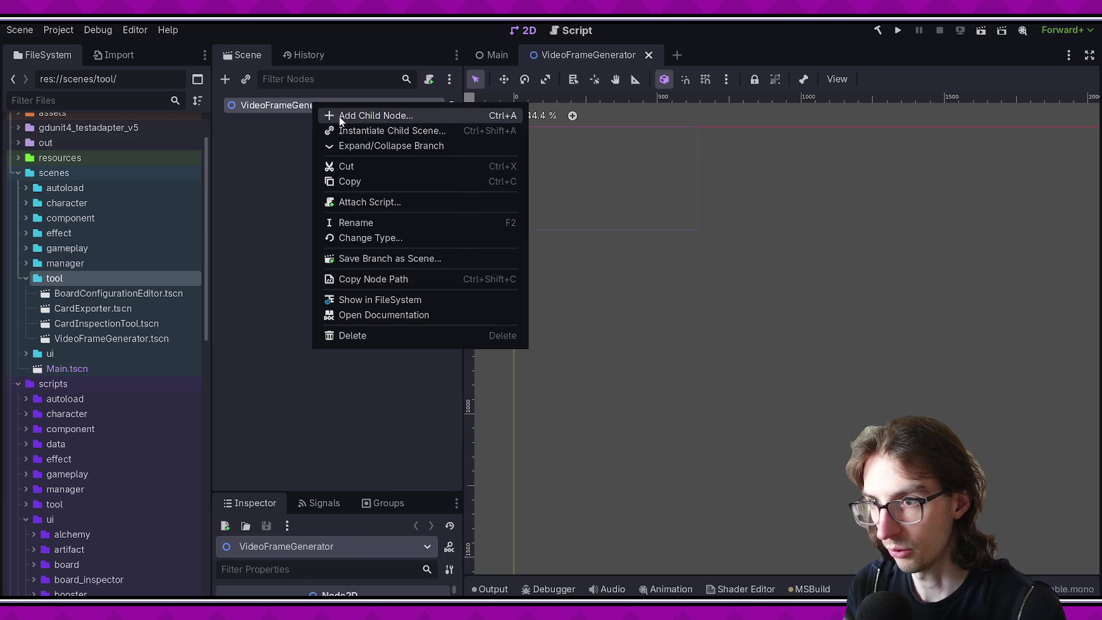
{"action": "left_click", "coordinate": [368, 113]}
{"action": "type", "text": "paen"}
{"action": "key", "text": "Return"}
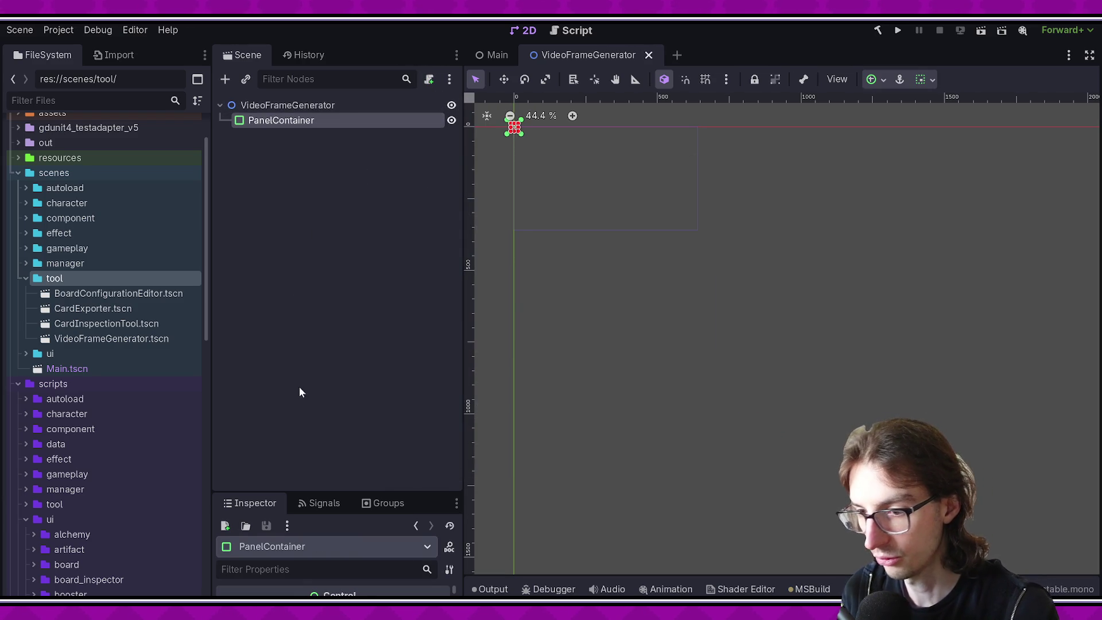
Step: Give the PanelContainer the PanelContainerDecorative theme type variation
{"action": "left_click_drag", "start_coordinate": [369, 492], "coordinate": [393, 232]}
{"action": "scroll", "coordinate": [288, 441], "scroll_direction": "down", "scroll_amount": 3}
{"action": "left_click", "coordinate": [281, 417]}
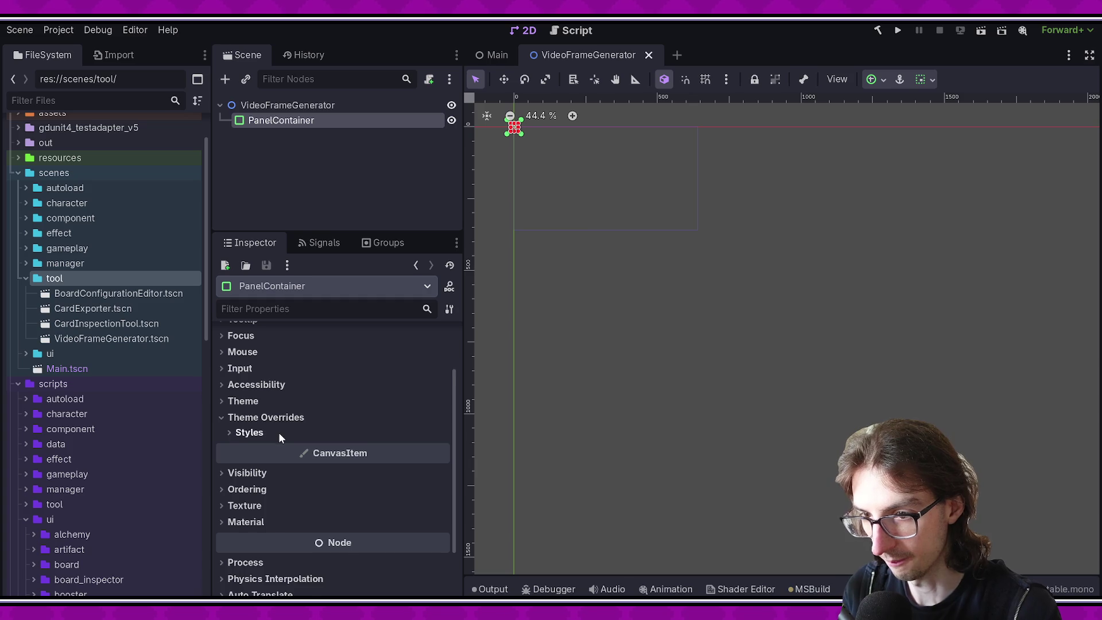
{"action": "left_click", "coordinate": [281, 432]}
{"action": "left_click", "coordinate": [411, 451]}
{"action": "left_click", "coordinate": [264, 418]}
{"action": "left_click", "coordinate": [270, 401]}
{"action": "left_click", "coordinate": [401, 439]}
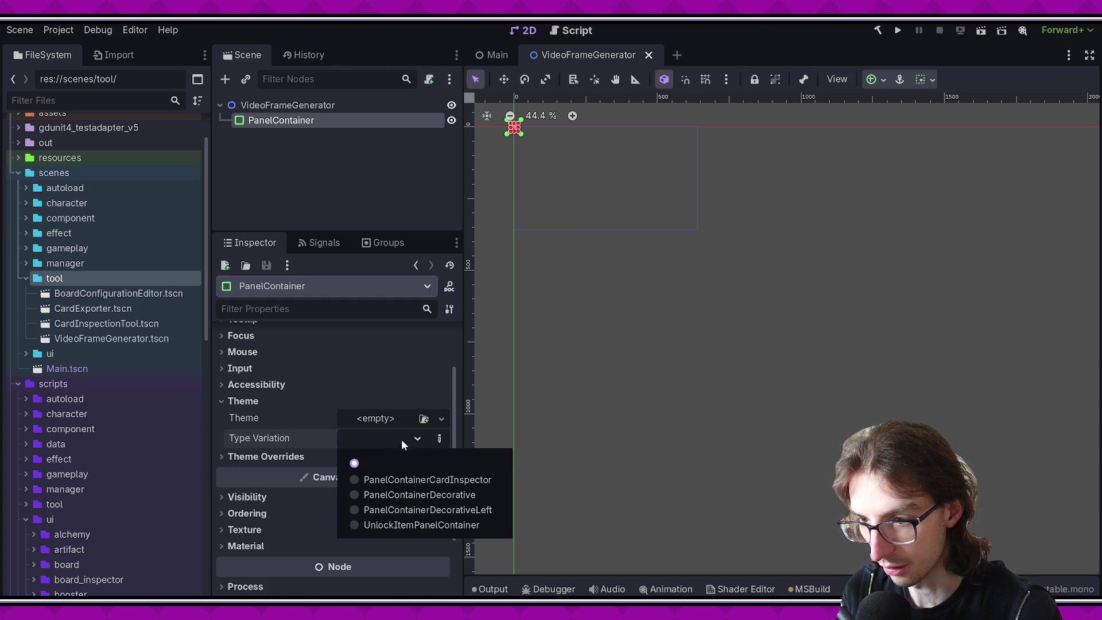
{"action": "left_click", "coordinate": [408, 495]}
Step: Delete the PanelContainer again and save the VideoFrameGenerator scene
{"action": "scroll", "coordinate": [499, 131], "scroll_direction": "up", "scroll_amount": 10}
{"action": "left_click", "coordinate": [309, 158]}
{"action": "left_click", "coordinate": [300, 120]}
{"action": "key", "text": "Delete"}
{"action": "key", "text": "Return"}
{"action": "key", "text": "ctrl+s"}
Step: Quick-open Board.tscn and inspect its BorderPanel and TopMarginContainer nodes
{"action": "key", "text": "ctrl+shift+o"}
{"action": "type", "text": "boa"}
{"action": "key", "text": "Return"}
{"action": "left_click", "coordinate": [298, 301]}
{"action": "left_click", "coordinate": [305, 316]}
{"action": "left_click", "coordinate": [308, 331]}
{"action": "left_click", "coordinate": [312, 347]}
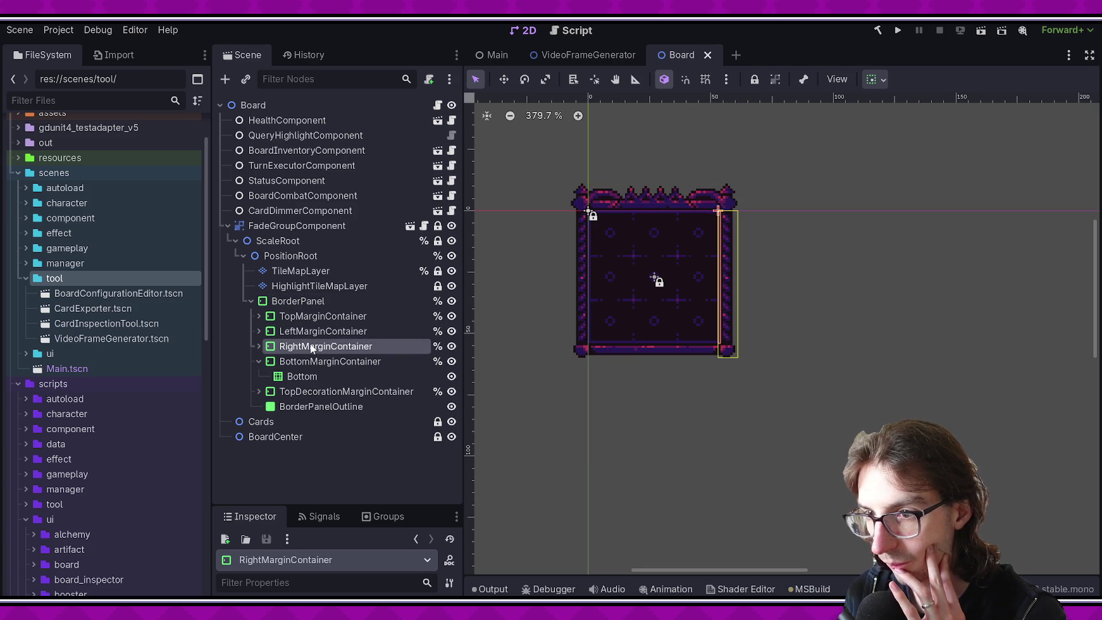
{"action": "left_click", "coordinate": [318, 303]}
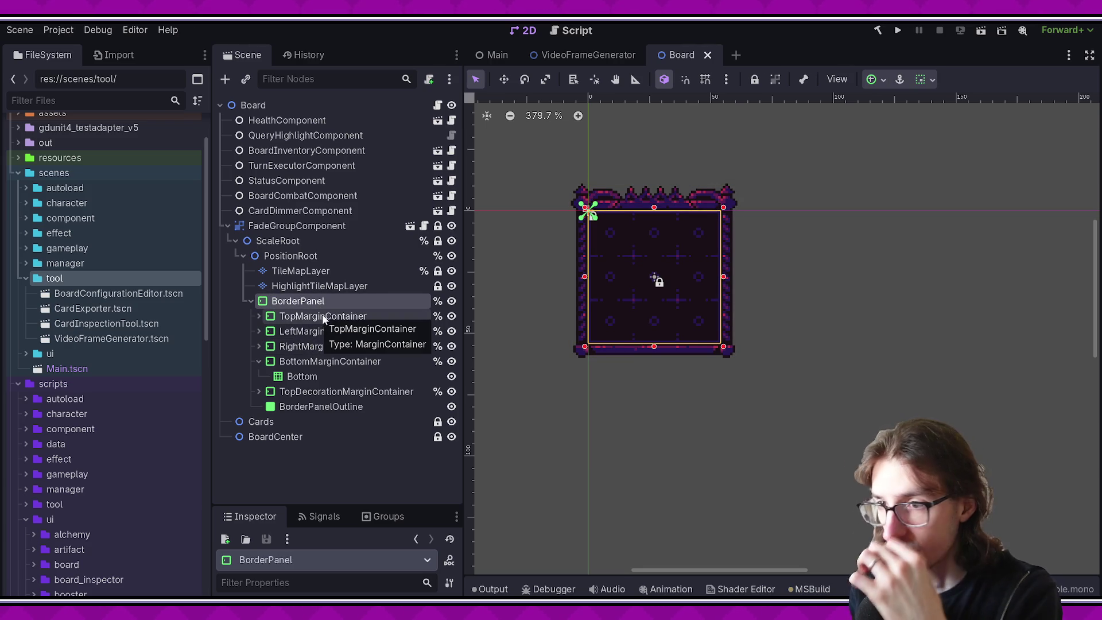
{"action": "left_click", "coordinate": [319, 313]}
{"action": "left_click", "coordinate": [325, 298]}
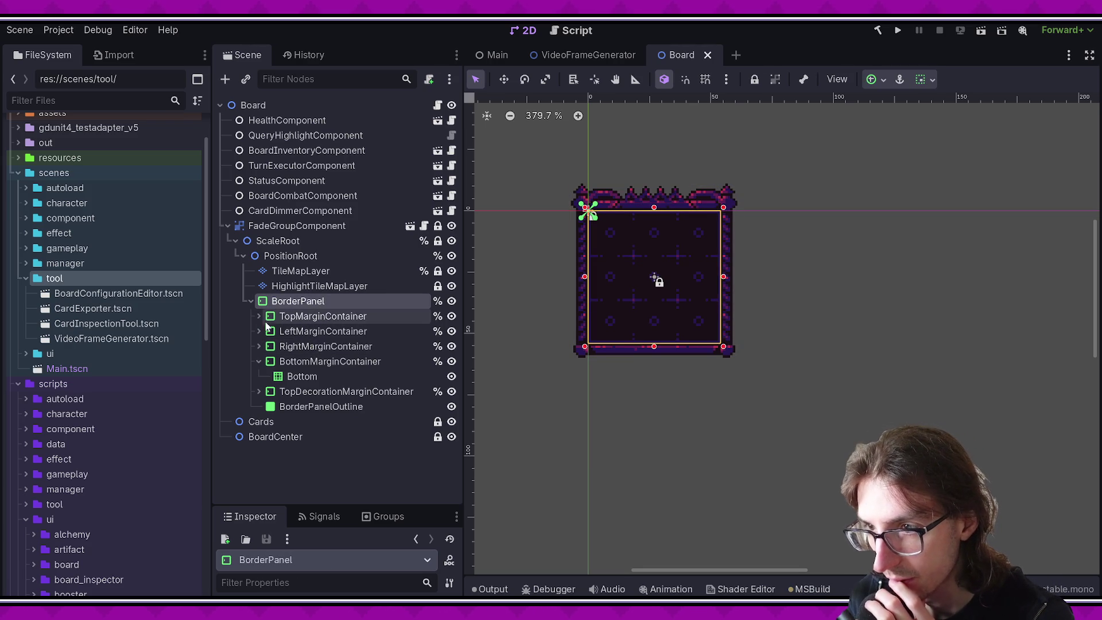
{"action": "left_click", "coordinate": [259, 315]}
{"action": "left_click", "coordinate": [320, 316]}
{"action": "left_click", "coordinate": [325, 330]}
{"action": "left_click", "coordinate": [328, 346]}
{"action": "left_click", "coordinate": [329, 361]}
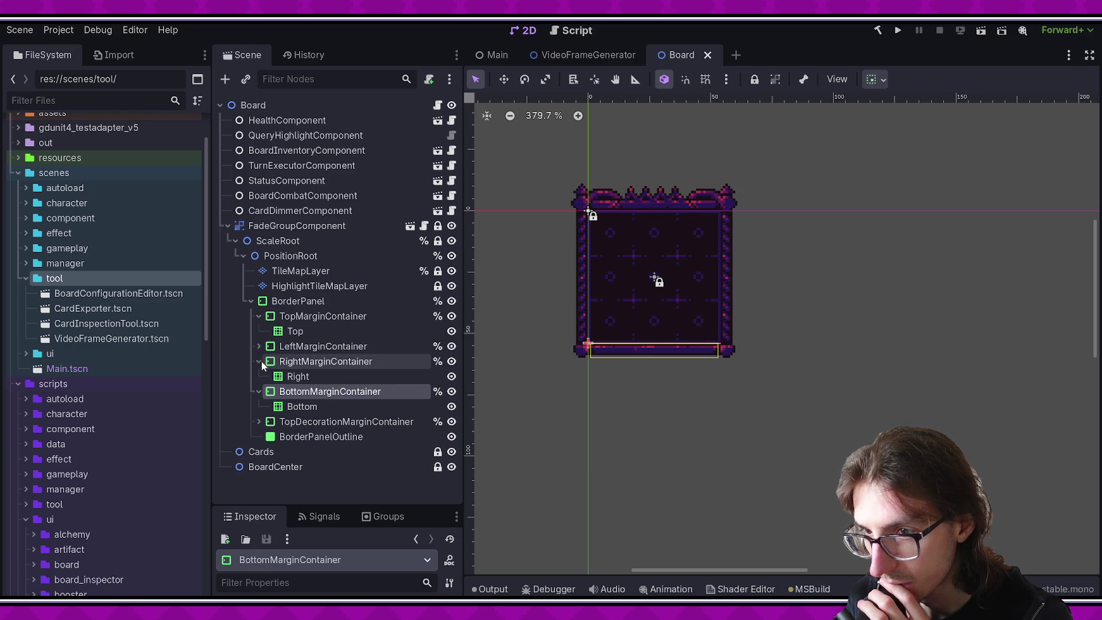
{"action": "left_click", "coordinate": [259, 421]}
{"action": "left_click", "coordinate": [315, 438]}
{"action": "key", "text": "Down"}
{"action": "key", "text": "Down"}
{"action": "key", "text": "Down"}
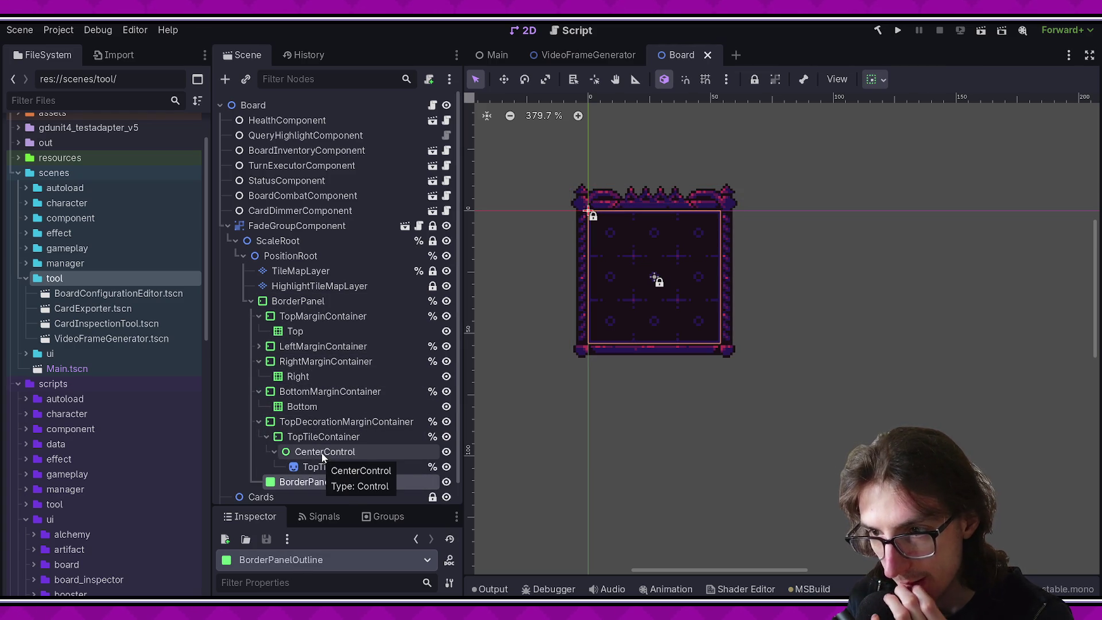
{"action": "left_click", "coordinate": [318, 303]}
{"action": "left_click", "coordinate": [320, 316]}
{"action": "left_click", "coordinate": [317, 302]}
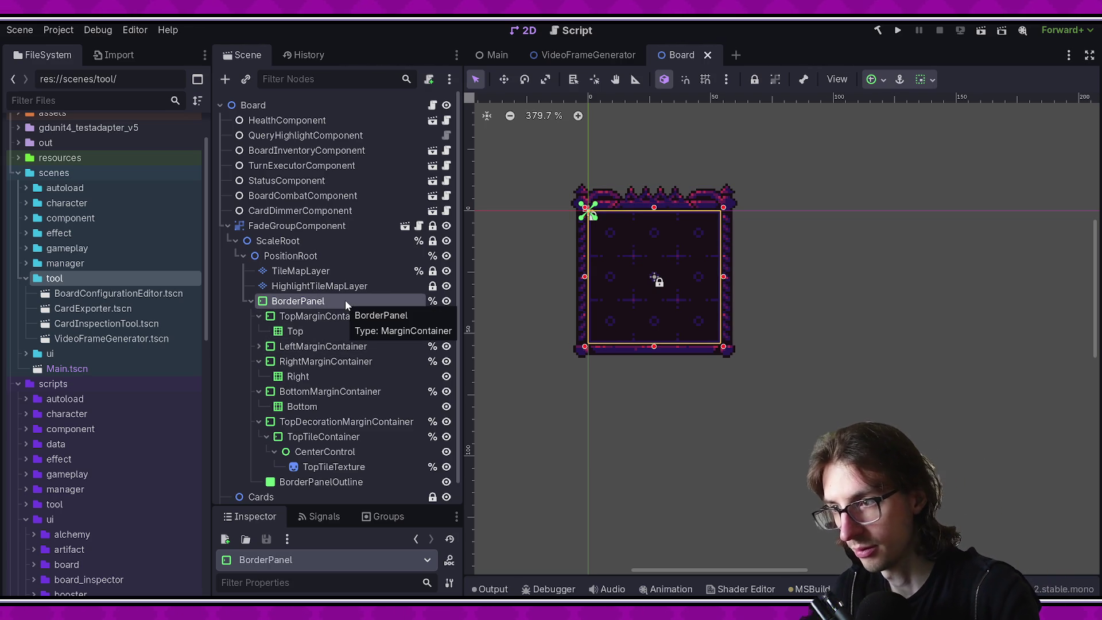
{"action": "left_click", "coordinate": [363, 391]}
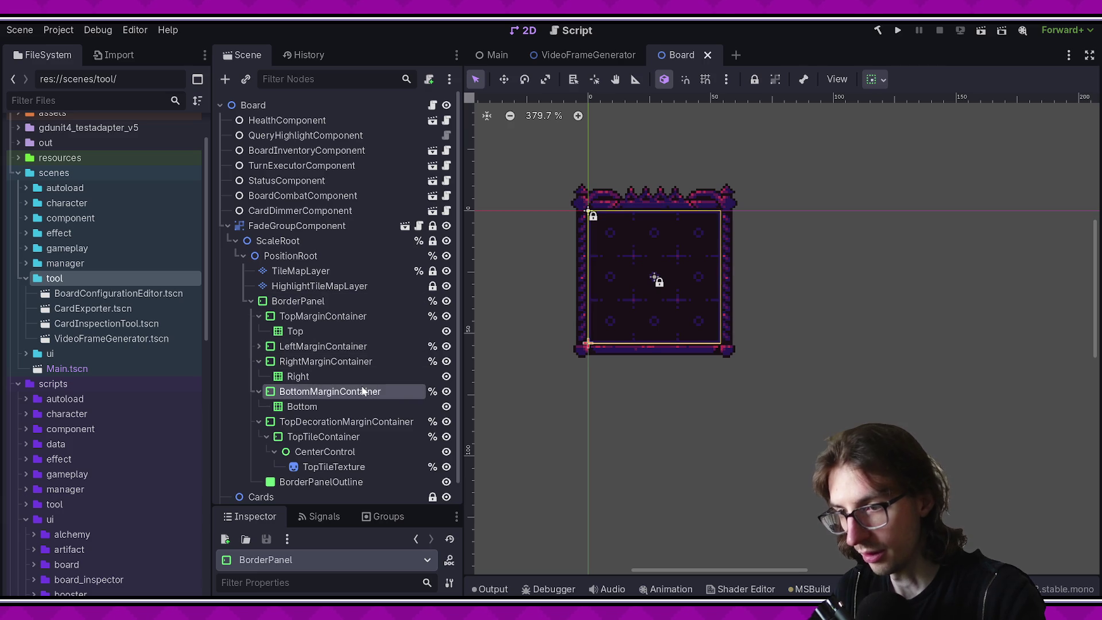
{"action": "left_click", "coordinate": [349, 270]}
{"action": "left_click", "coordinate": [341, 301]}
{"action": "scroll", "coordinate": [574, 345], "scroll_direction": "up", "scroll_amount": 3}
{"action": "left_click_drag", "start_coordinate": [574, 346], "coordinate": [547, 360]}
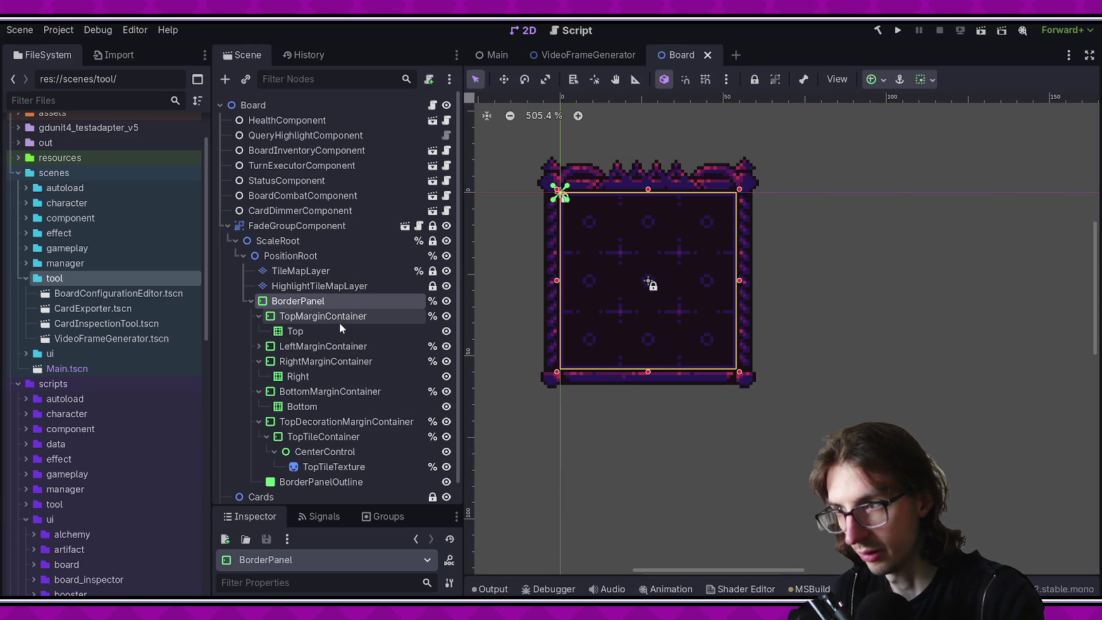
{"action": "left_click", "coordinate": [310, 331]}
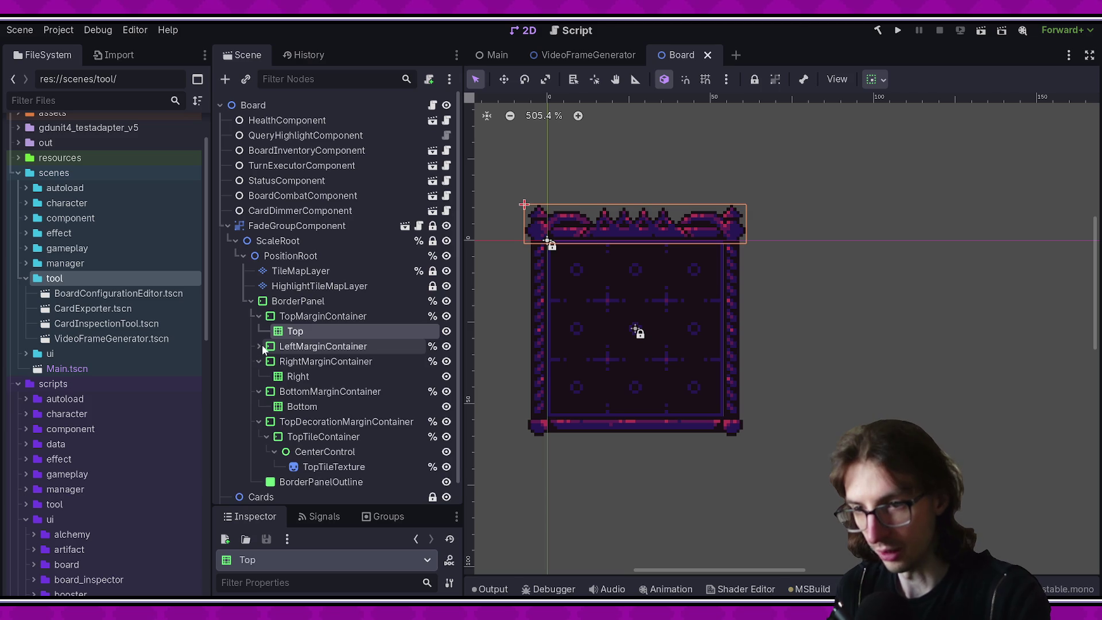
{"action": "left_click", "coordinate": [258, 346]}
{"action": "left_click", "coordinate": [346, 362]}
{"action": "left_click", "coordinate": [328, 392]}
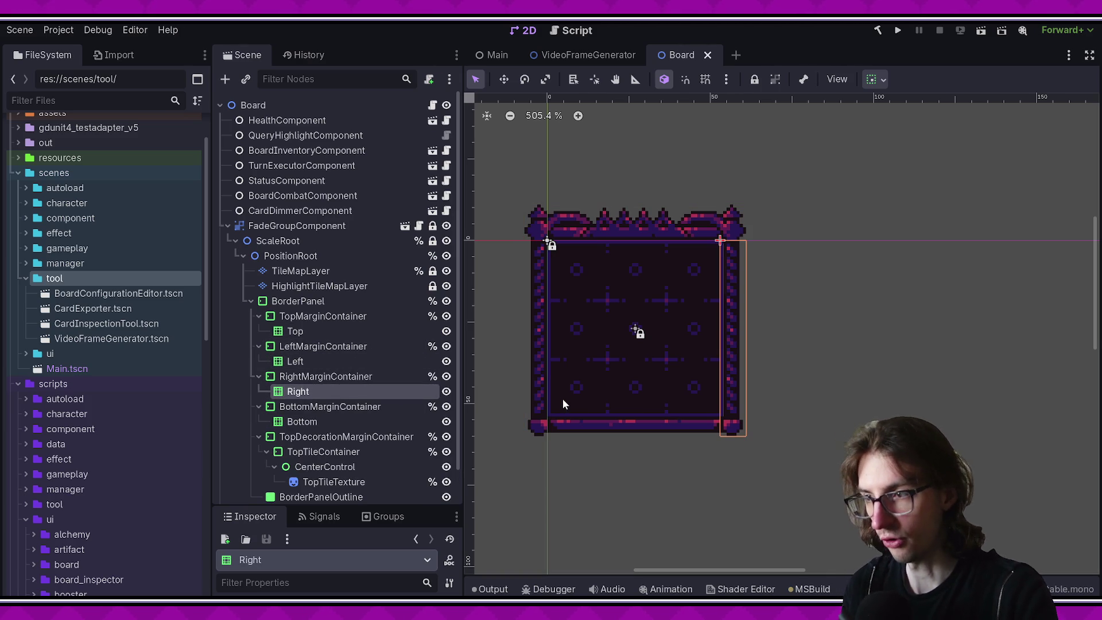
{"action": "scroll", "coordinate": [557, 402], "scroll_direction": "up", "scroll_amount": 1}
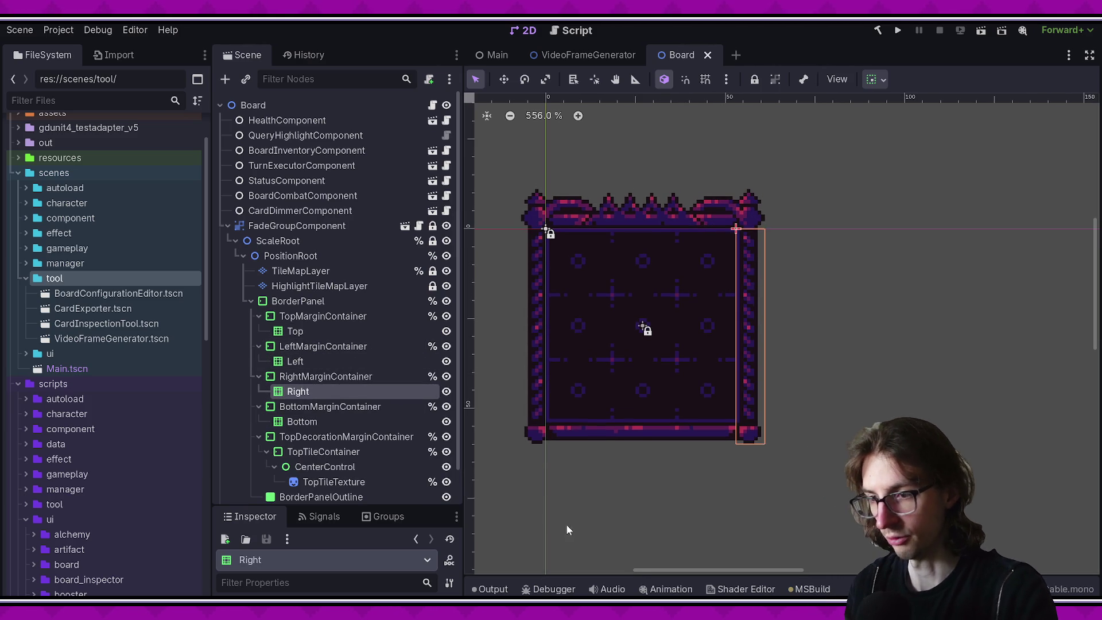
{"action": "scroll", "coordinate": [522, 292], "scroll_direction": "up", "scroll_amount": 1}
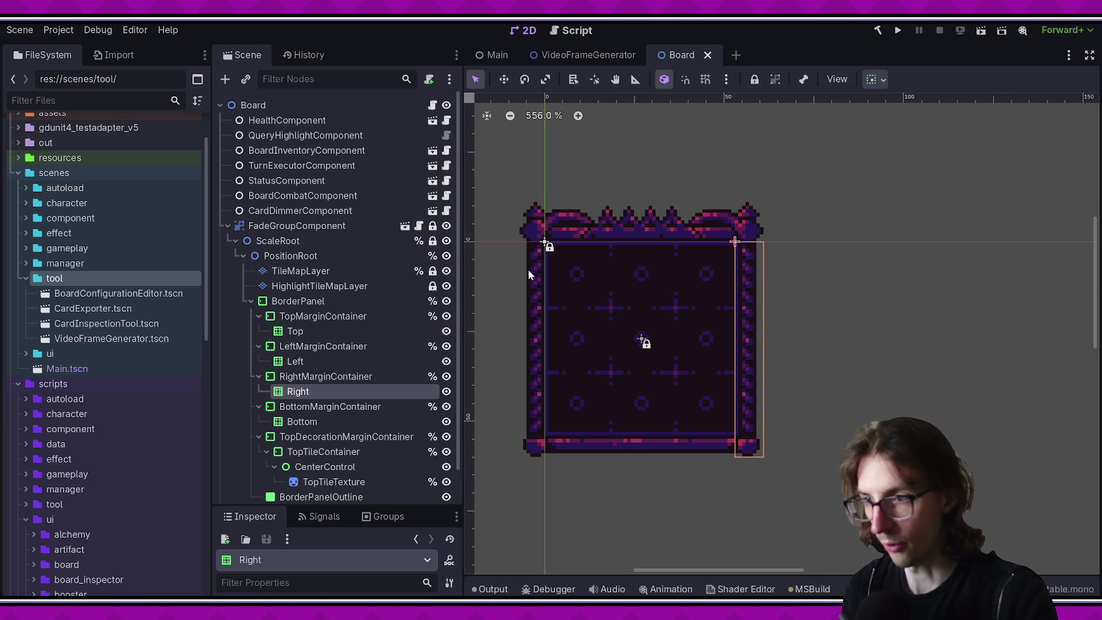
{"action": "left_click", "coordinate": [381, 378]}
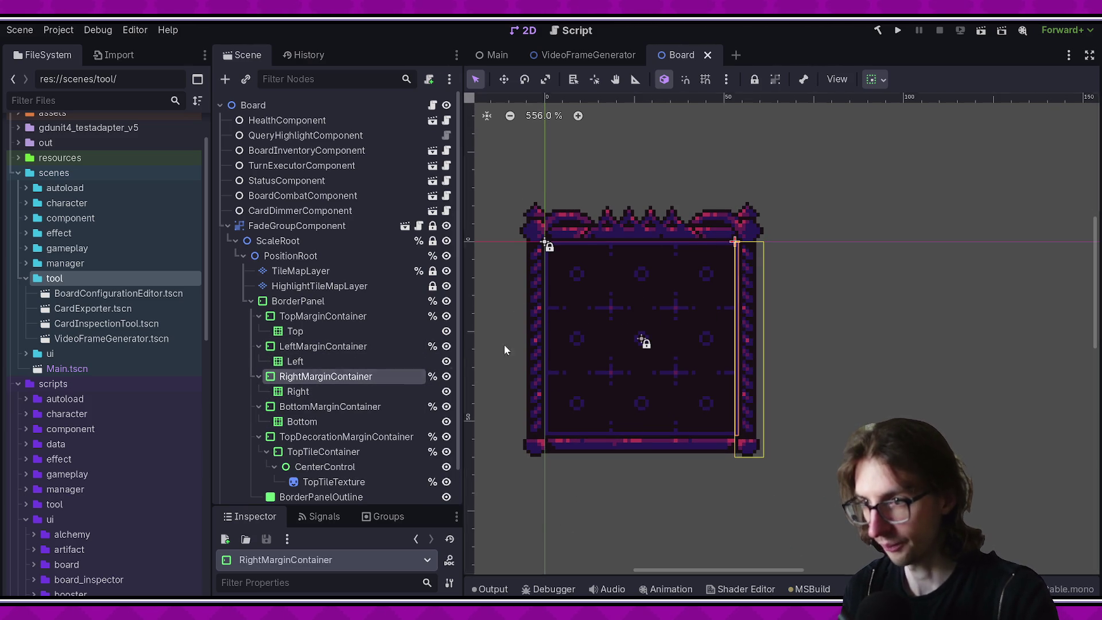
{"action": "scroll", "coordinate": [718, 282], "scroll_direction": "up", "scroll_amount": 2}
{"action": "scroll", "coordinate": [705, 298], "scroll_direction": "down", "scroll_amount": 1}
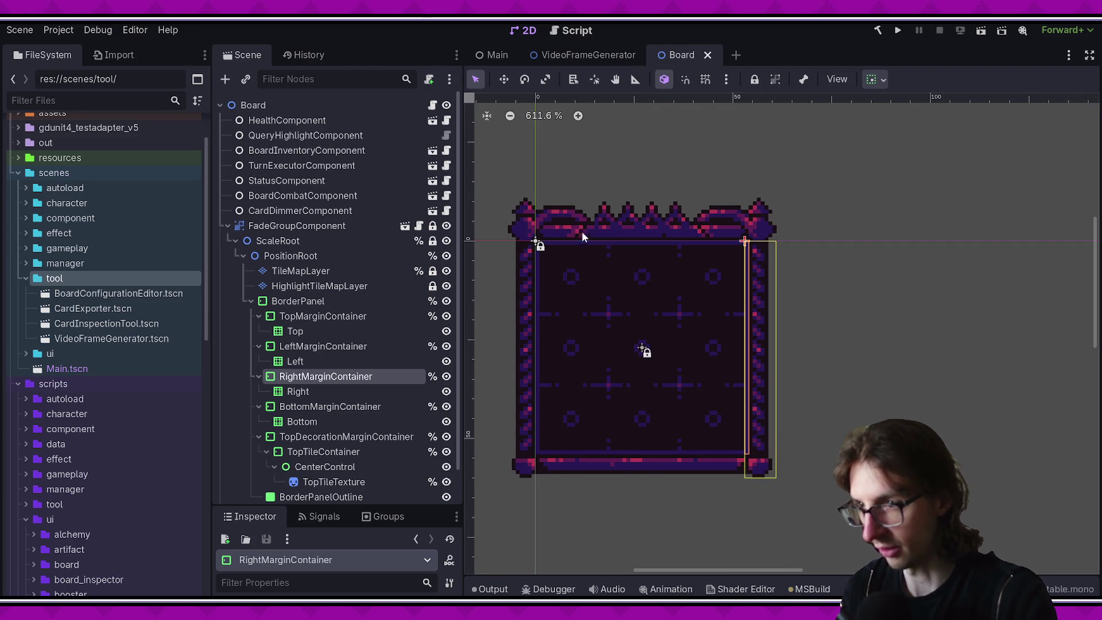
{"action": "scroll", "coordinate": [594, 235], "scroll_direction": "up", "scroll_amount": 5}
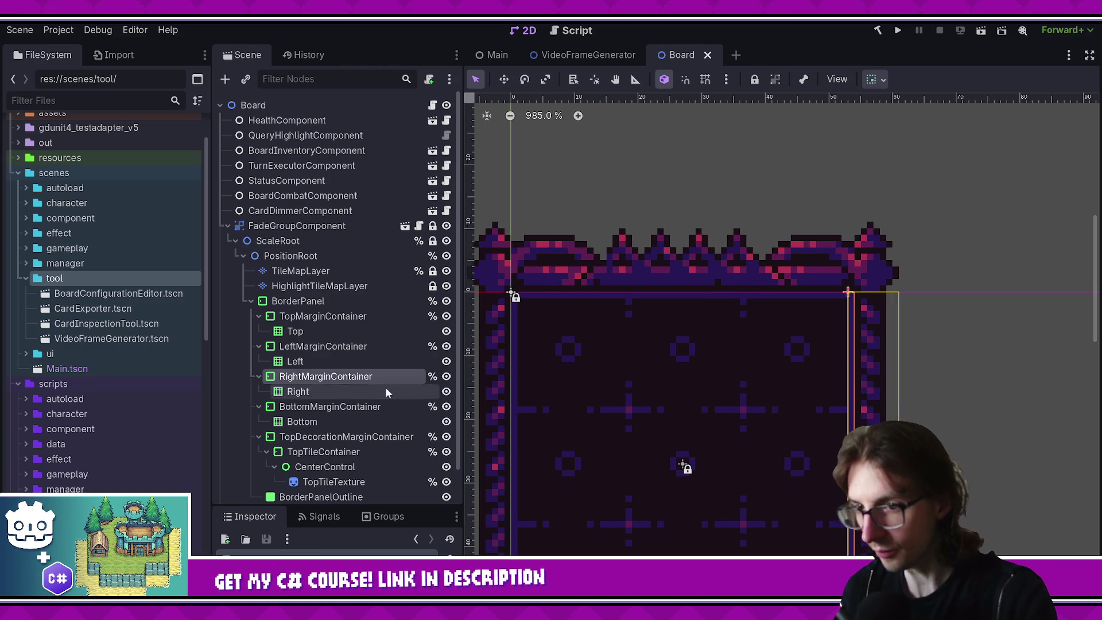
{"action": "left_click", "coordinate": [388, 318]}
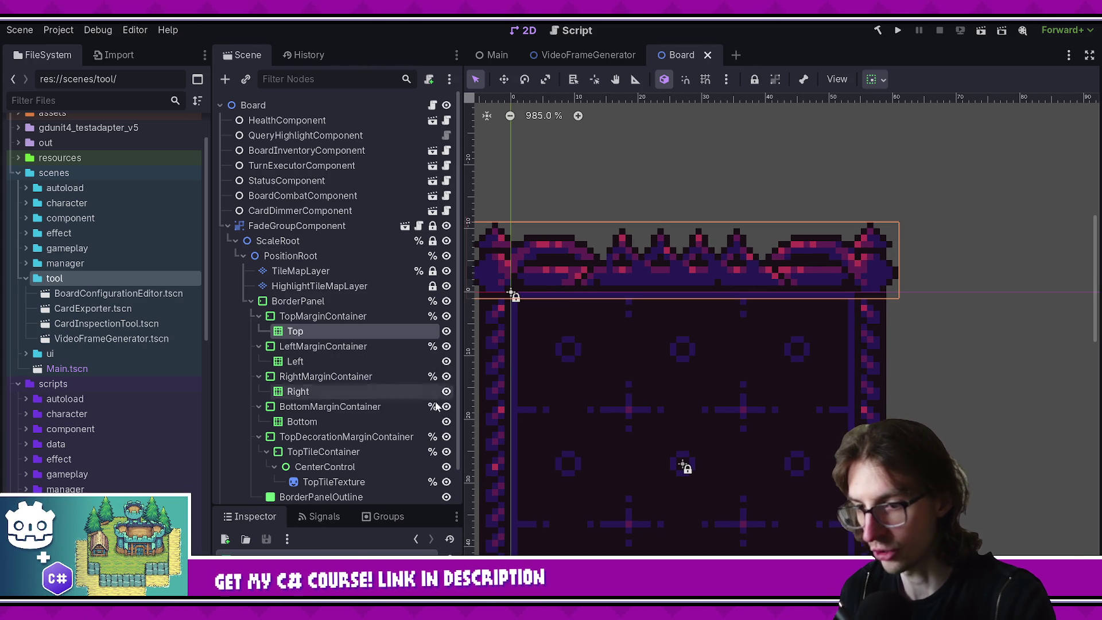
Step: Inspect the BorderPanel's Top, Left, Right and Bottom border pieces
{"action": "mouse_move", "coordinate": [365, 509]}
{"action": "left_mouse_down"}
{"action": "mouse_move", "coordinate": [365, 252]}
{"action": "mouse_move", "coordinate": [365, 295]}
{"action": "left_mouse_up"}
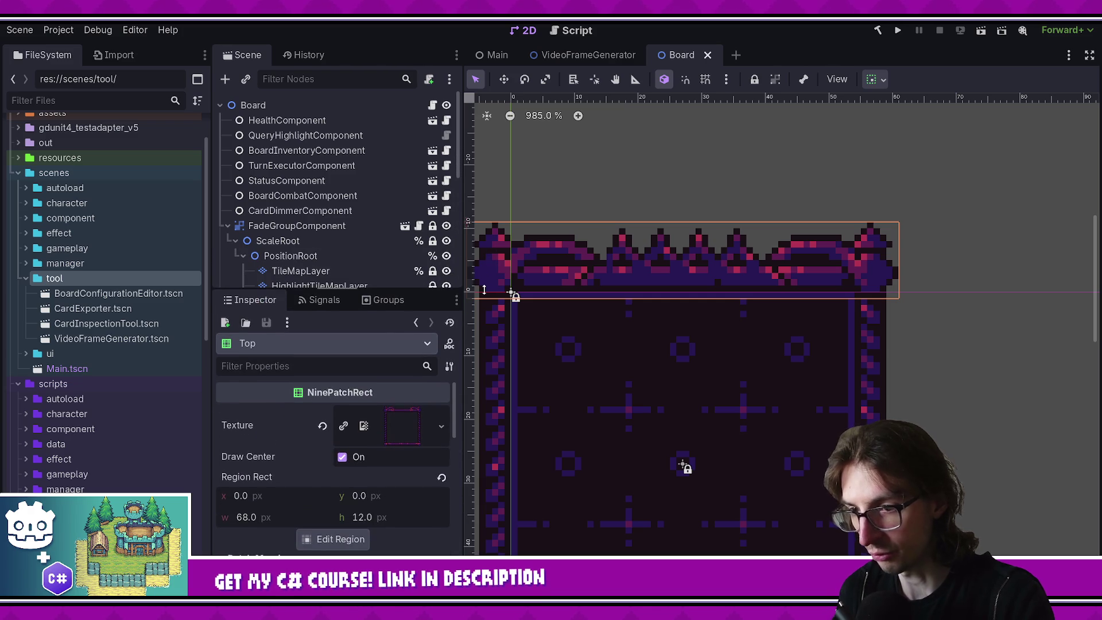
{"action": "scroll", "coordinate": [597, 251], "scroll_direction": "down", "scroll_amount": 5}
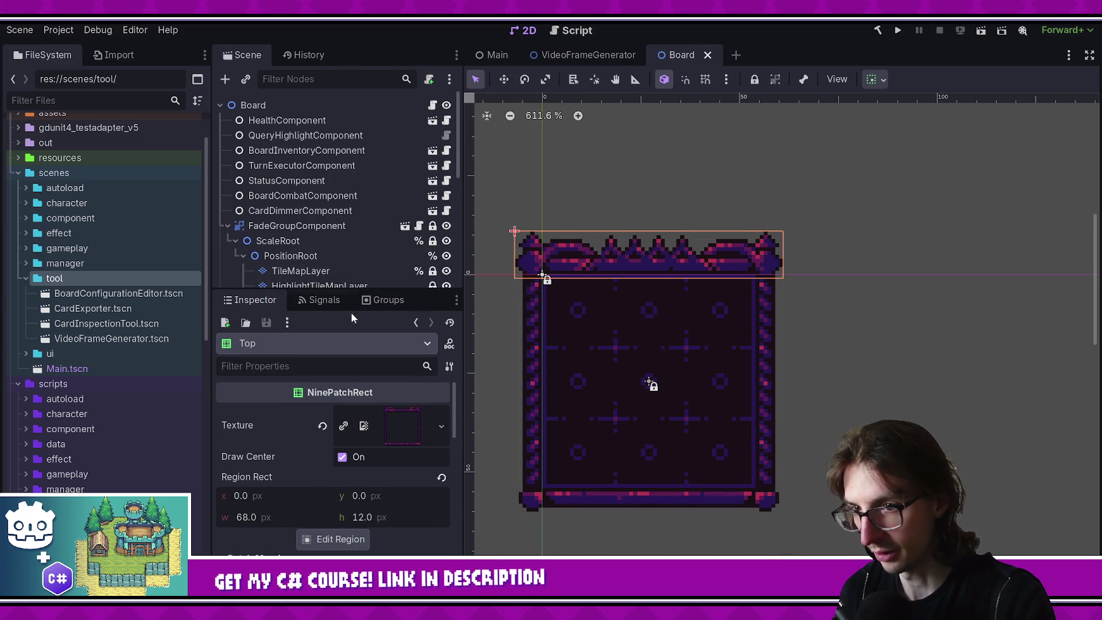
{"action": "left_click_drag", "start_coordinate": [353, 287], "coordinate": [336, 474]}
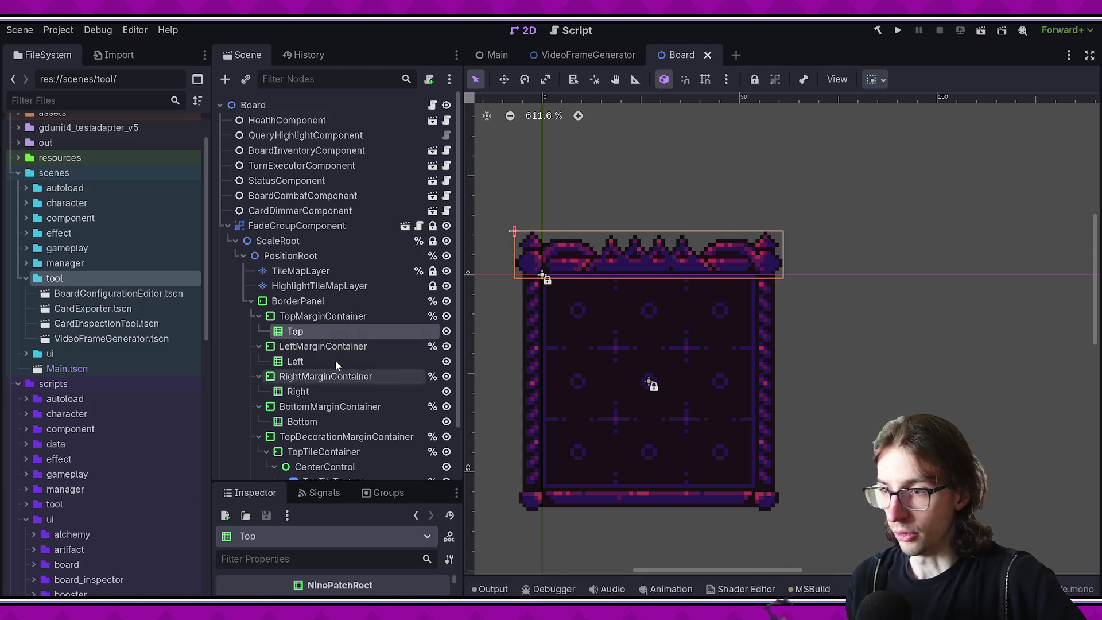
{"action": "scroll", "coordinate": [584, 245], "scroll_direction": "up", "scroll_amount": 2}
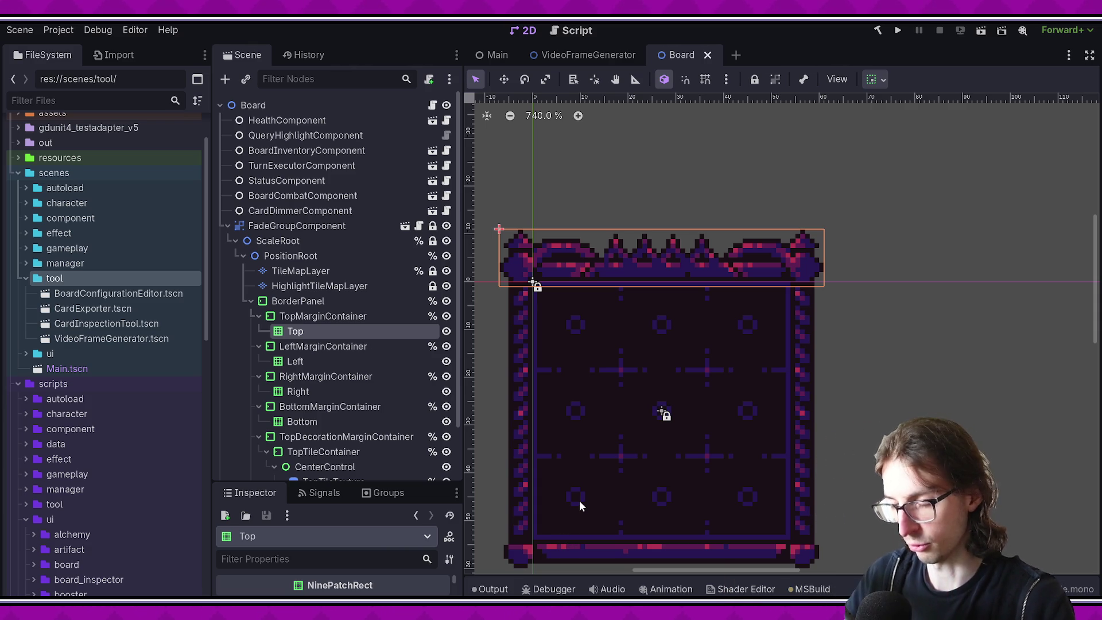
{"action": "scroll", "coordinate": [531, 499], "scroll_direction": "down", "scroll_amount": 1}
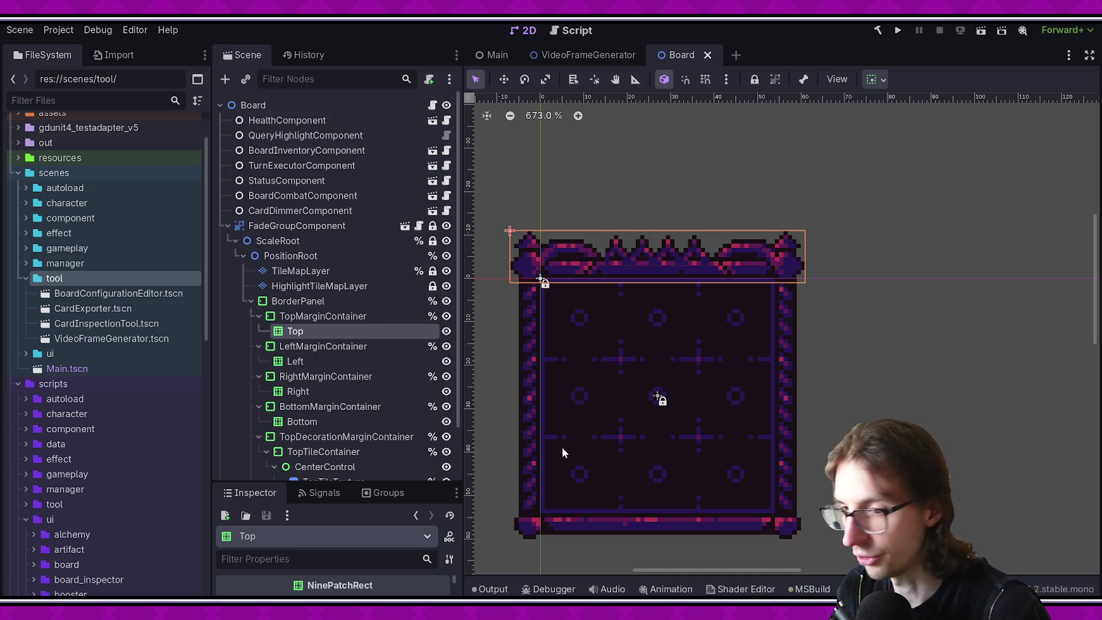
{"action": "left_click", "coordinate": [352, 361]}
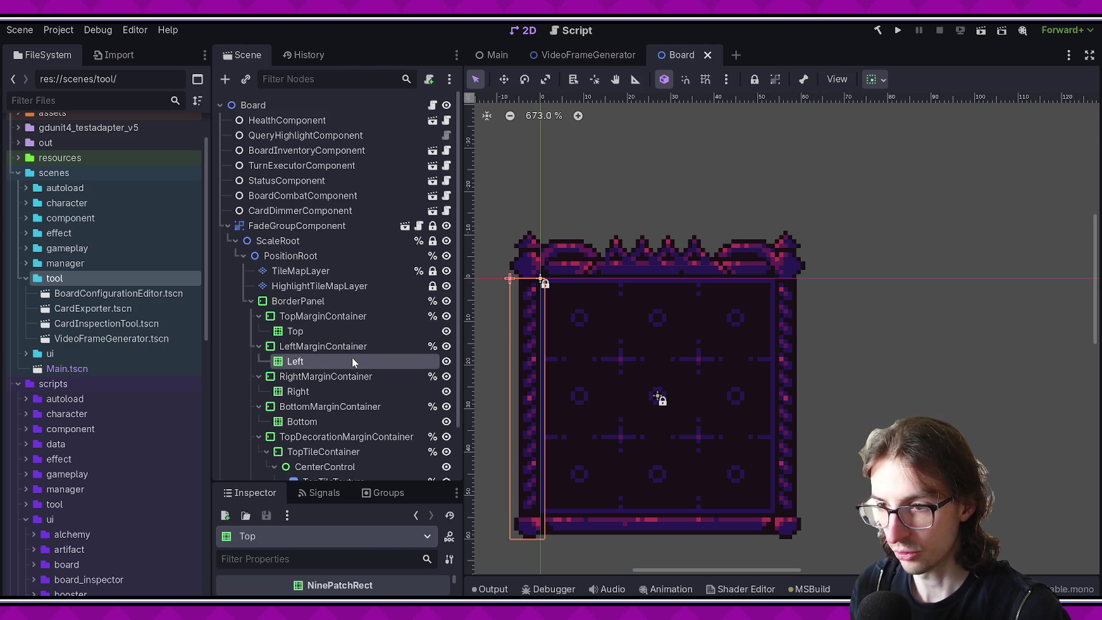
{"action": "left_click", "coordinate": [338, 392]}
{"action": "left_click", "coordinate": [335, 417]}
Step: Inspect TopTileContainer, CenterControl, TopDecorationMarginContainer and BorderPanelOutline, then switch to VideoFrameGenerator
{"action": "left_click", "coordinate": [329, 453]}
{"action": "left_click", "coordinate": [326, 466]}
{"action": "scroll", "coordinate": [315, 290], "scroll_direction": "down", "scroll_amount": 2}
{"action": "left_click", "coordinate": [310, 240]}
{"action": "left_click", "coordinate": [412, 376]}
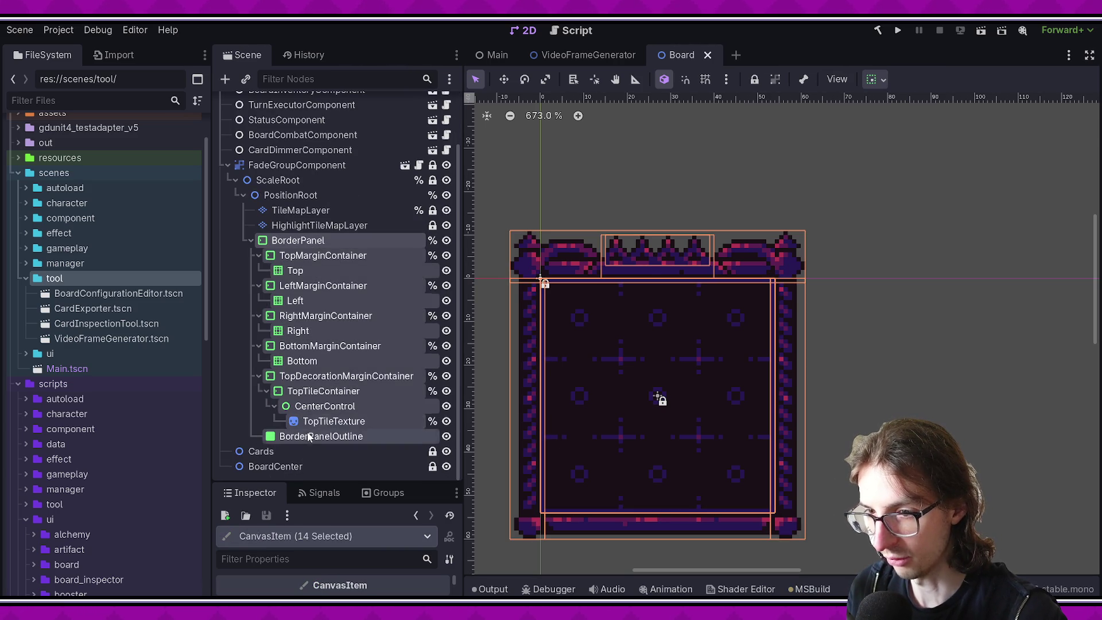
{"action": "left_click_drag", "start_coordinate": [680, 414], "coordinate": [657, 391]}
{"action": "left_click", "coordinate": [363, 408]}
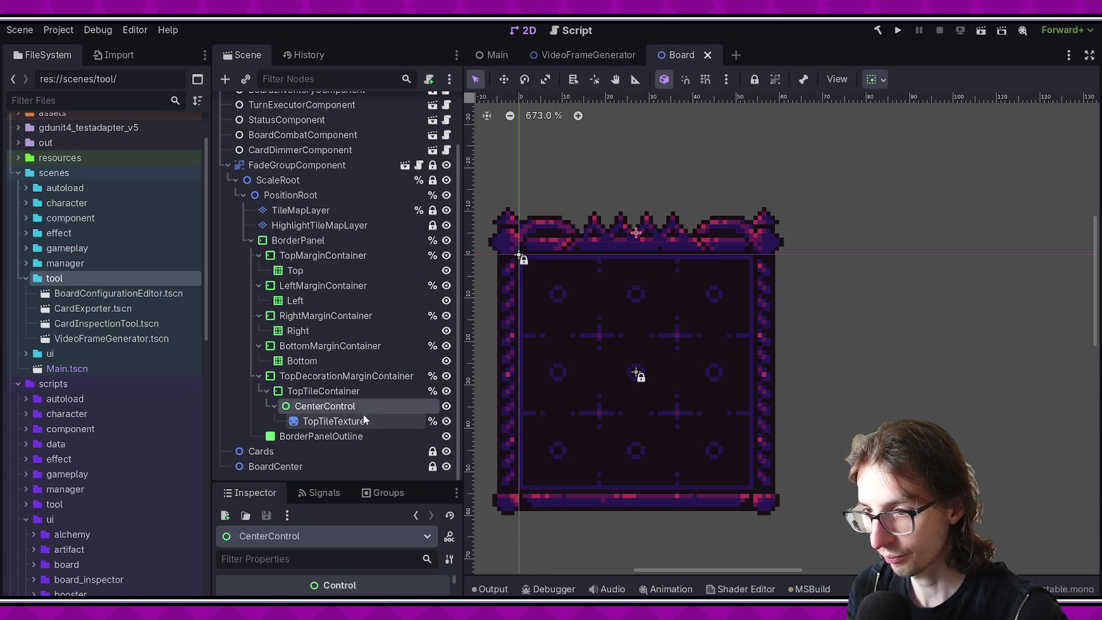
{"action": "left_click", "coordinate": [386, 440]}
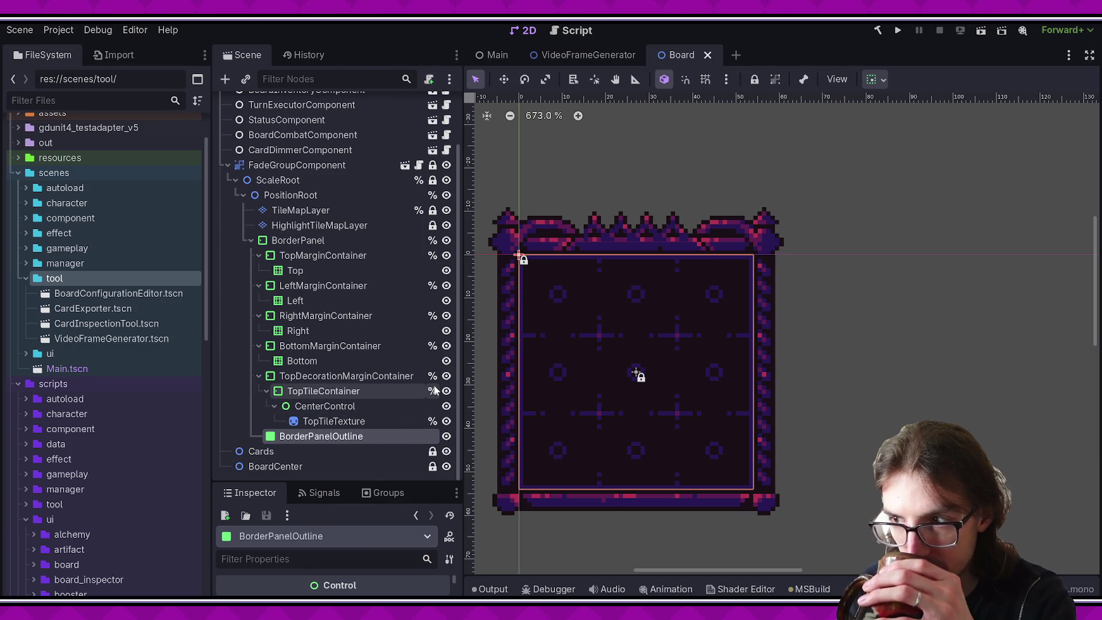
{"action": "left_click", "coordinate": [348, 258]}
{"action": "left_click", "coordinate": [353, 246]}
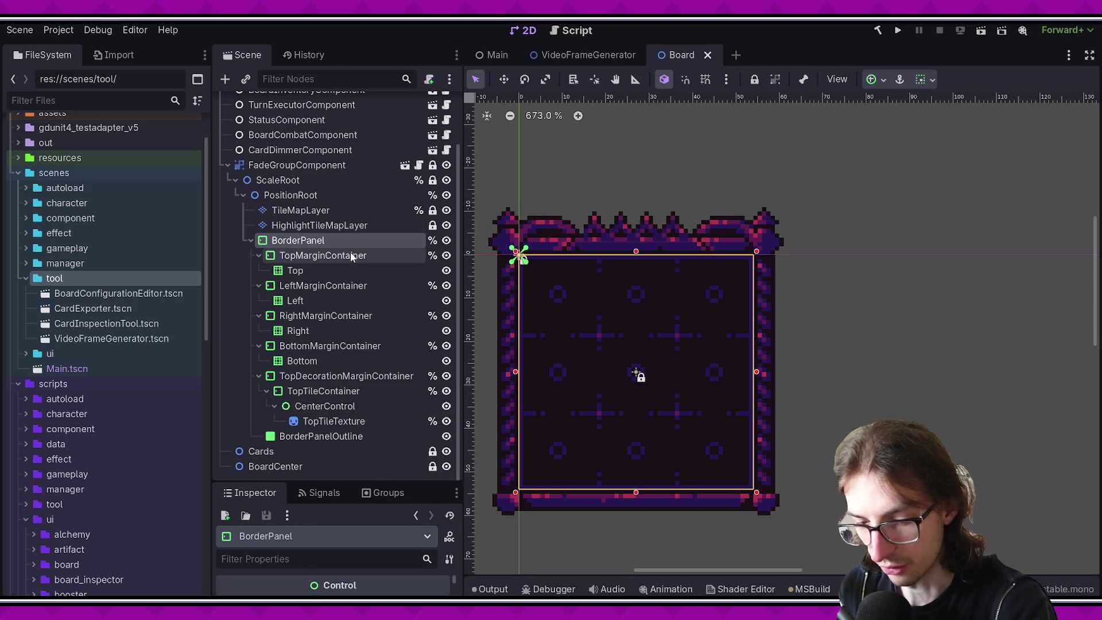
{"action": "left_click", "coordinate": [608, 55]}
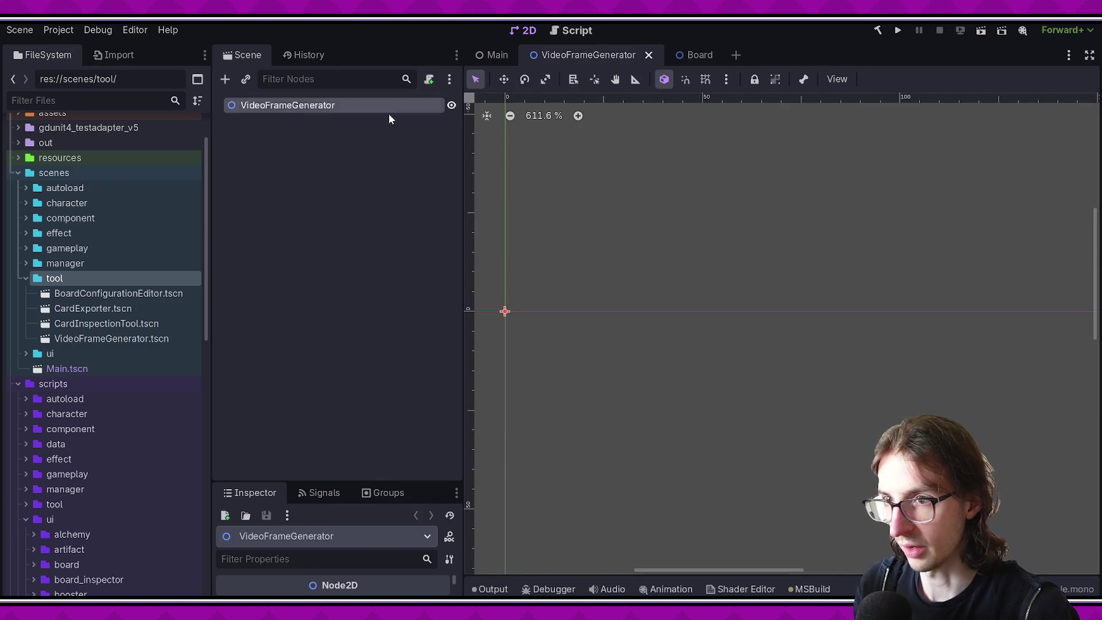
Step: Back on the Board tab, select BorderPanel and enlarge the Inspector to show its 54 × 54 minimum size
{"action": "left_click", "coordinate": [694, 55]}
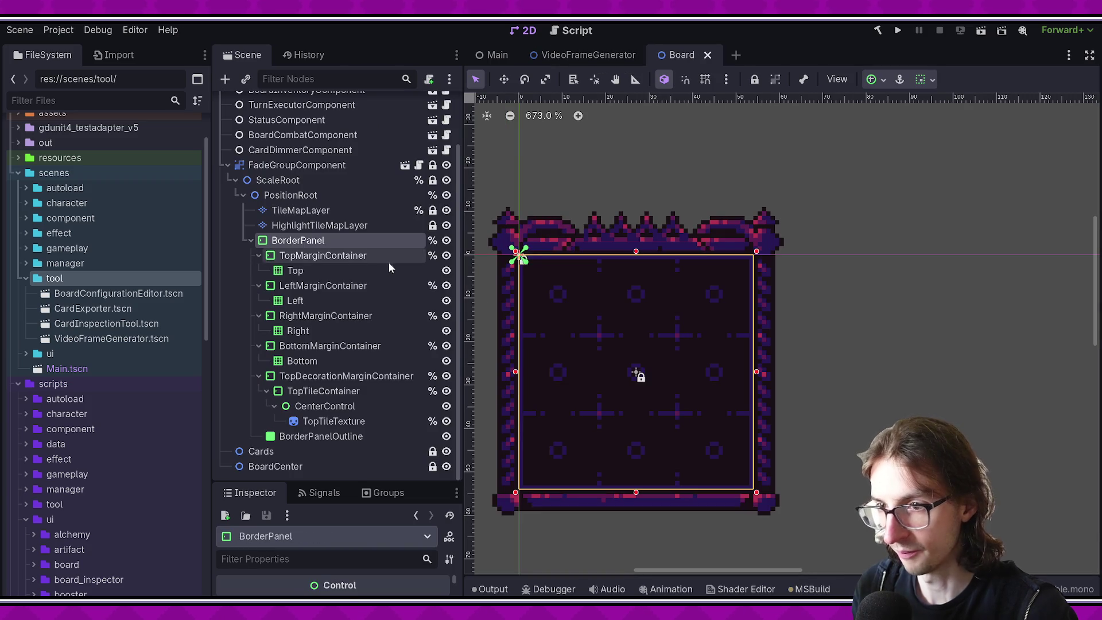
{"action": "left_click", "coordinate": [338, 258]}
{"action": "left_click", "coordinate": [298, 243]}
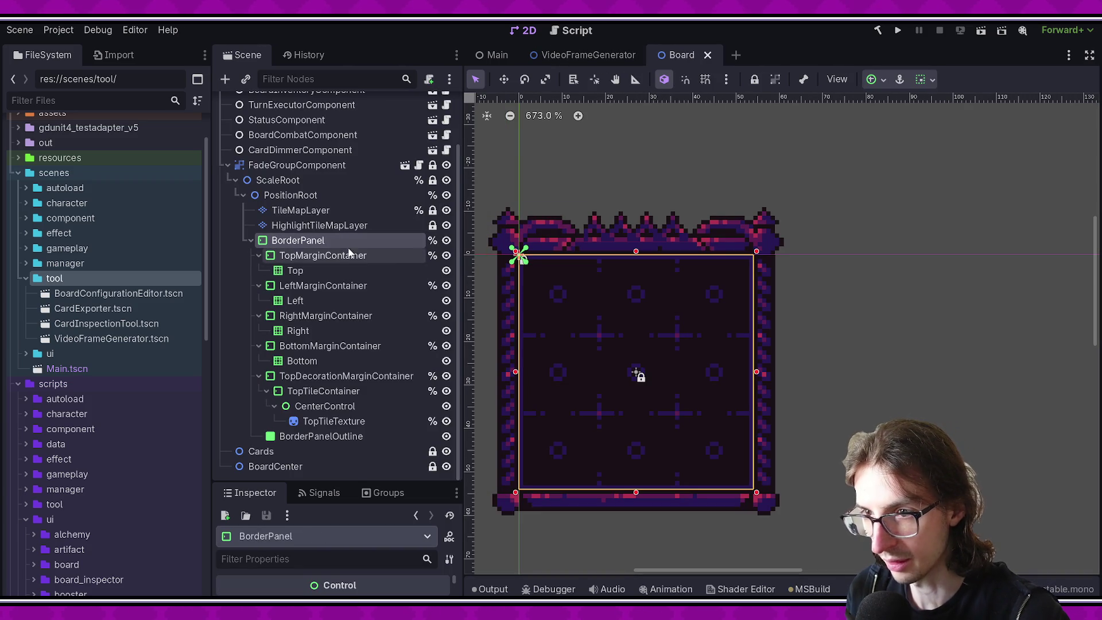
{"action": "scroll", "coordinate": [614, 321], "scroll_direction": "down", "scroll_amount": 3}
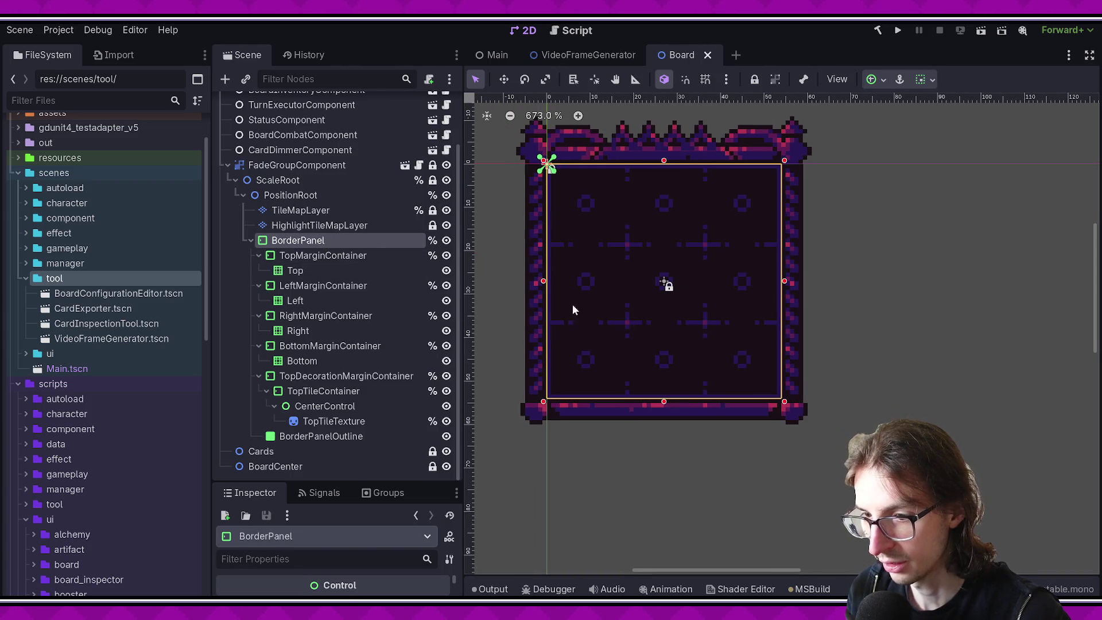
{"action": "left_click_drag", "start_coordinate": [338, 482], "coordinate": [338, 313]}
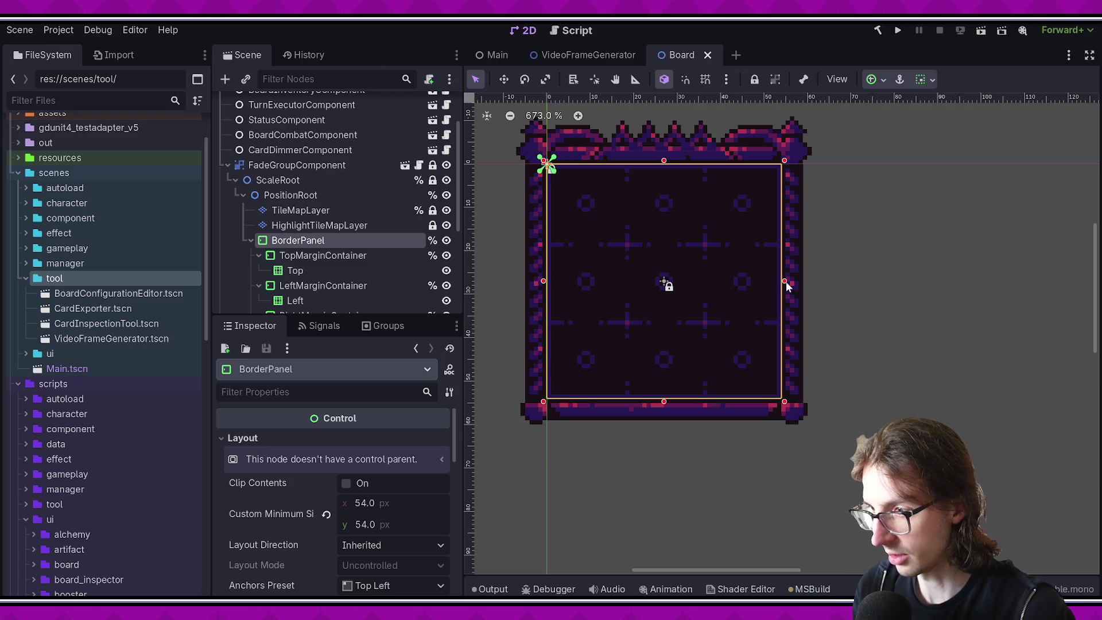
{"action": "scroll", "coordinate": [618, 364], "scroll_direction": "down", "scroll_amount": 3}
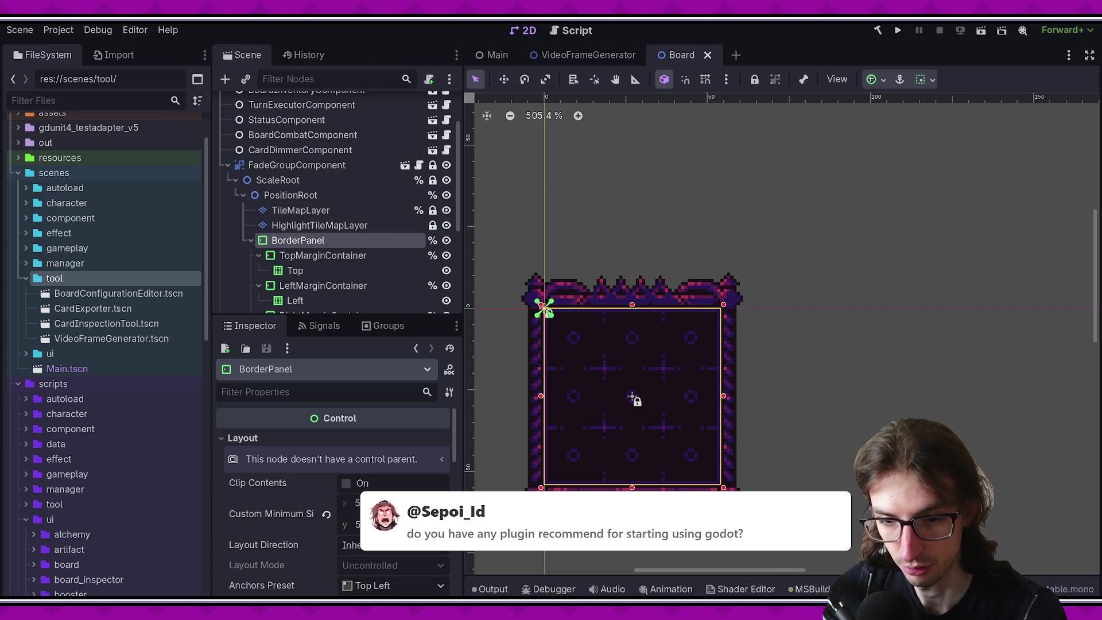
{"action": "left_click", "coordinate": [58, 30]}
{"action": "left_click", "coordinate": [75, 47]}
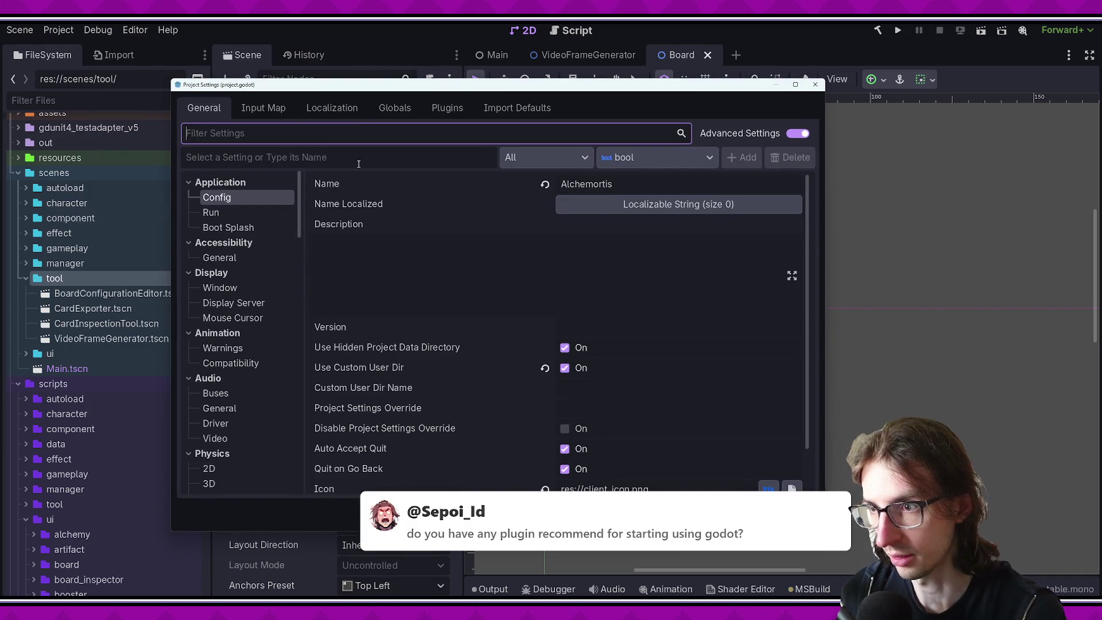
{"action": "left_click", "coordinate": [446, 110]}
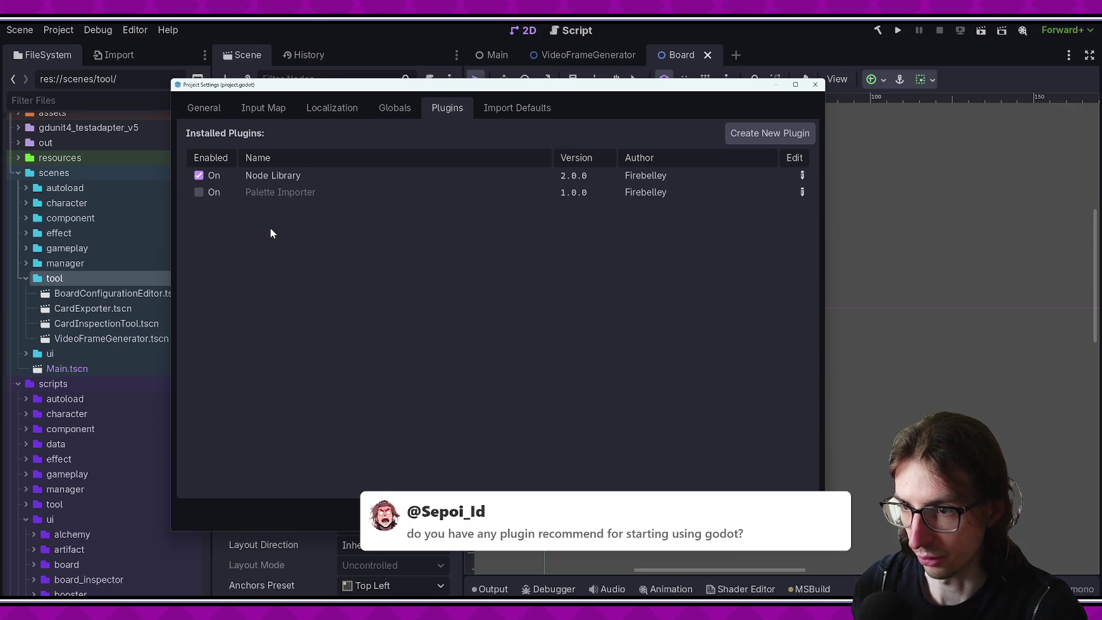
{"action": "left_click", "coordinate": [815, 84]}
{"action": "left_click_drag", "start_coordinate": [344, 316], "coordinate": [344, 487]}
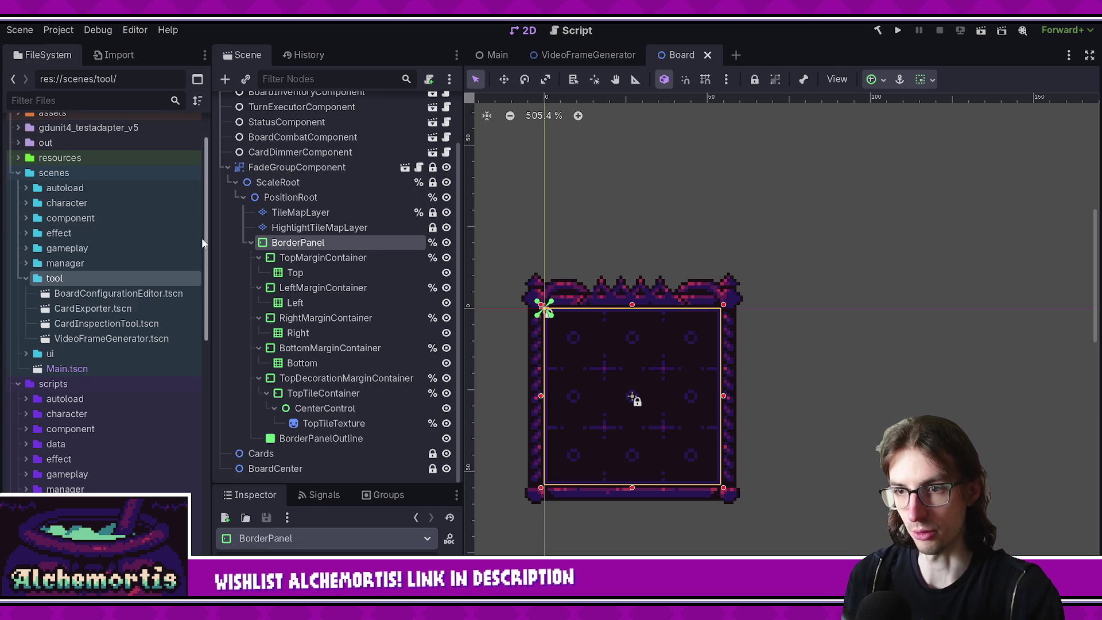
{"action": "scroll", "coordinate": [202, 238], "scroll_direction": "up", "scroll_amount": 3}
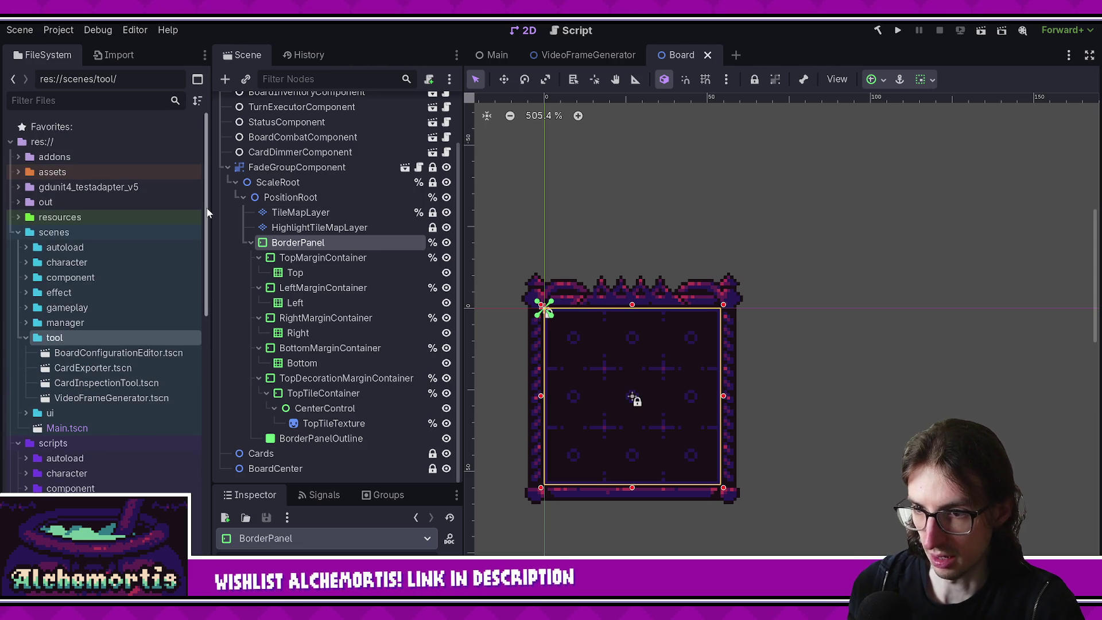
{"action": "scroll", "coordinate": [199, 402], "scroll_direction": "down", "scroll_amount": 10}
{"action": "scroll", "coordinate": [208, 436], "scroll_direction": "up", "scroll_amount": 10}
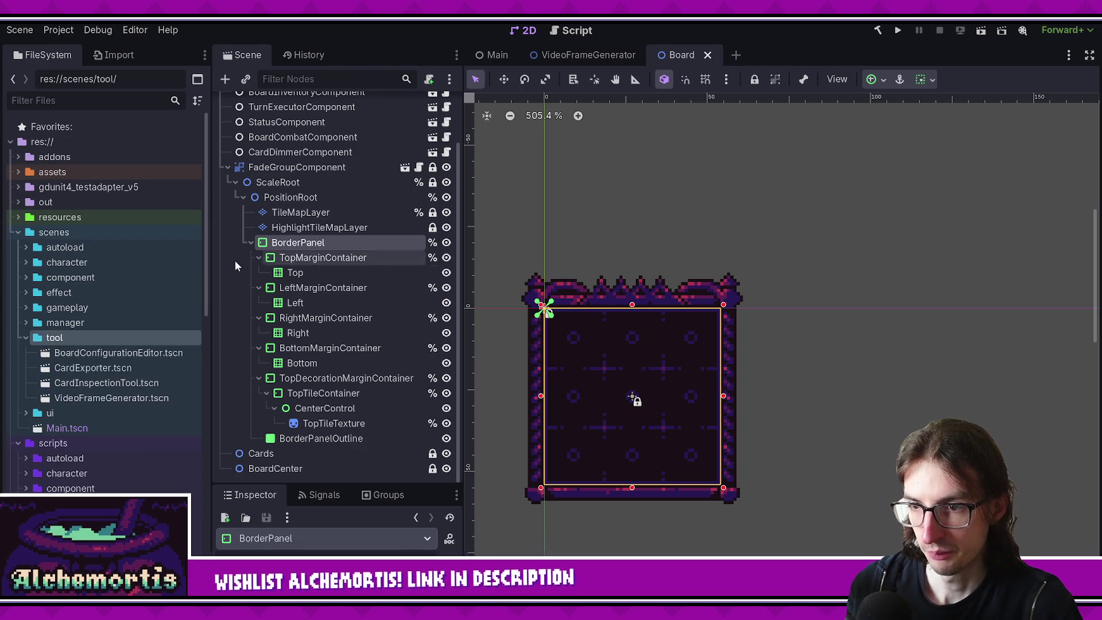
{"action": "scroll", "coordinate": [201, 254], "scroll_direction": "down", "scroll_amount": 10}
{"action": "scroll", "coordinate": [201, 253], "scroll_direction": "up", "scroll_amount": 10}
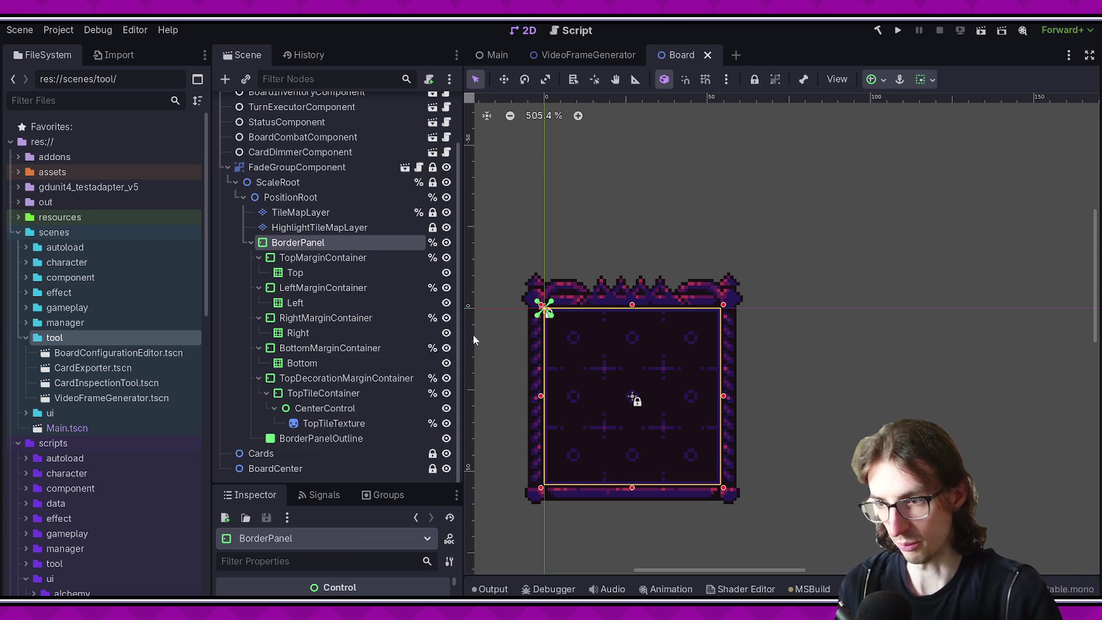
{"action": "scroll", "coordinate": [459, 338], "scroll_direction": "up", "scroll_amount": 2}
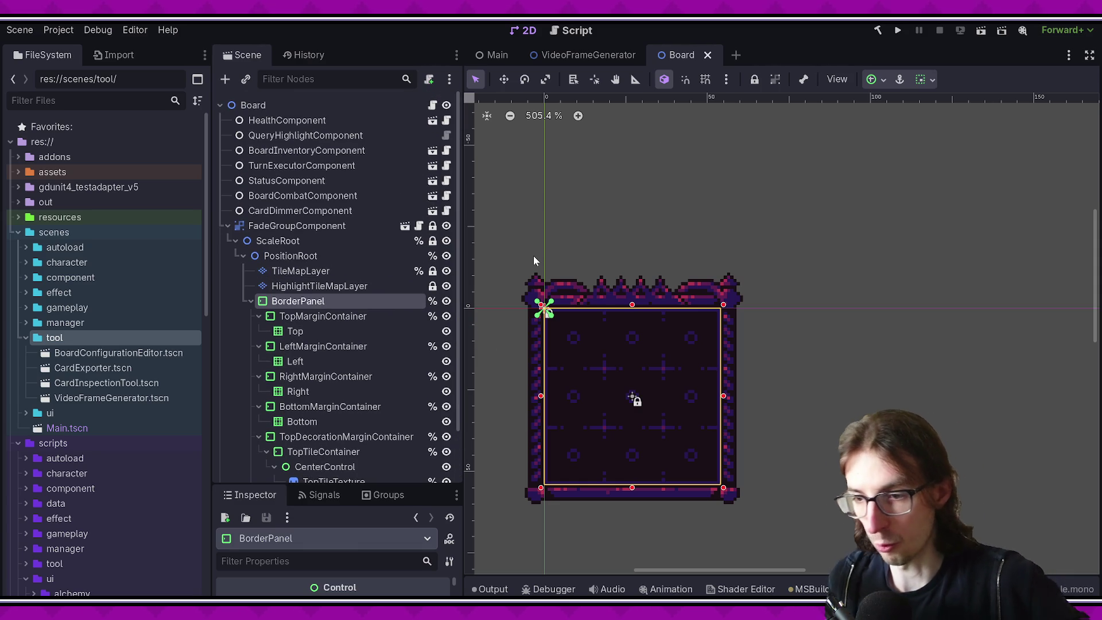